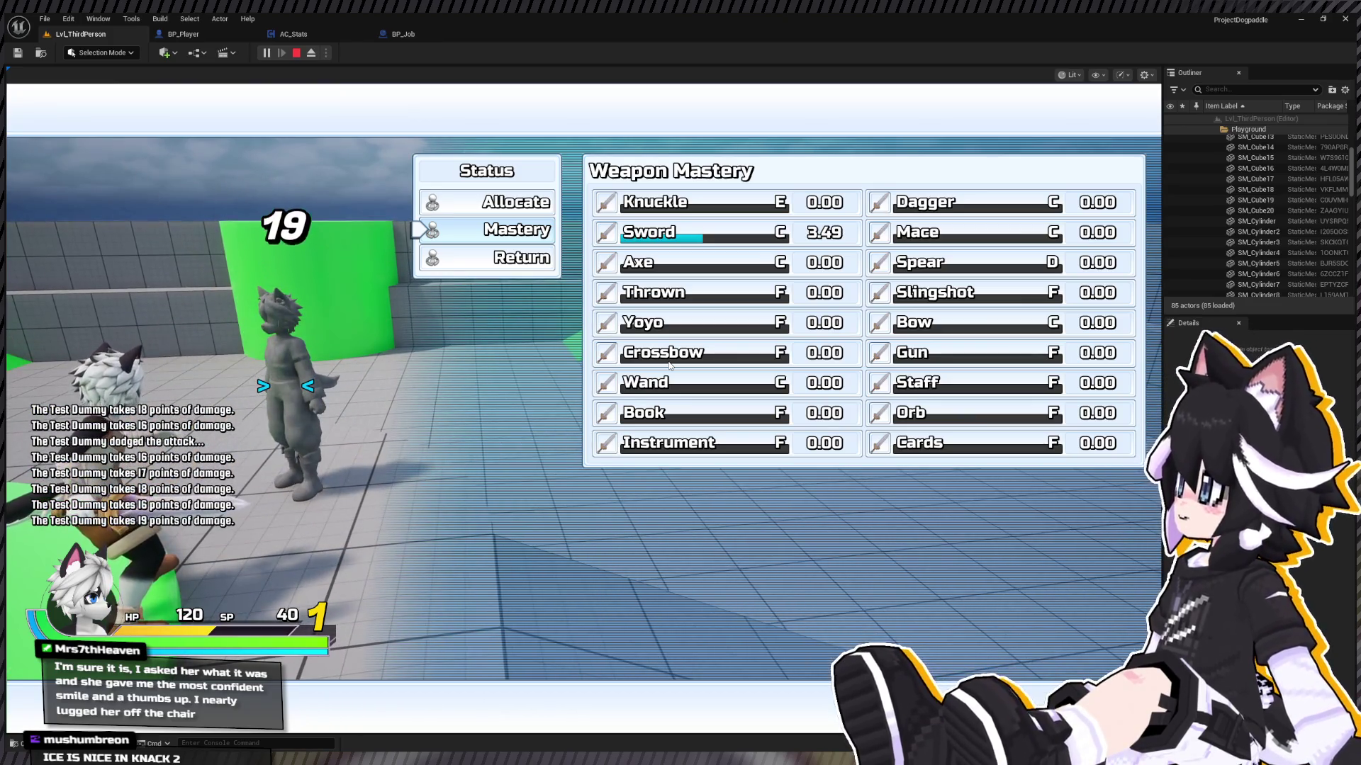
Step: Unequip the Basic Sword from the Main Hand slot on the Gear screen and resume play
key(BackSpace)
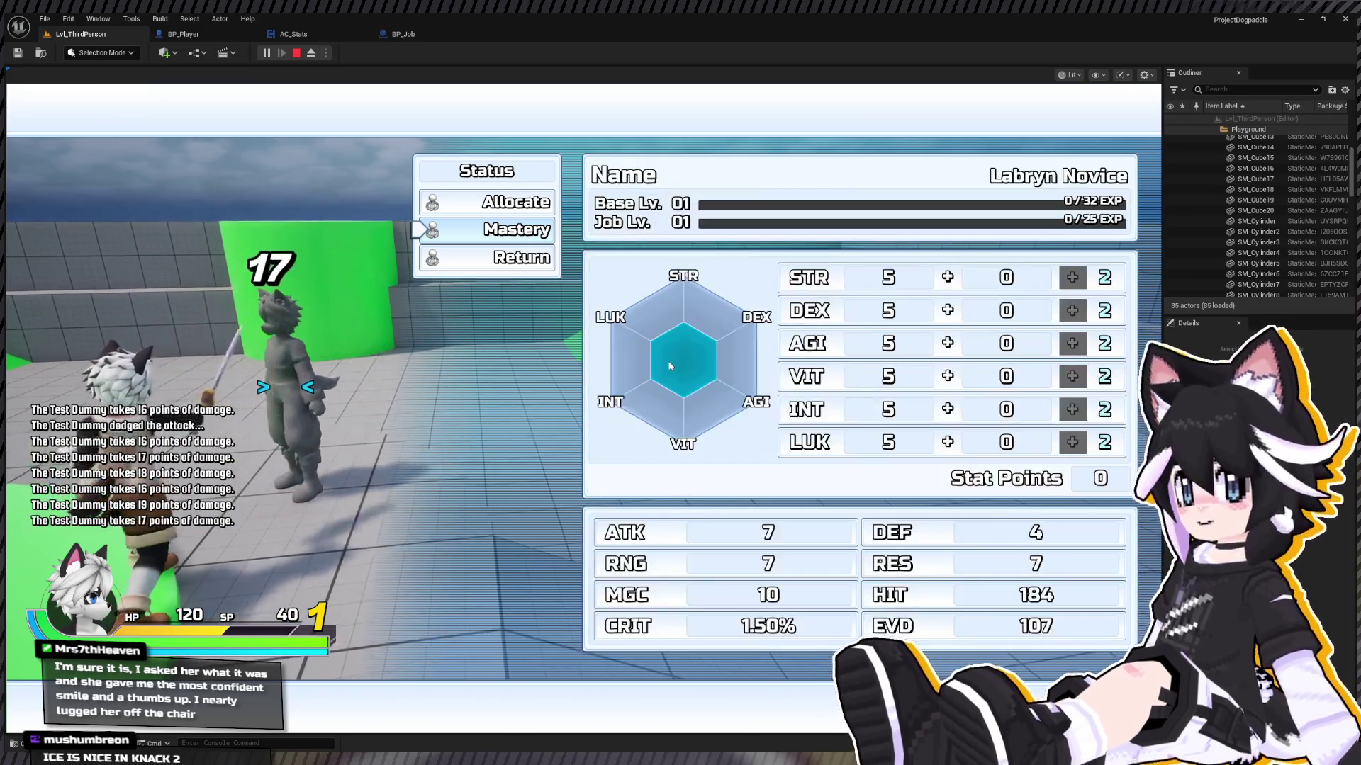
key(BackSpace)
key(Up)
key(Up)
key(Return)
key(Return)
key(BackSpace)
key(BackSpace)
key(Return)
key(Down)
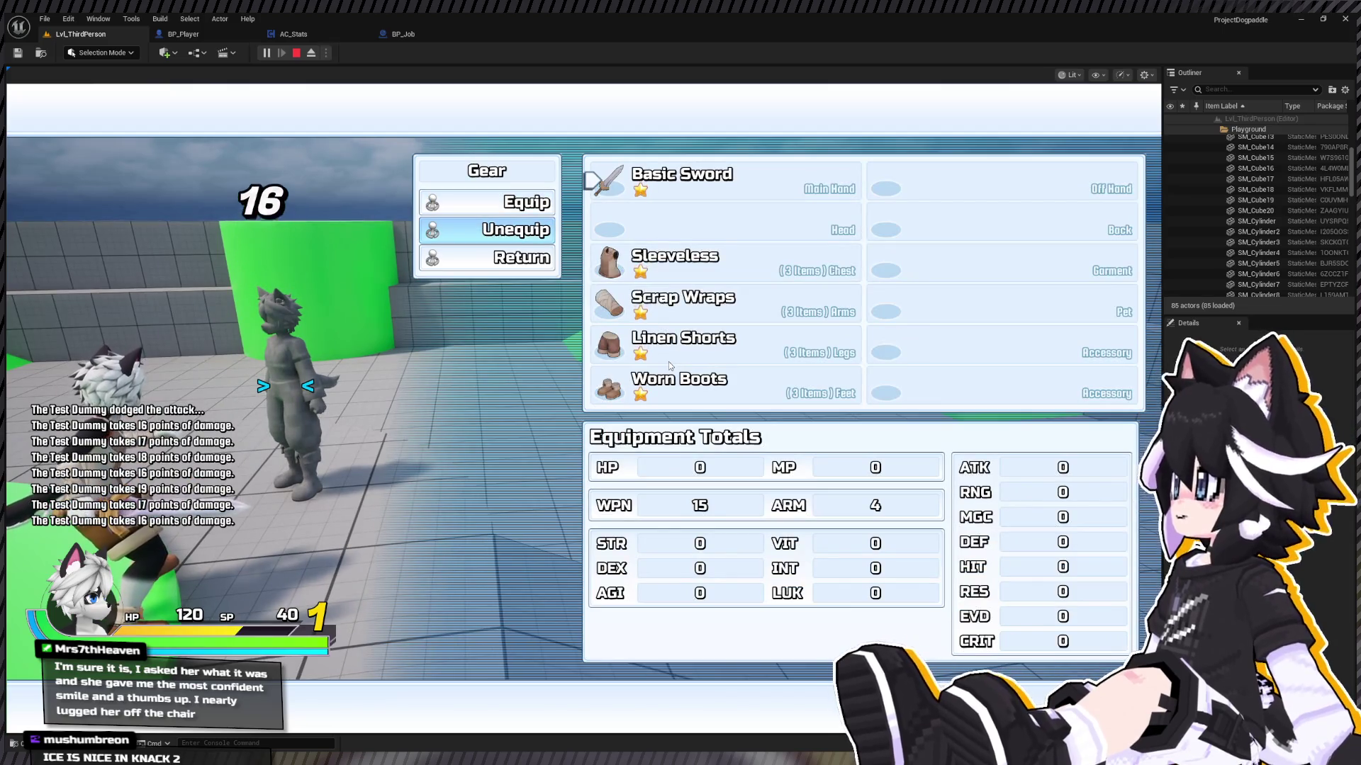
key(Return)
key(Escape)
Step: Check the Status screen's Weapon Mastery panel for Knuckle mastery at 2.73, then close the menu
key(Tab)
key(Down)
key(Down)
key(Return)
key(Down)
key(Return)
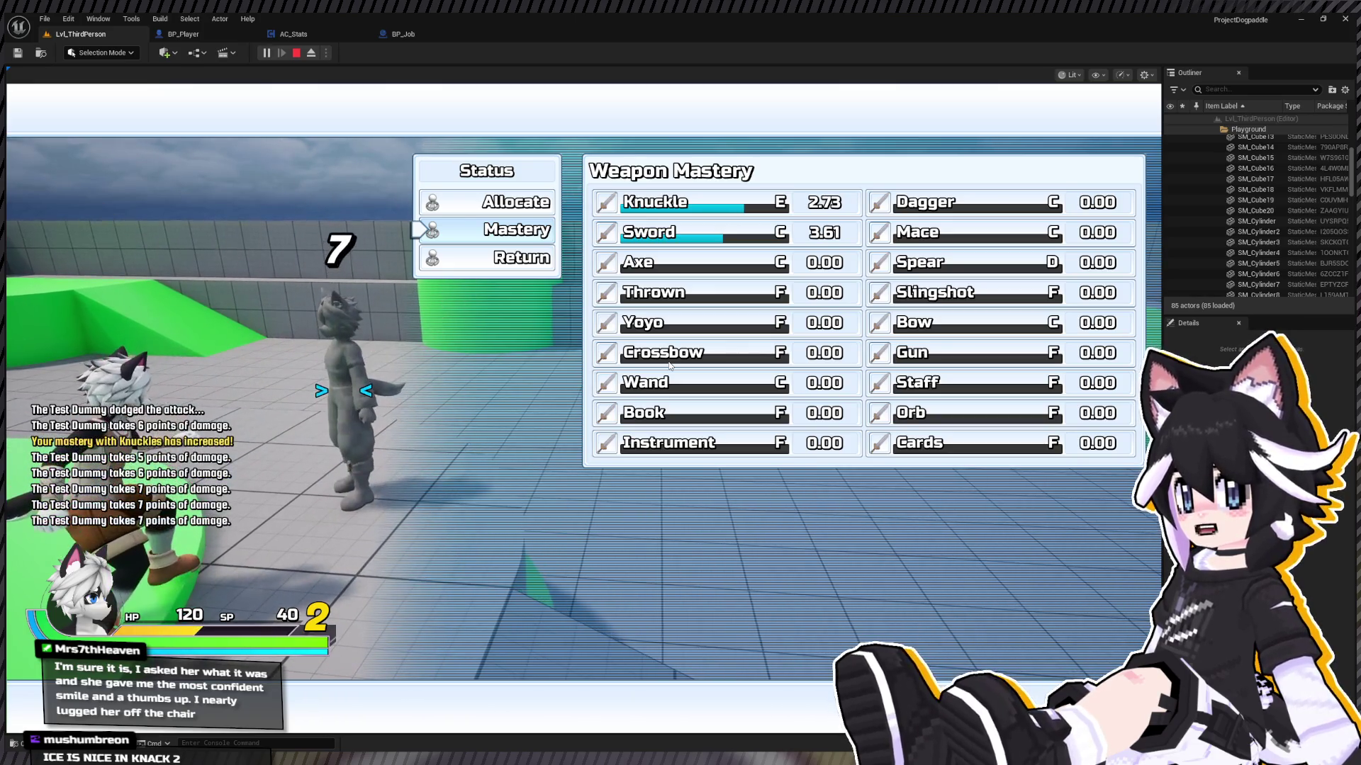
key(Escape)
key(Escape)
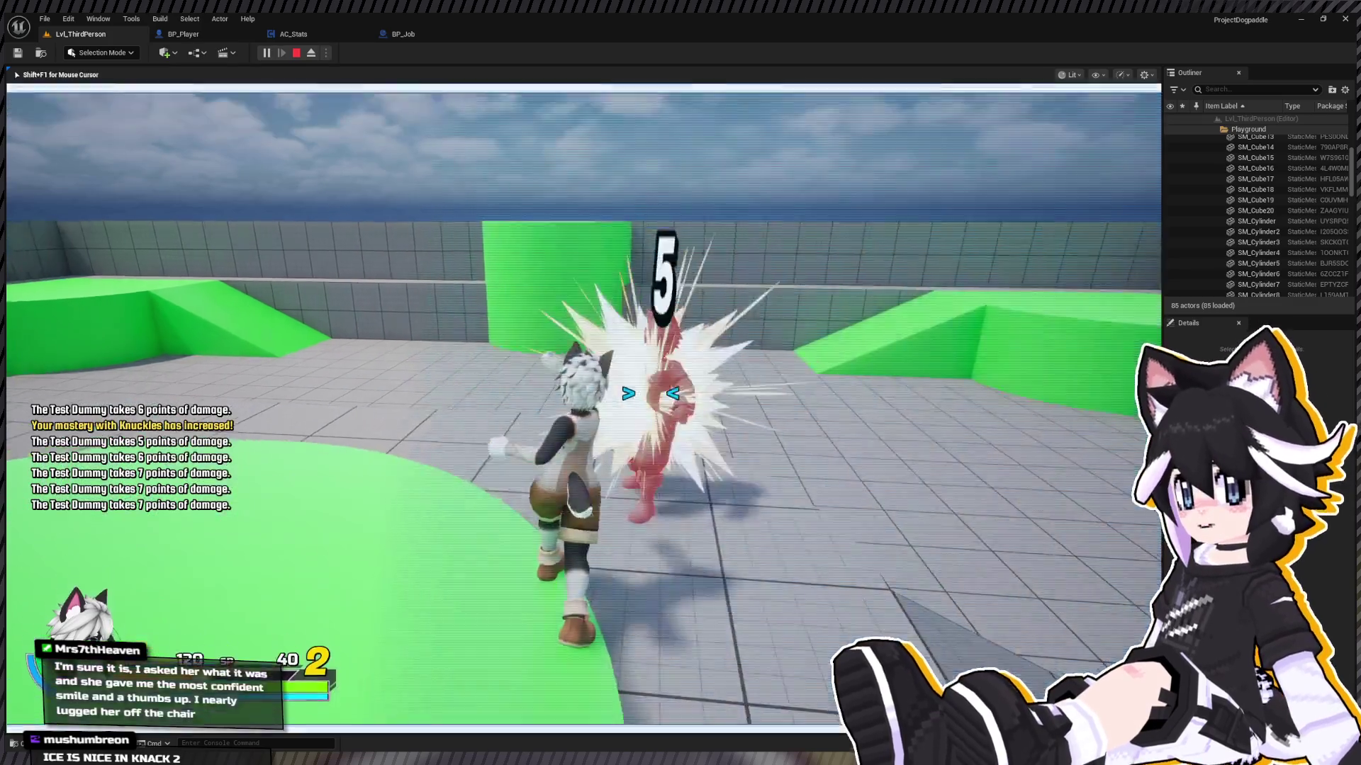
key(Escape)
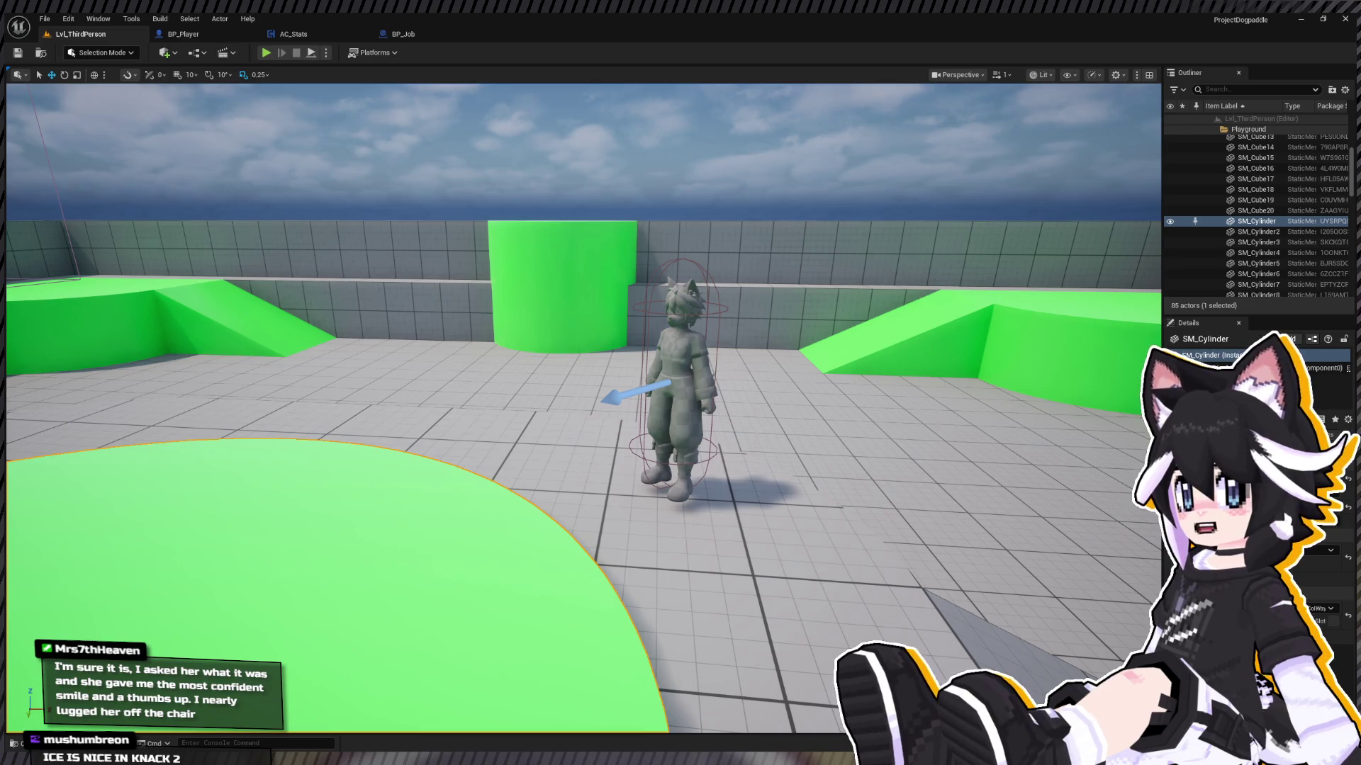
Step: Change AC_Stats' Init Weapon Mastery Add value from 0.0 to 30.0, then play Lvl_ThirdPerson
click(293, 34)
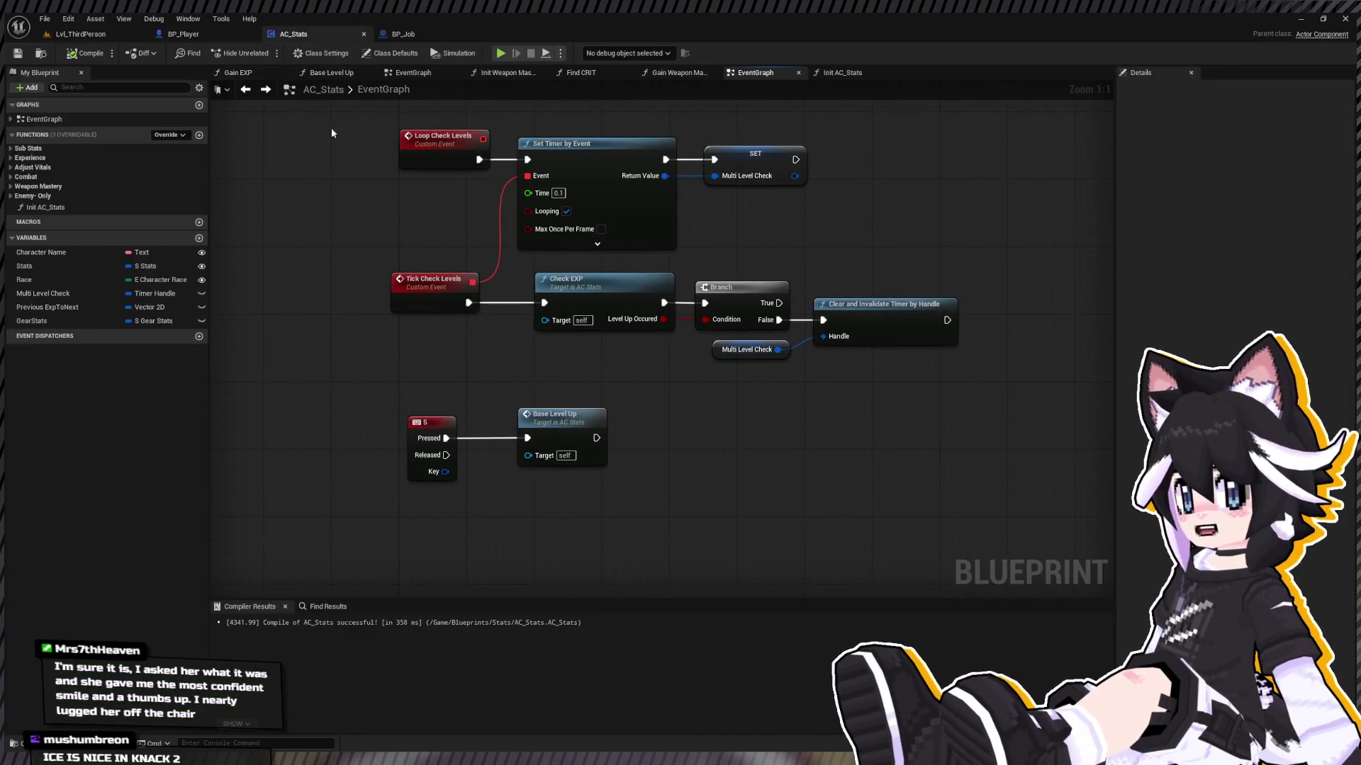
click(64, 196)
double_click(39, 186)
double_click(62, 211)
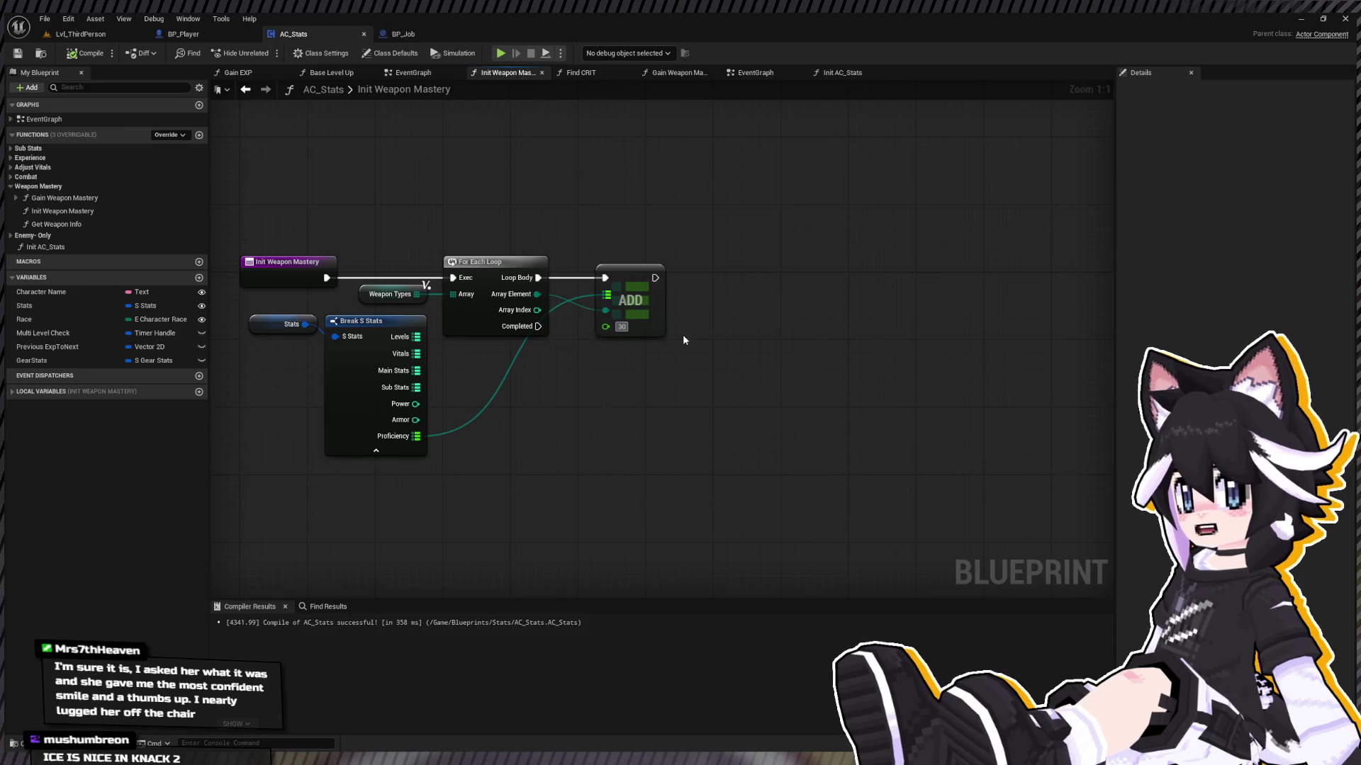
click(70, 35)
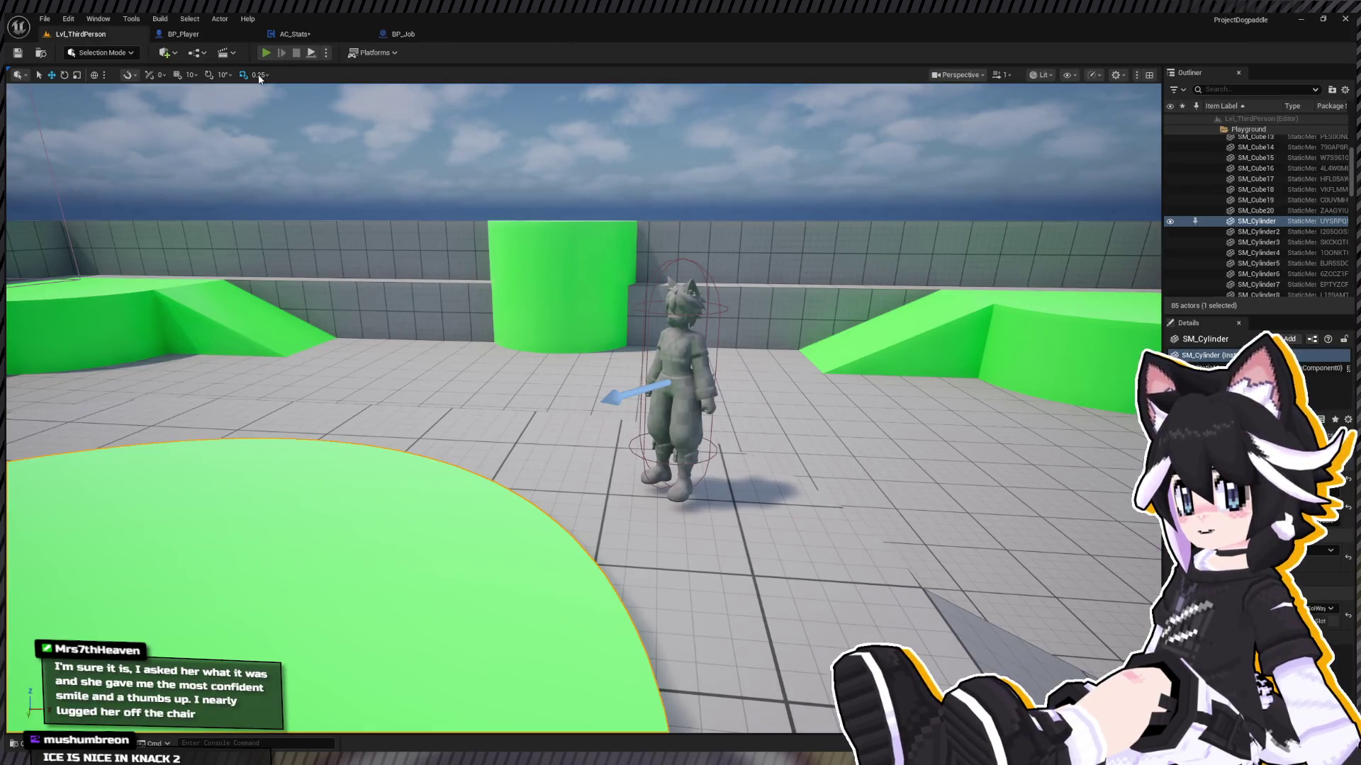
click(266, 53)
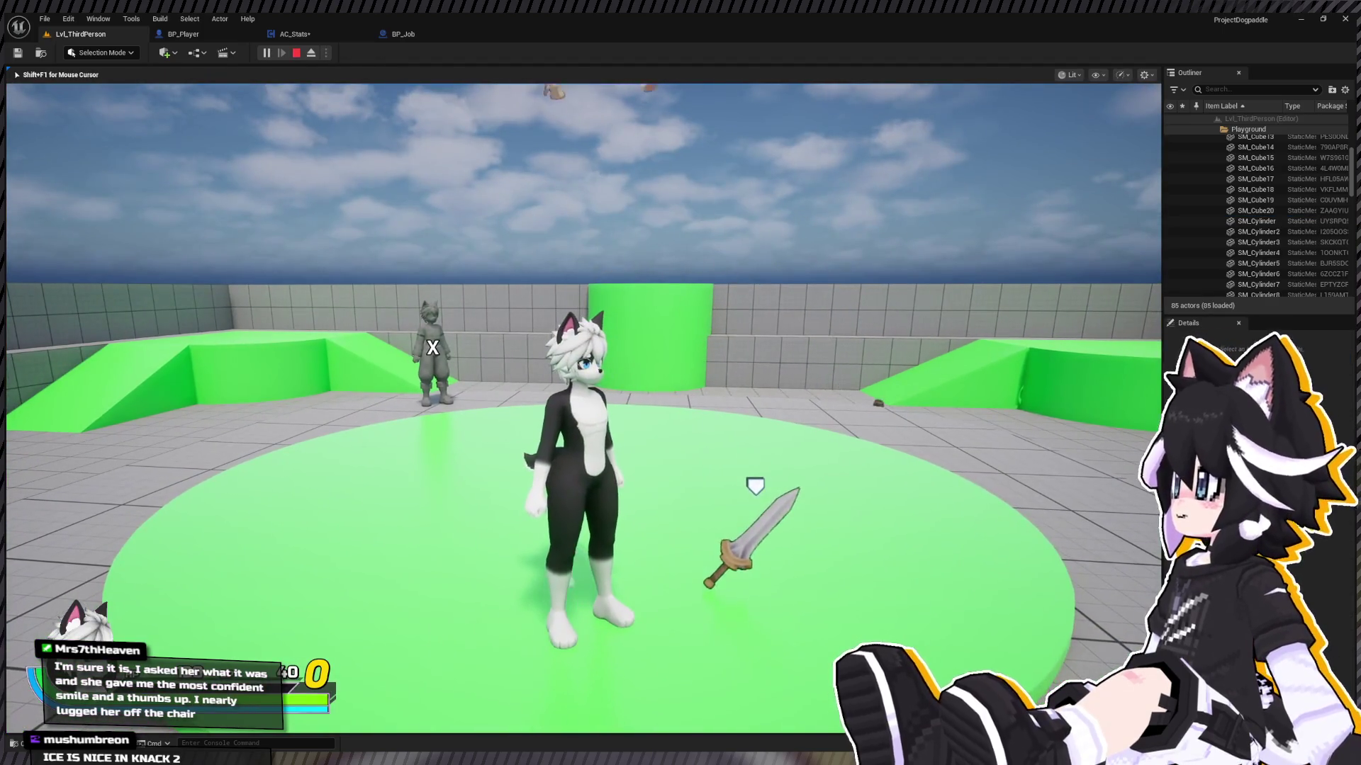
Step: Hit the Test Dummy with the sword for 13–16 damage, then stop play and show BP_Player's EventGraph
key(Tab)
click(489, 228)
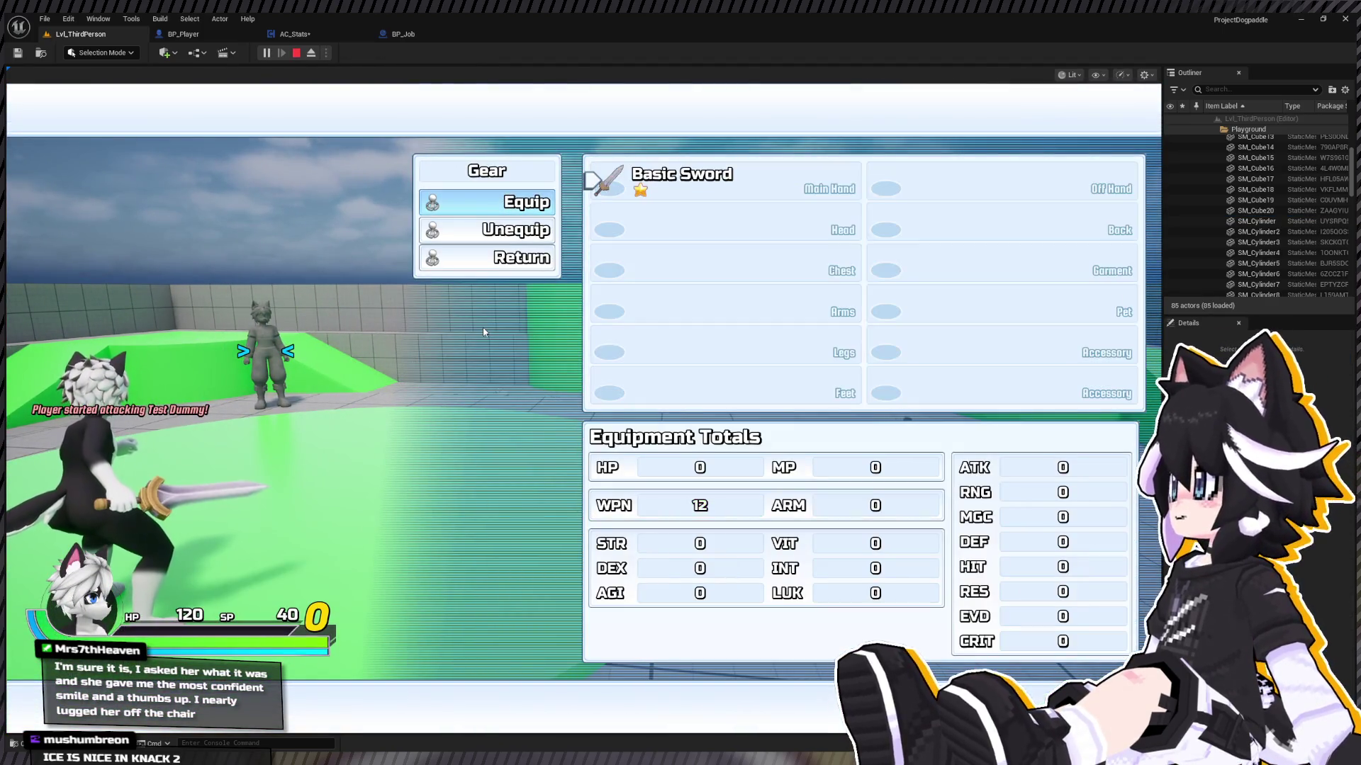
key(Tab)
key(w)
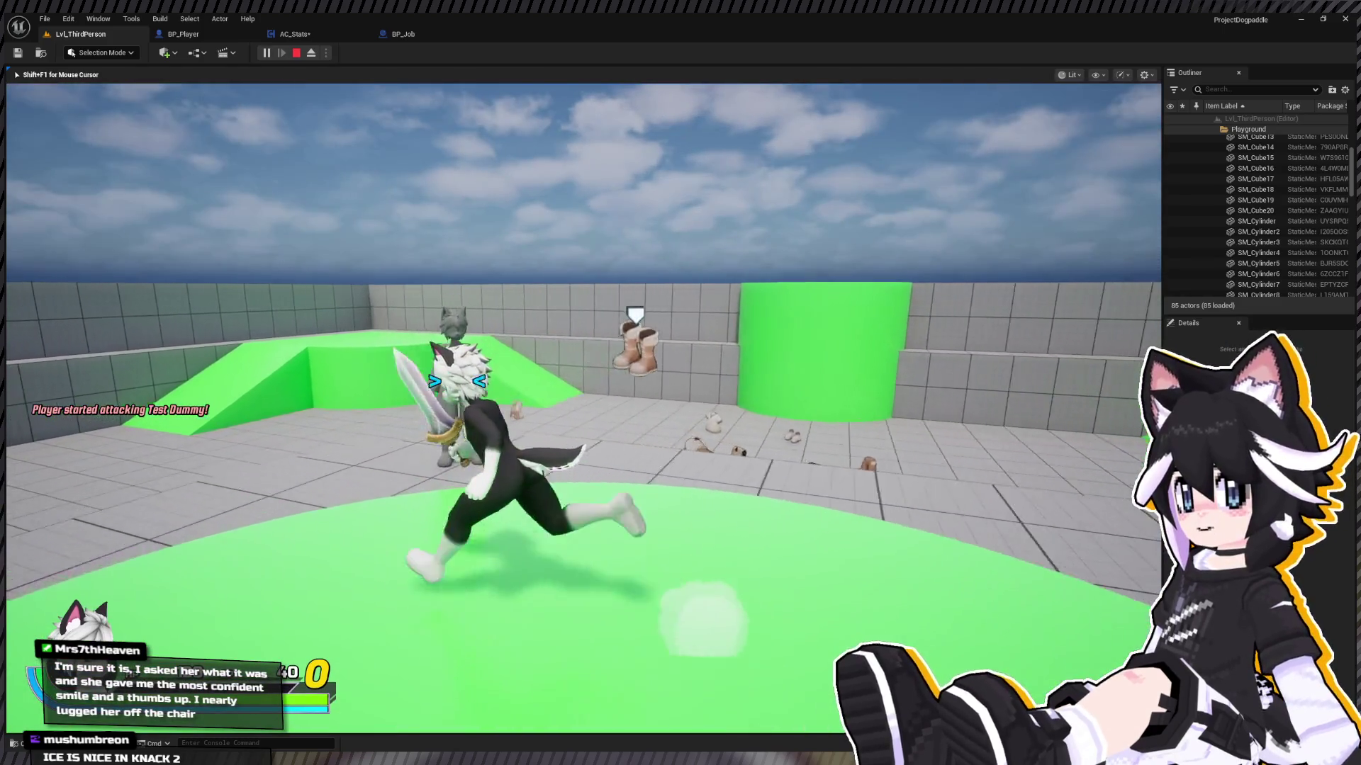
click(583, 408)
click(583, 409)
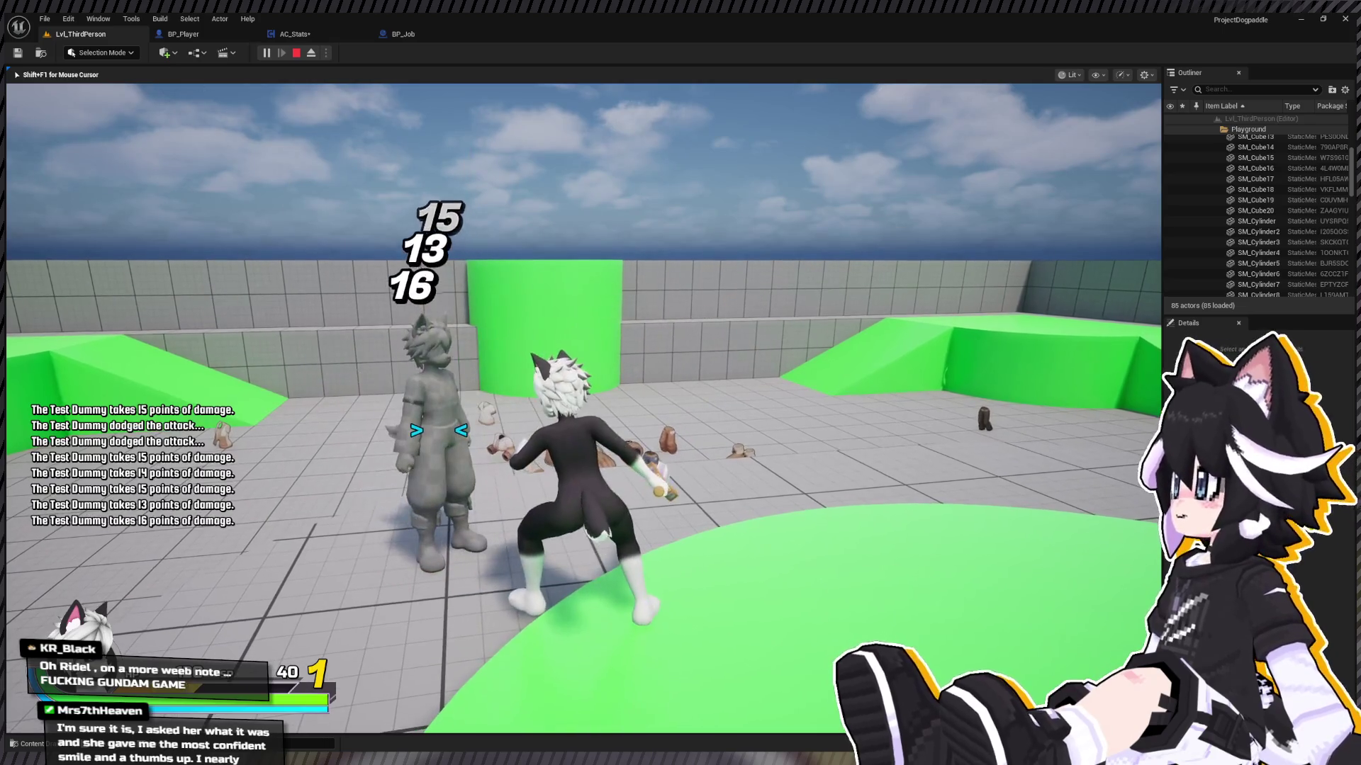
key(Escape)
click(205, 32)
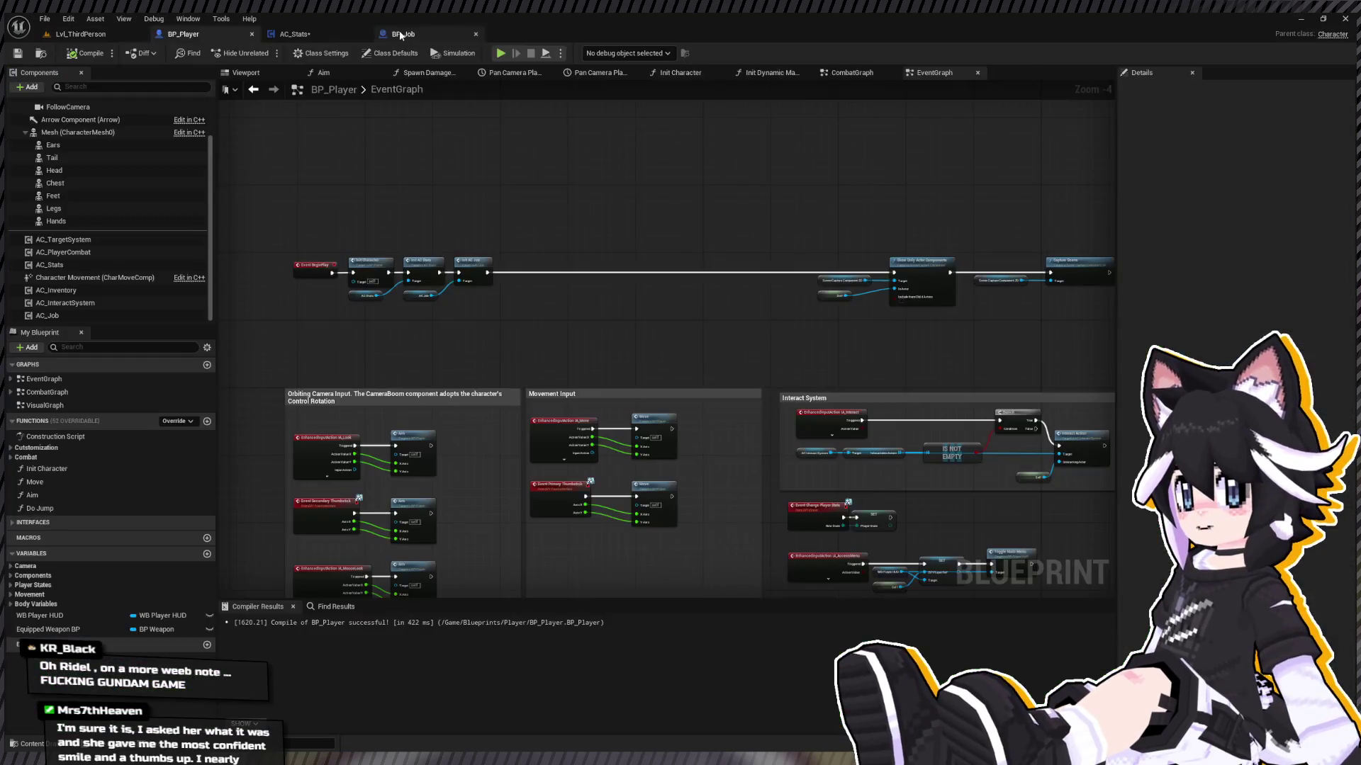
Step: Raise Init Weapon Mastery's Add value in AC_Stats to 100.0 and play Lvl_ThirdPerson again
click(414, 35)
click(305, 36)
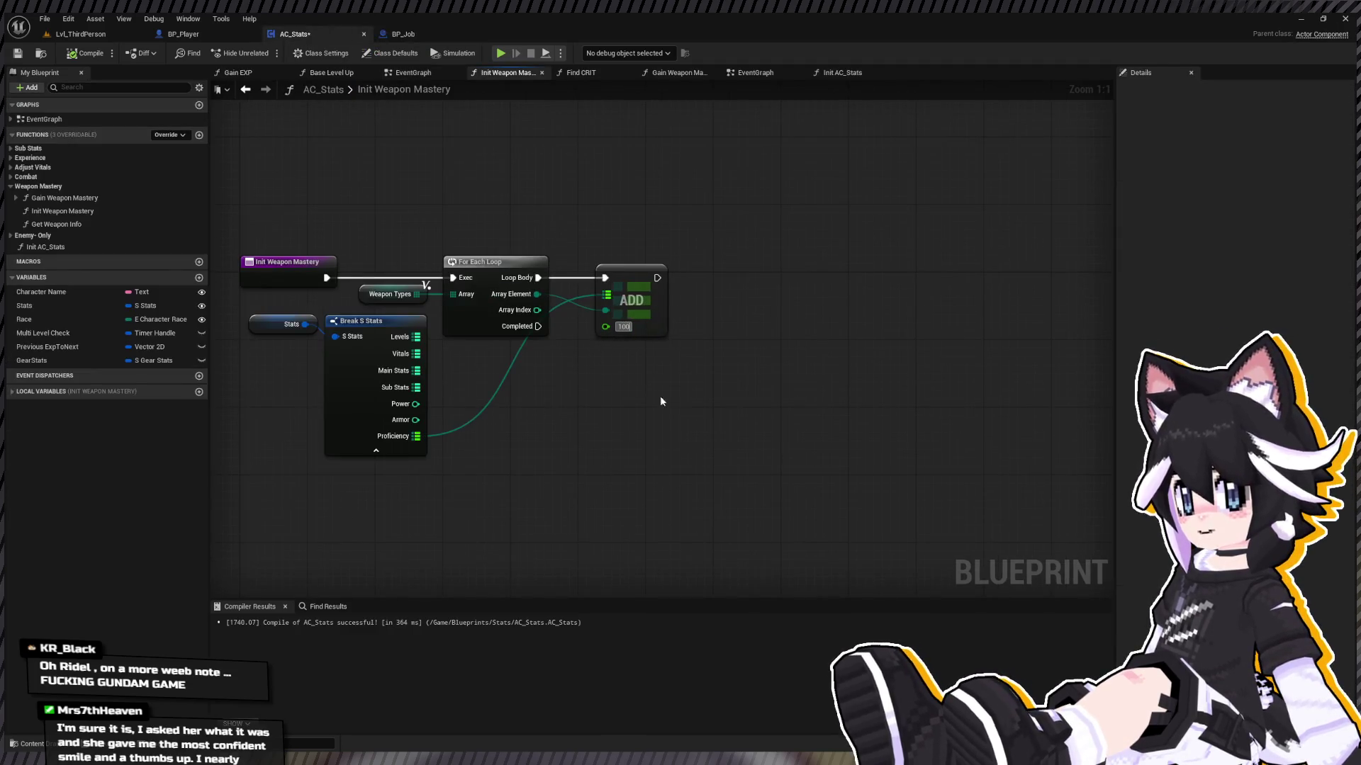
click(70, 35)
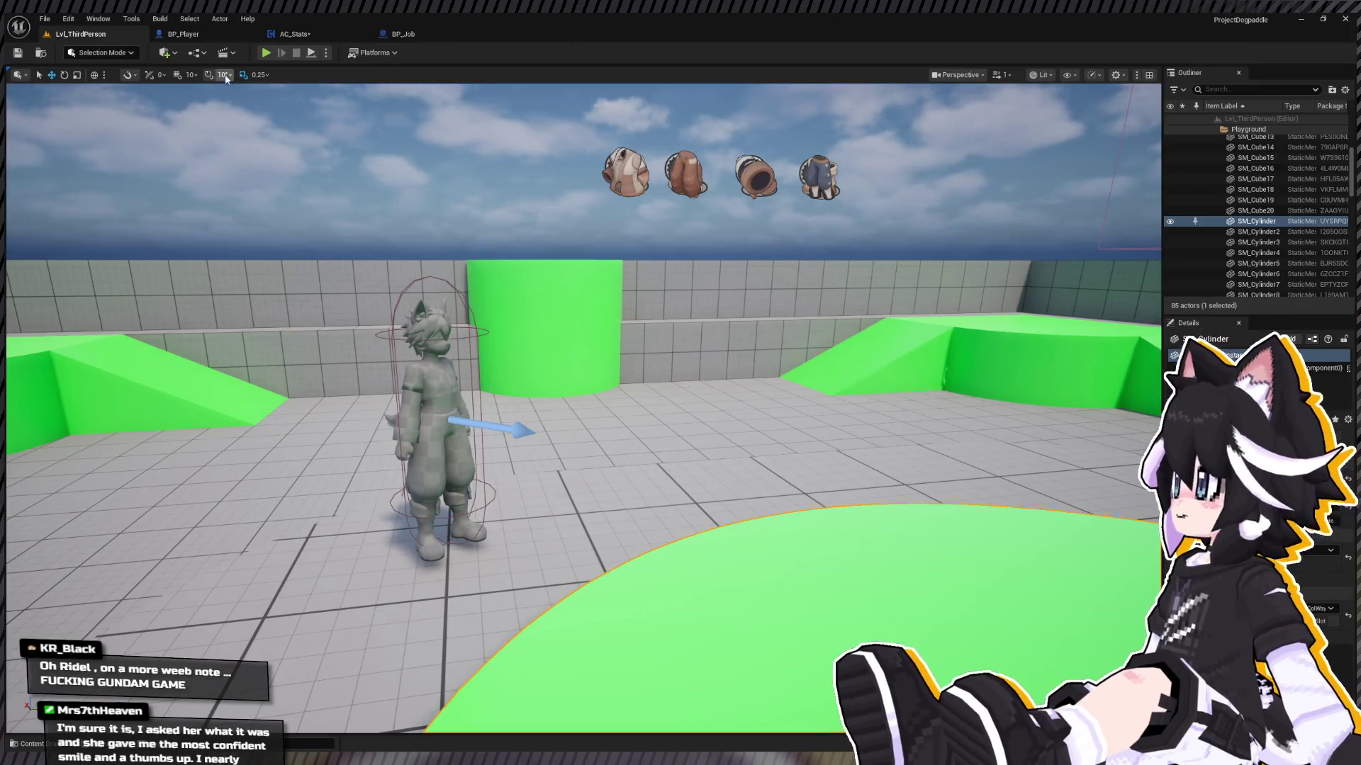
click(266, 55)
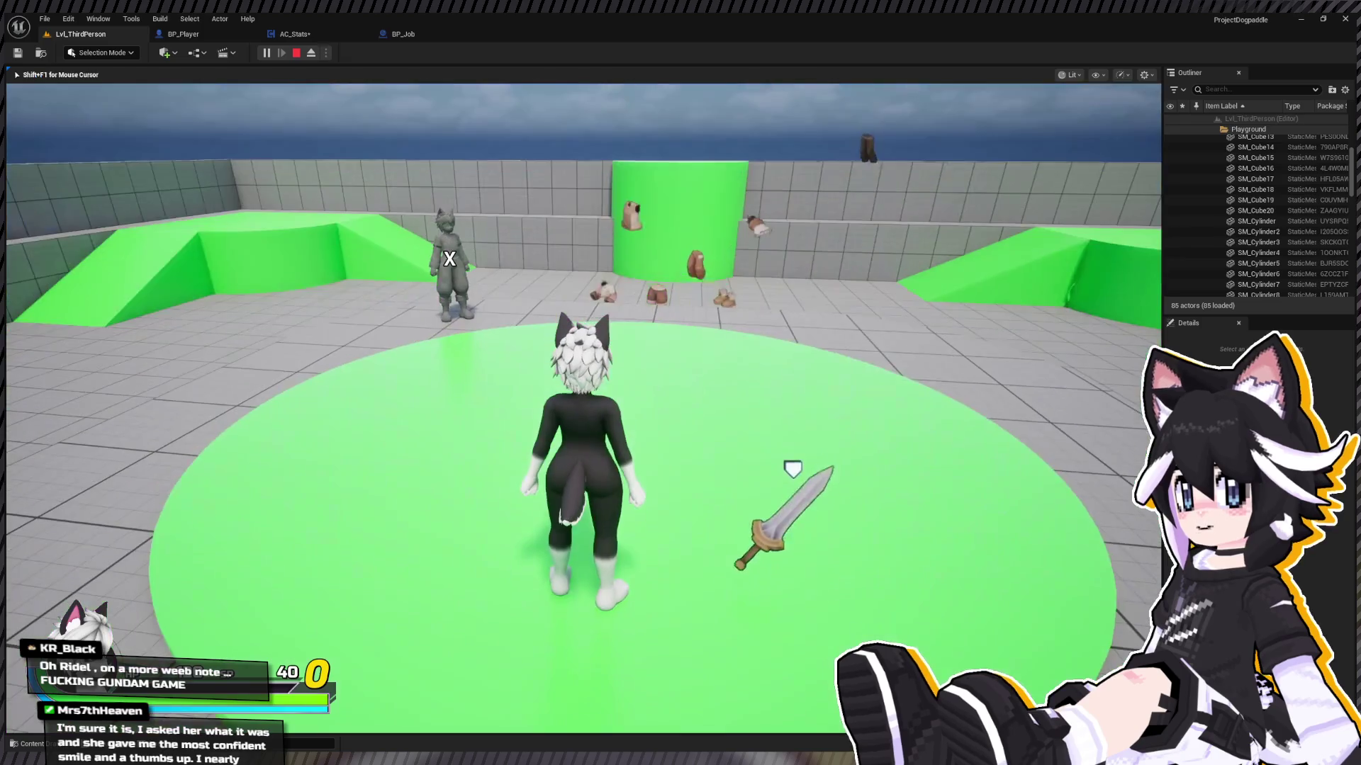
Step: Run the character across the open floor and up the ramp onto the raised platform
key(w)
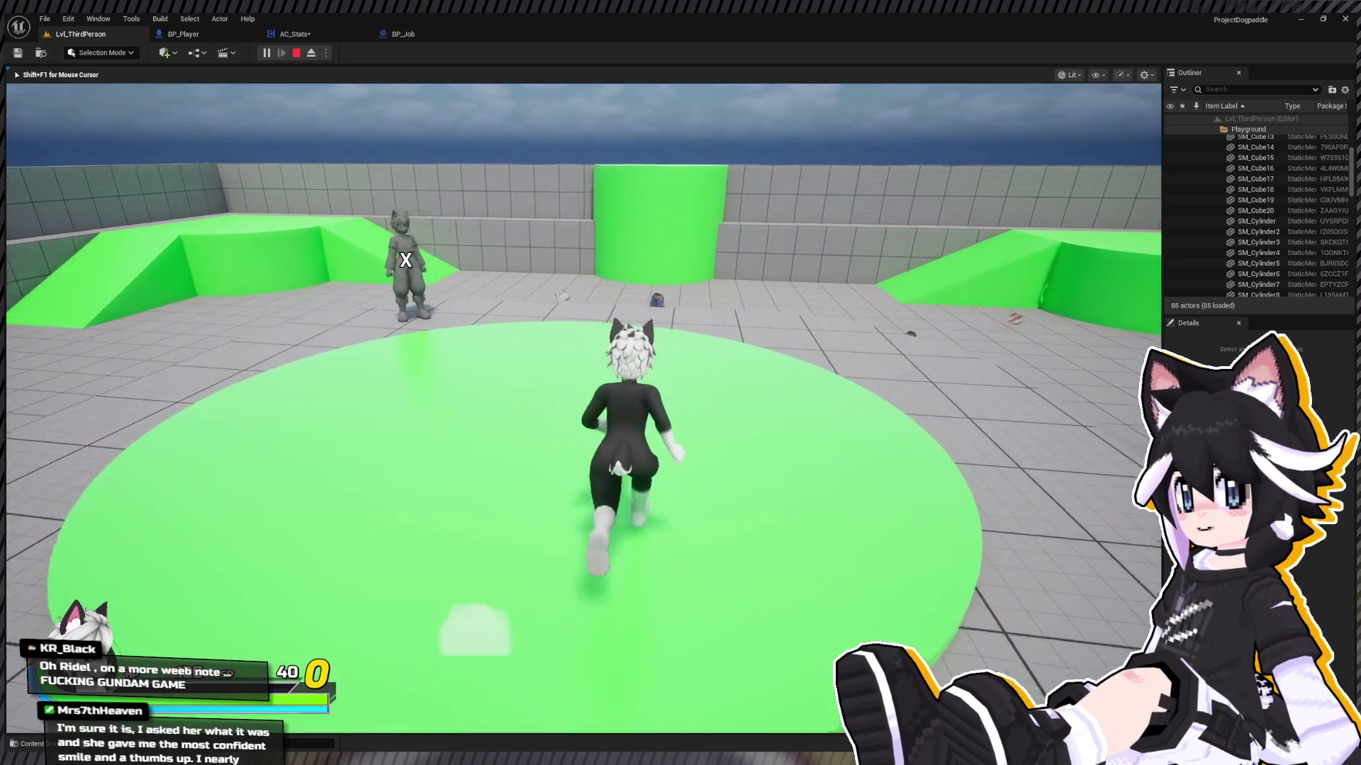
key(a)
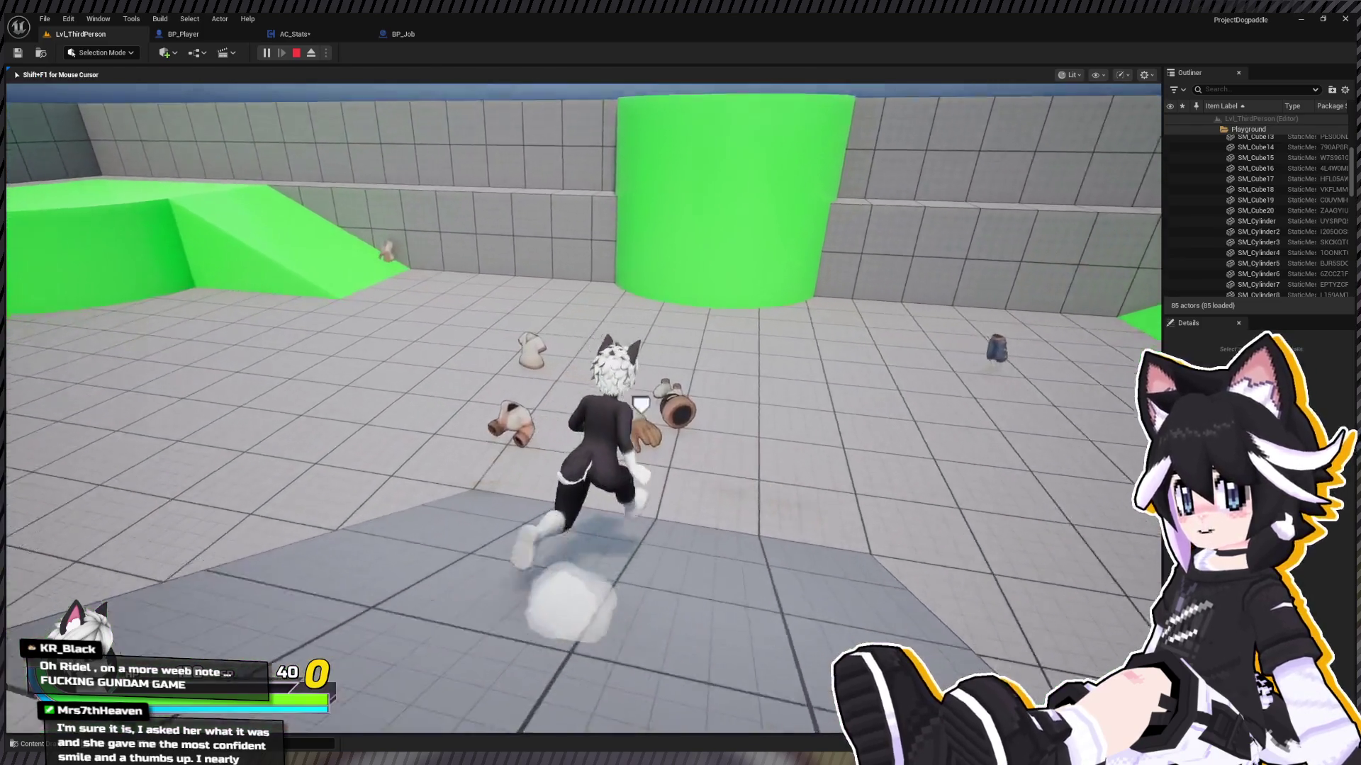
key(d)
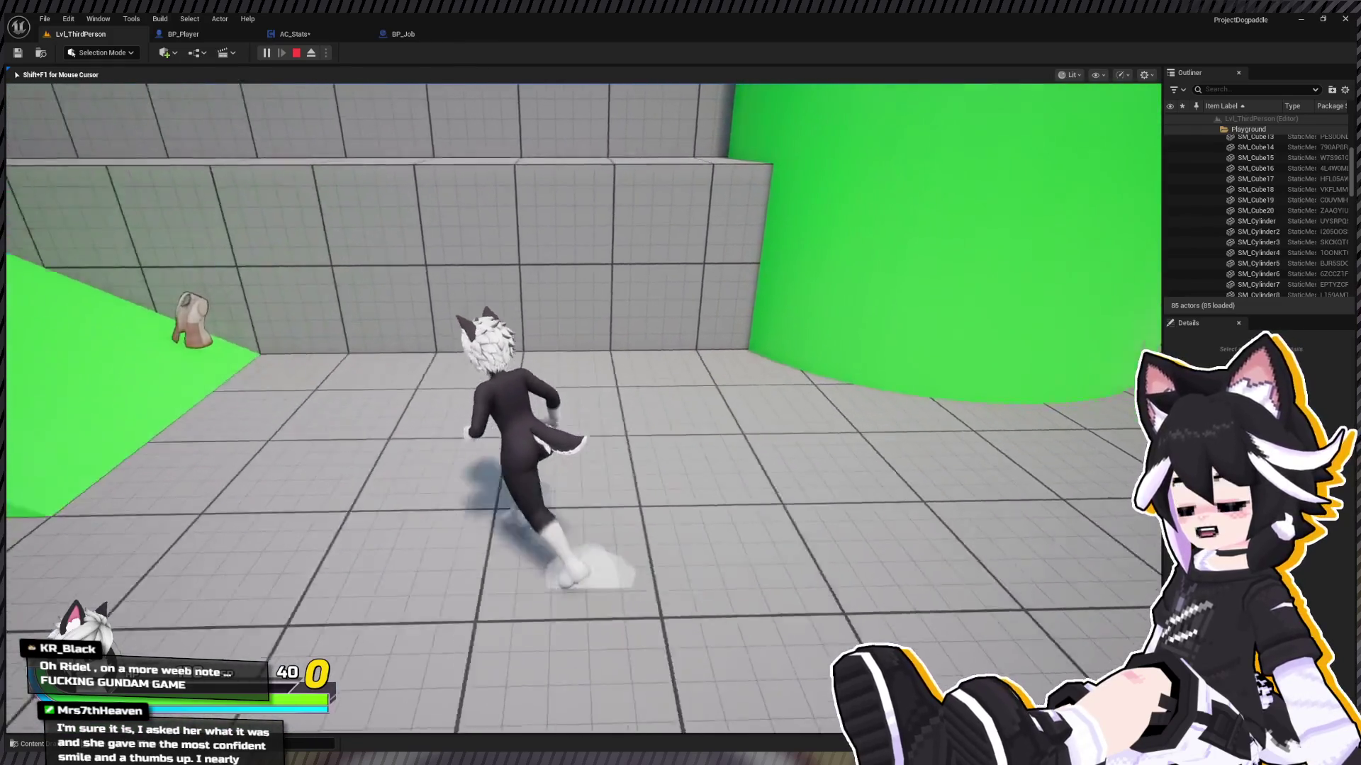
key(w)
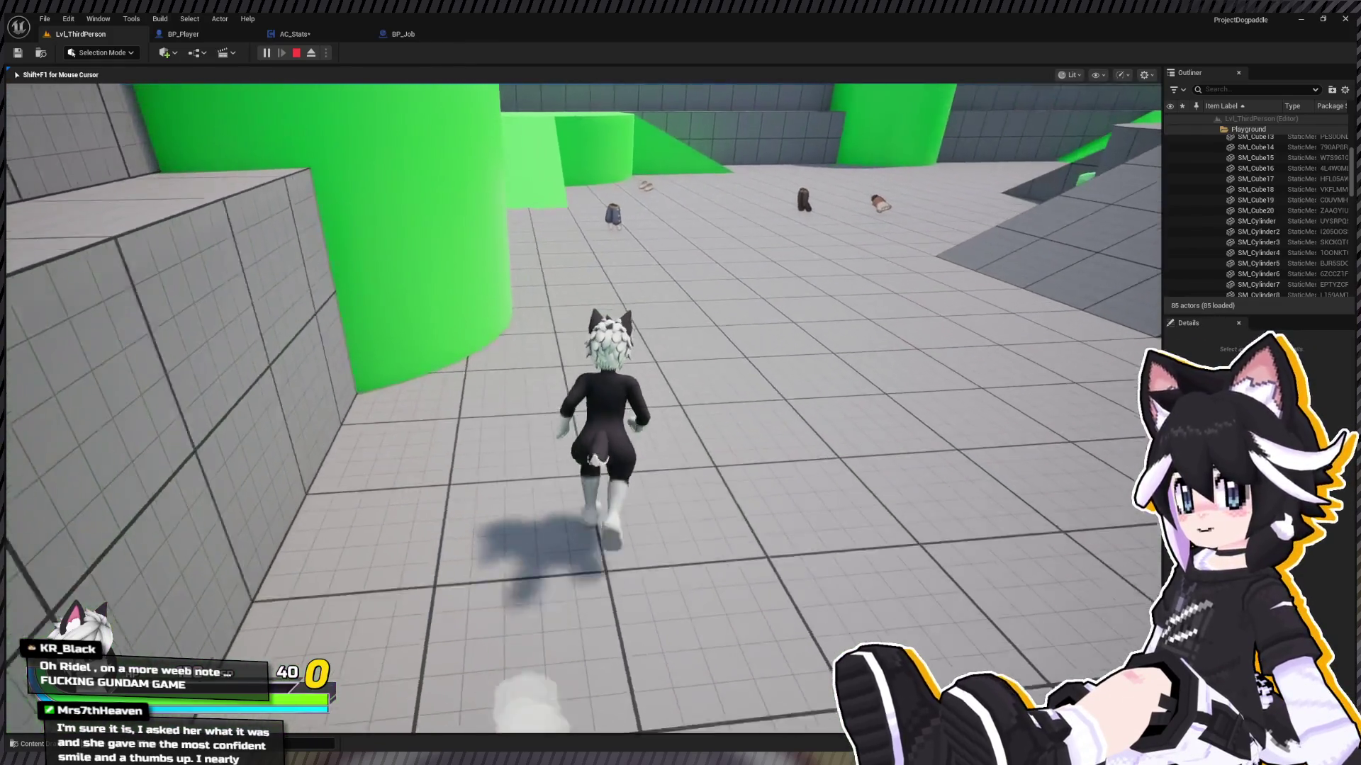
key(w)
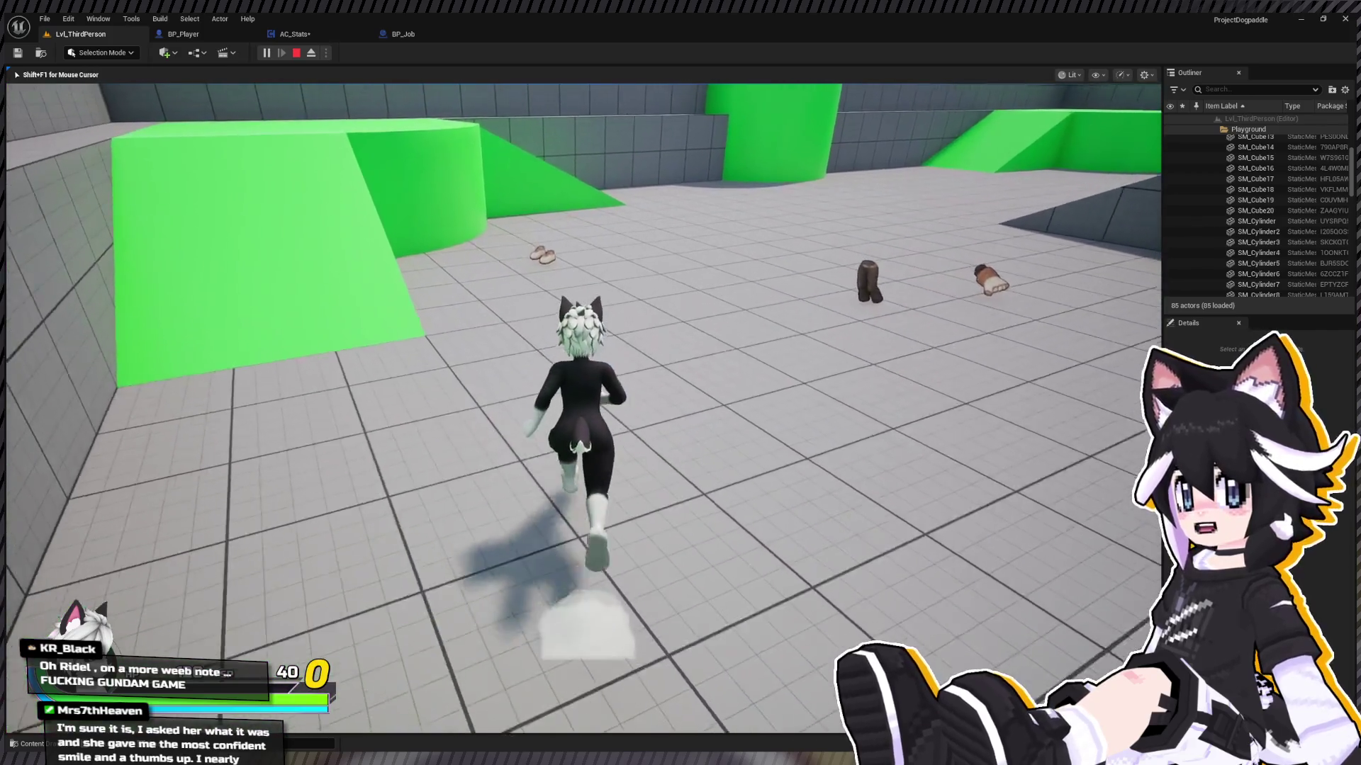
key(w)
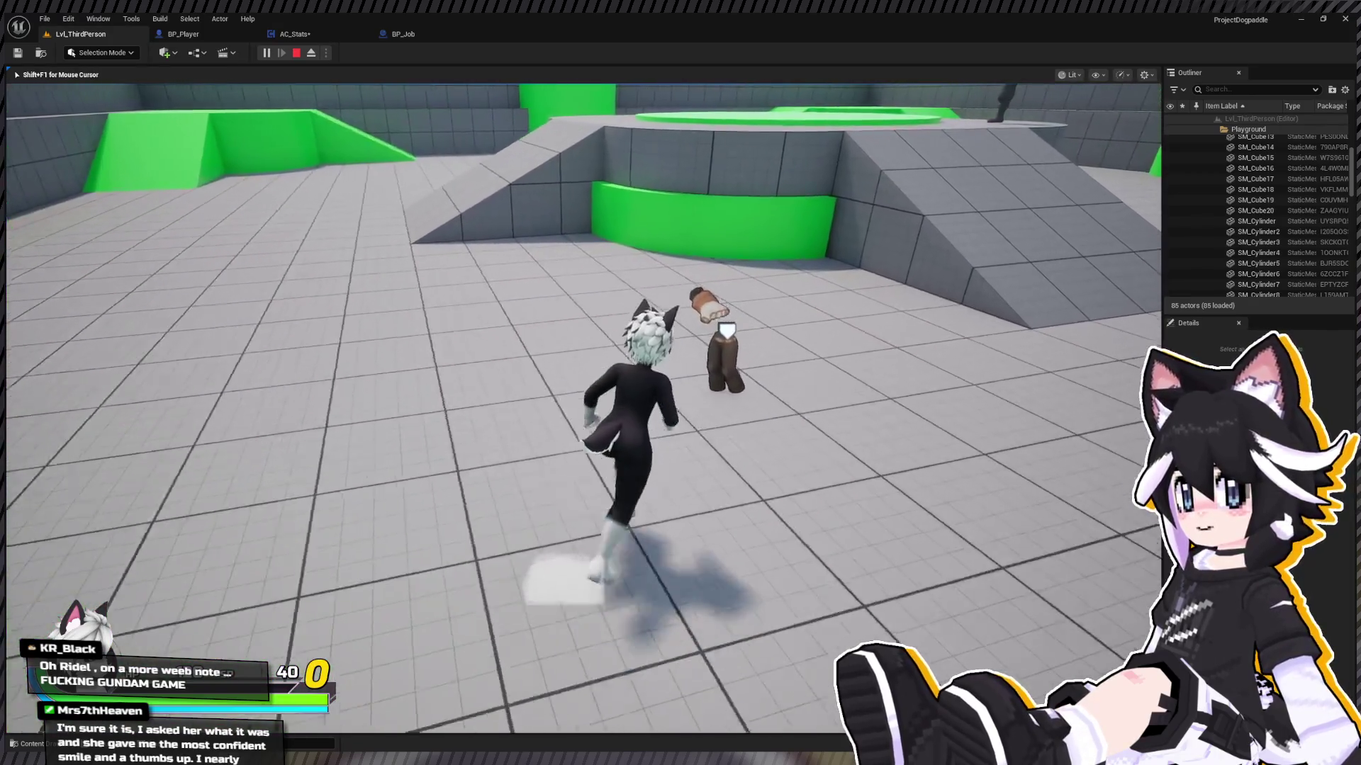
key(w)
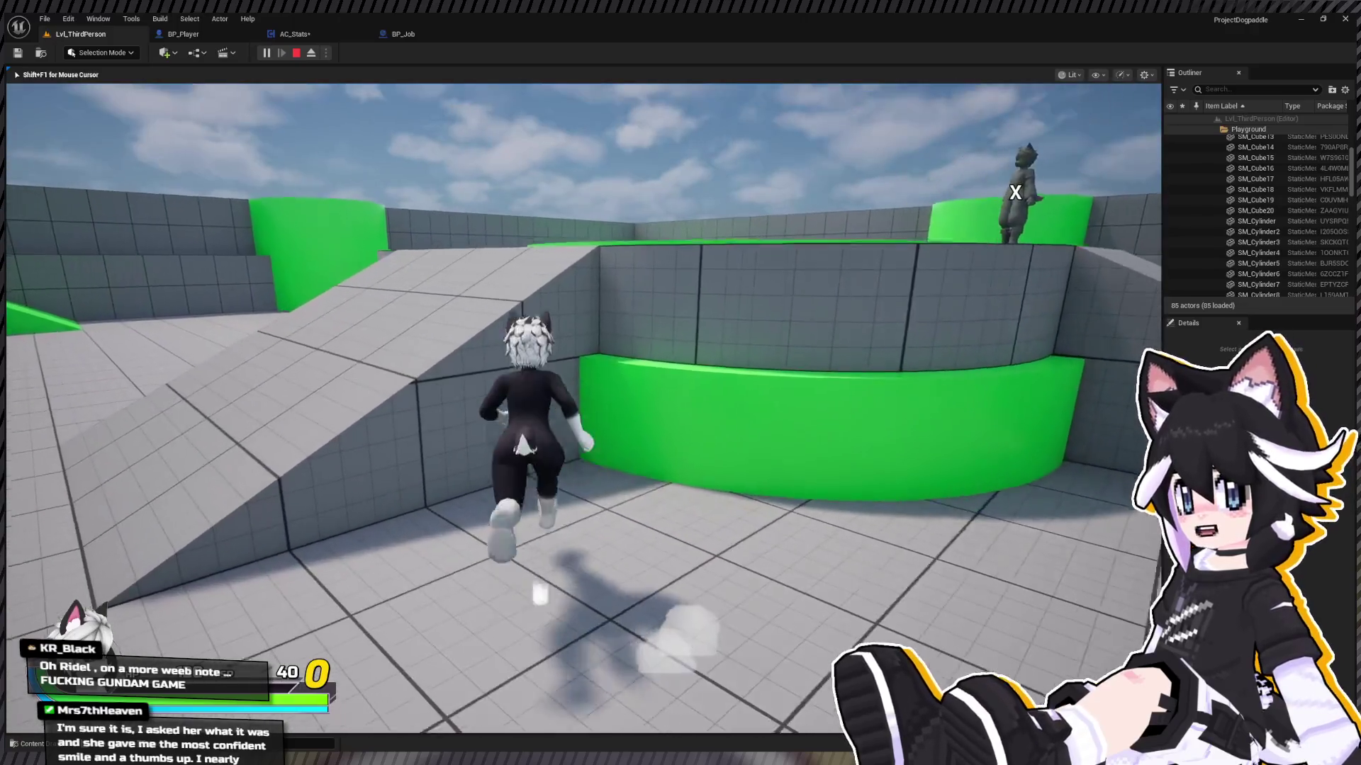
Step: Equip the Basic Sword in the Main Hand, check Status and Weapon Mastery, then resume play
key(Tab)
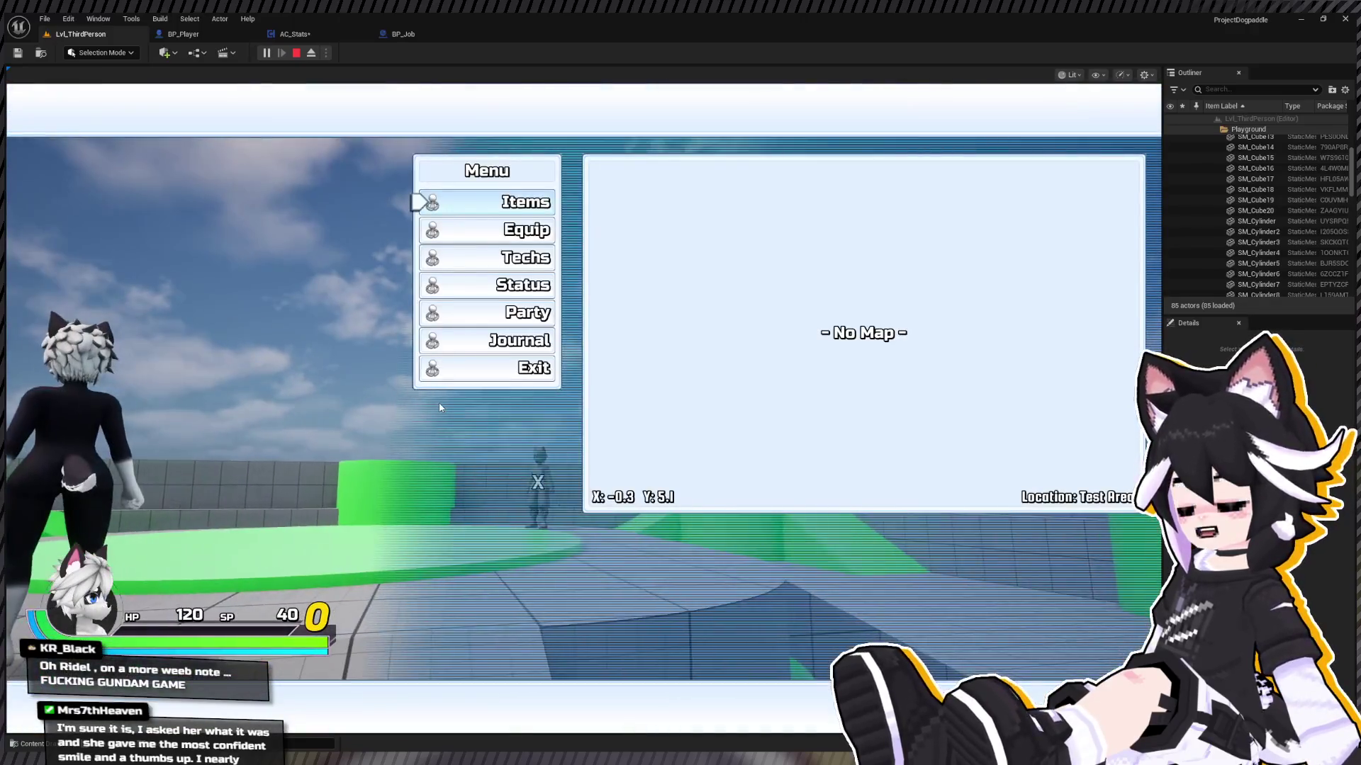
key(Down)
key(Return)
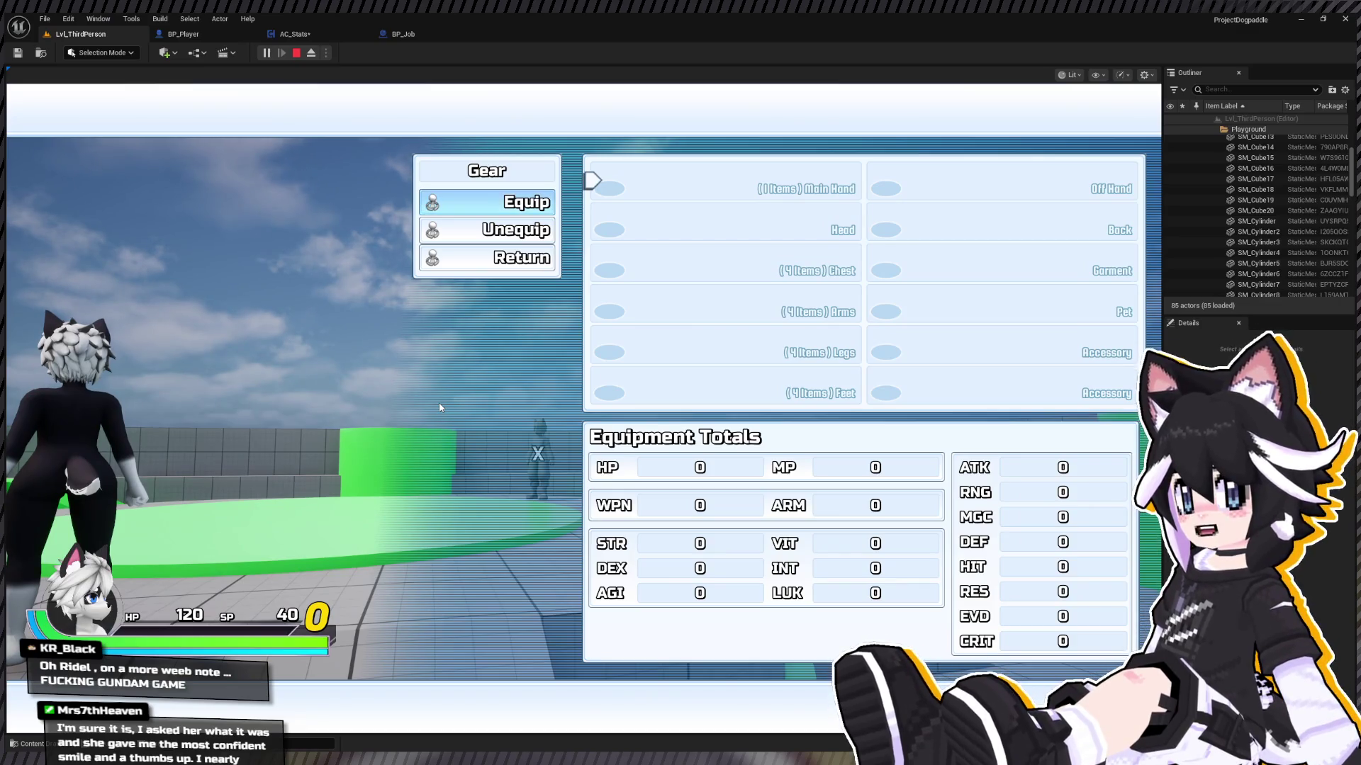
key(Return)
key(Return)
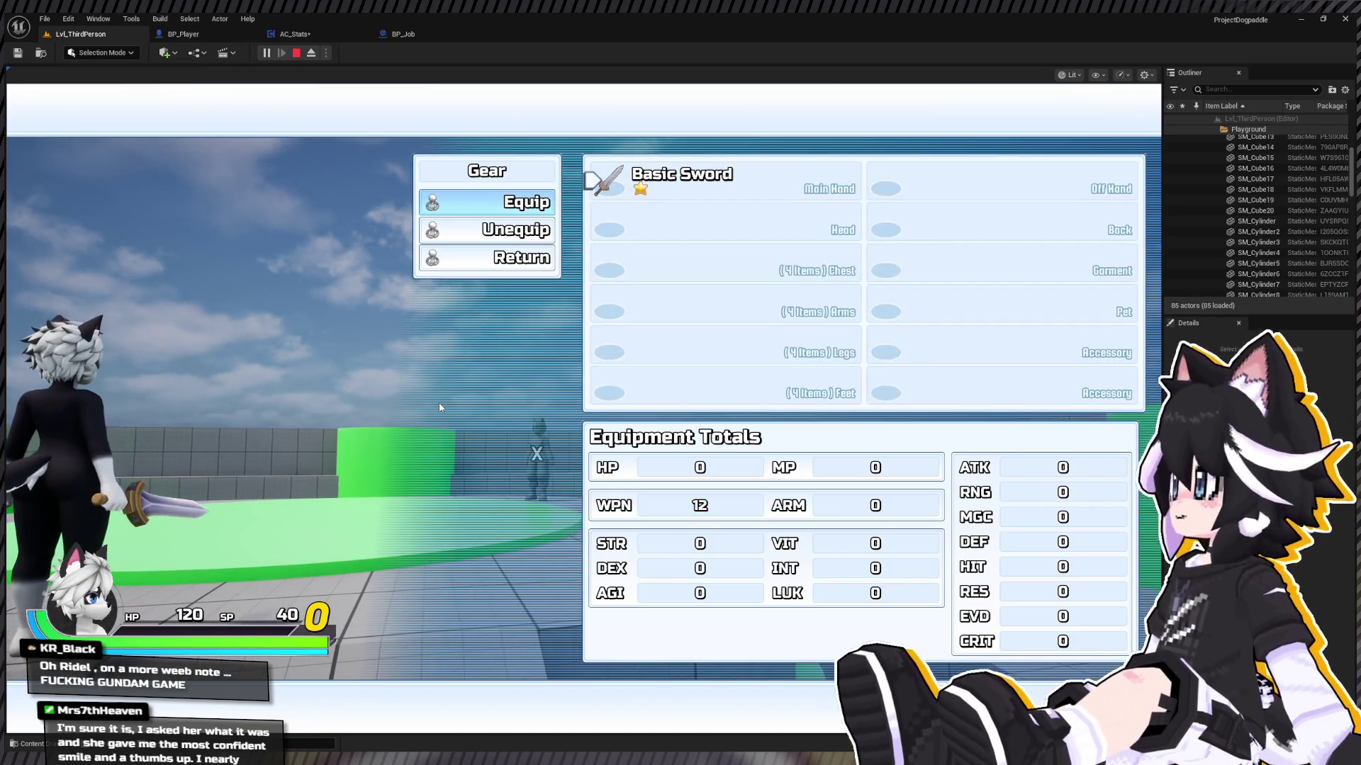
key(Escape)
key(Down)
key(Down)
key(Return)
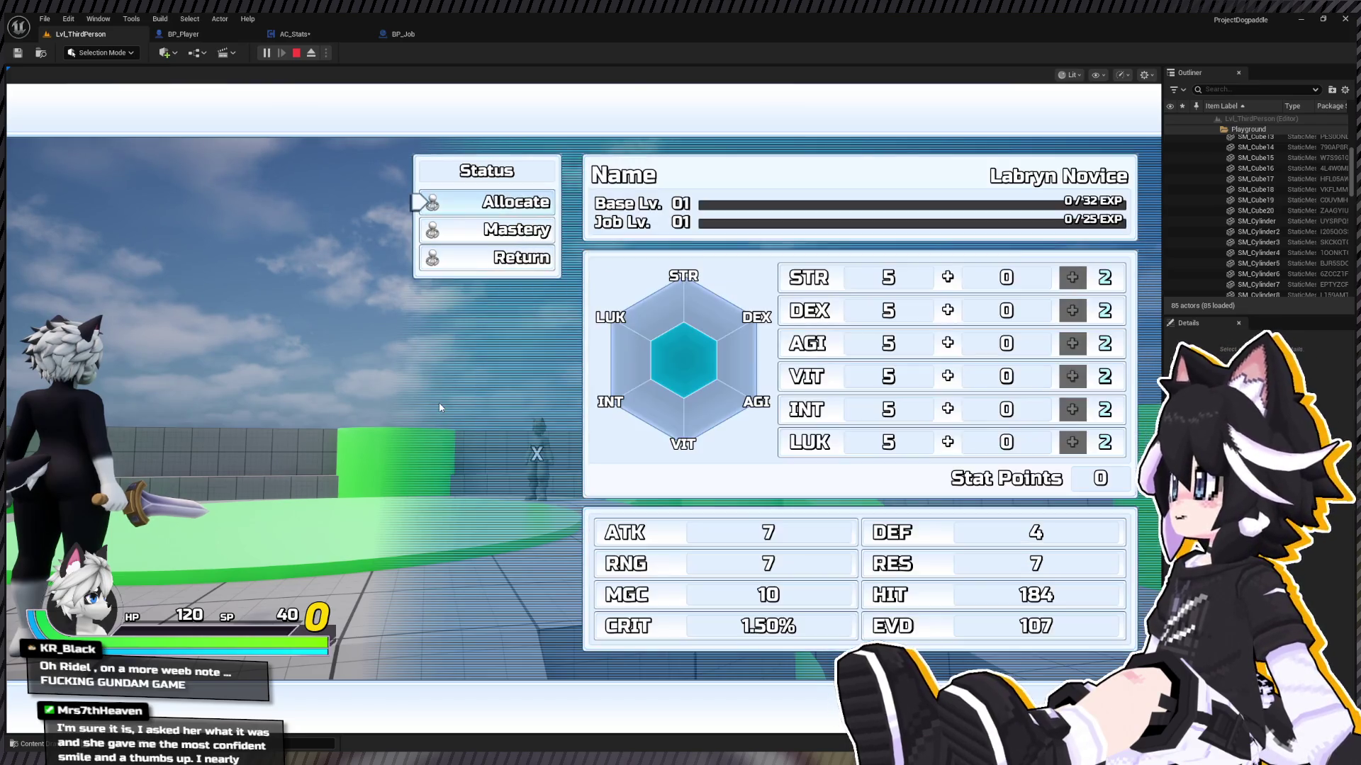
key(Down)
key(Escape)
key(w)
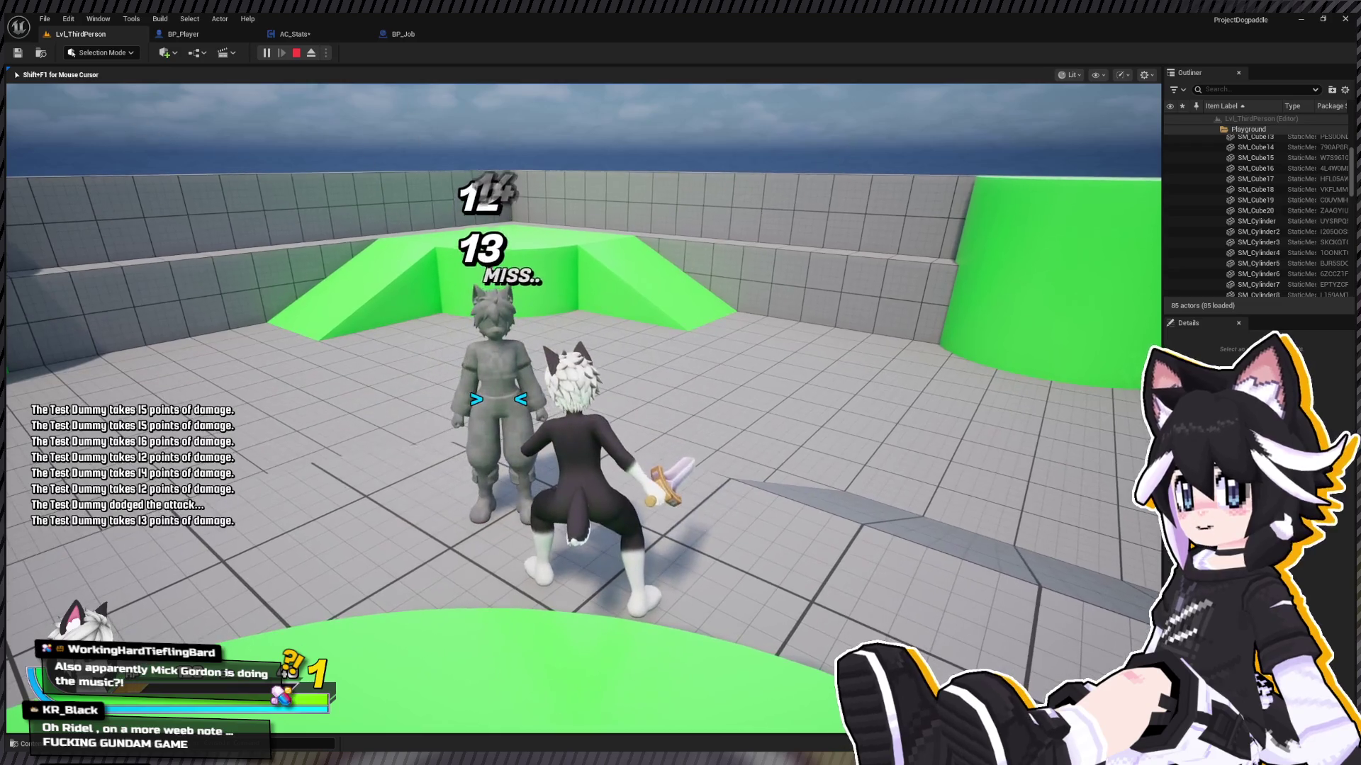
Step: Strike the Test Dummy with repeated sword combos, dashing away once and closing back in
click(583, 407)
click(584, 407)
click(584, 407)
click(583, 407)
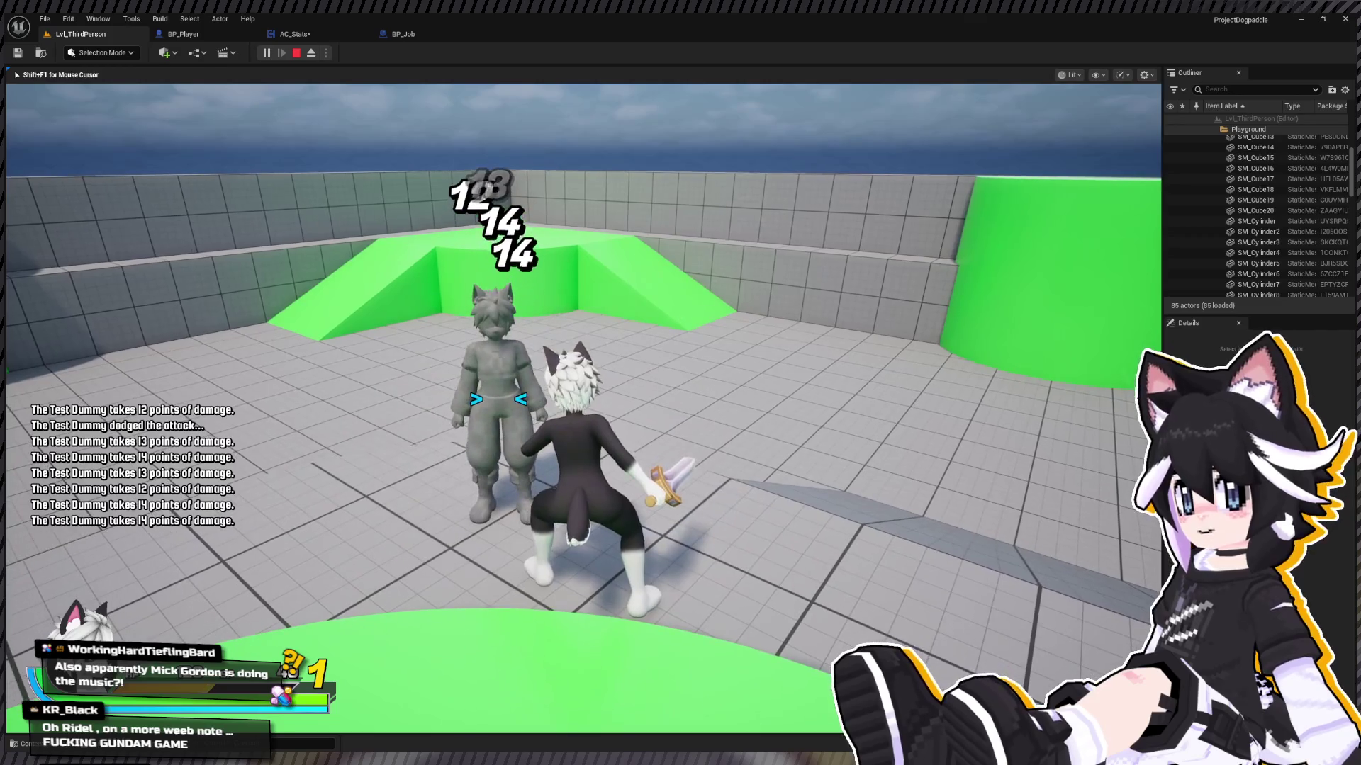
key(space)
click(583, 408)
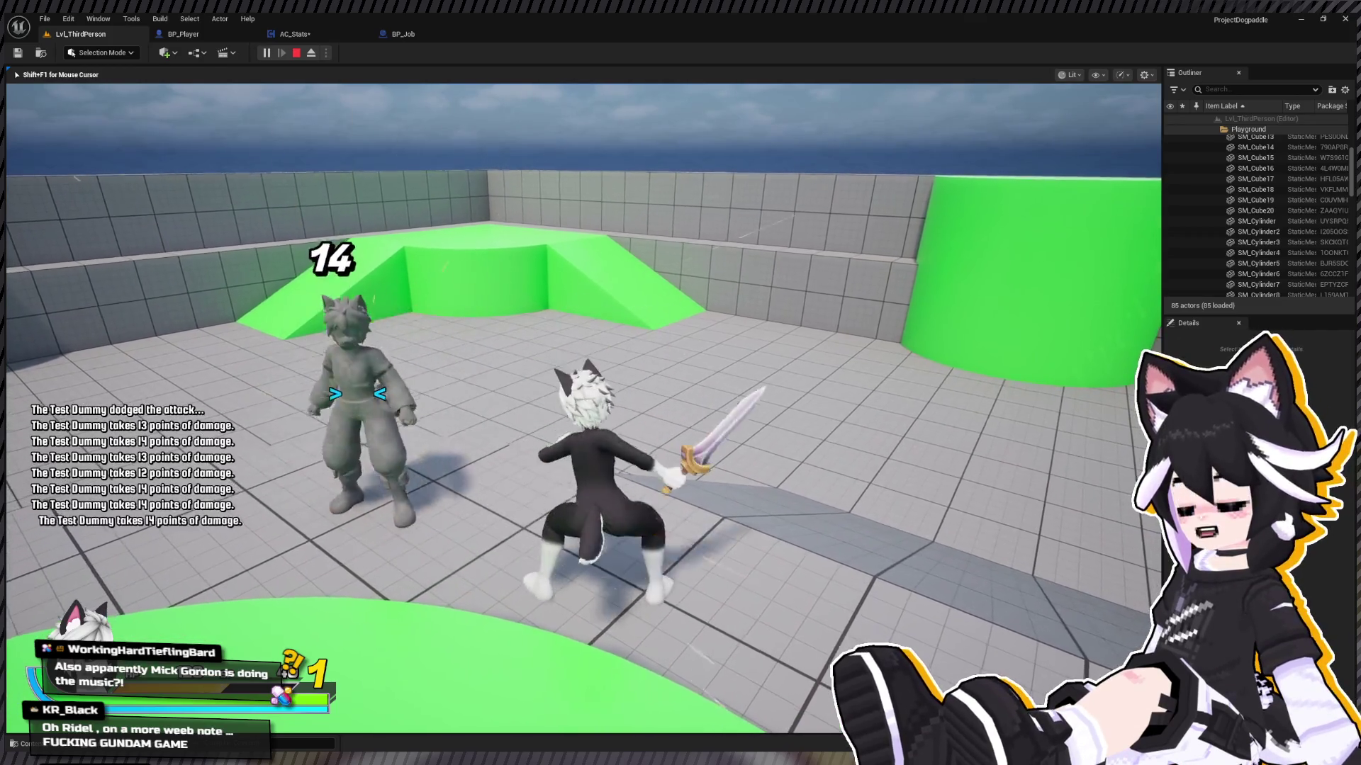
click(583, 407)
click(583, 408)
click(583, 407)
click(583, 407)
click(583, 408)
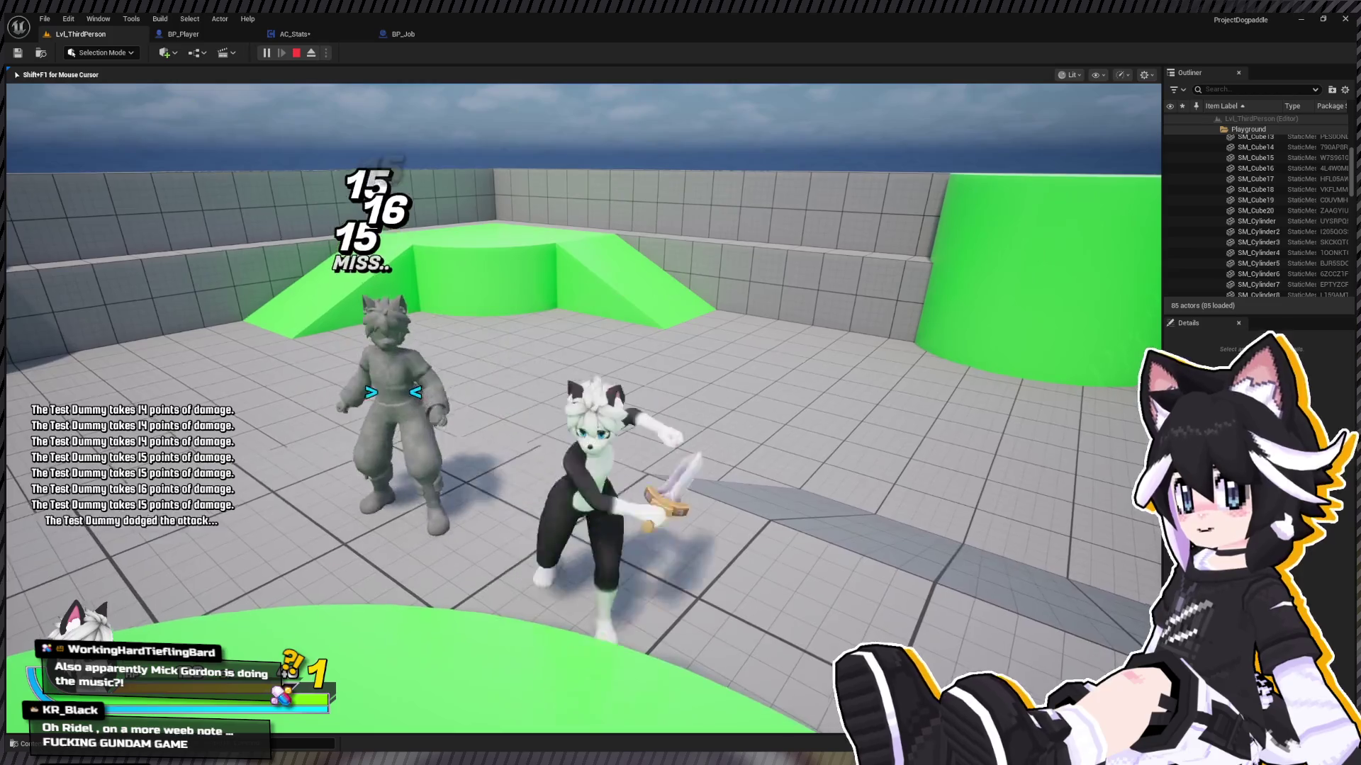
click(583, 407)
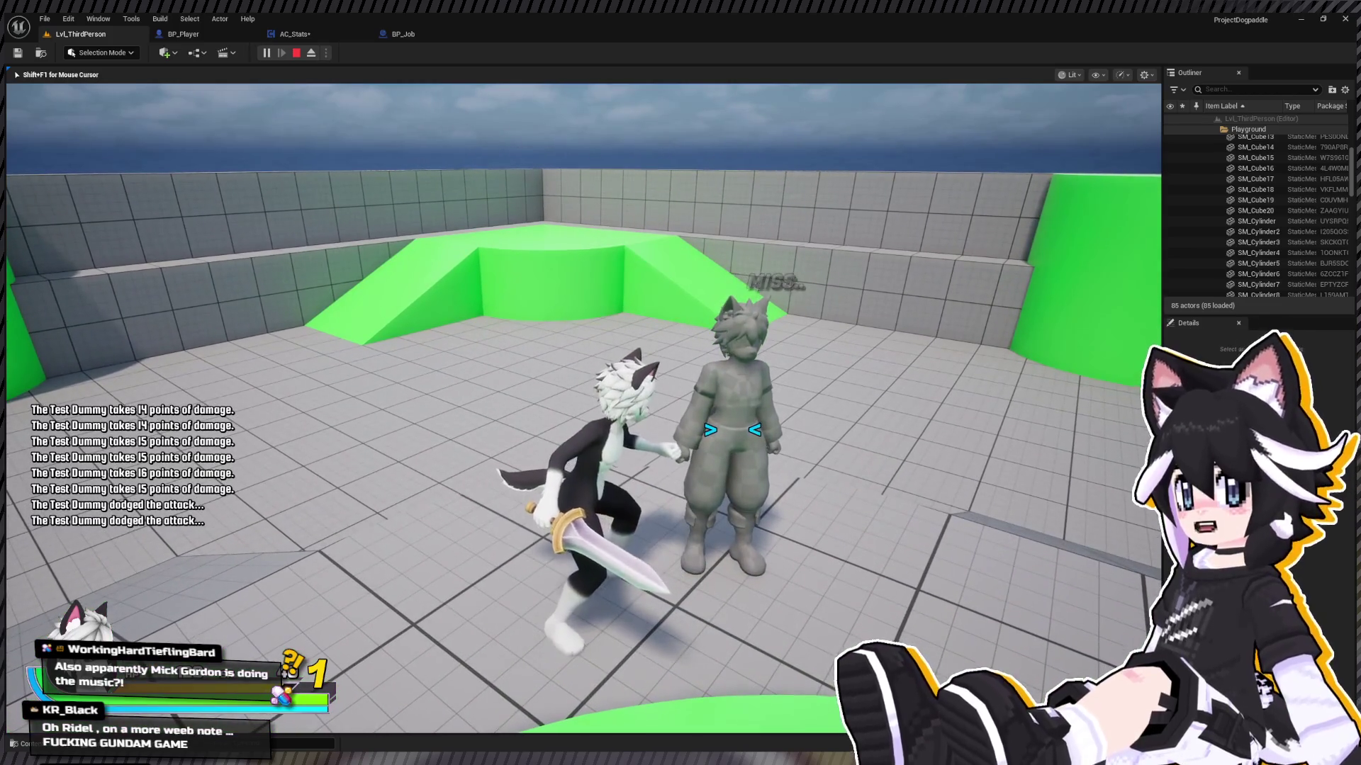
click(583, 408)
click(584, 407)
click(583, 408)
click(583, 408)
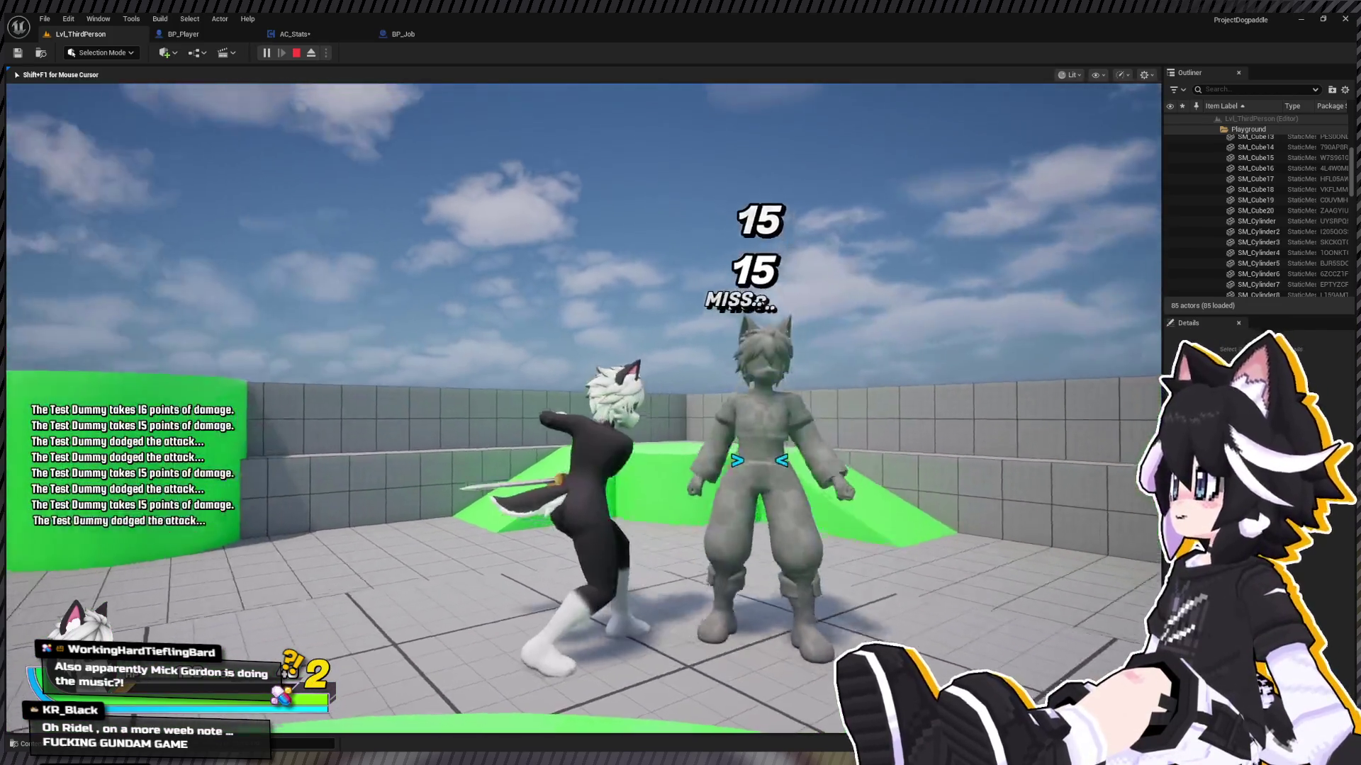
click(583, 407)
Step: Open and close the in-game menu, then stop the play session
key(Tab)
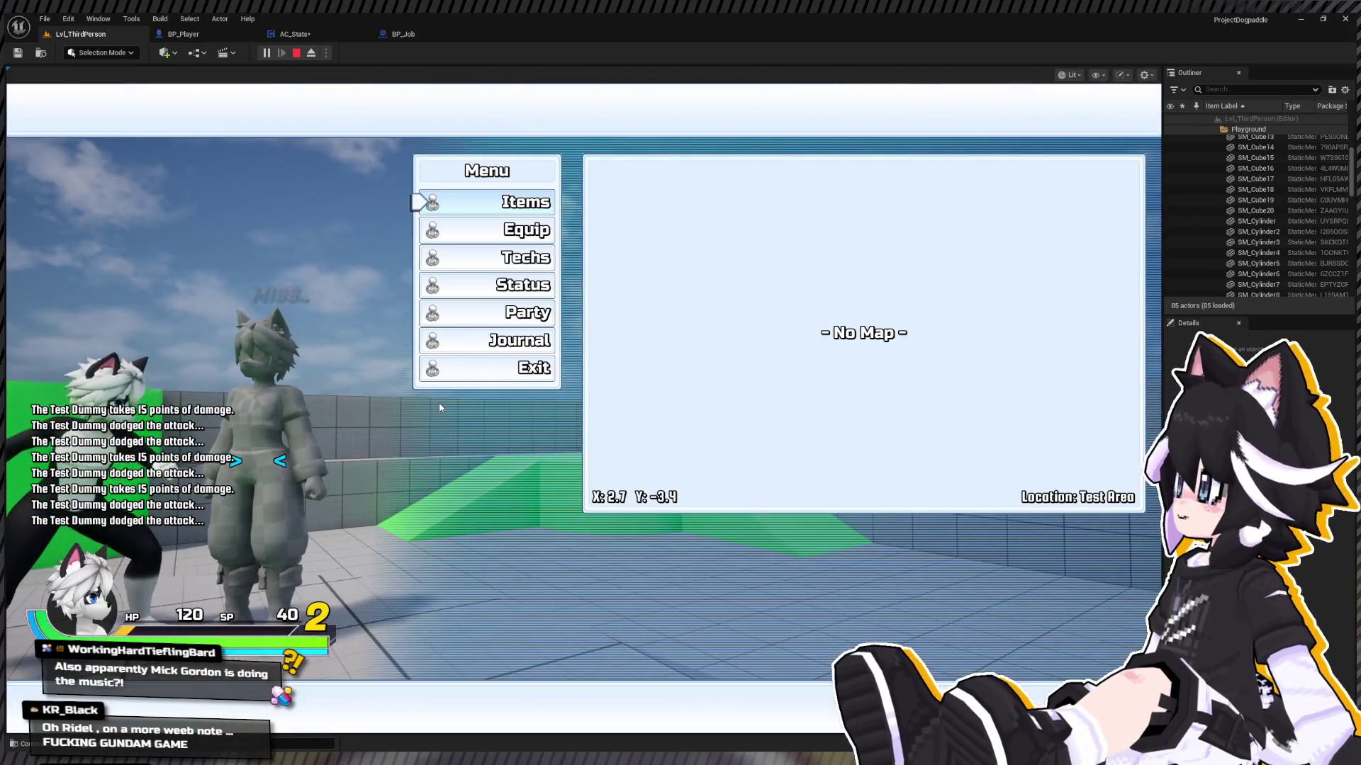
key(Down)
key(Down)
key(Down)
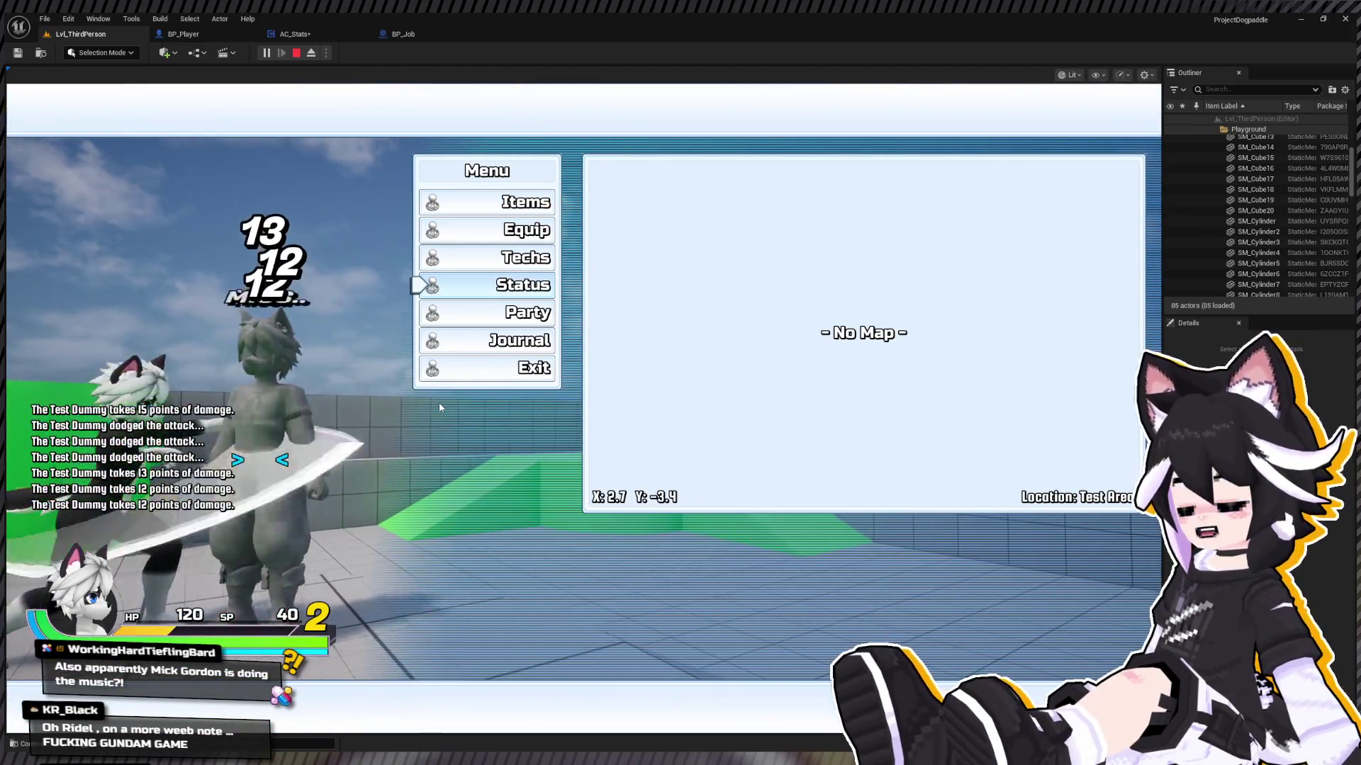
key(Tab)
key(Tab)
key(Tab)
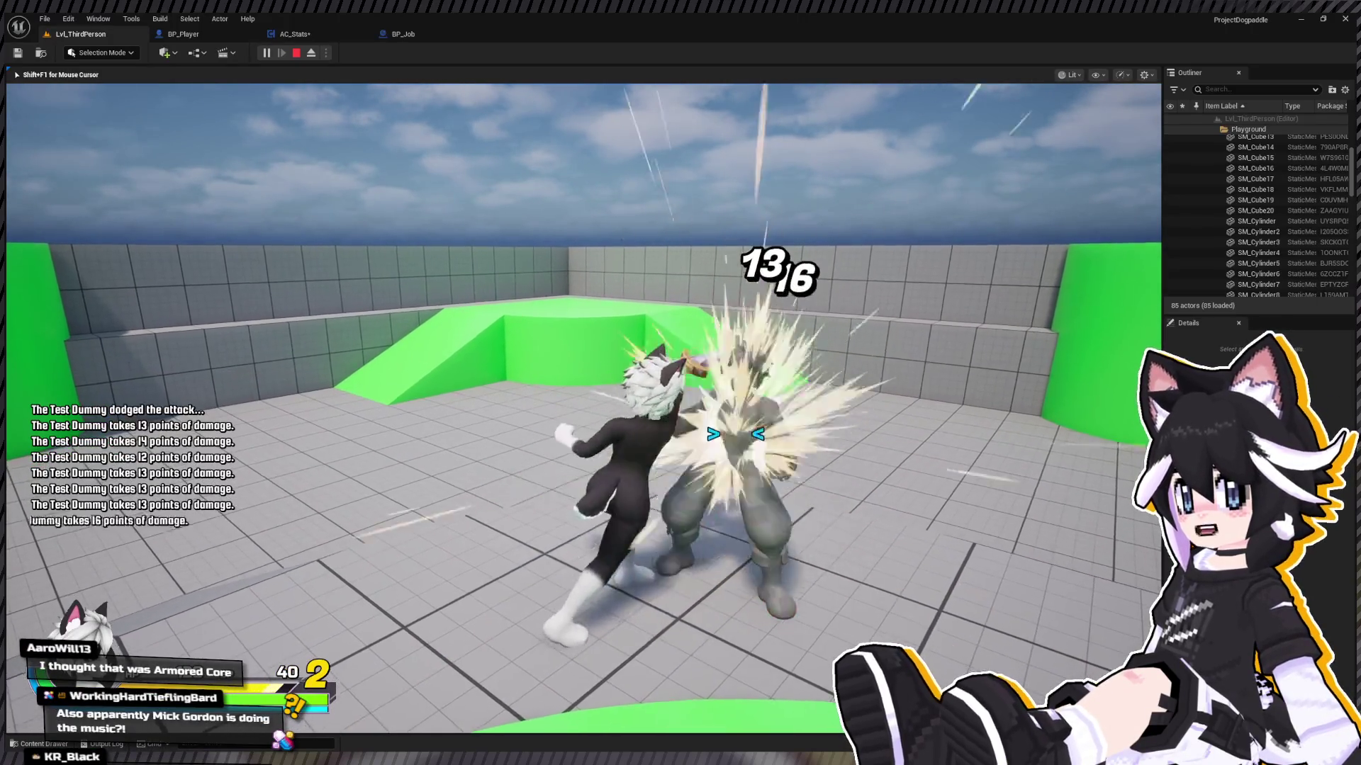
key(Escape)
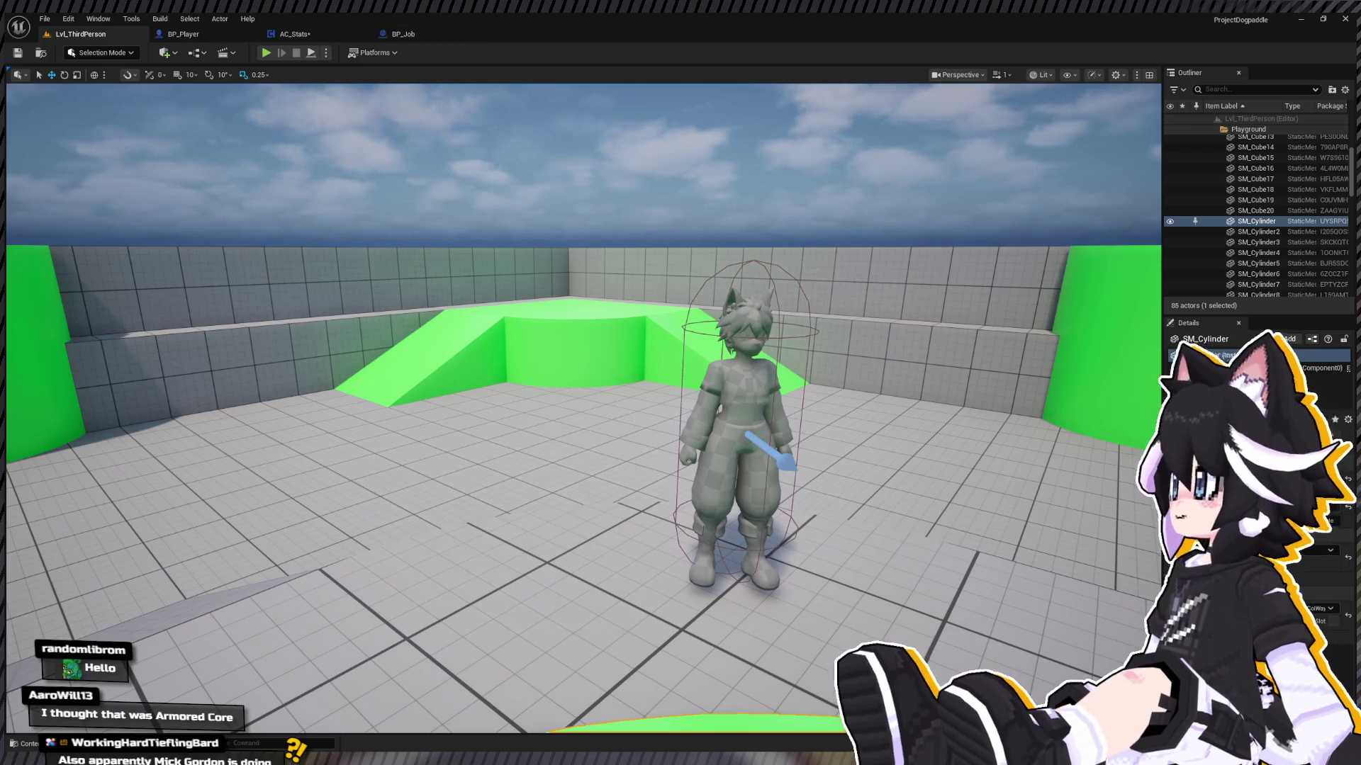
Step: Frame the selected cylinder, compile and save AC_Stats, and move over to BP_Job's EventGraph
key(f)
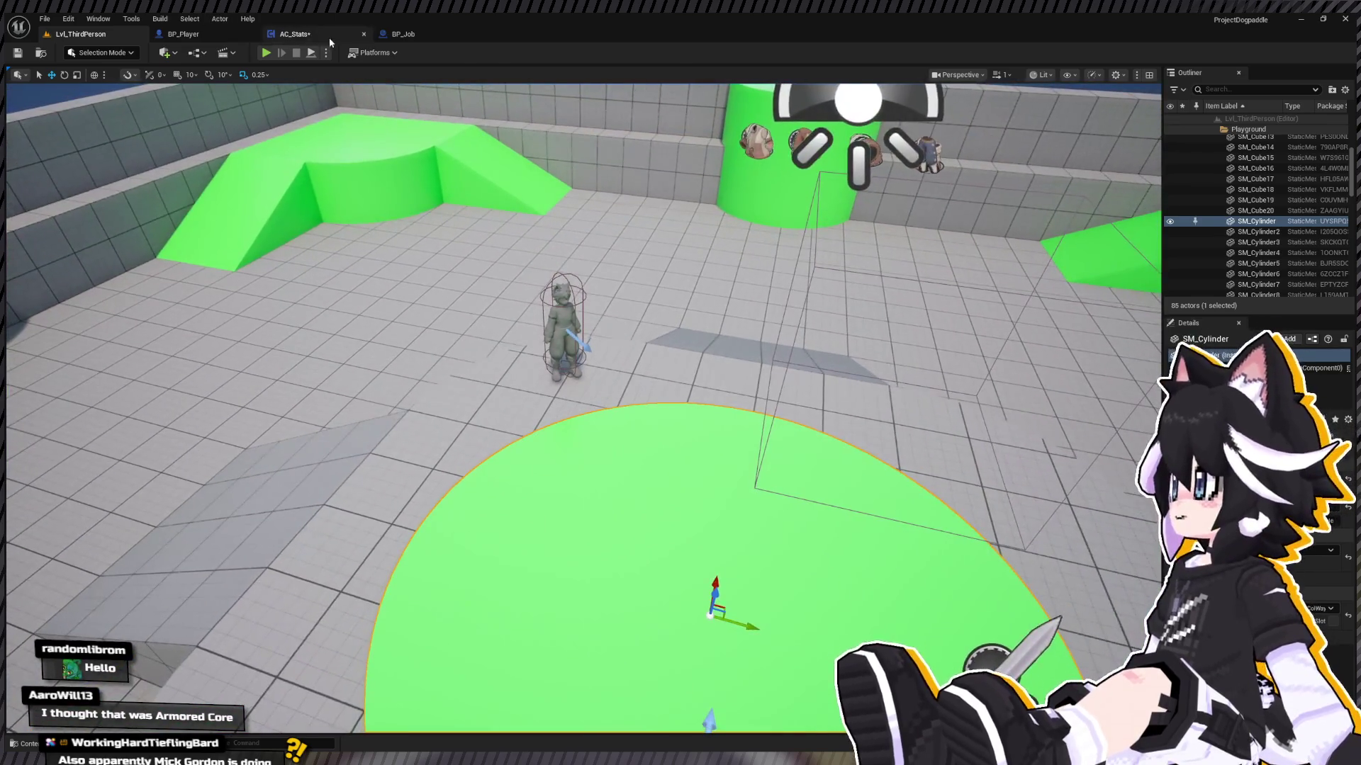
click(294, 34)
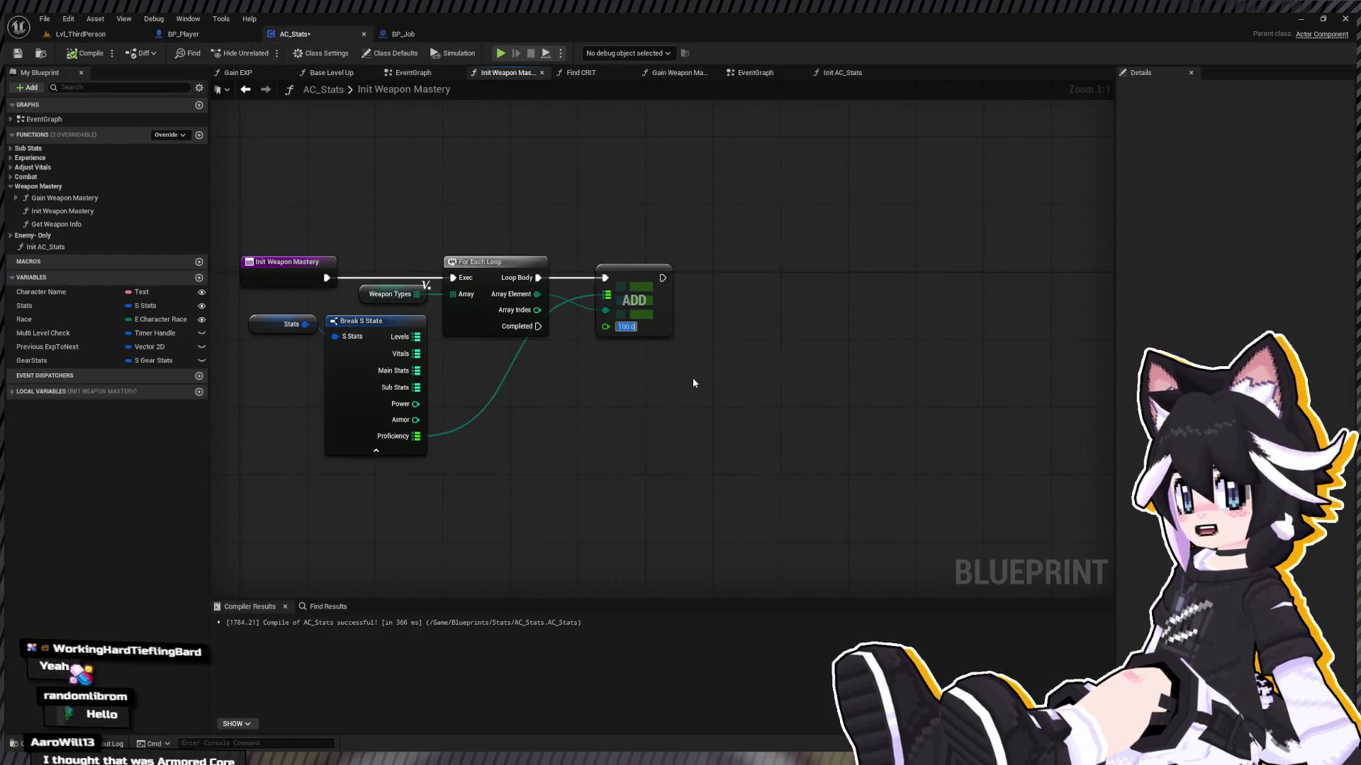
click(80, 34)
click(332, 33)
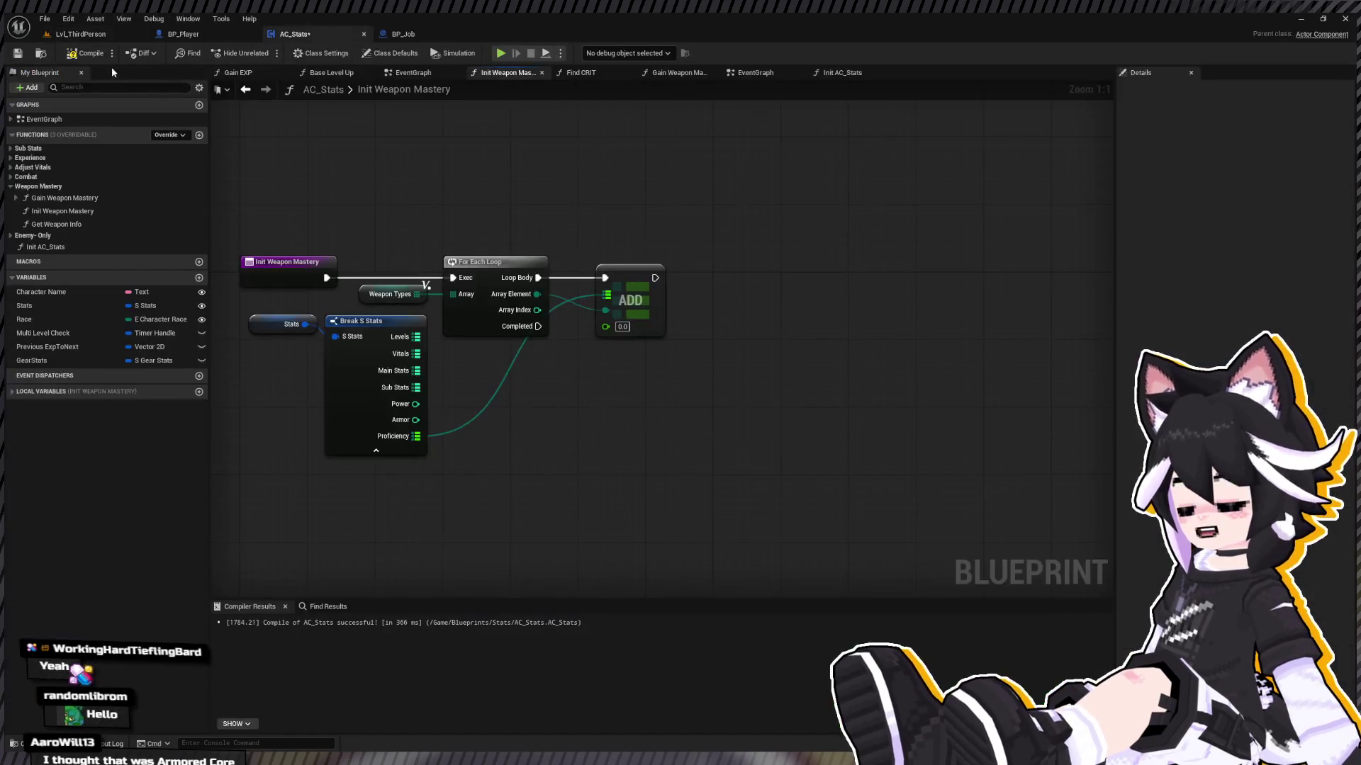
click(86, 54)
click(402, 34)
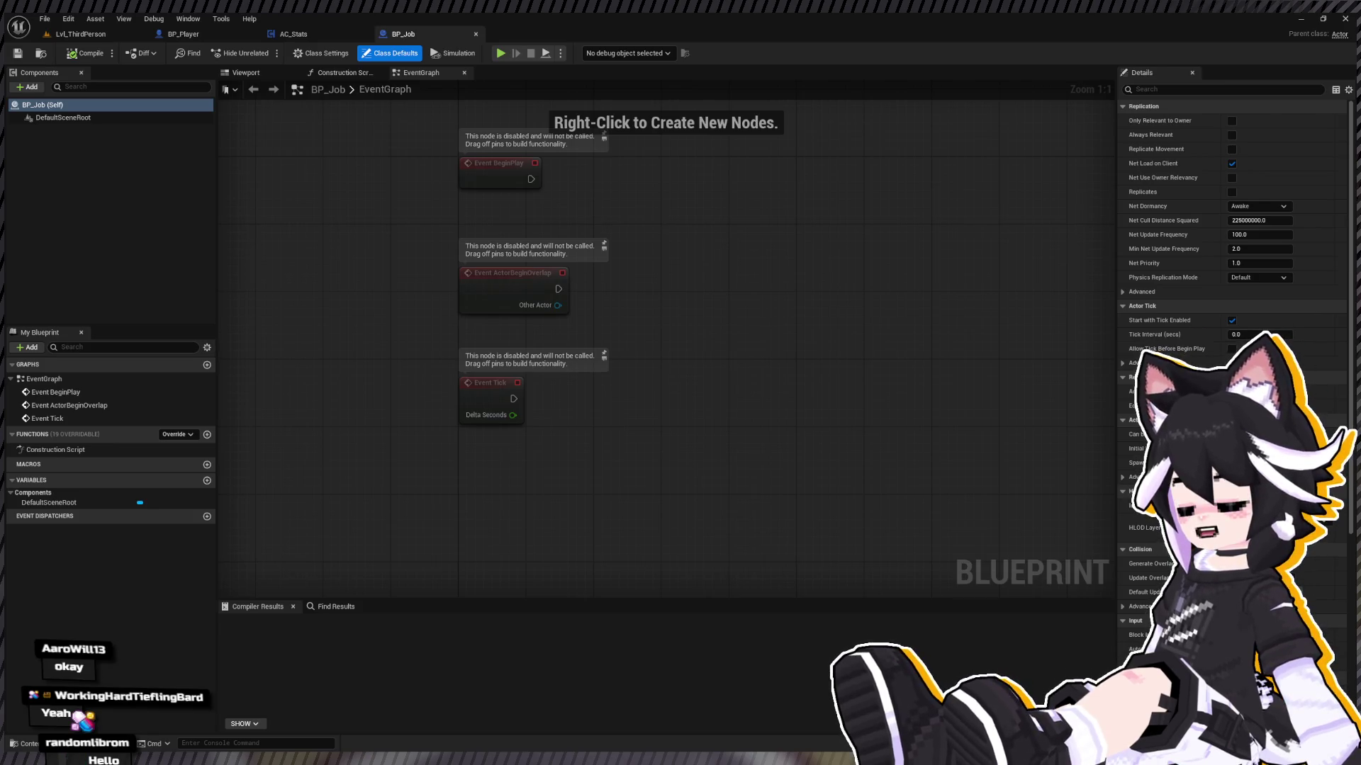
Step: Review the AC_Stats and BP_Player tabs, then close the BP_Job and AC_Stats editors
drag(617, 232, 611, 264)
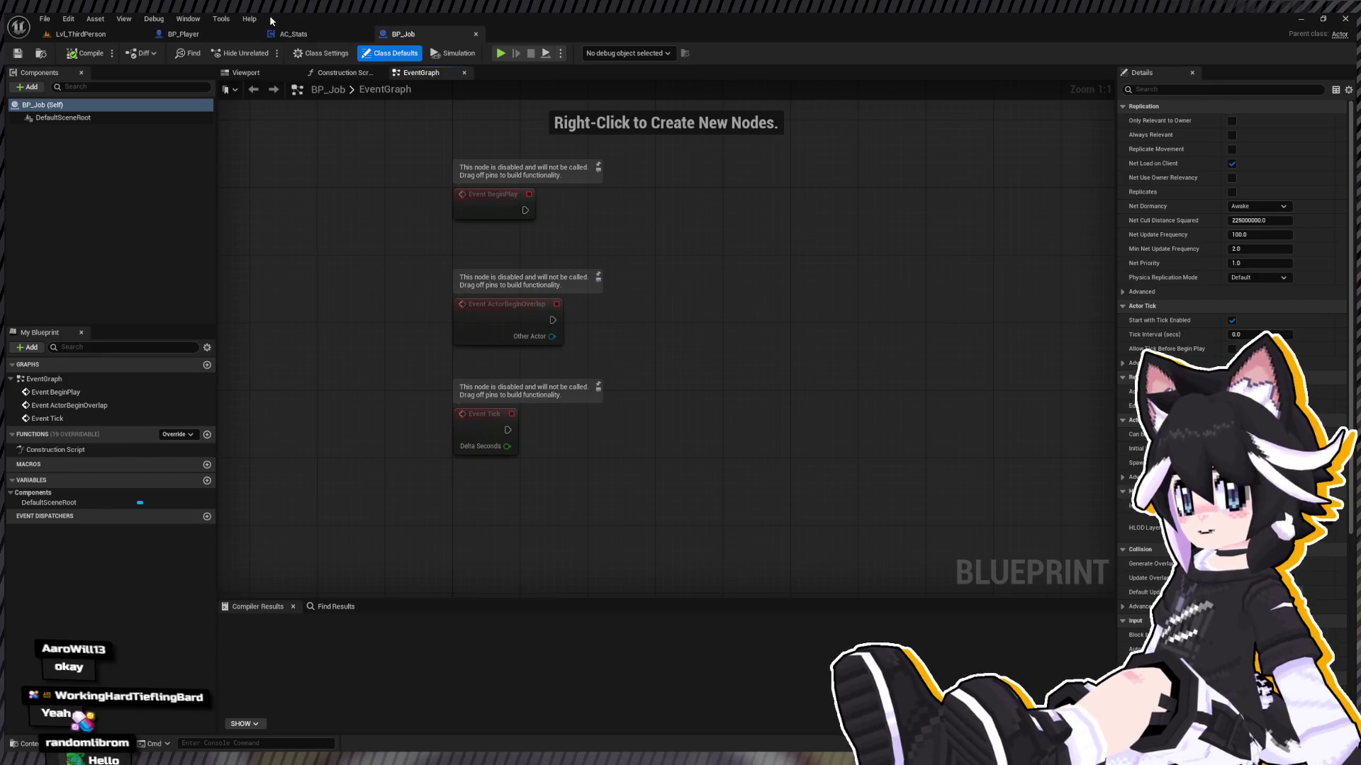
click(291, 34)
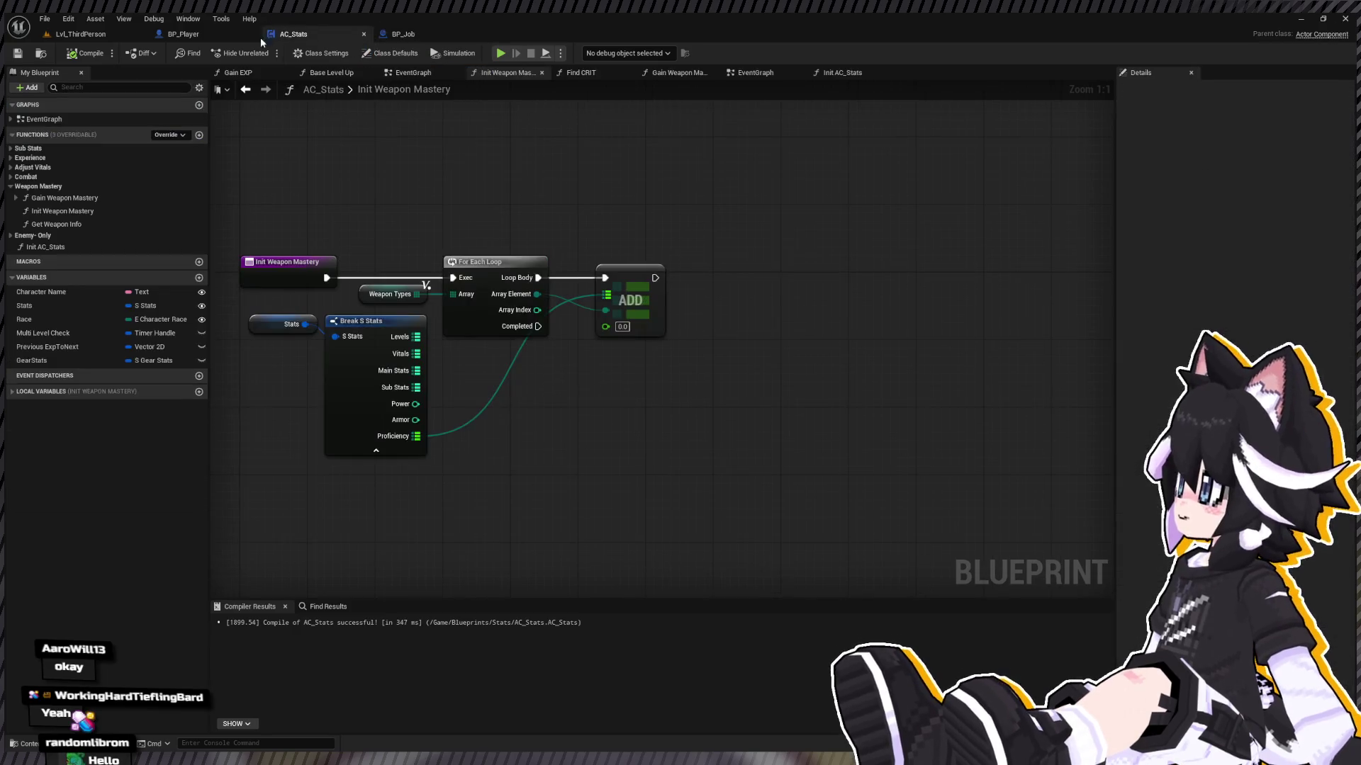
click(183, 34)
click(411, 34)
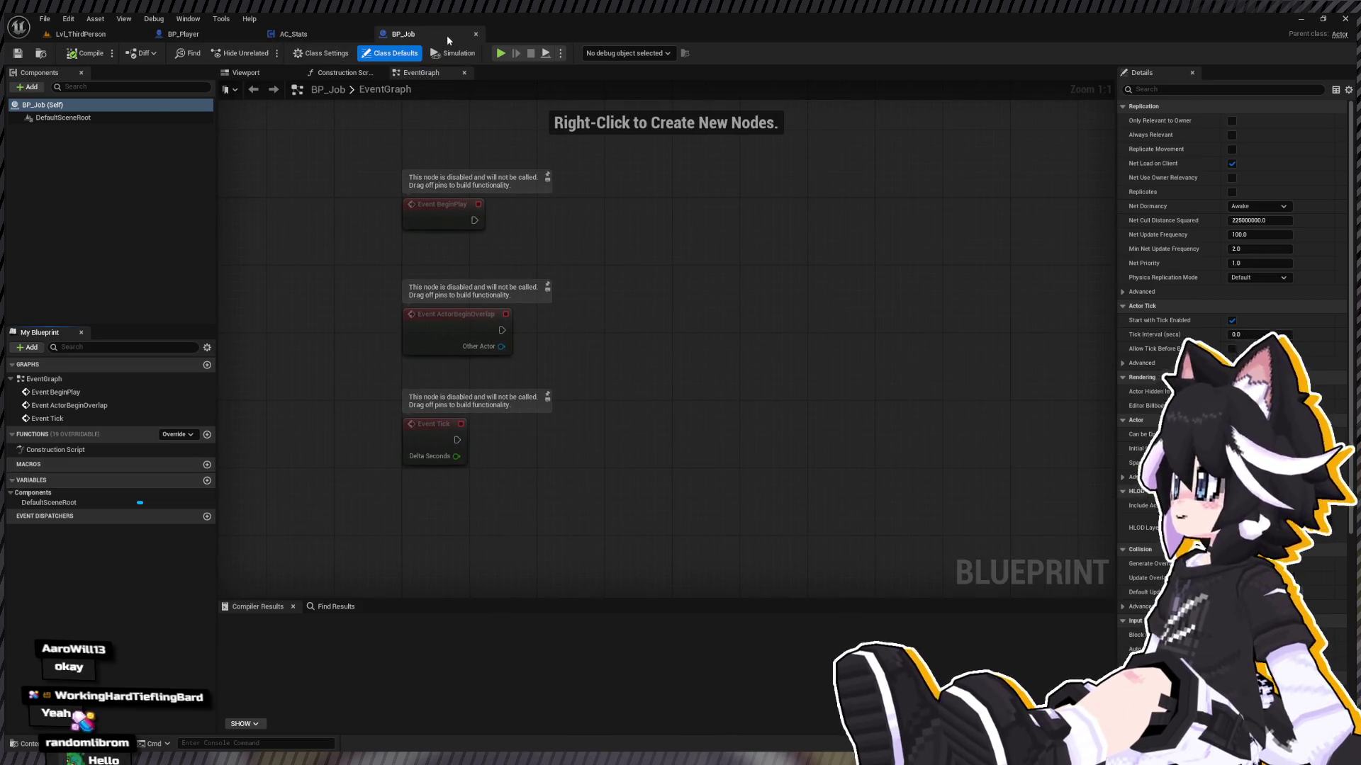
click(476, 34)
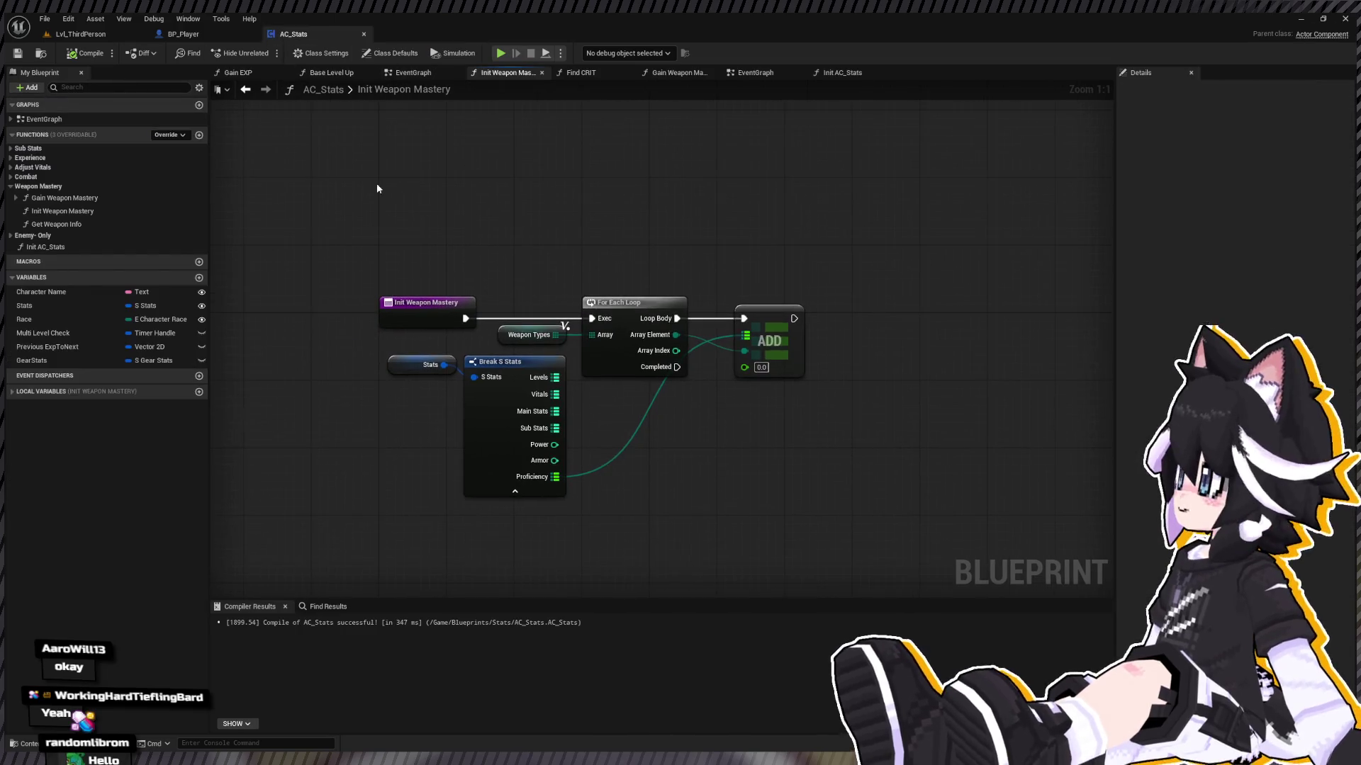
click(364, 34)
Step: Reopen BP_Job from the Content Drawer's Blueprints > Jobs folder
key(ctrl+space)
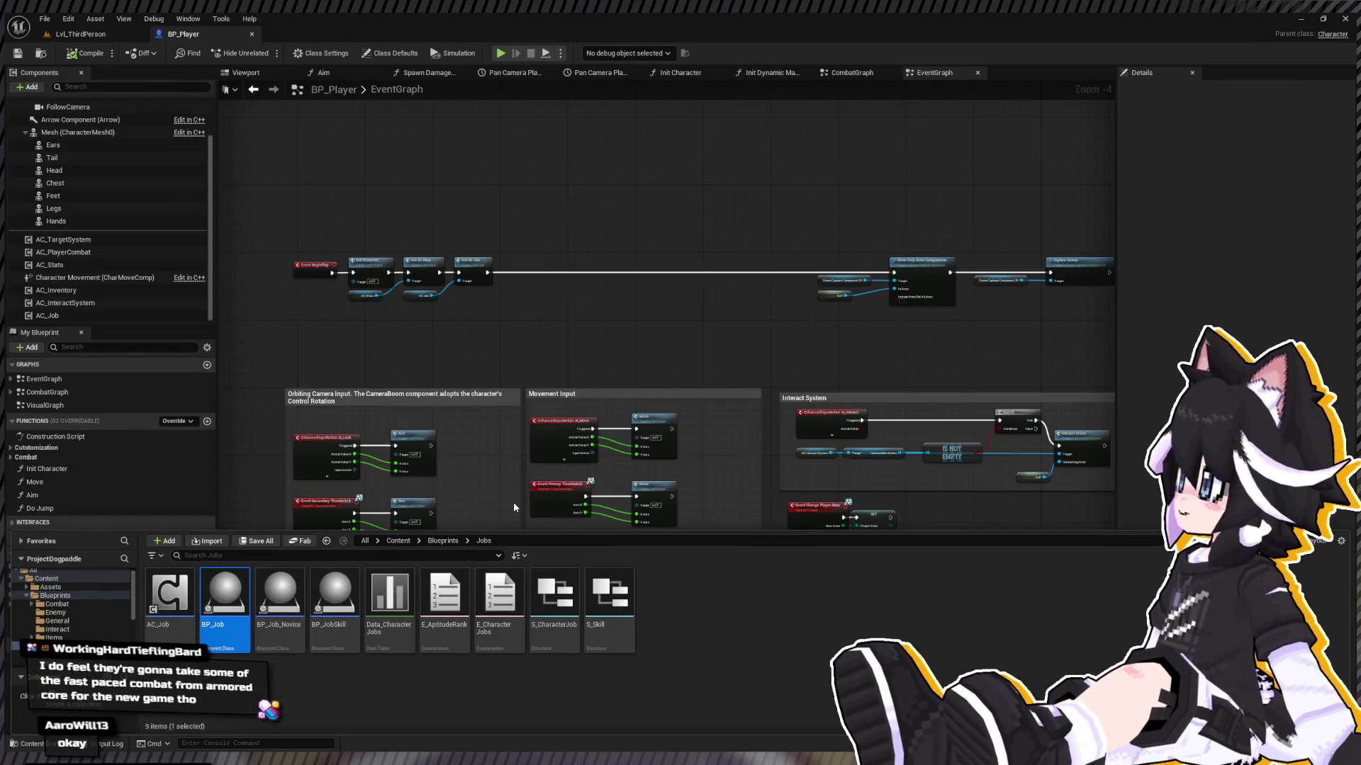
click(343, 612)
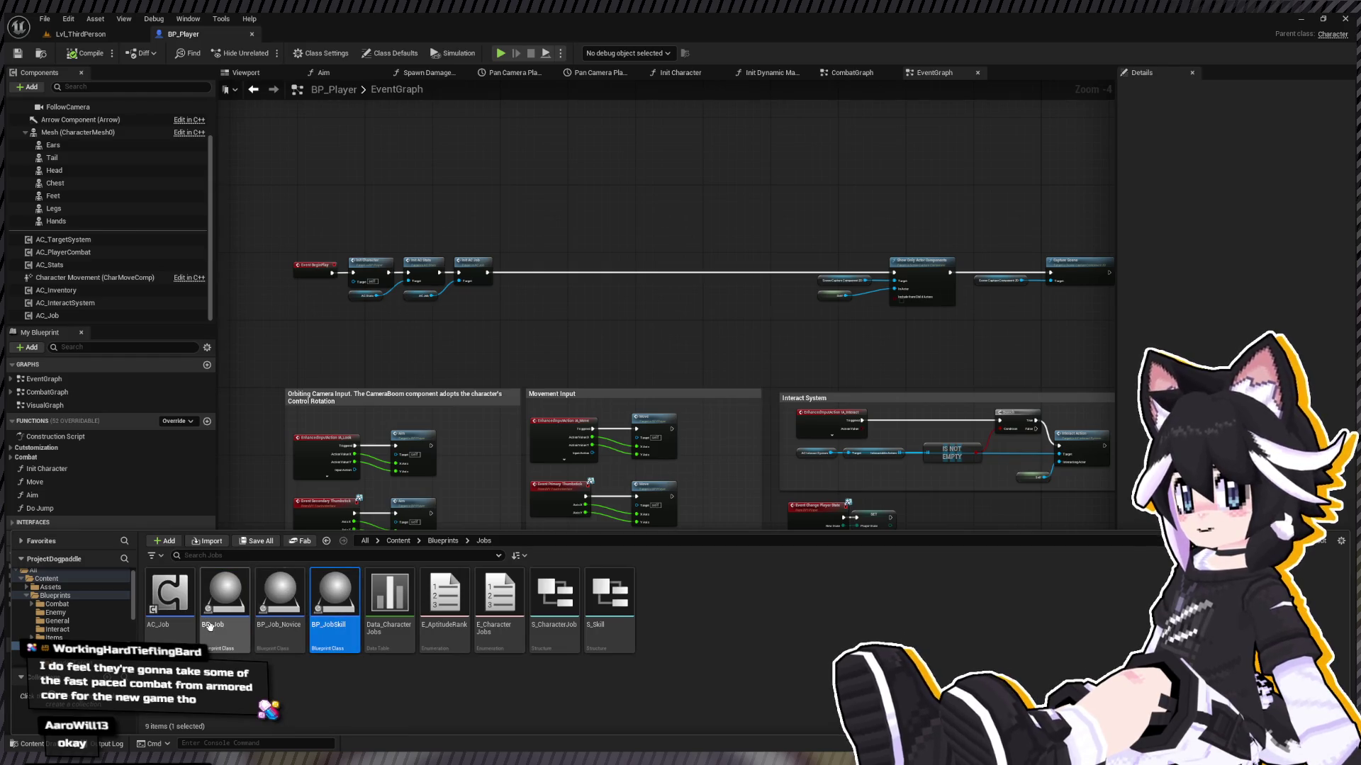
click(225, 595)
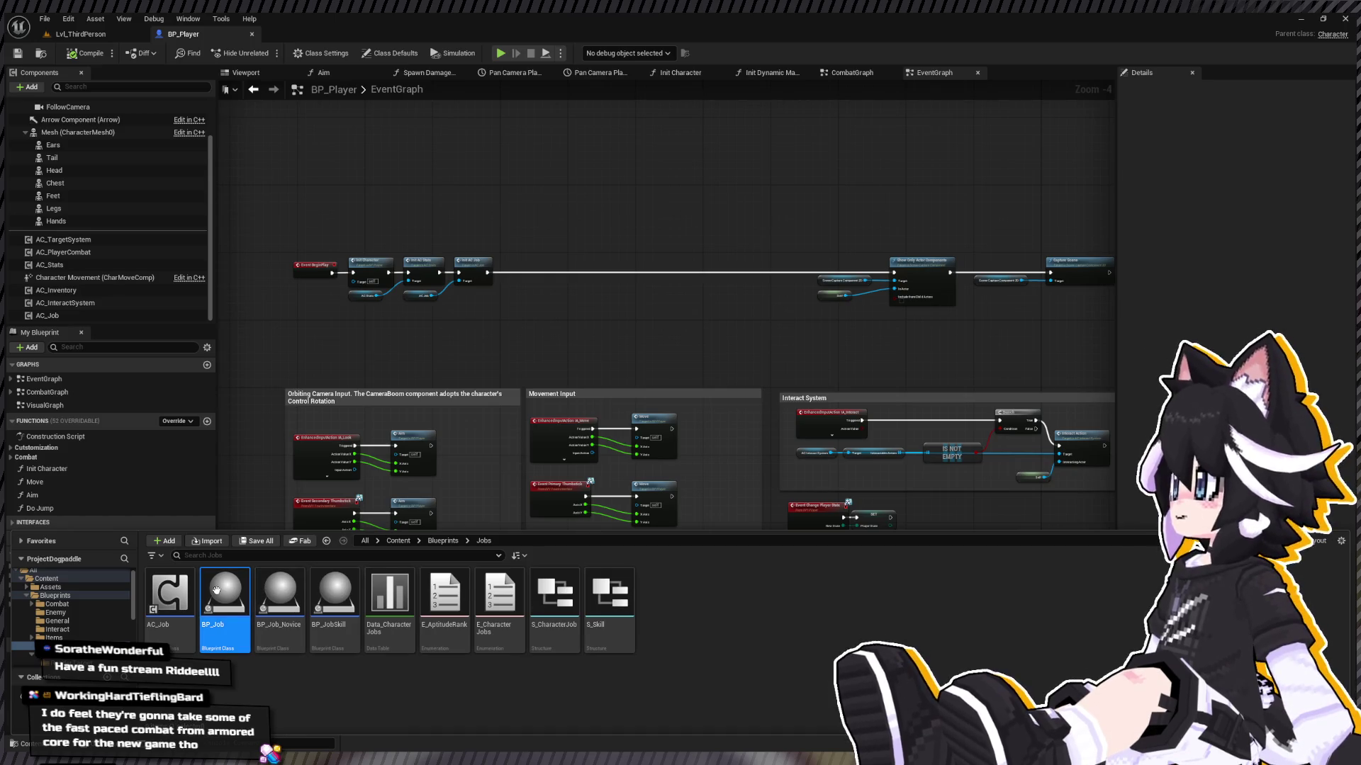
key(Return)
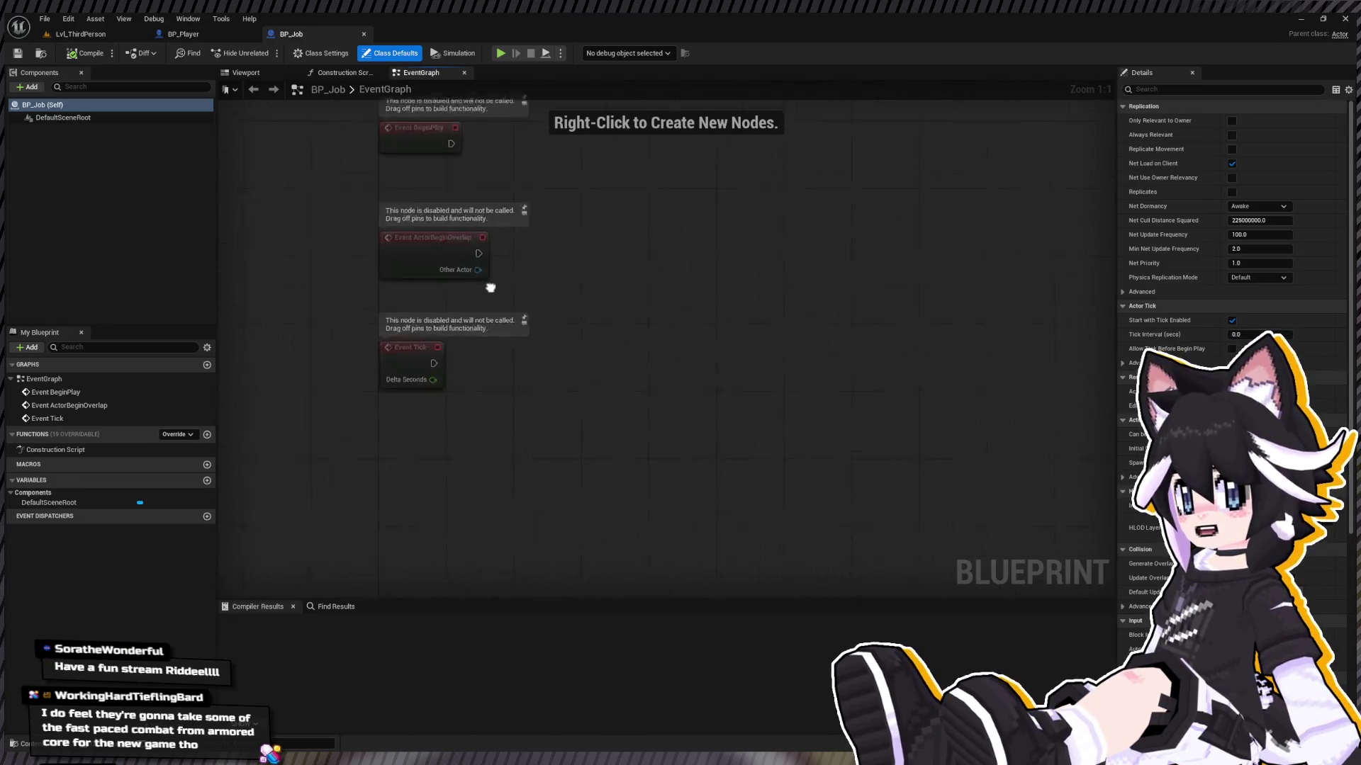
Step: Delete the Event ActorBeginOverlap and Event Tick nodes from BP_Job's EventGraph
drag(451, 360, 487, 364)
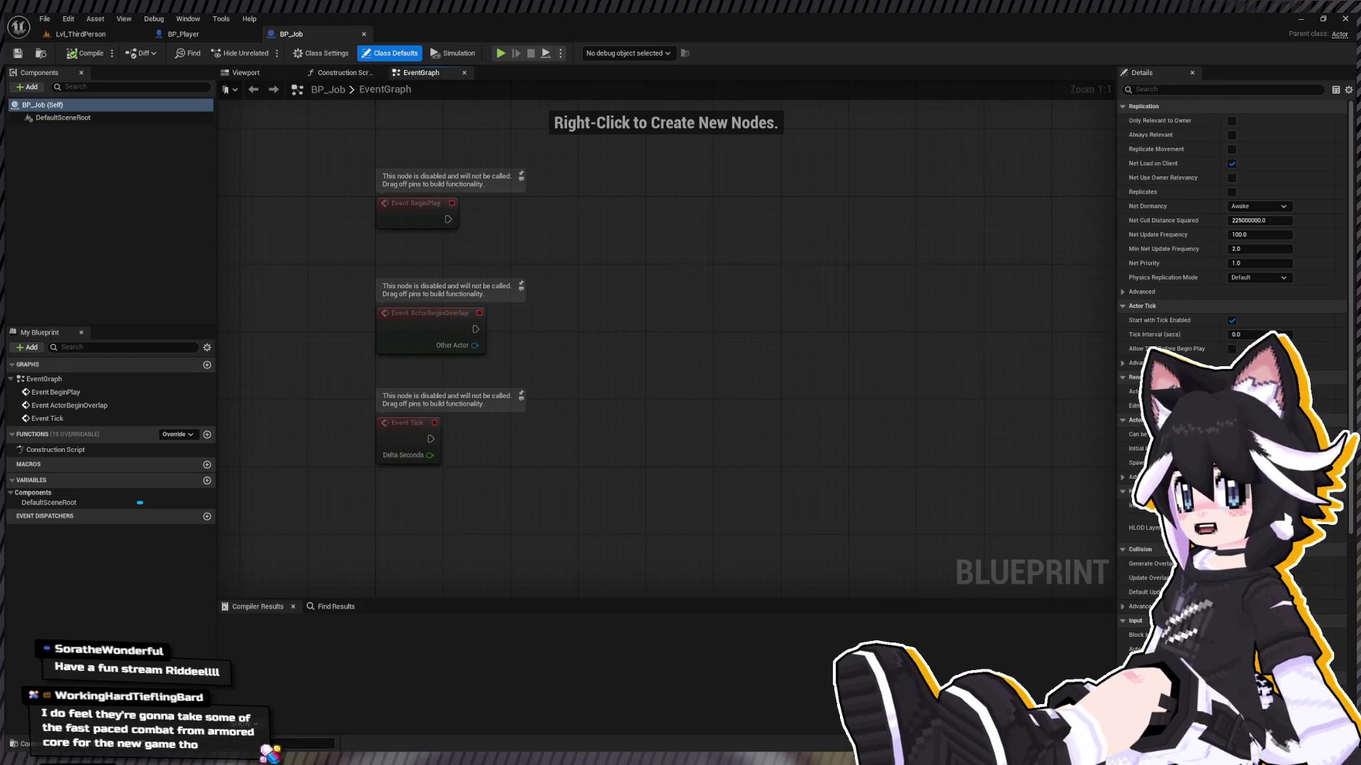
drag(528, 260, 576, 291)
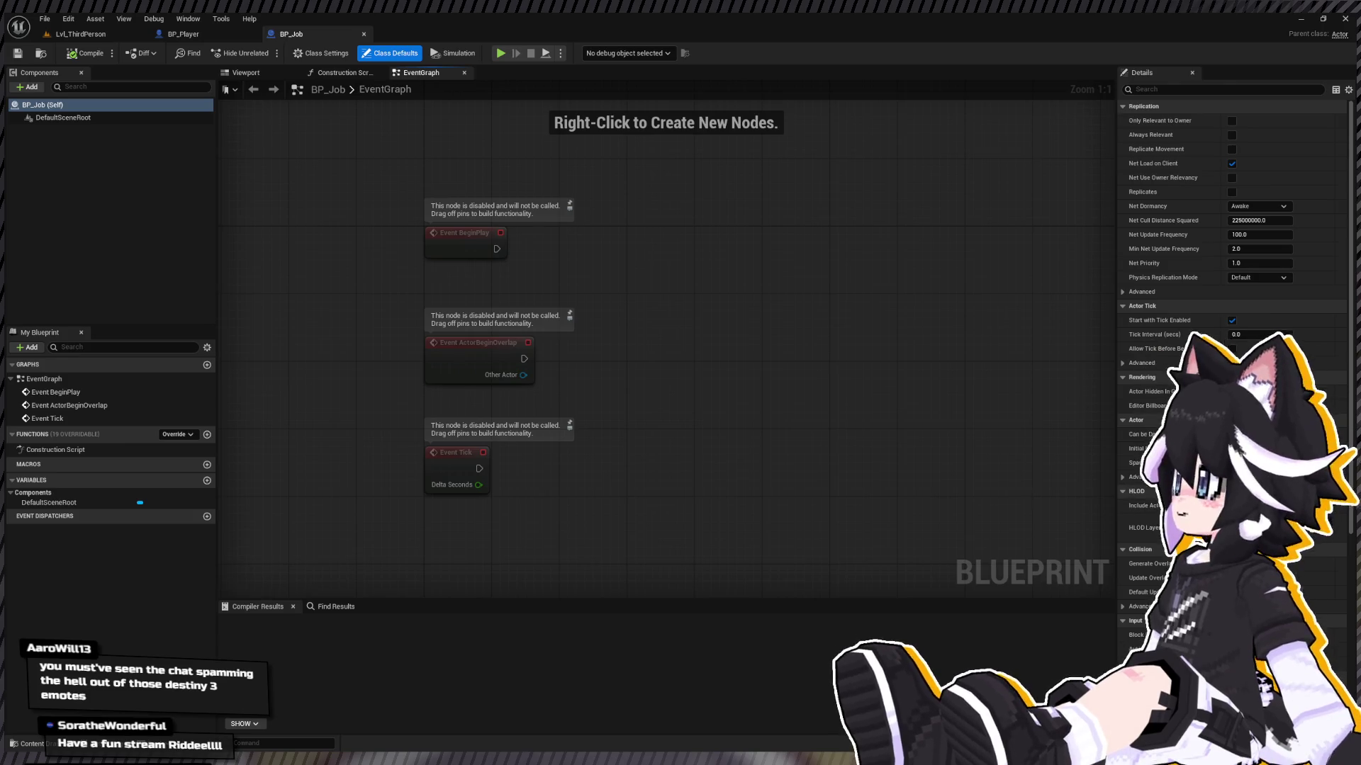
mouse_move(602, 215)
mouse_down()
mouse_move(693, 234)
mouse_move(648, 228)
mouse_up()
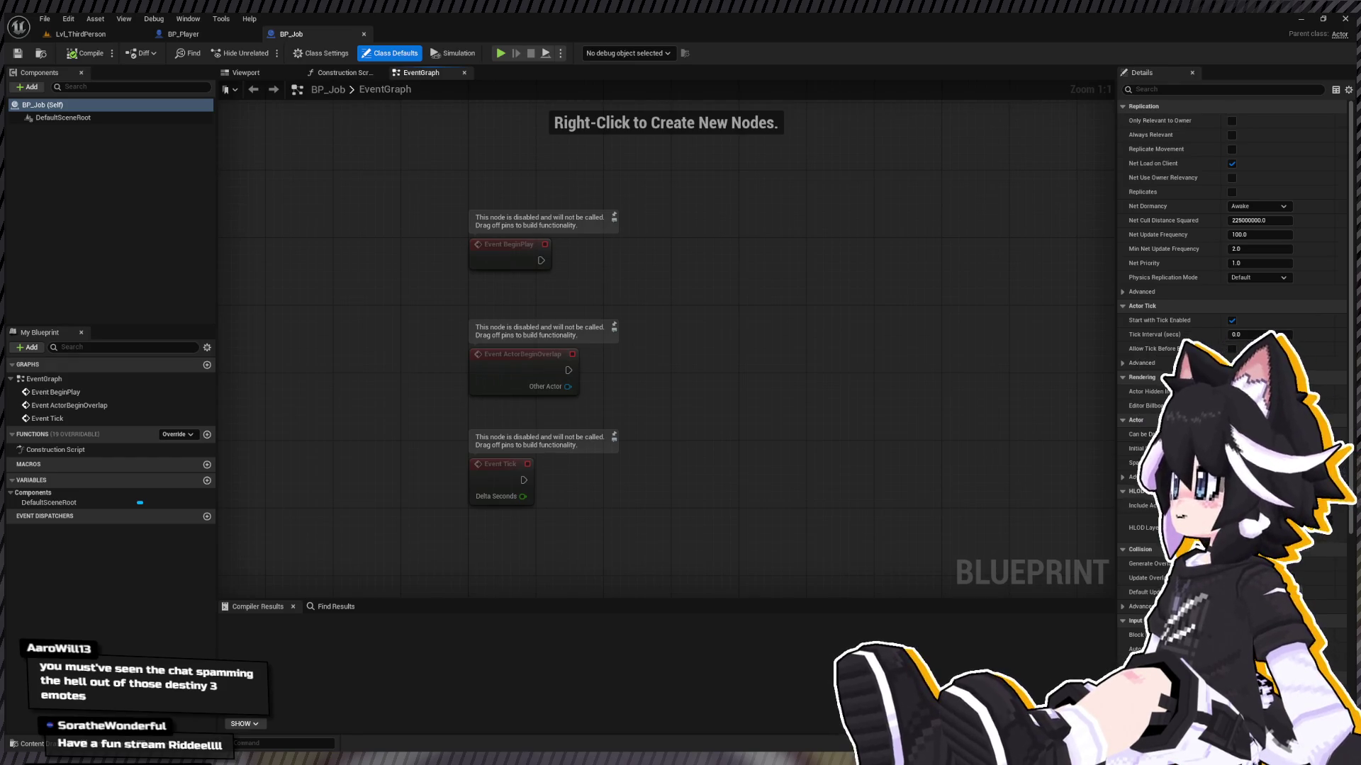
drag(446, 312, 738, 531)
key(Delete)
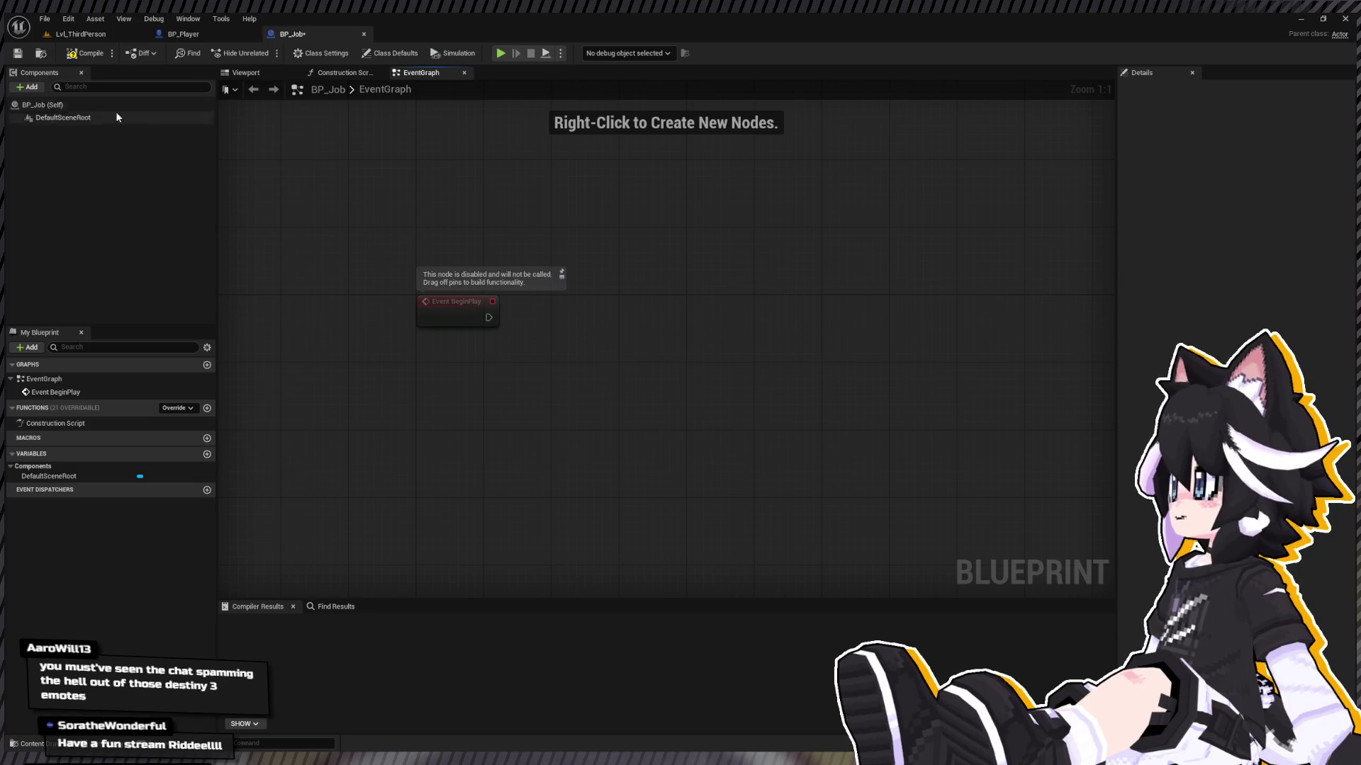
Step: Compile BP_Job successfully, then bring up AC_Job's Set Job graph
click(83, 56)
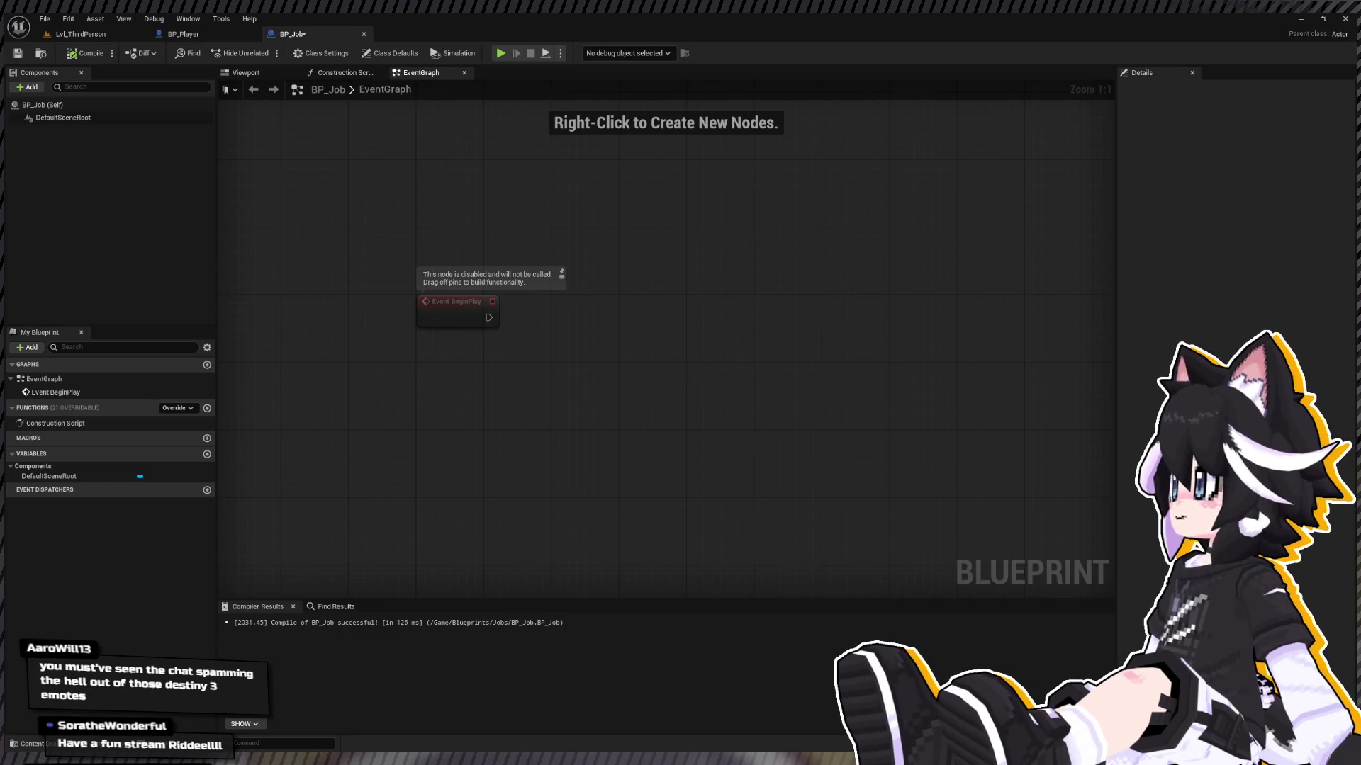
mouse_move(470, 291)
mouse_down()
mouse_move(555, 357)
mouse_move(549, 207)
mouse_up()
key(ctrl+space)
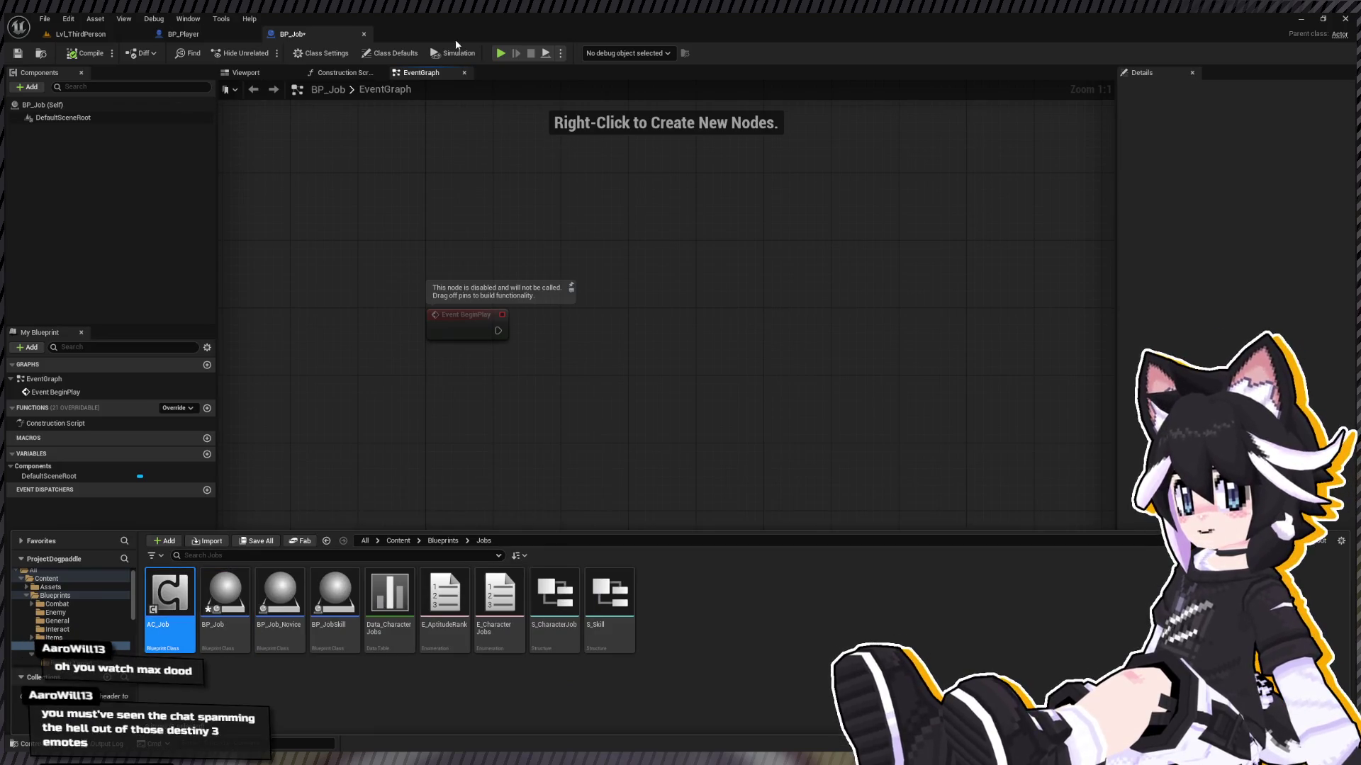
key(F7)
click(256, 30)
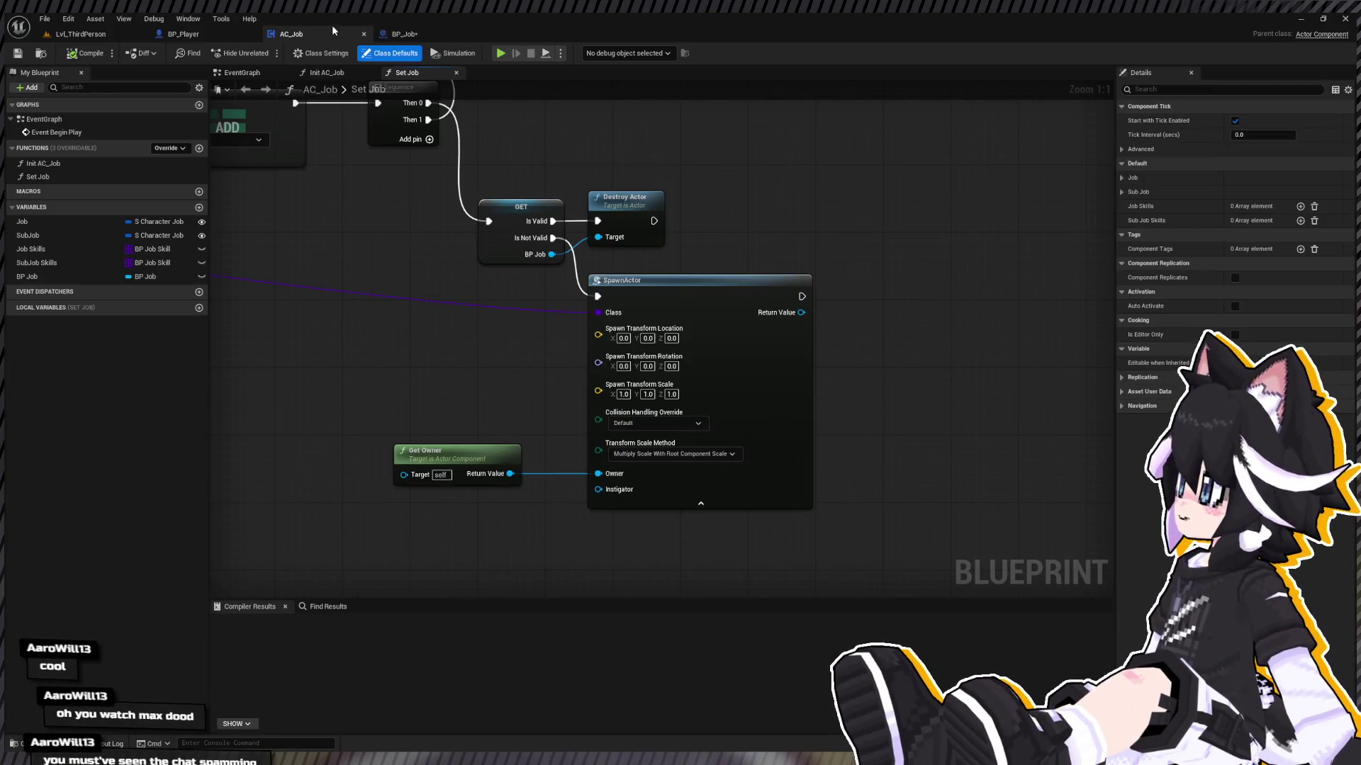
drag(366, 184, 428, 205)
scroll(428, 206, down, 4)
mouse_move(533, 237)
mouse_down()
mouse_move(781, 268)
mouse_move(566, 250)
mouse_up()
scroll(566, 250, down, 3)
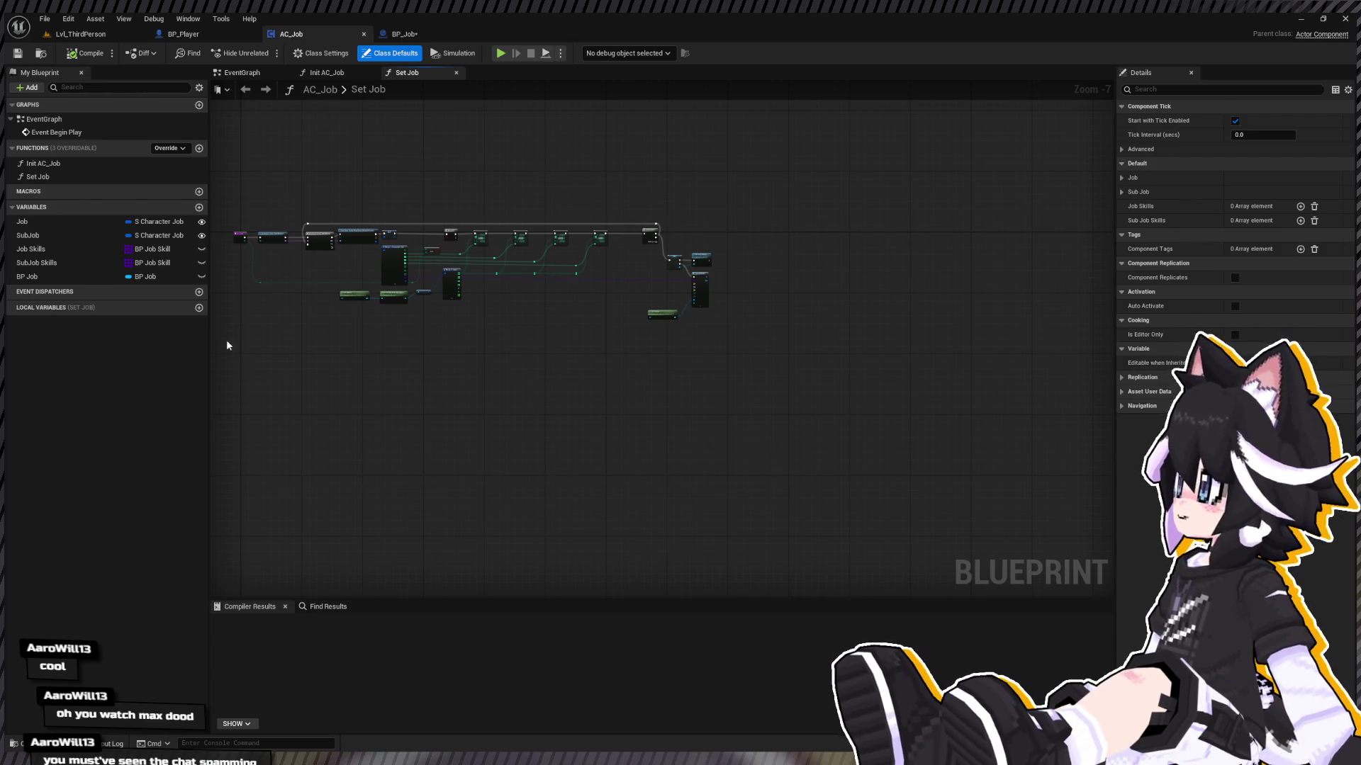
drag(441, 197, 608, 240)
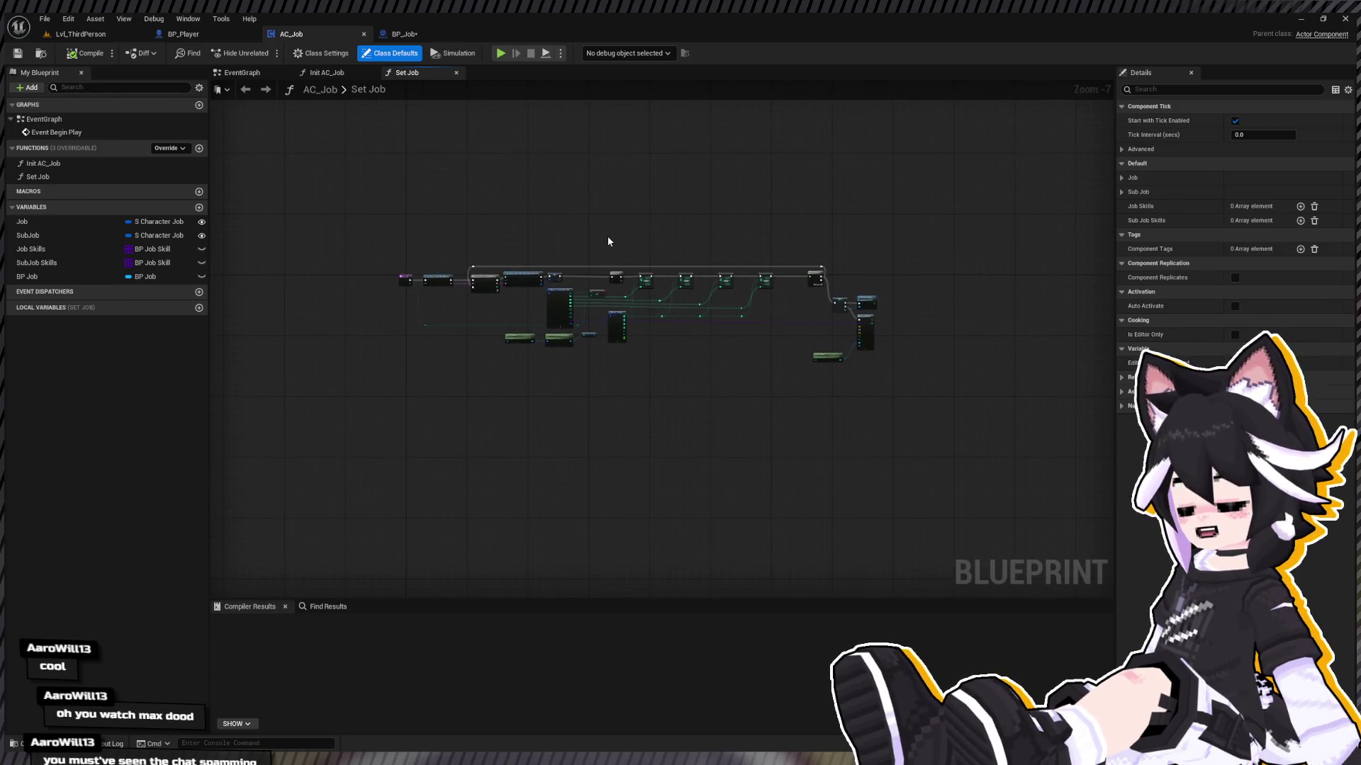
scroll(608, 241, up, 3)
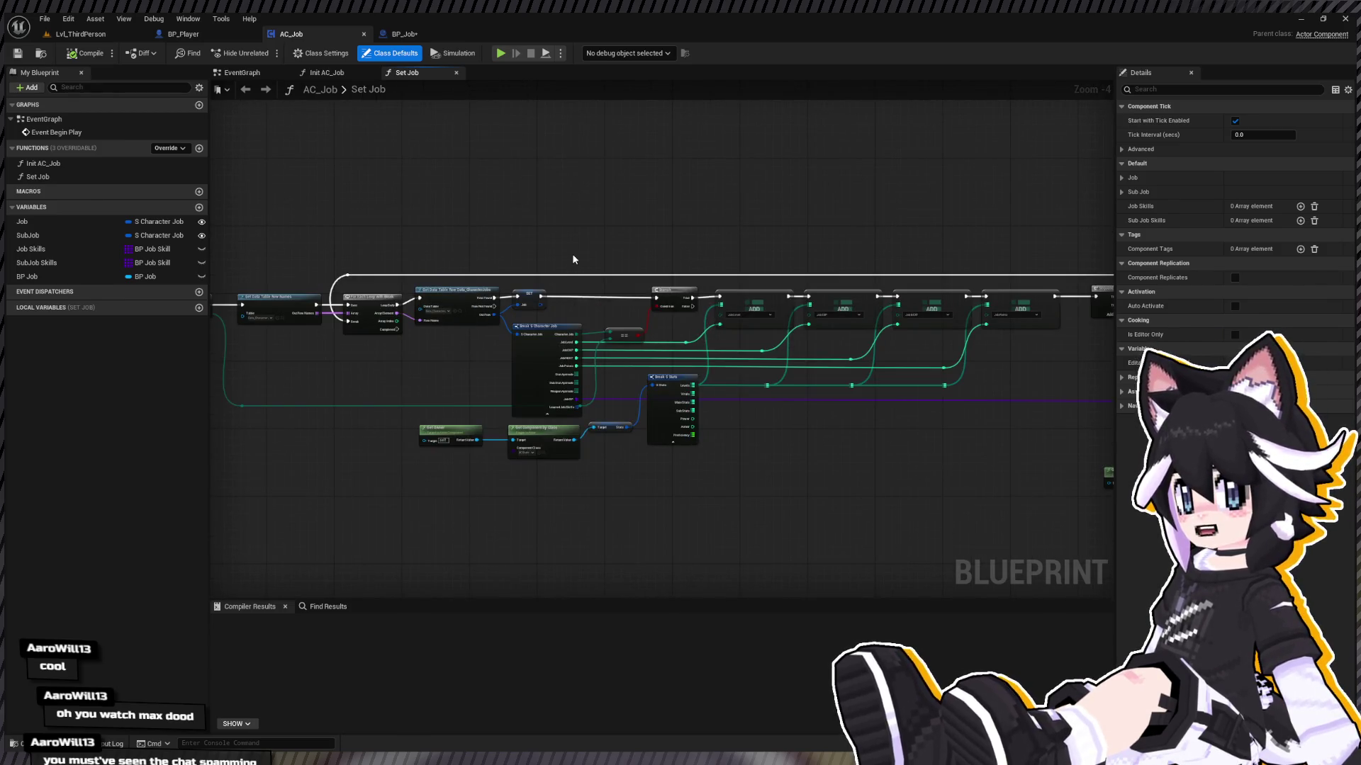
drag(443, 209, 614, 170)
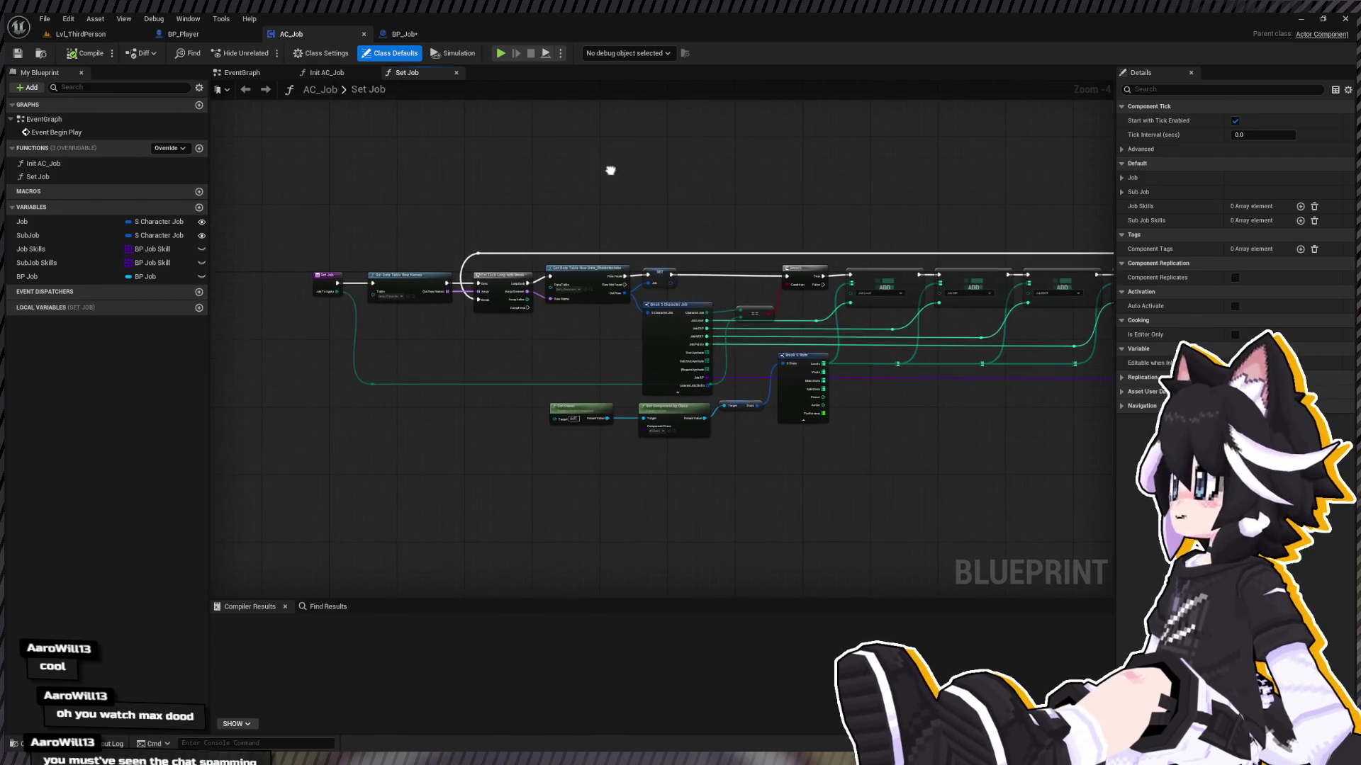
scroll(385, 284, up, 4)
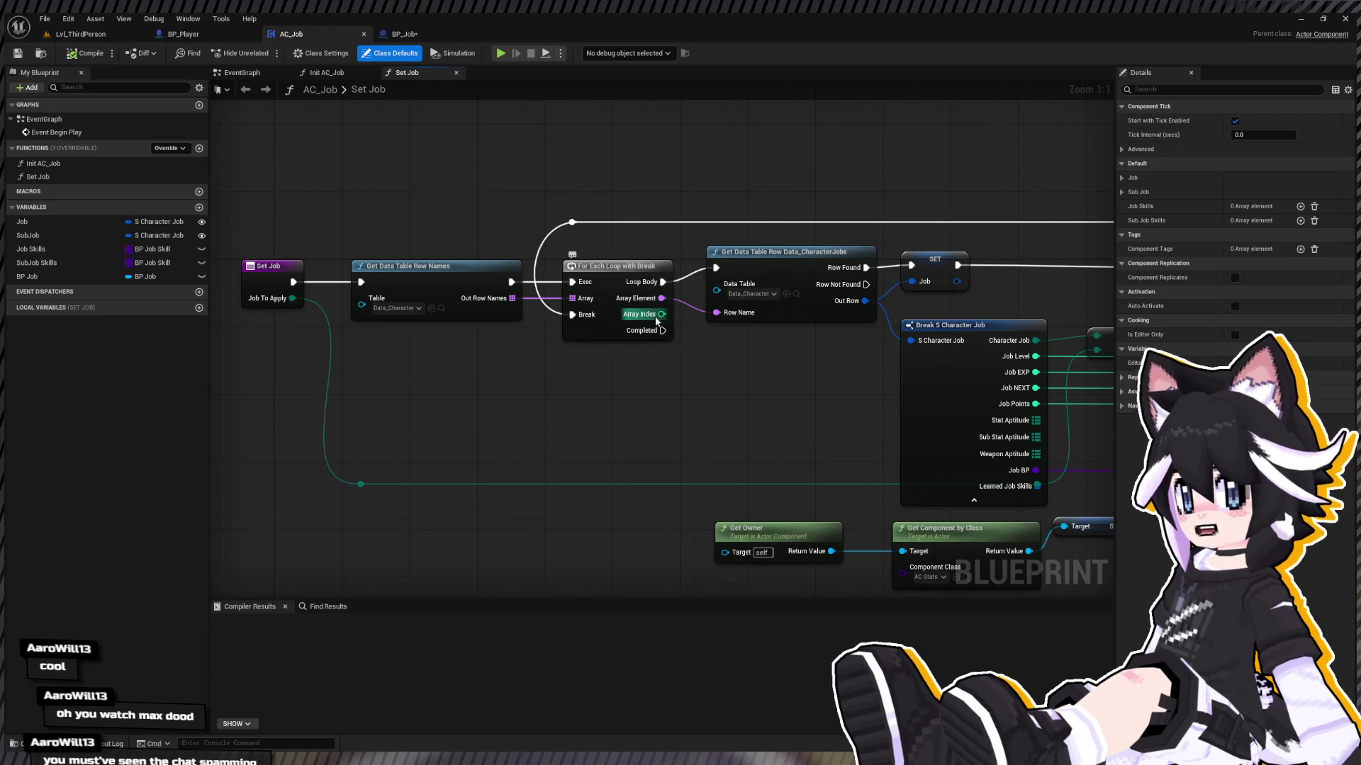
drag(664, 361, 366, 335)
scroll(366, 334, down, 4)
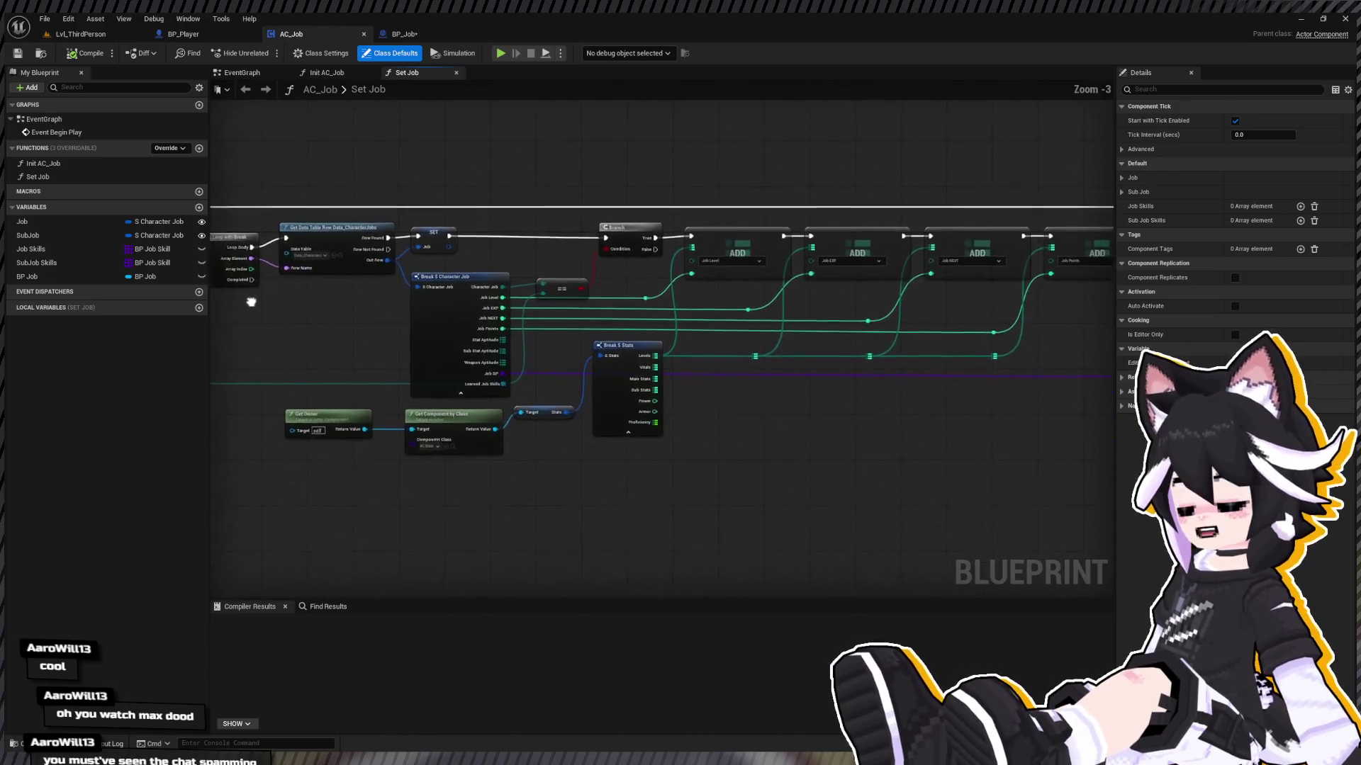
drag(260, 314, 210, 274)
drag(732, 281, 212, 256)
mouse_move(382, 373)
mouse_down()
mouse_move(632, 419)
mouse_move(830, 307)
mouse_up()
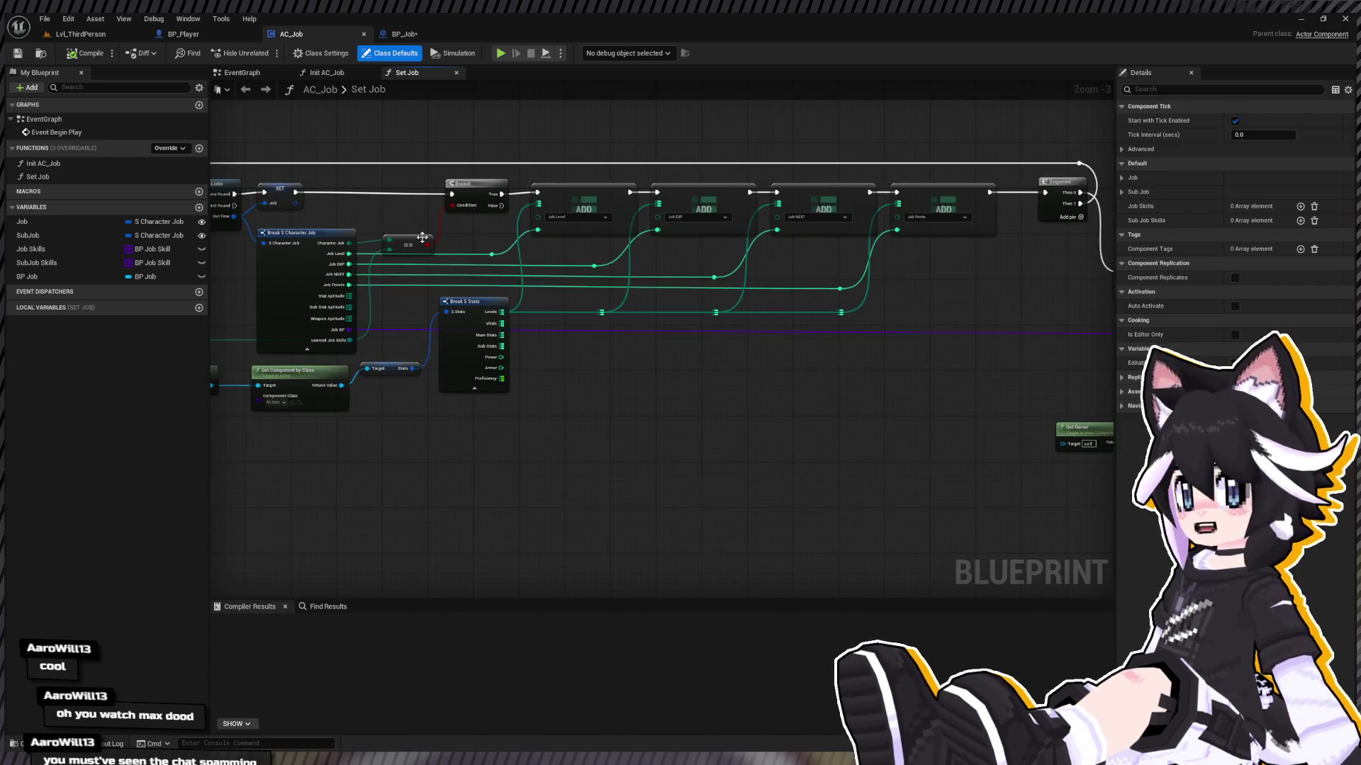
mouse_move(421, 238)
mouse_down()
mouse_move(715, 272)
mouse_move(1025, 244)
mouse_up()
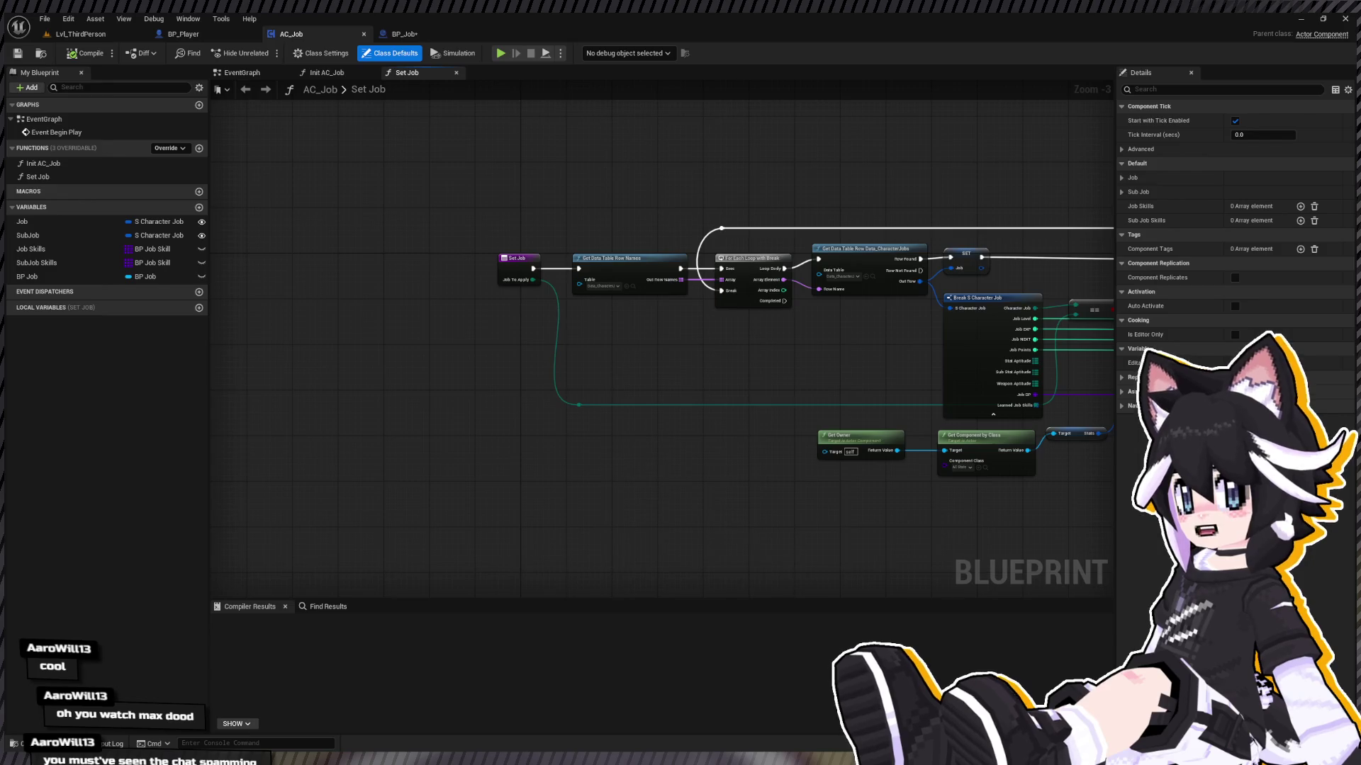
Step: Compile AC_Job so it builds successfully with Set Job still open
click(89, 54)
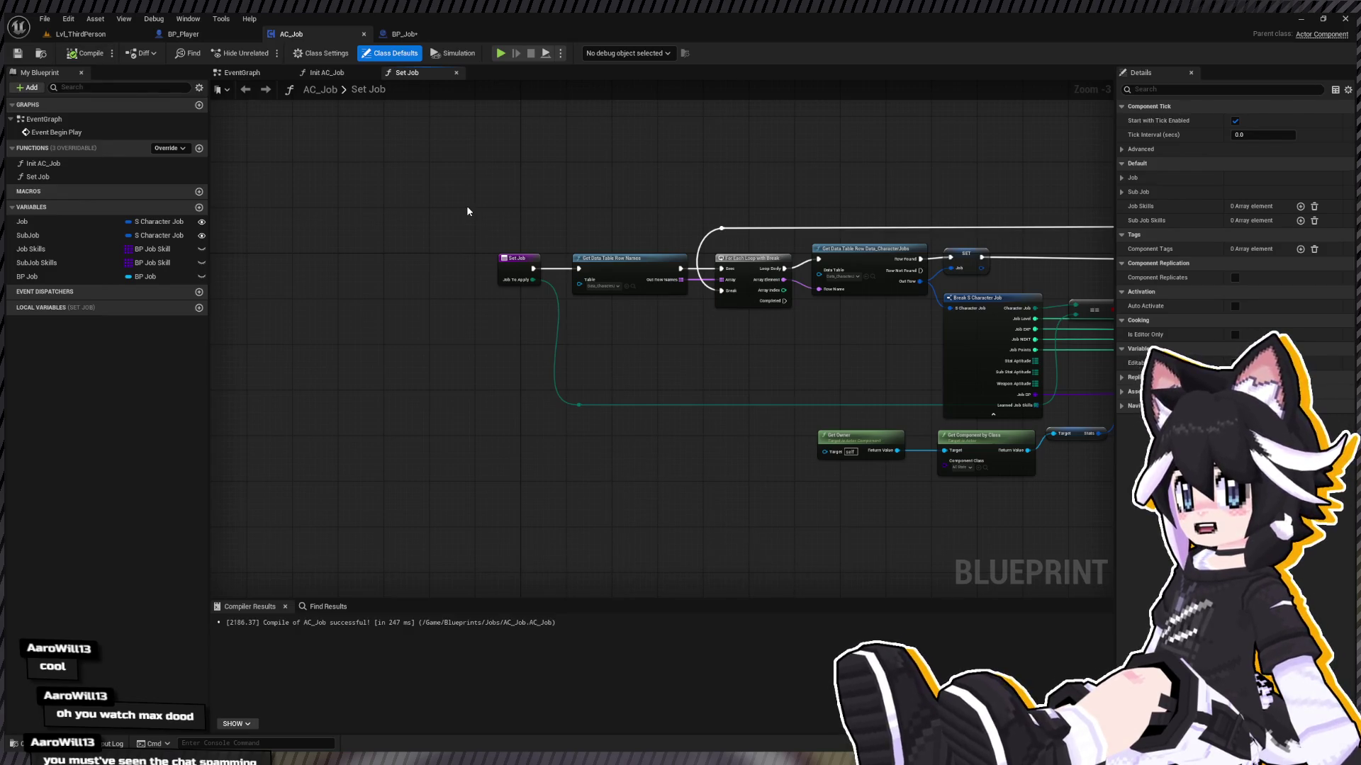
Step: Nudge the Set Job graph, glance at BP_Player, then switch to BP_Job's event graph
mouse_move(487, 195)
mouse_down()
mouse_move(480, 277)
mouse_move(384, 263)
mouse_up()
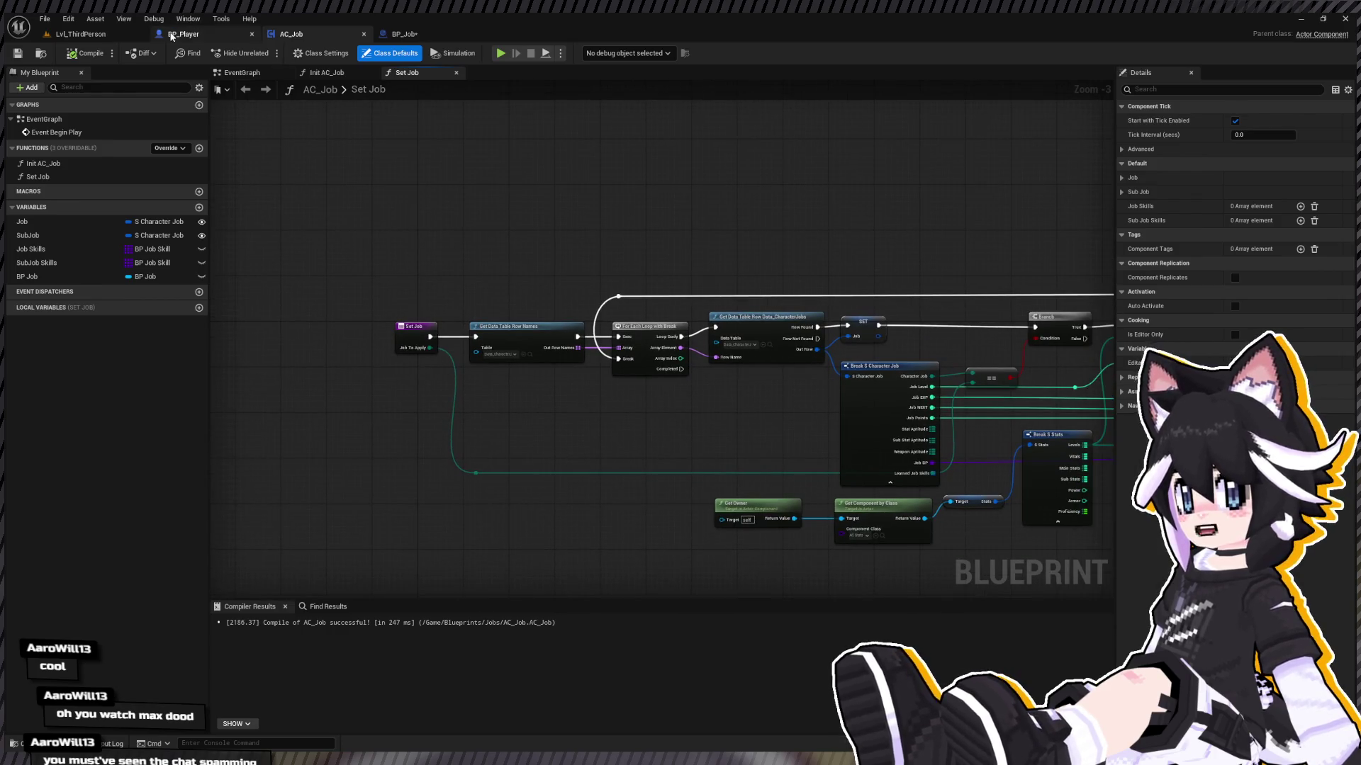
click(170, 35)
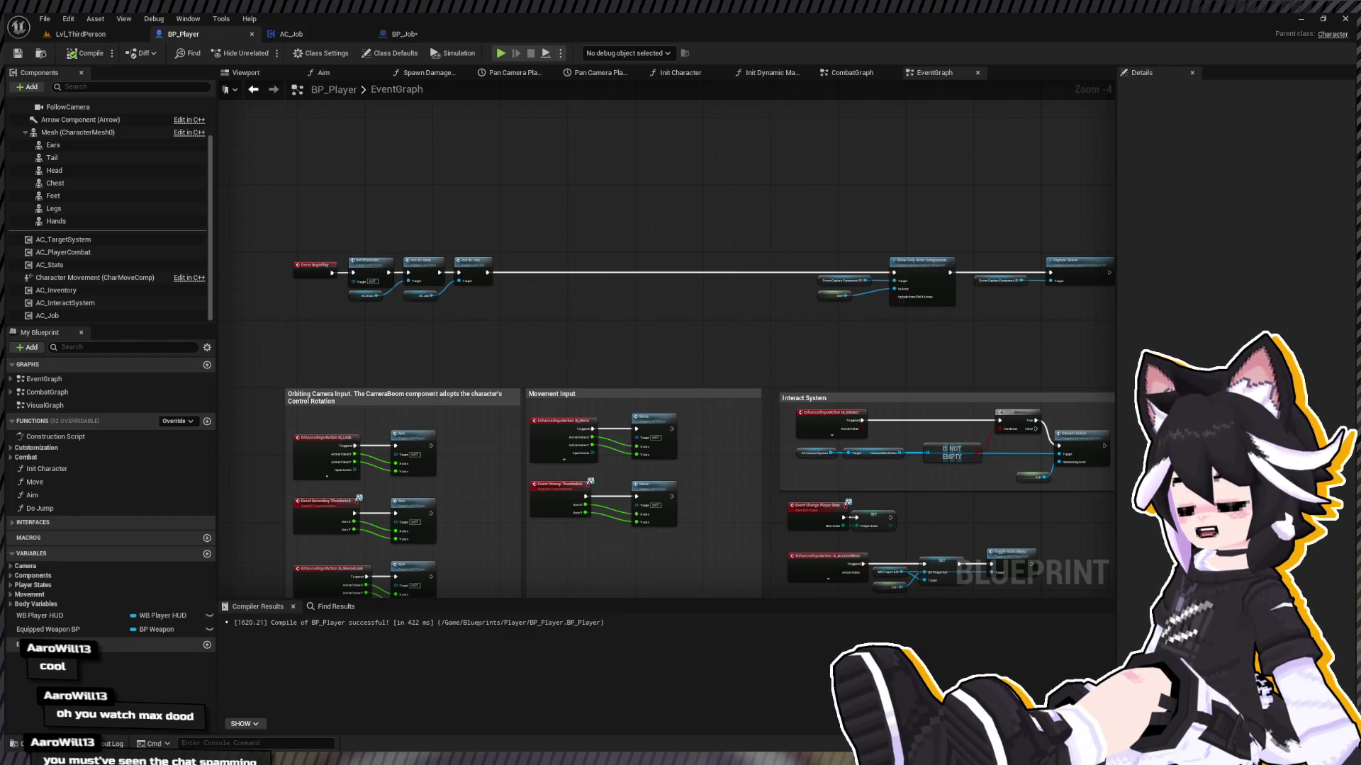
click(387, 35)
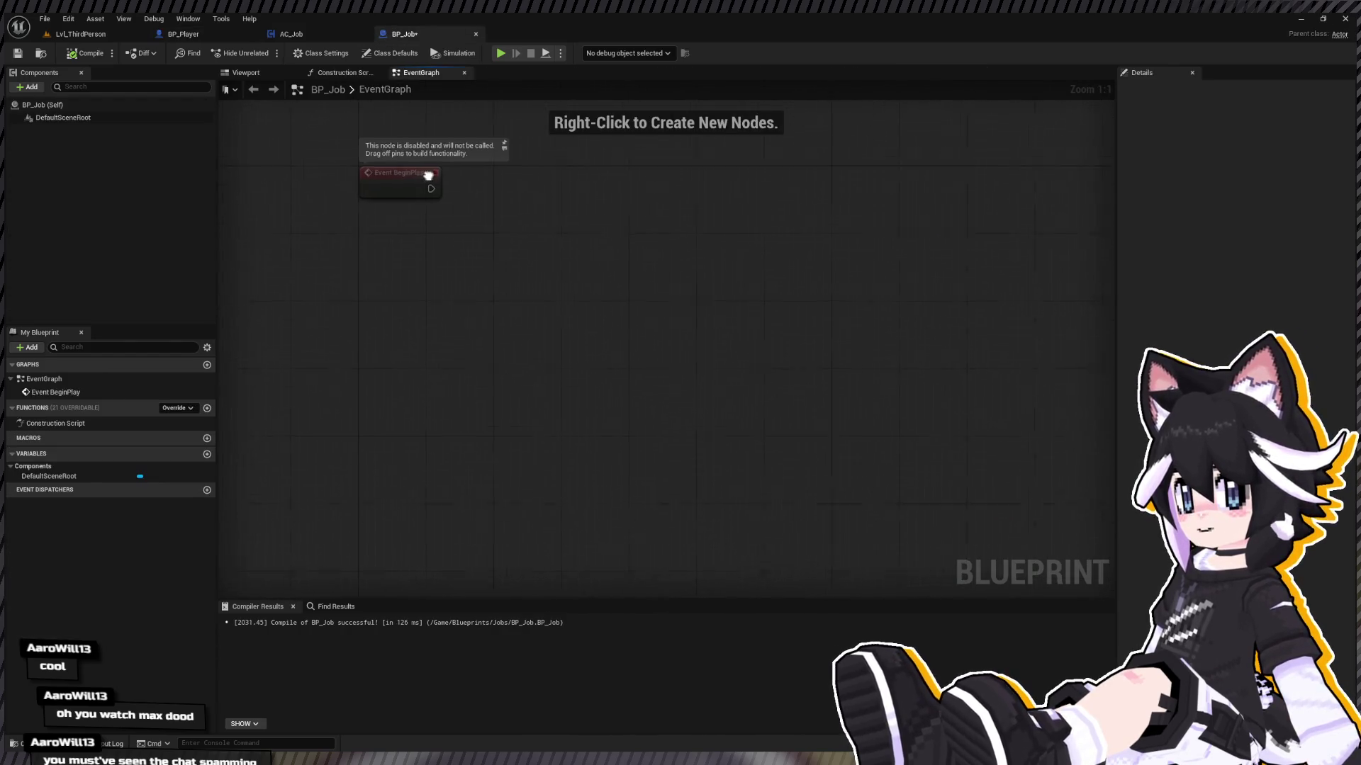
Step: Pan BP_Job's graph to its disabled Event BeginPlay, then return to AC_Job's Set Job function
mouse_move(374, 305)
mouse_down()
mouse_move(419, 338)
mouse_move(443, 464)
mouse_move(565, 379)
mouse_move(527, 581)
mouse_move(547, 577)
mouse_up()
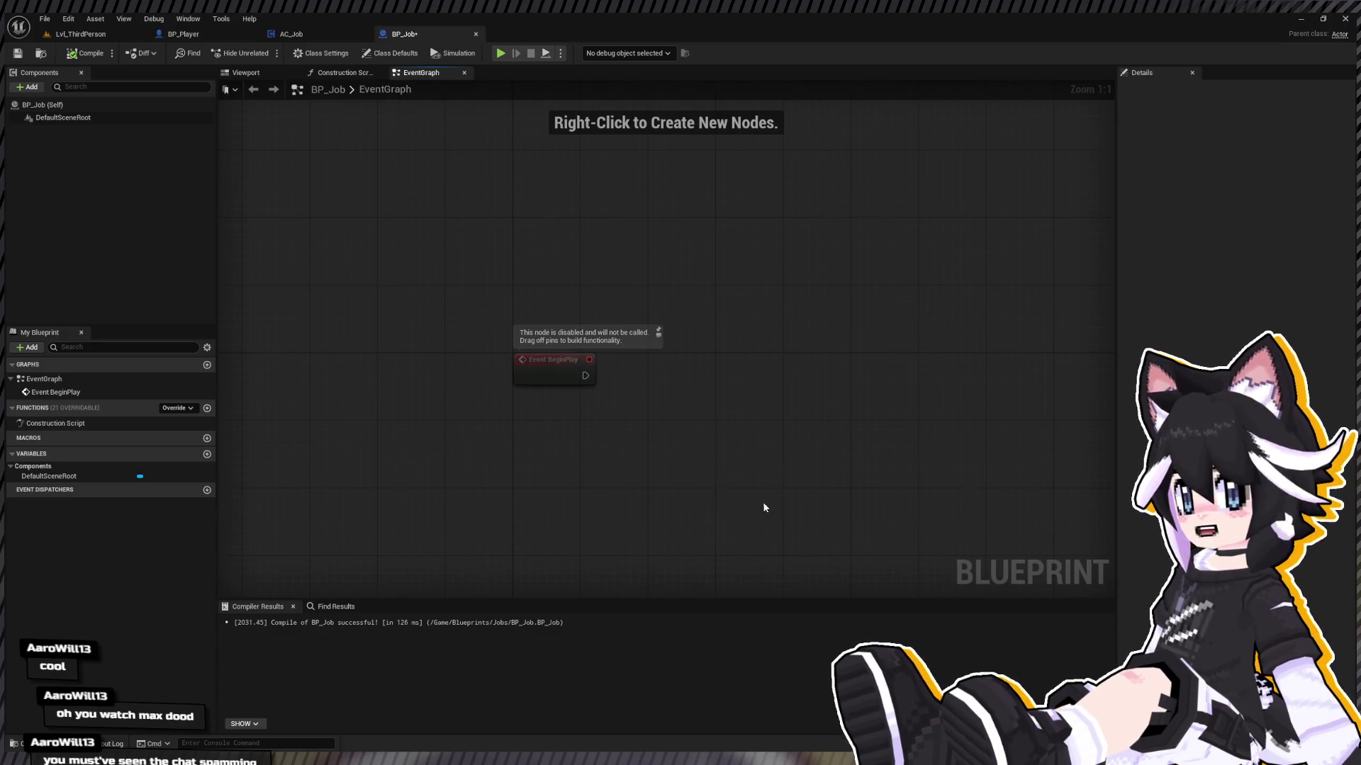
drag(764, 507, 535, 435)
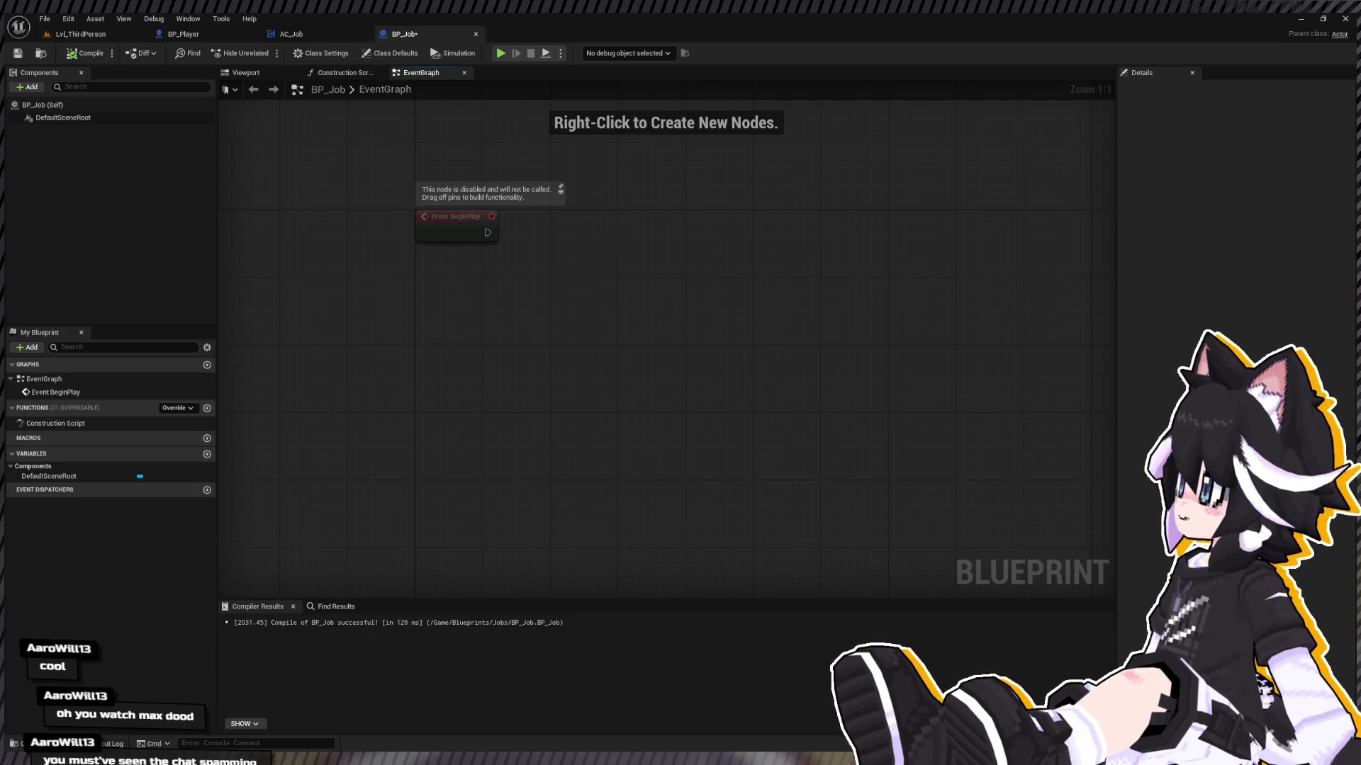
click(350, 34)
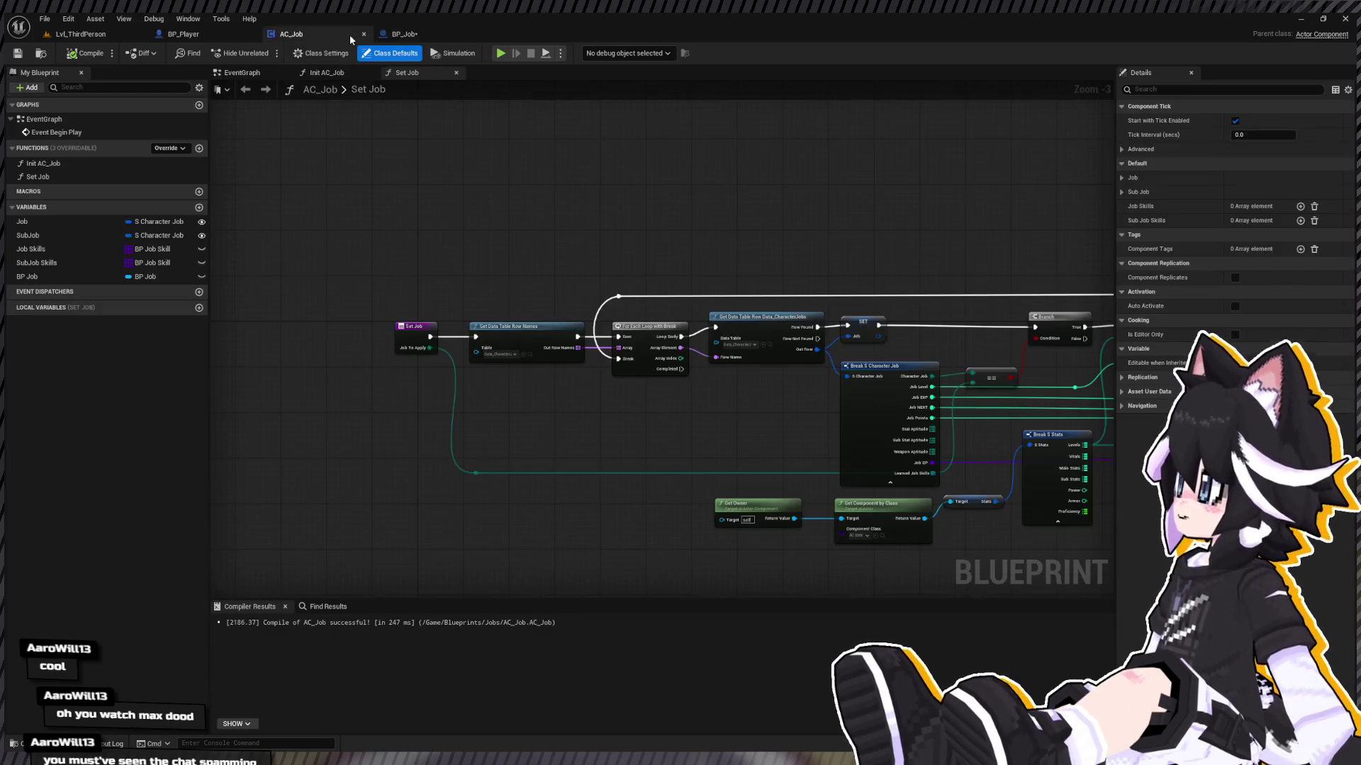
Step: Pan across Set Job to the GET, Destroy Actor and SpawnActor nodes, then show the Jobs folder
mouse_move(681, 224)
mouse_down()
mouse_move(513, 225)
mouse_move(665, 194)
mouse_up()
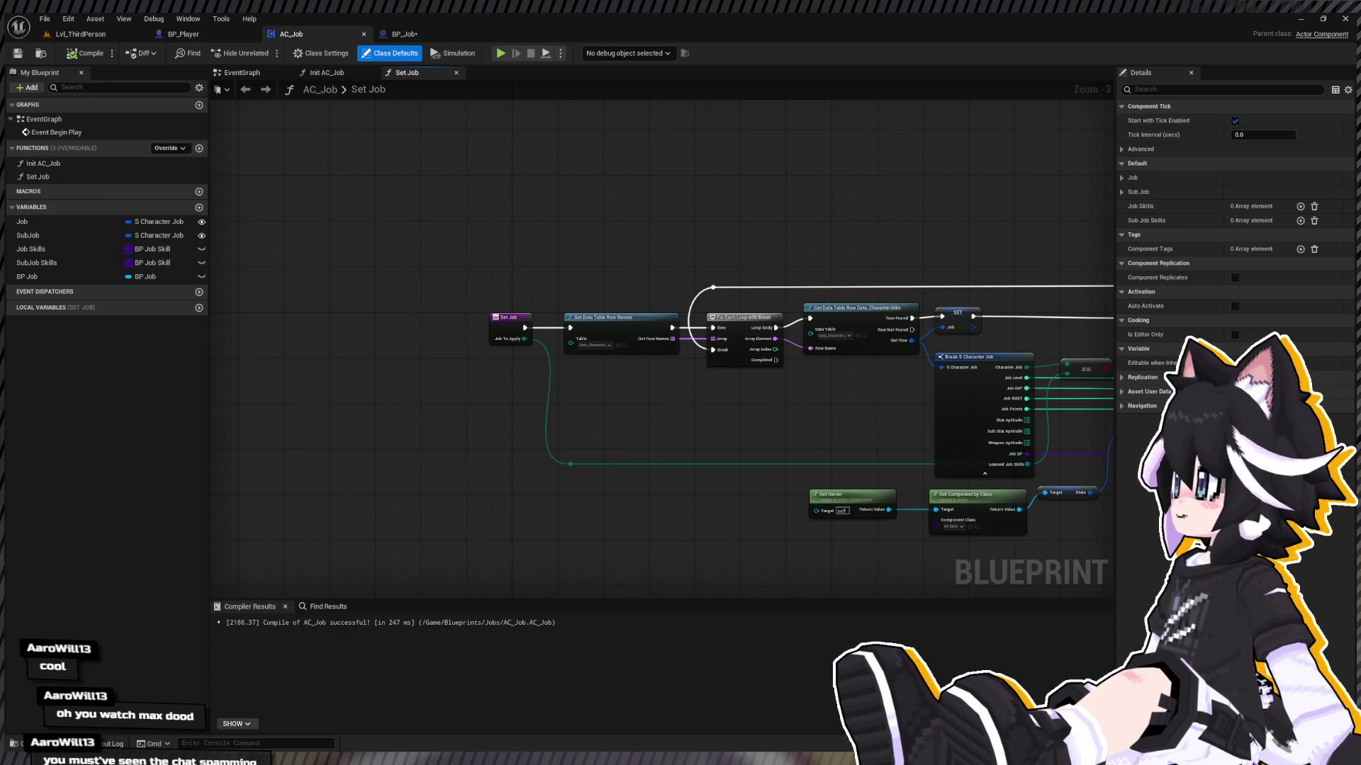
drag(619, 254, 336, 240)
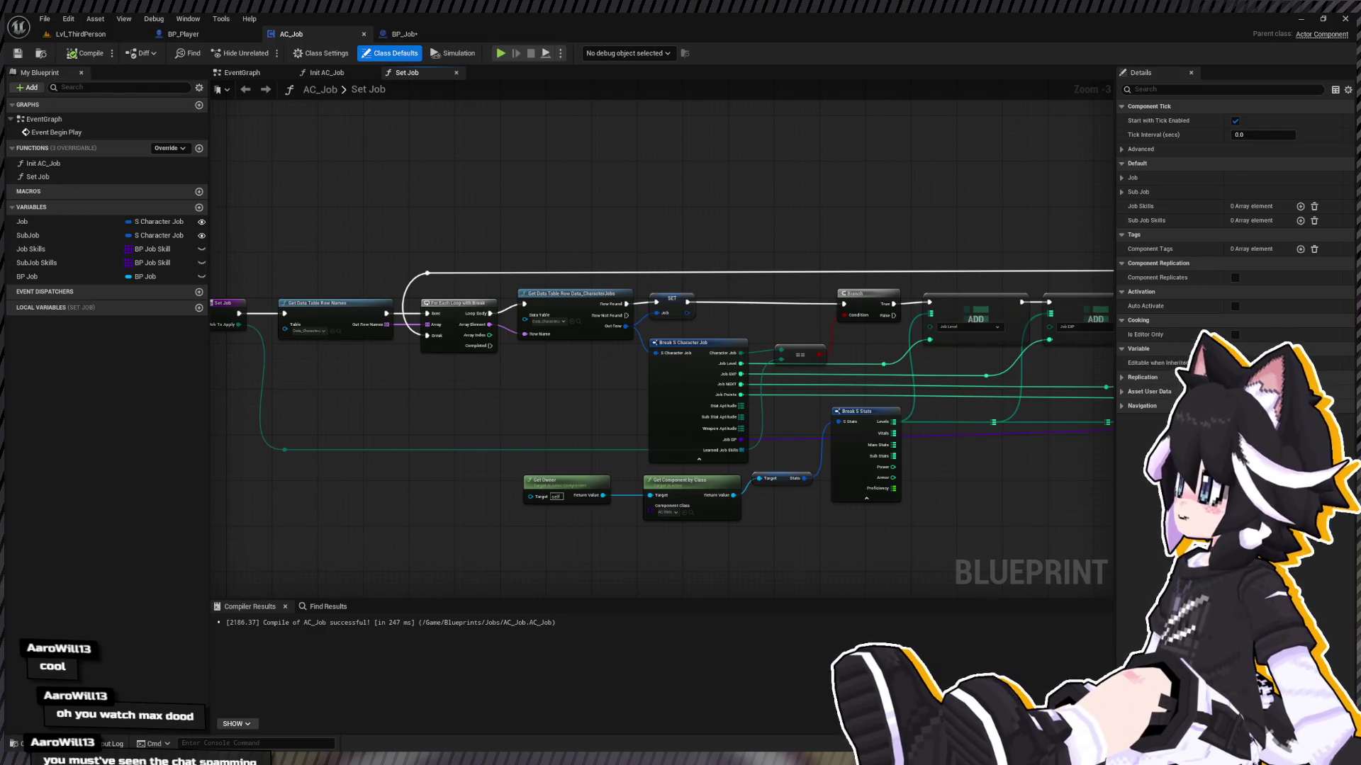
scroll(347, 106, down, 2)
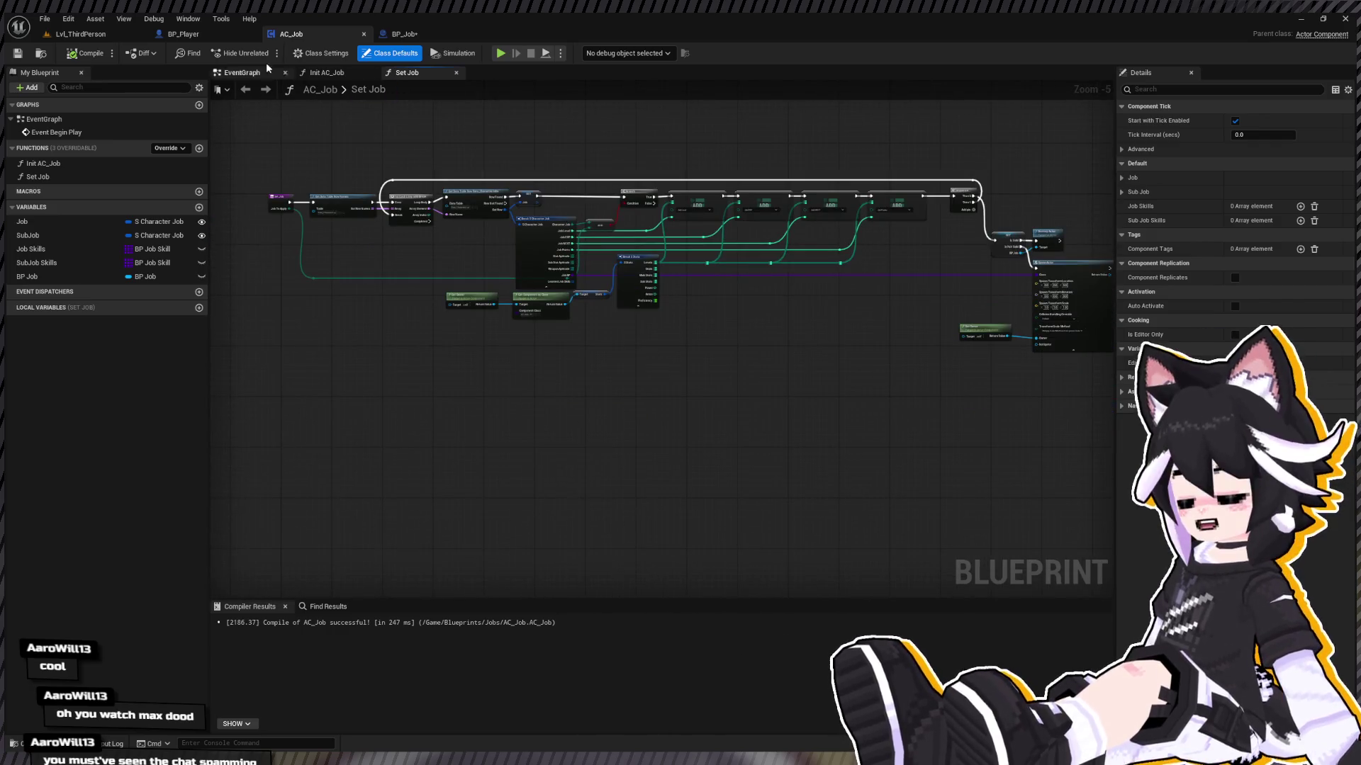
scroll(653, 290, up, 5)
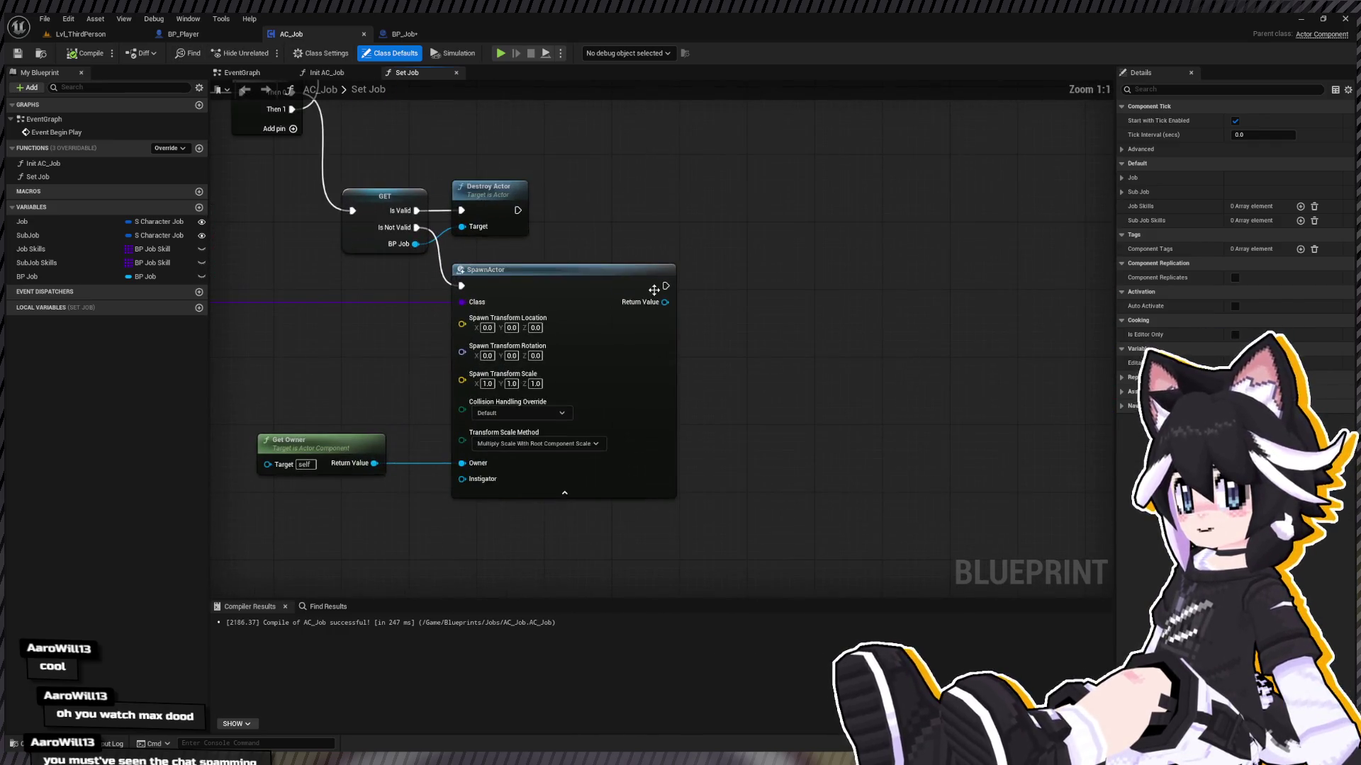
mouse_move(563, 223)
mouse_down()
mouse_move(593, 182)
mouse_move(641, 207)
mouse_up()
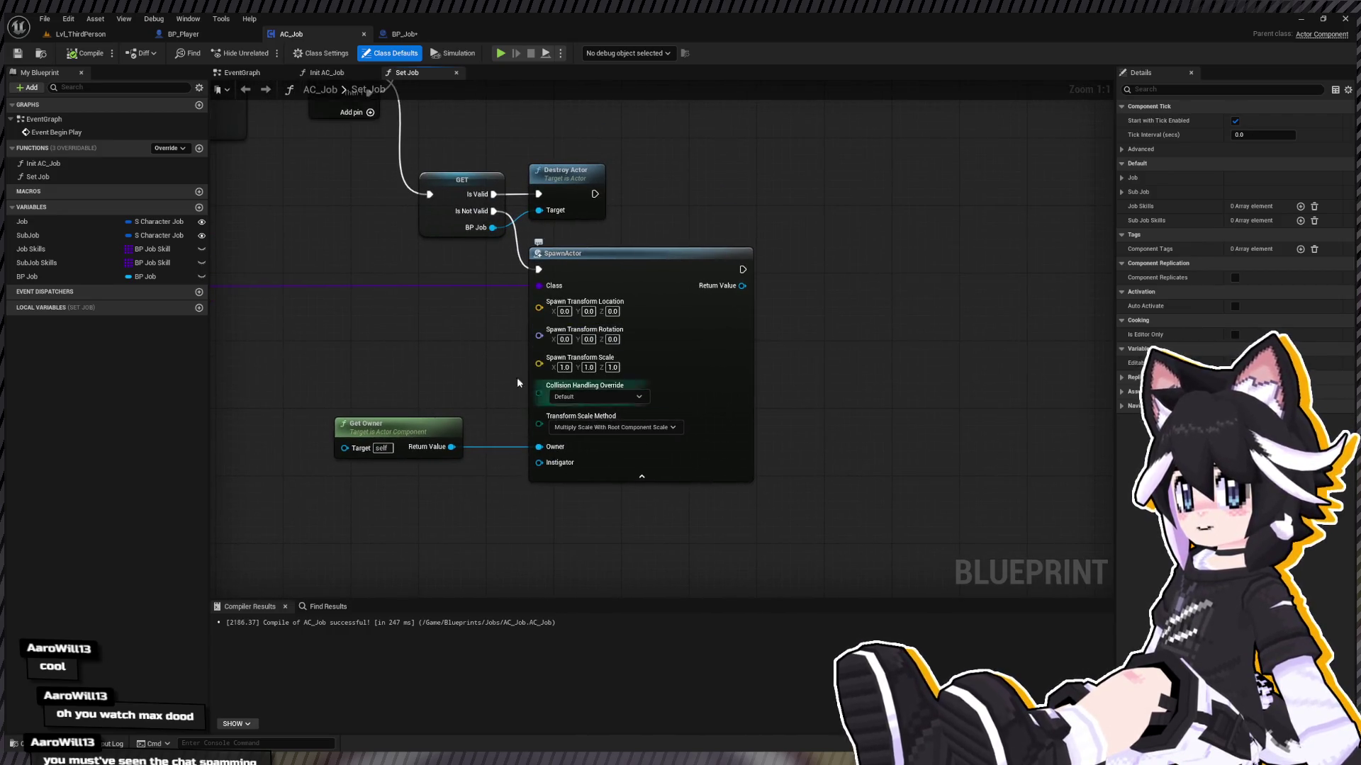
key(ctrl+space)
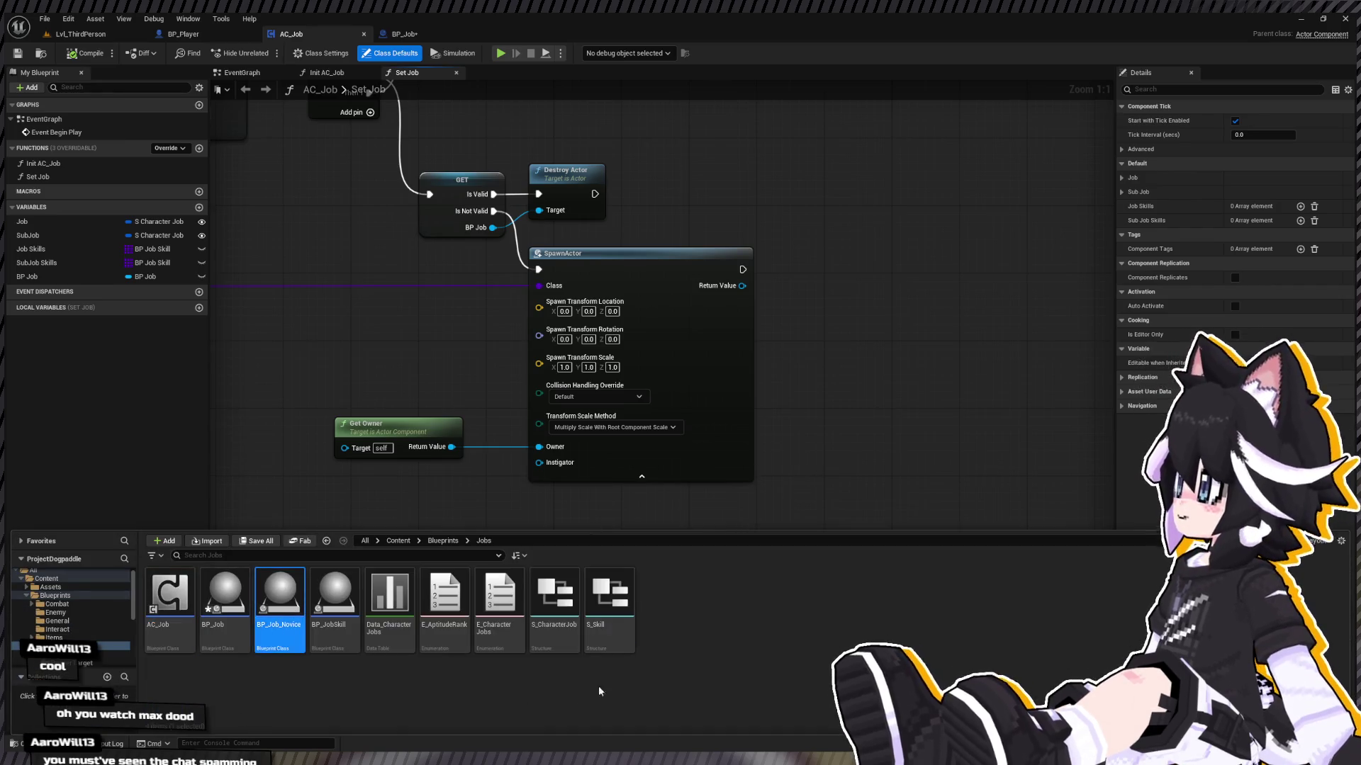
Step: Add a Cube component to BP_Job_Novice and compile it
key(Return)
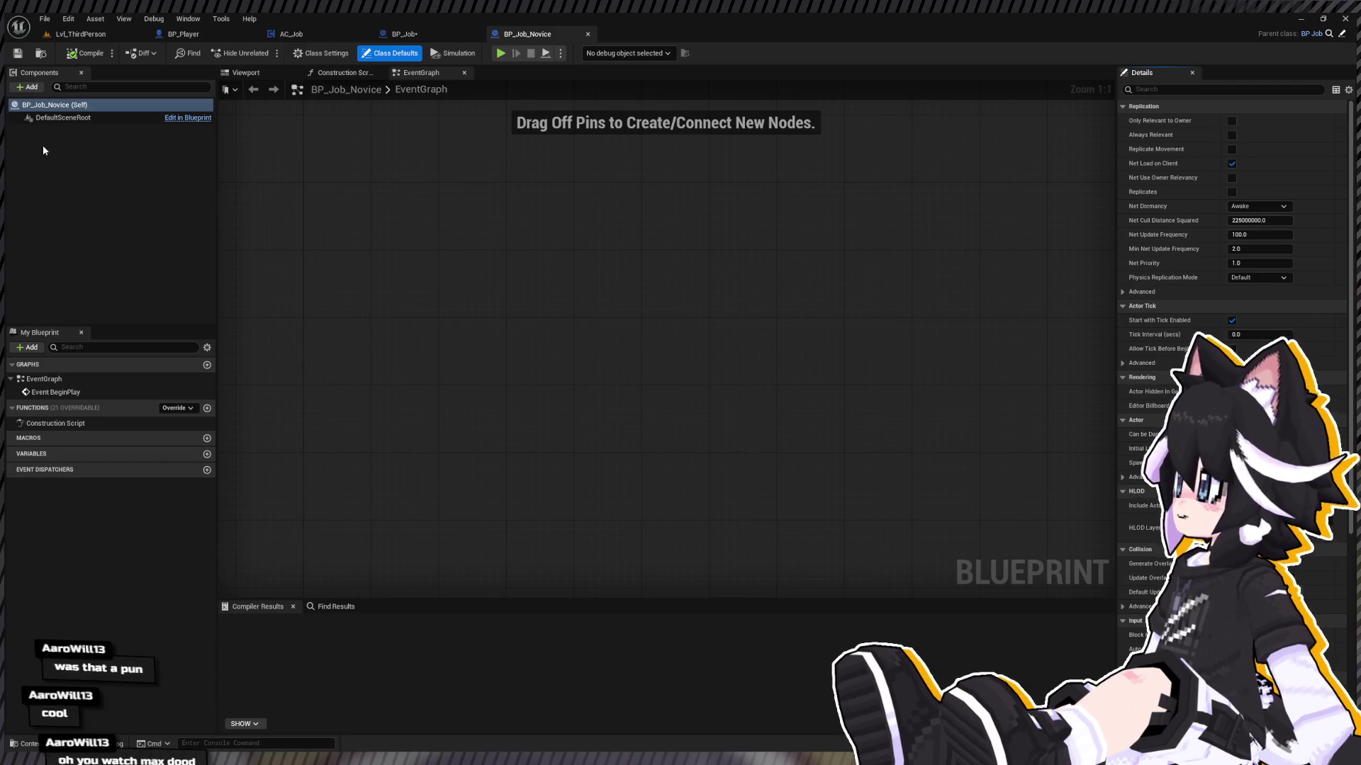
key(ctrl+v)
click(70, 211)
click(91, 57)
Step: Play-test Lvl_ThirdPerson in the editor with the game view in wireframe
click(81, 34)
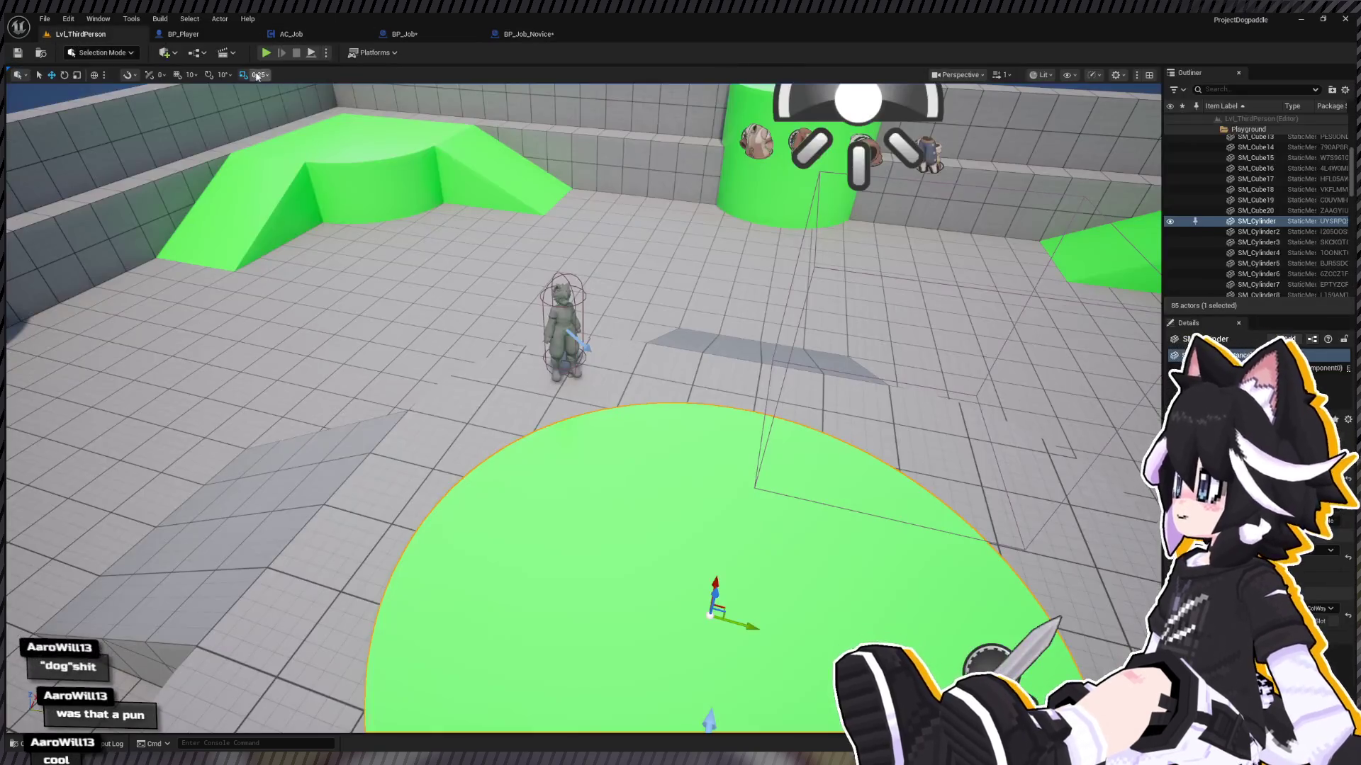
key(alt+p)
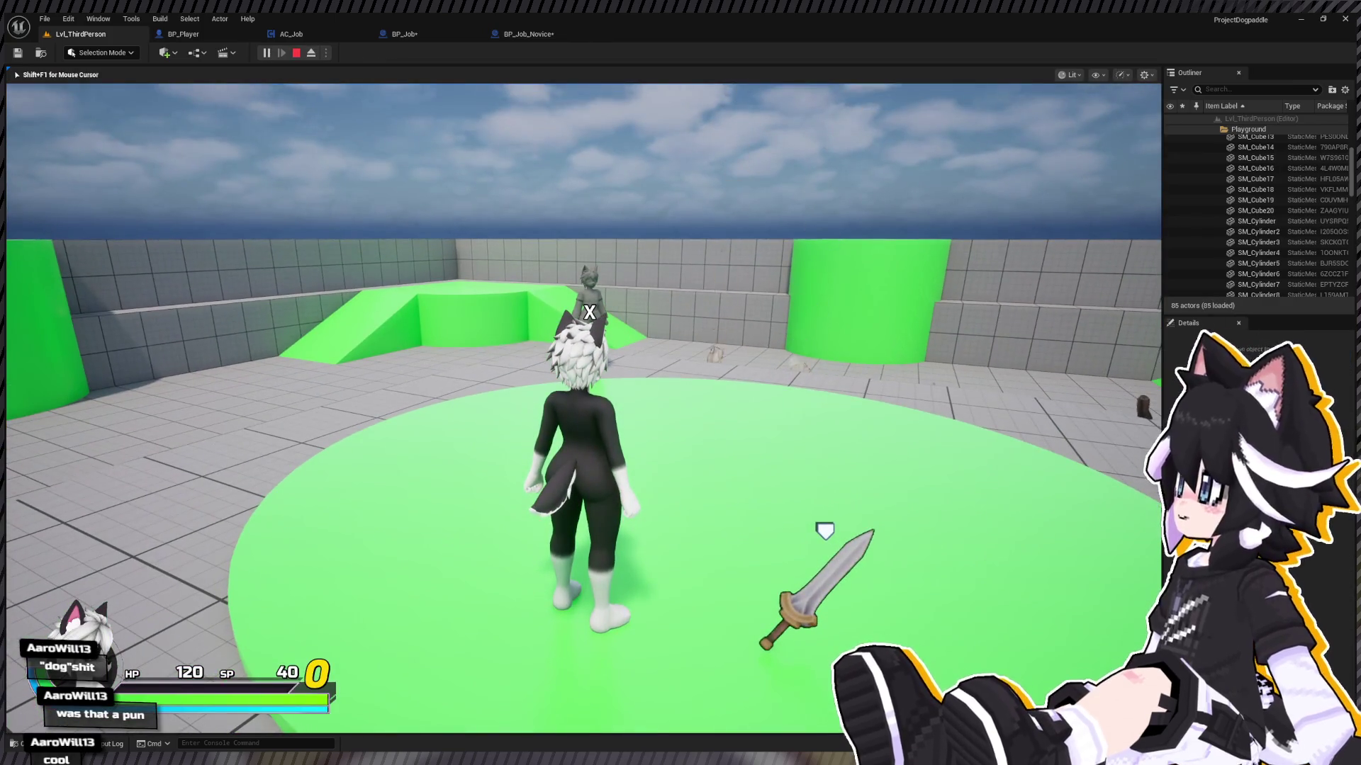
key(F1)
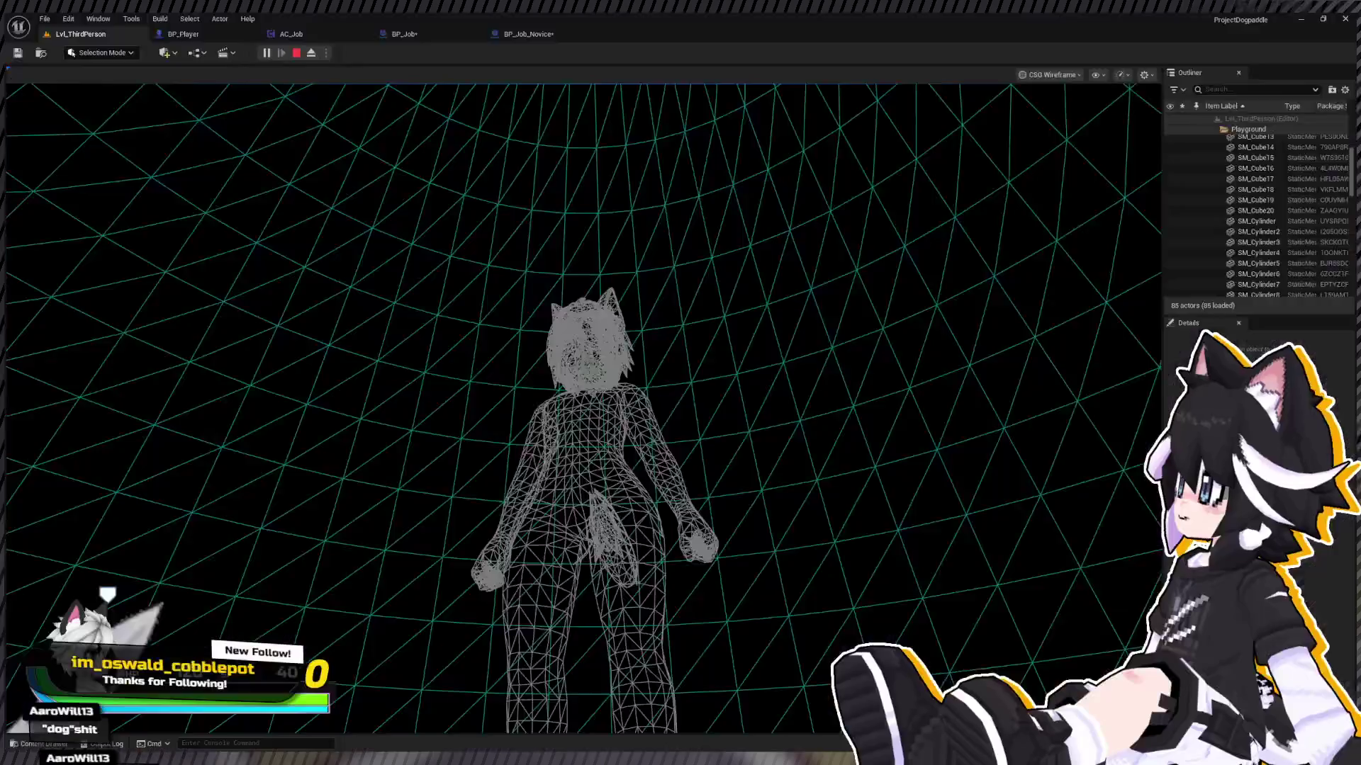
click(107, 593)
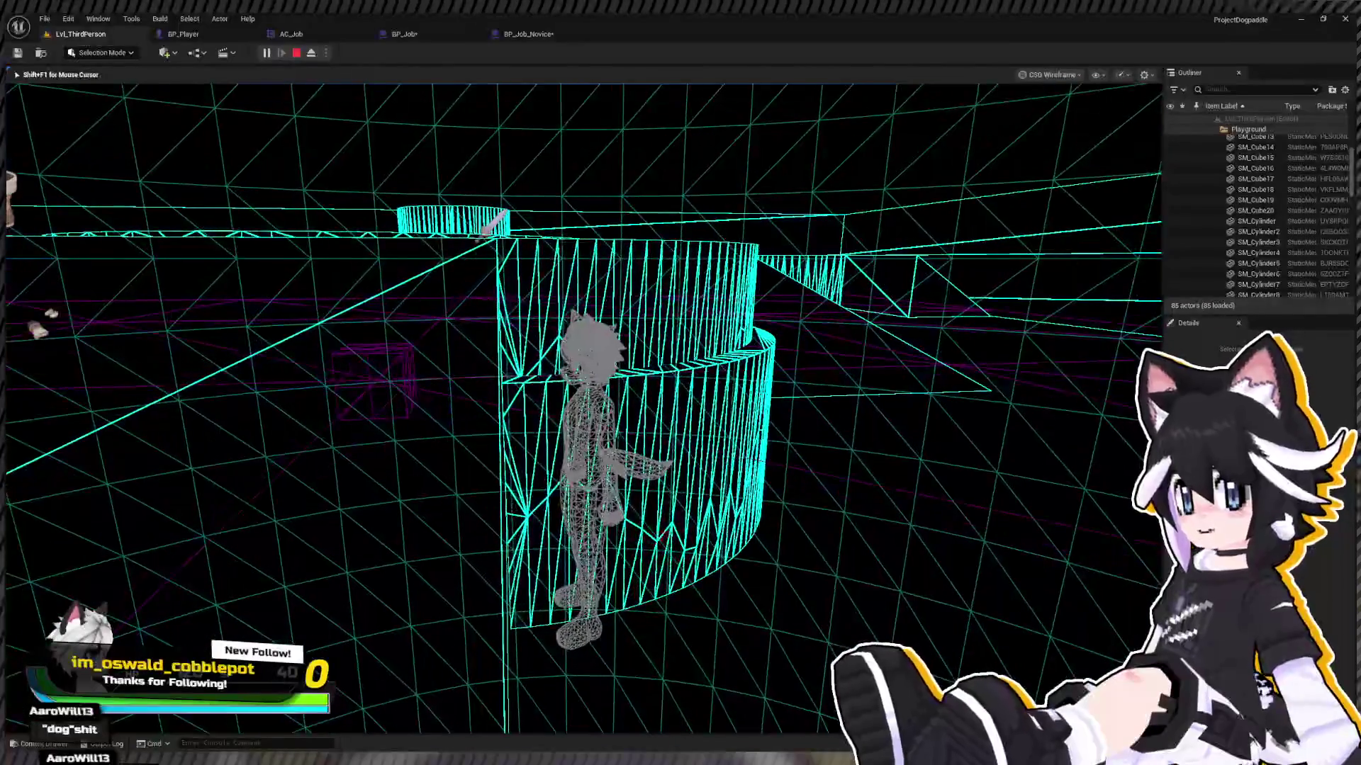
Step: Stop the play session and switch through AC_Job and BP_Job to BP_Job_Novice
key(Escape)
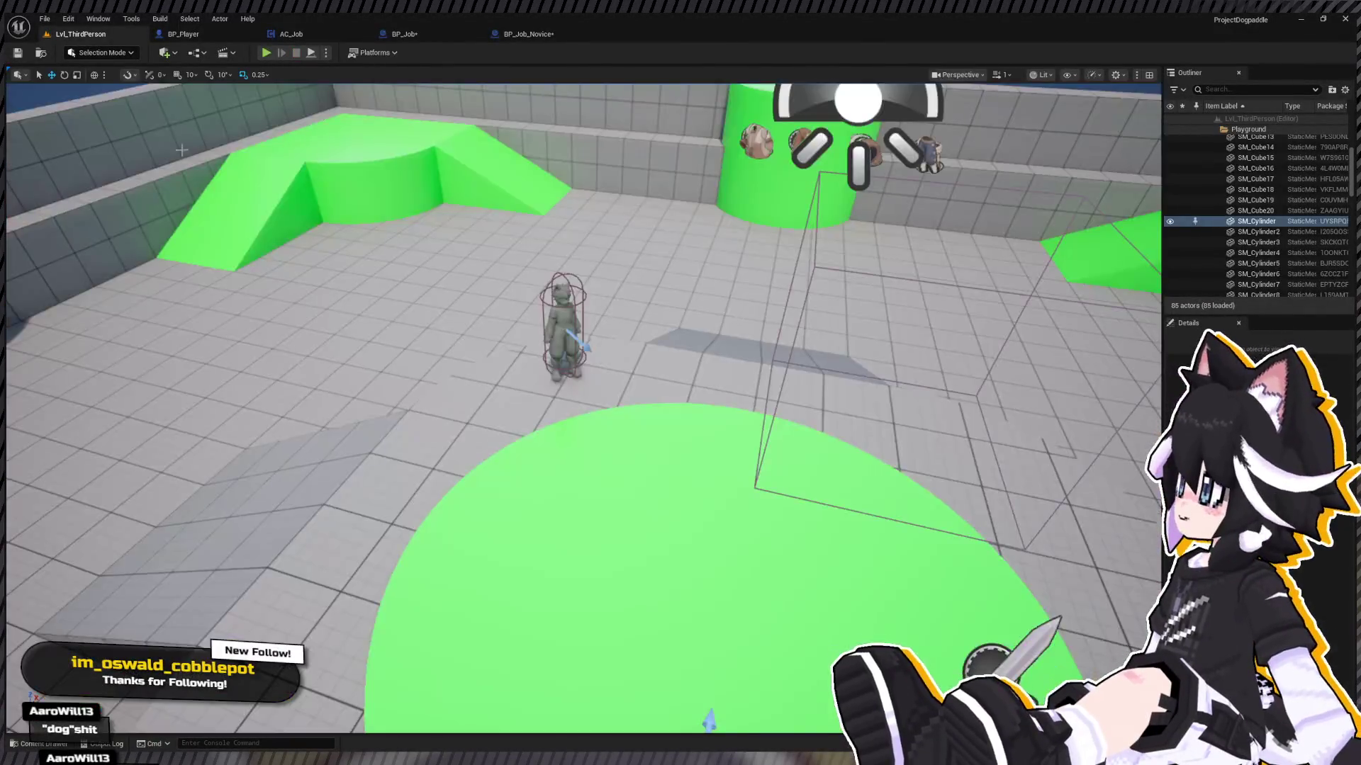
click(309, 32)
click(404, 34)
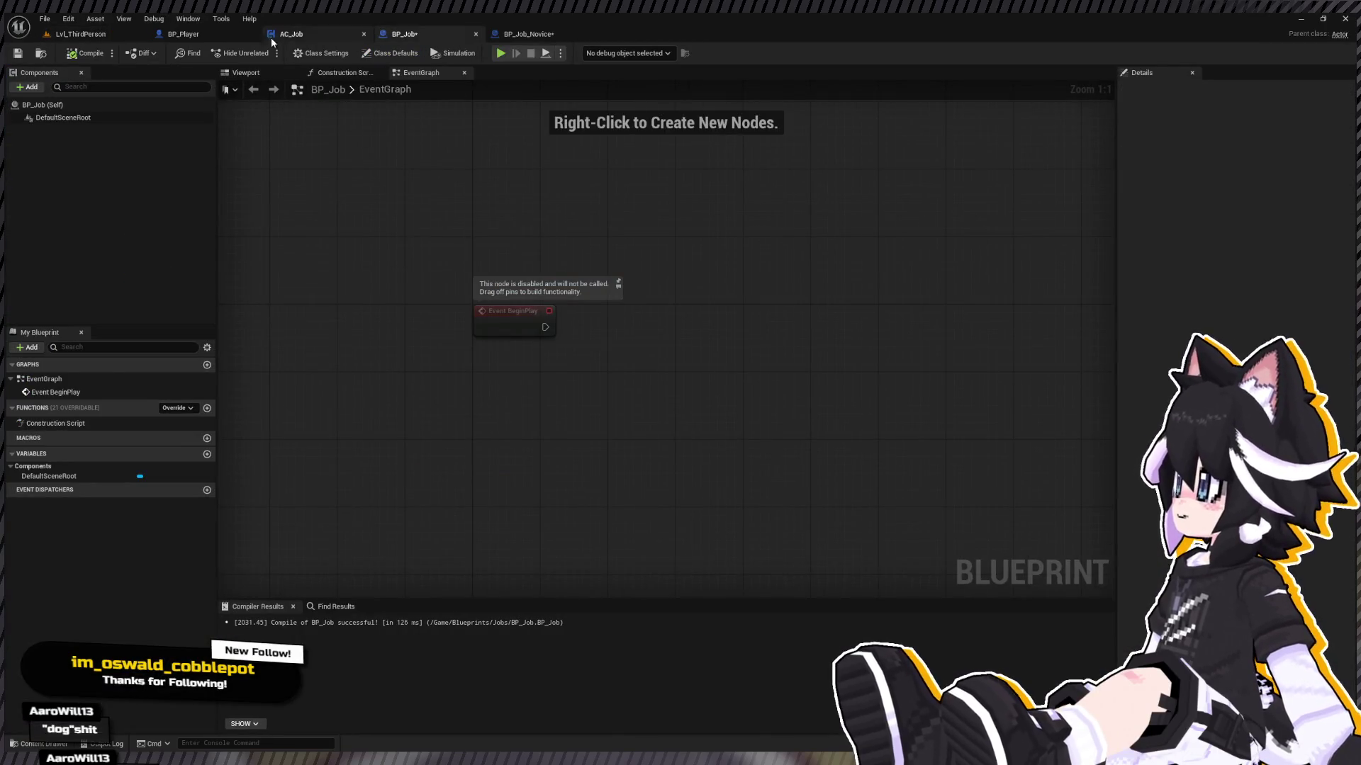
click(539, 35)
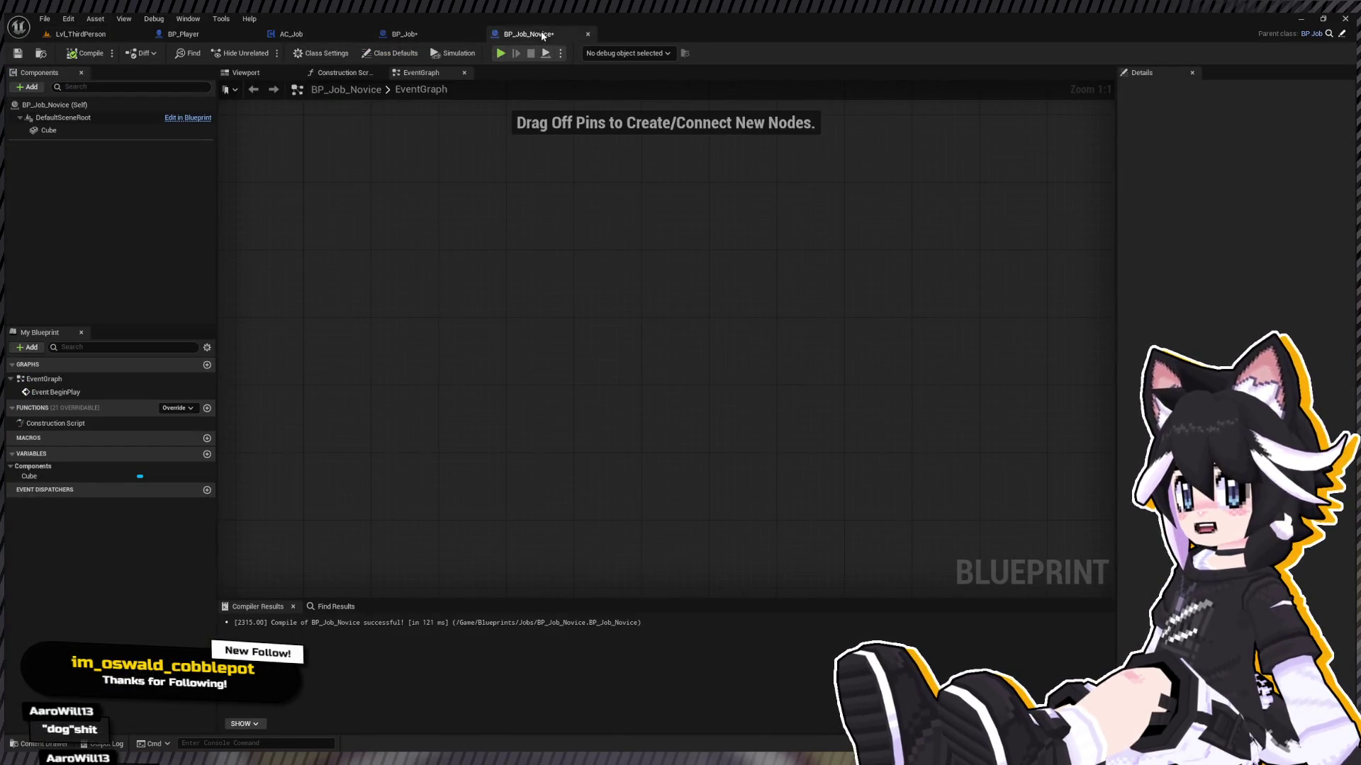
Step: Delete BP_Job_Novice's Cube component, recompile, and pan to its Event BeginPlay node
click(131, 128)
key(Delete)
click(86, 54)
click(414, 186)
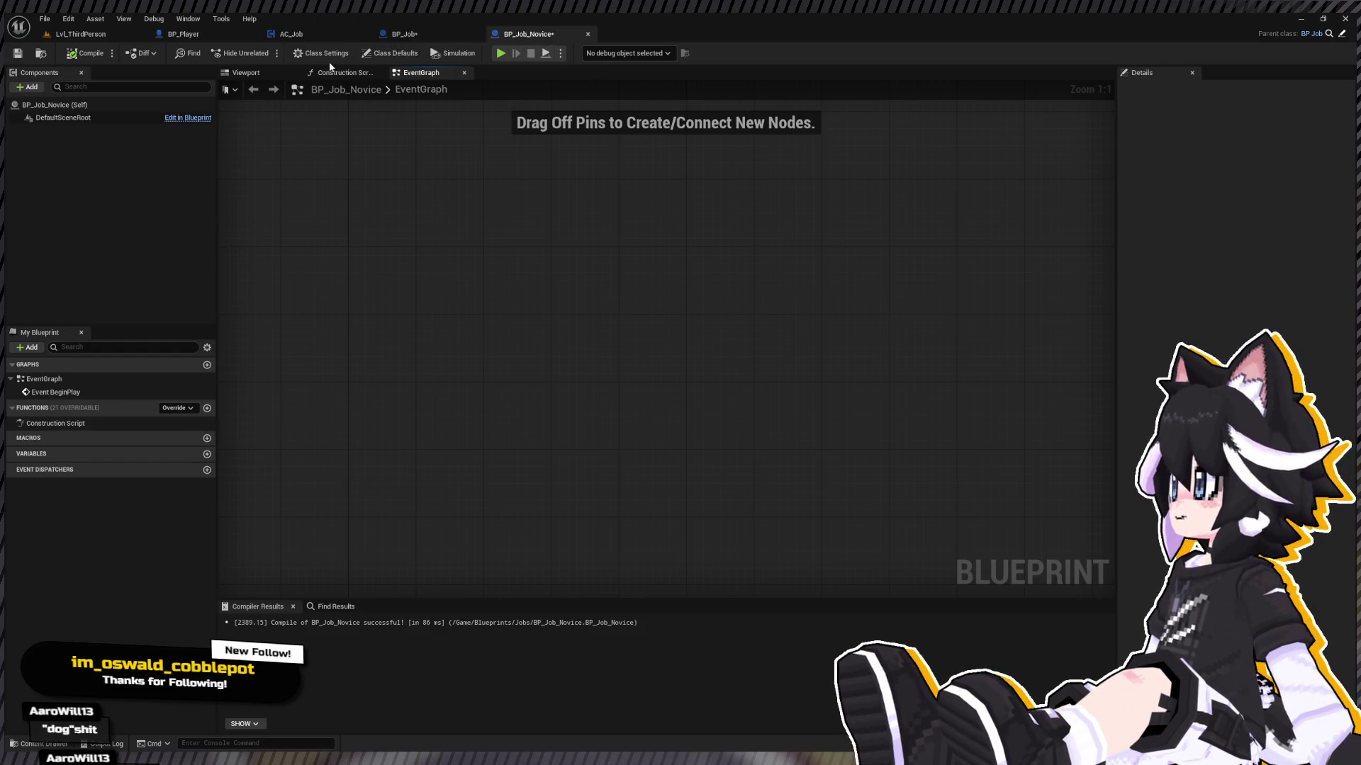
mouse_move(347, 199)
mouse_down()
mouse_move(506, 279)
mouse_move(419, 541)
mouse_move(484, 461)
mouse_up()
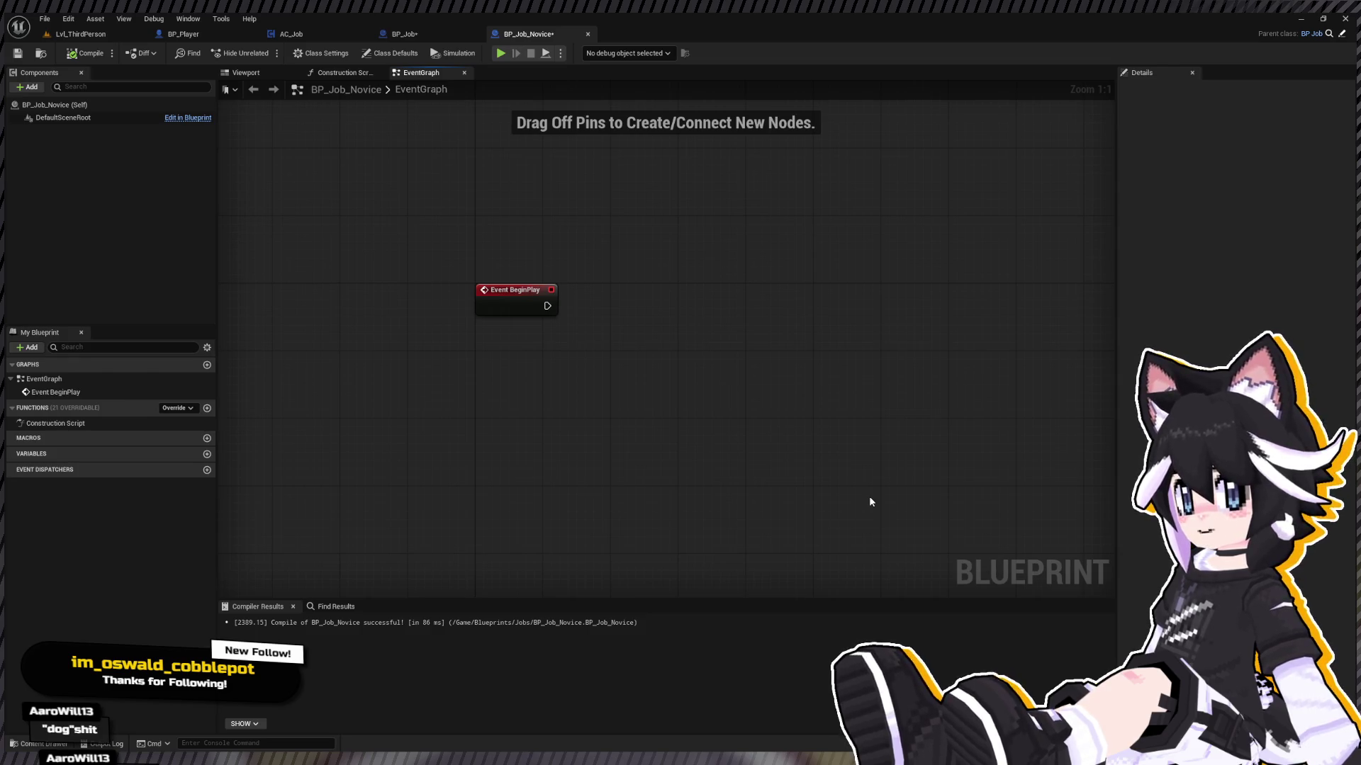
Step: On BP_Player, browse the Jobs folder assets and select the Data_CharacterJobs table
click(181, 33)
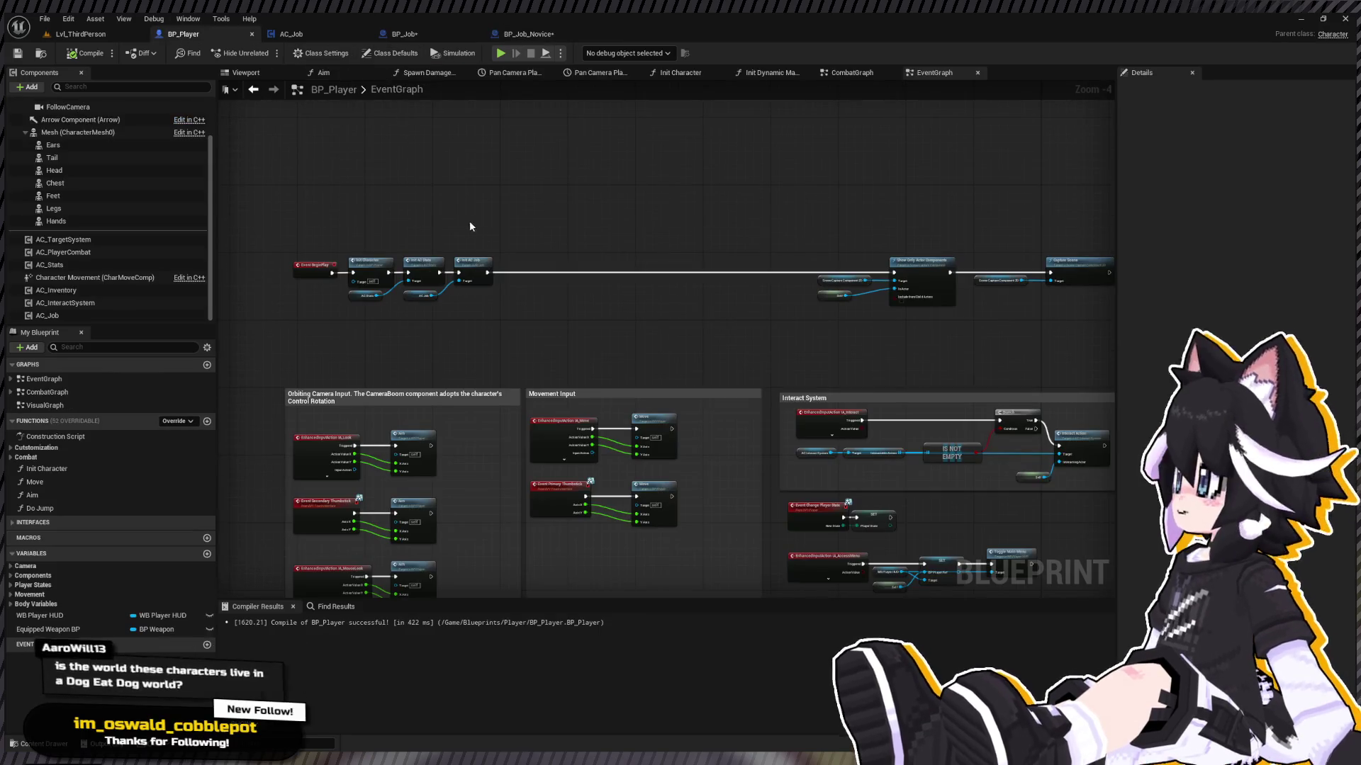
key(ctrl+space)
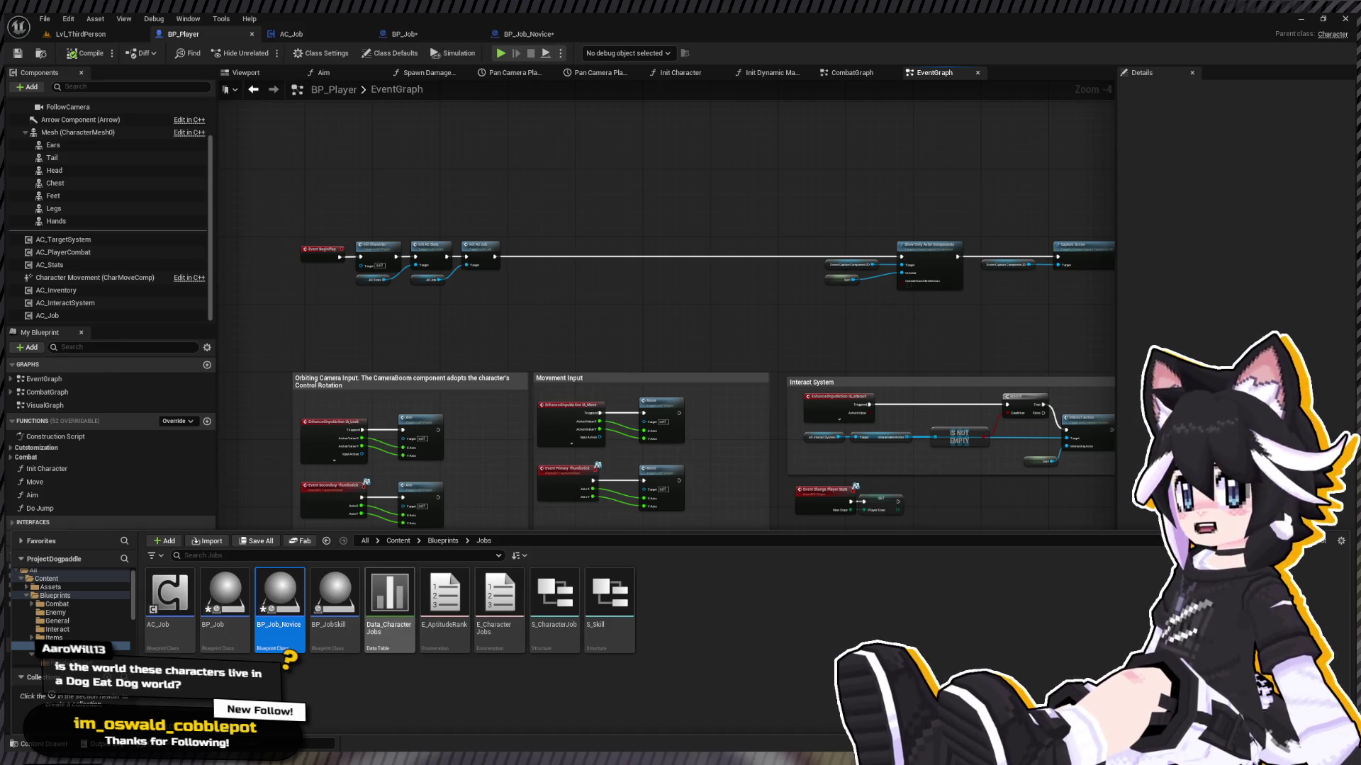
click(1356, 669)
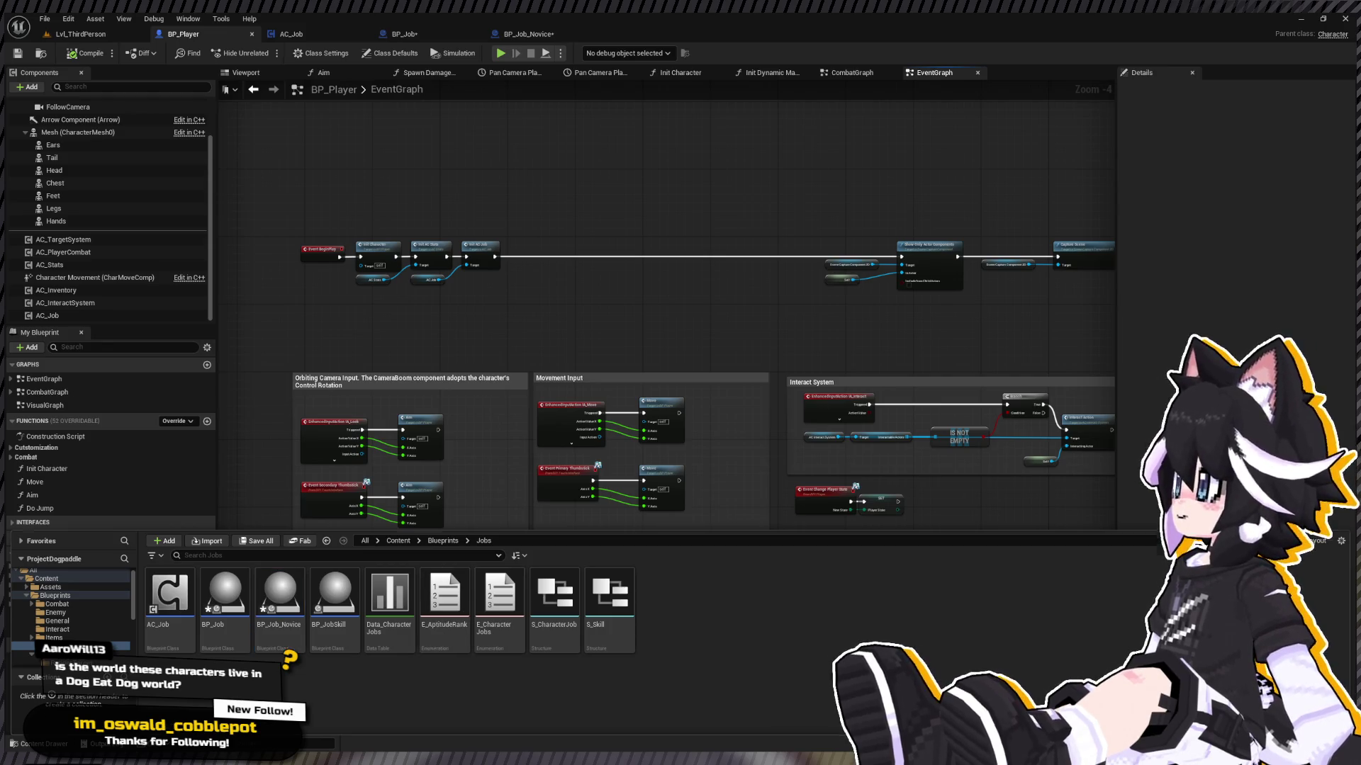
key(ctrl+space)
key(ctrl+space)
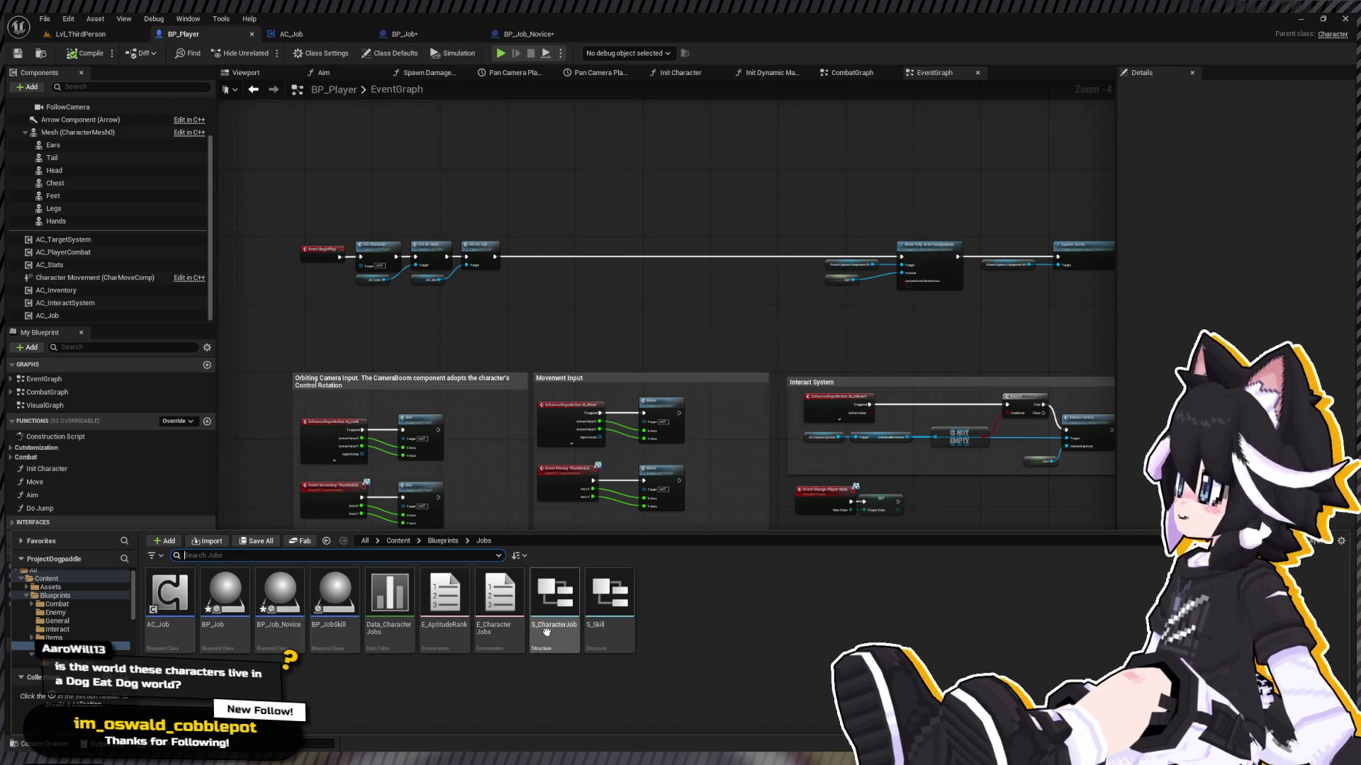
click(409, 610)
Step: Inspect the Novice row's Weapon and SubStat Aptitude entries in Data_CharacterJobs, then return to BP_Player
double_click(409, 611)
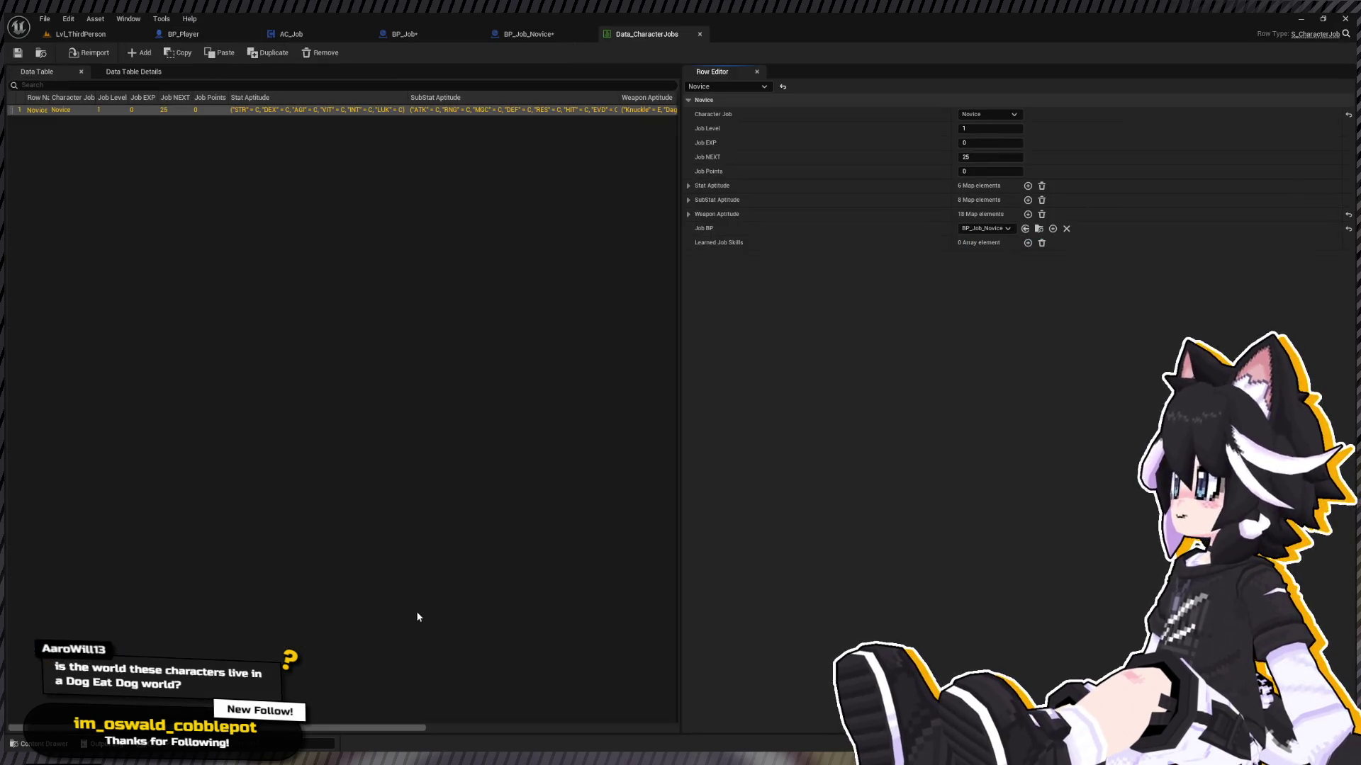
click(688, 213)
click(688, 200)
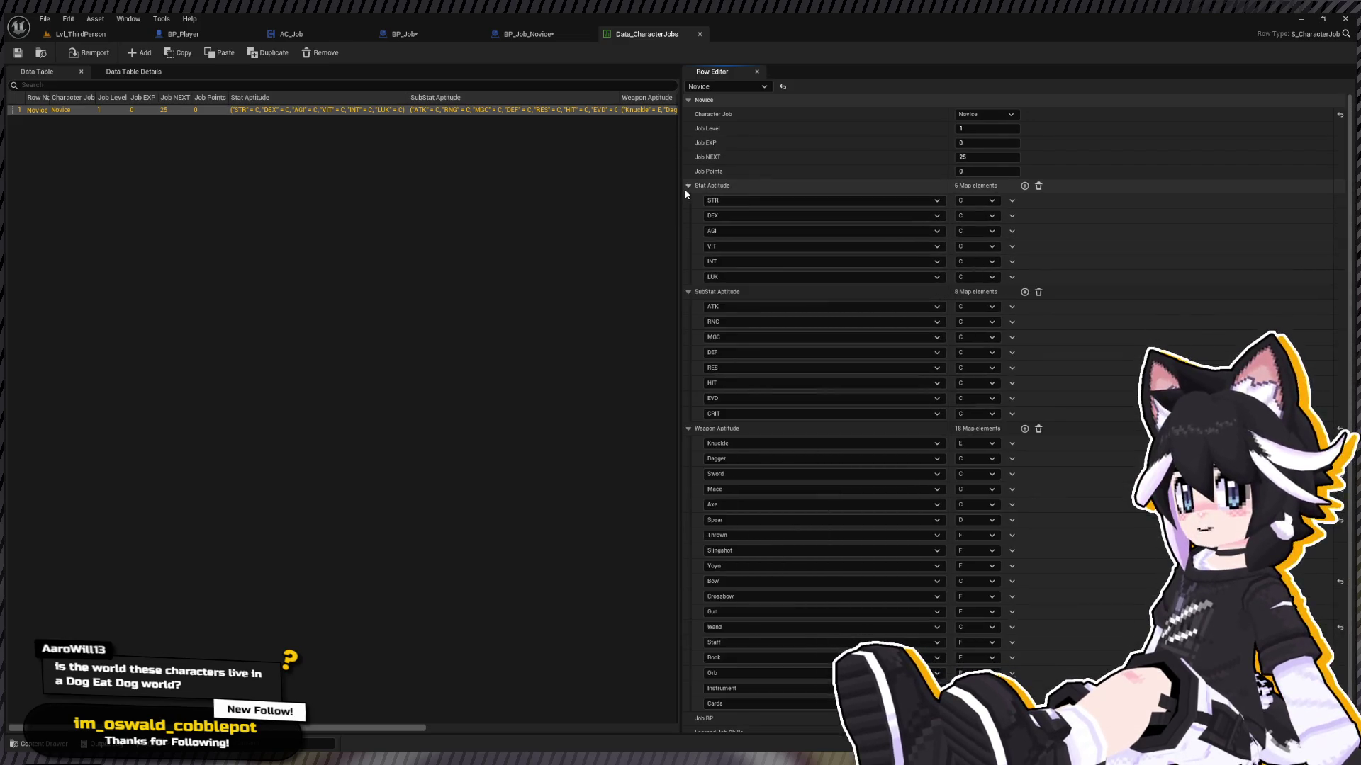
click(688, 200)
click(688, 214)
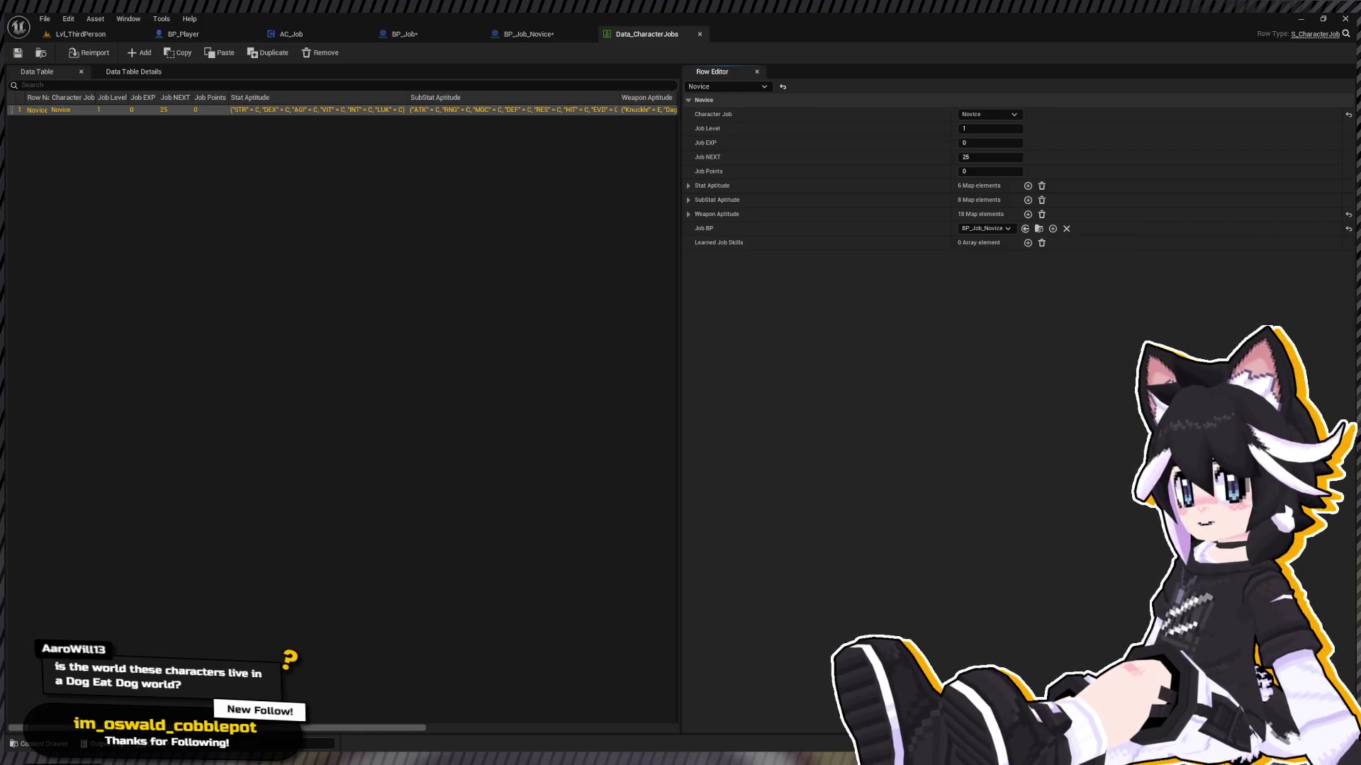
click(186, 34)
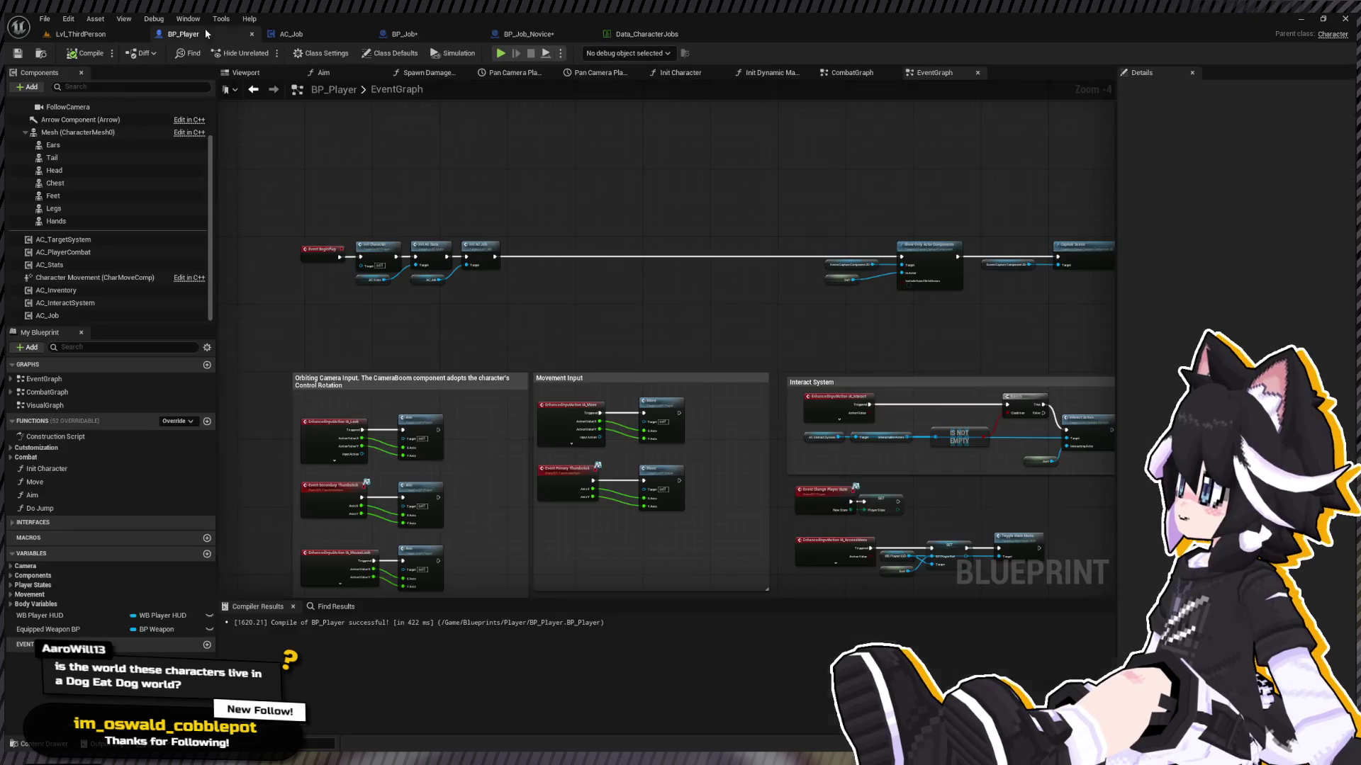
Step: In AC_Job, create a new function named 'Learn Job Skill'
click(299, 36)
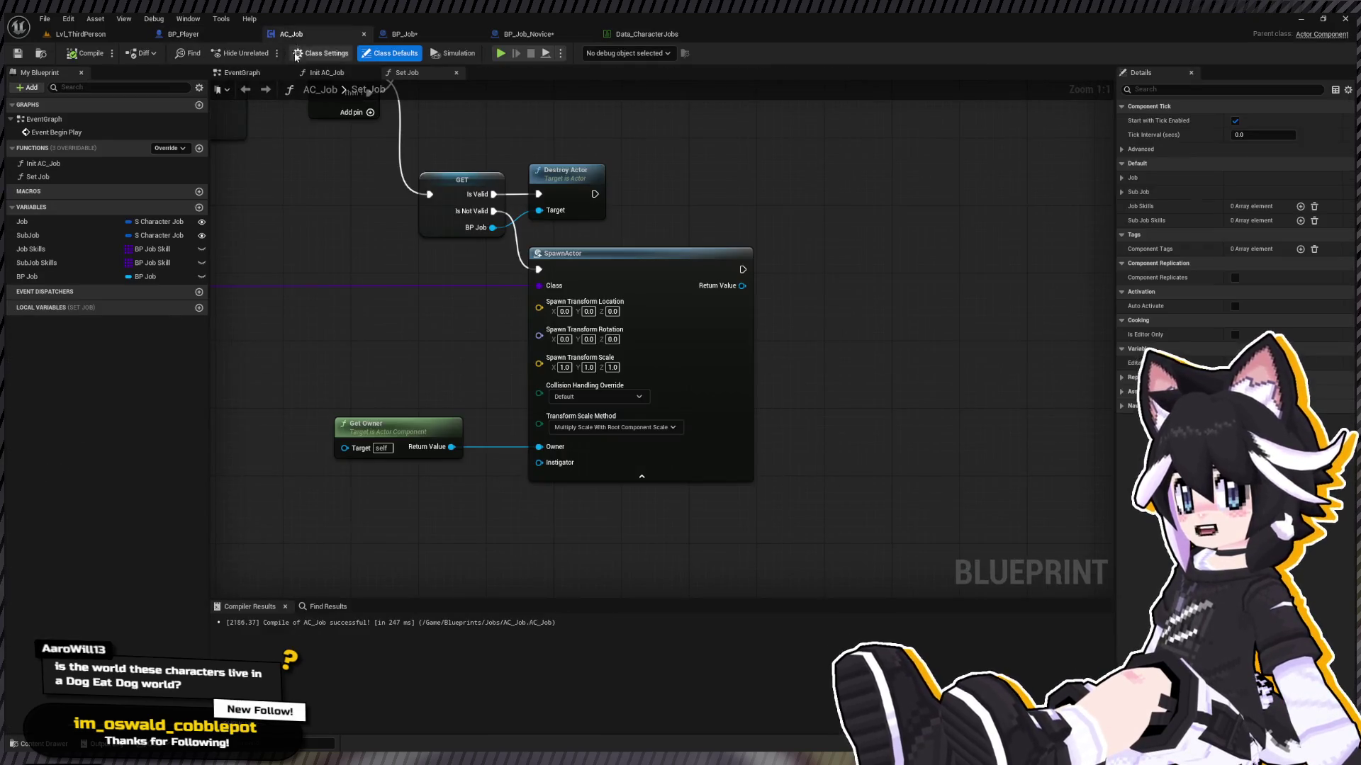
click(28, 207)
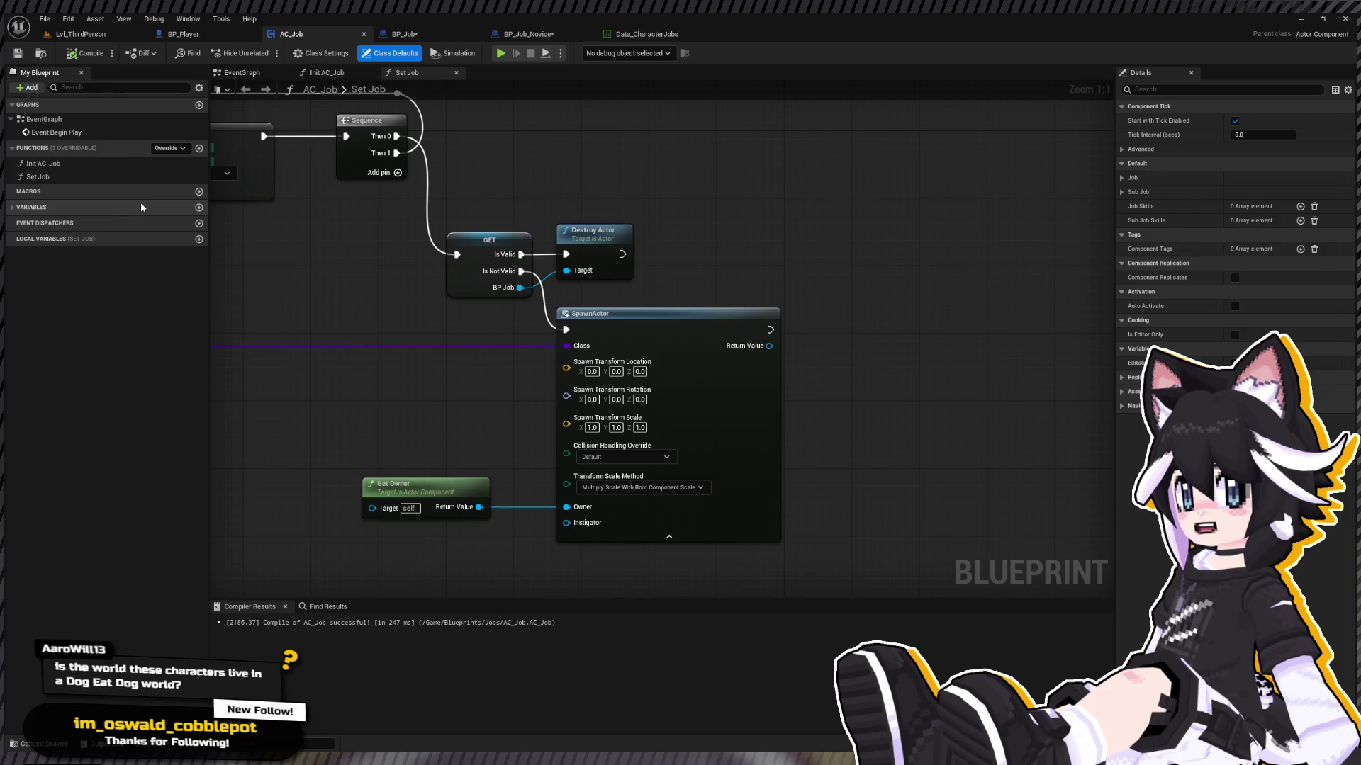
click(199, 149)
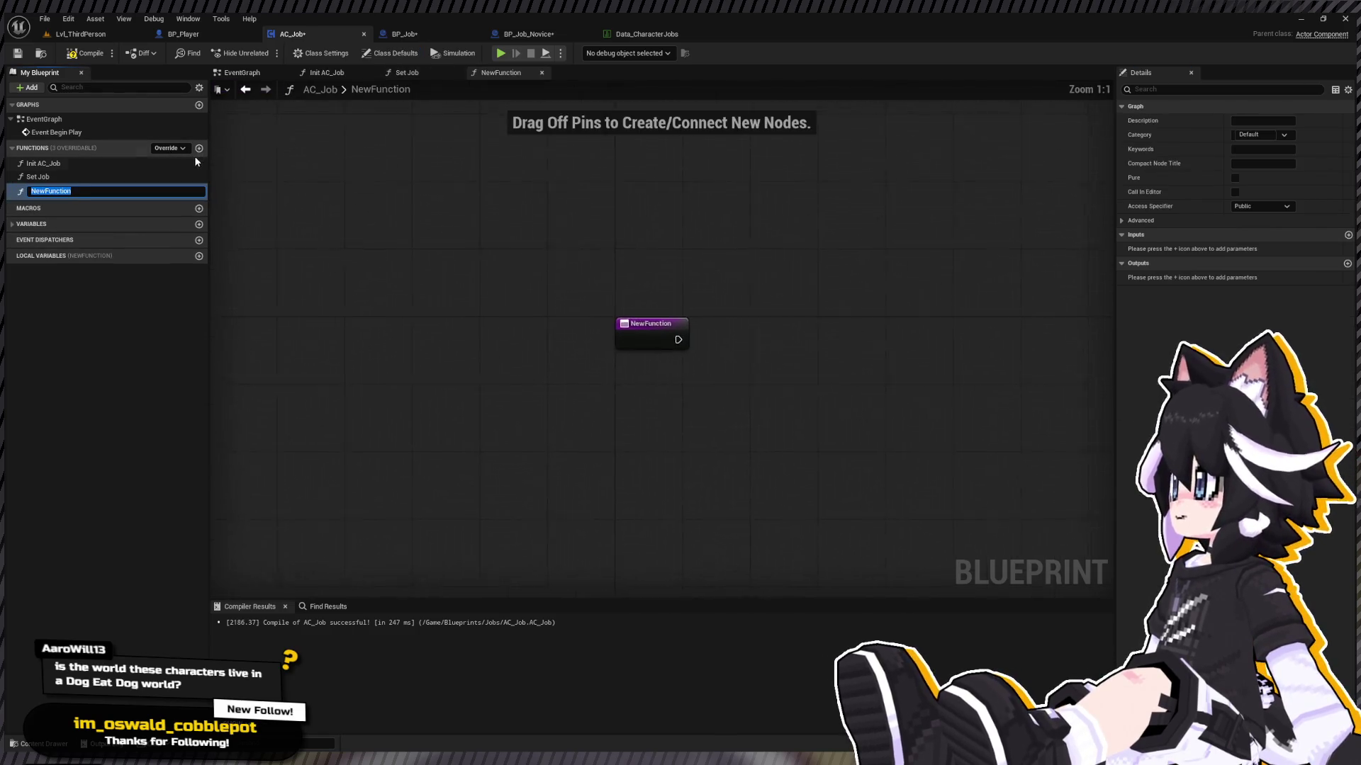
text(Learn Job)
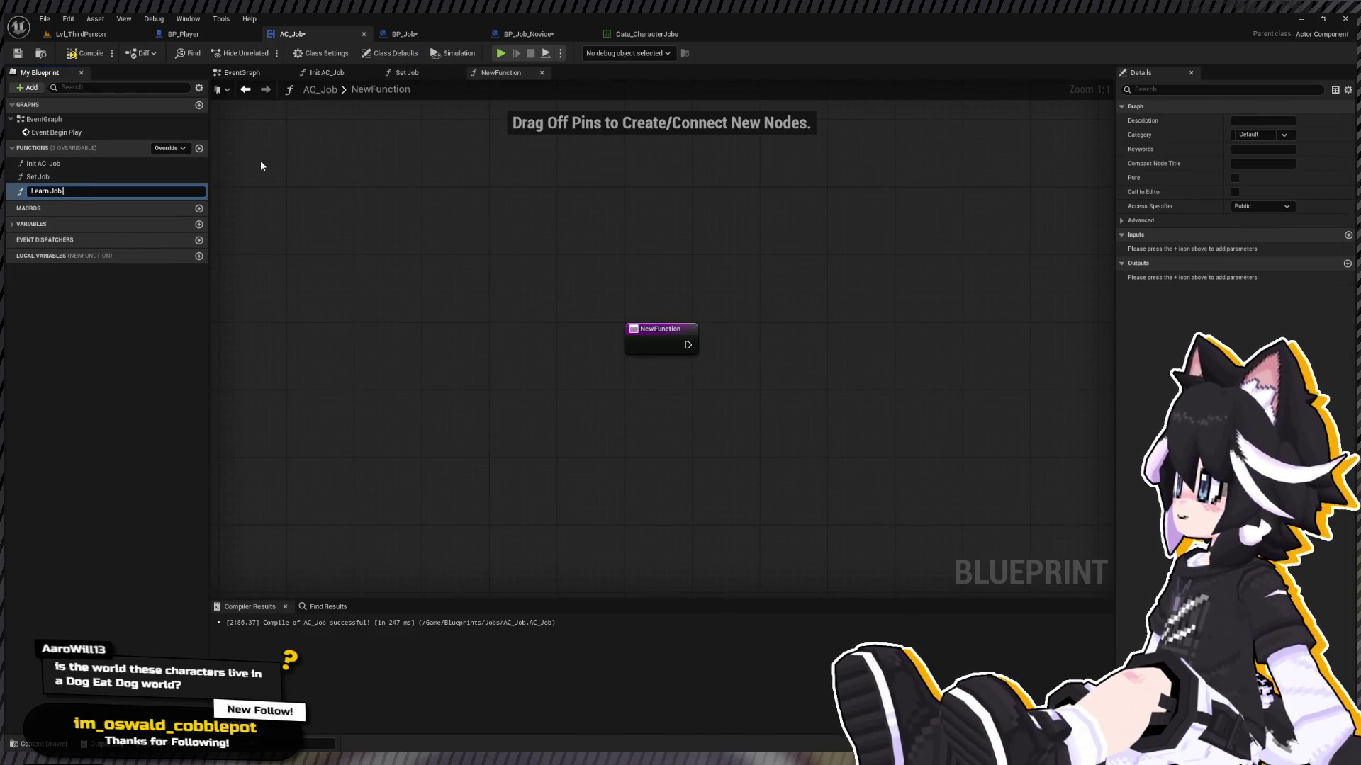
text( Skil)
key(Return)
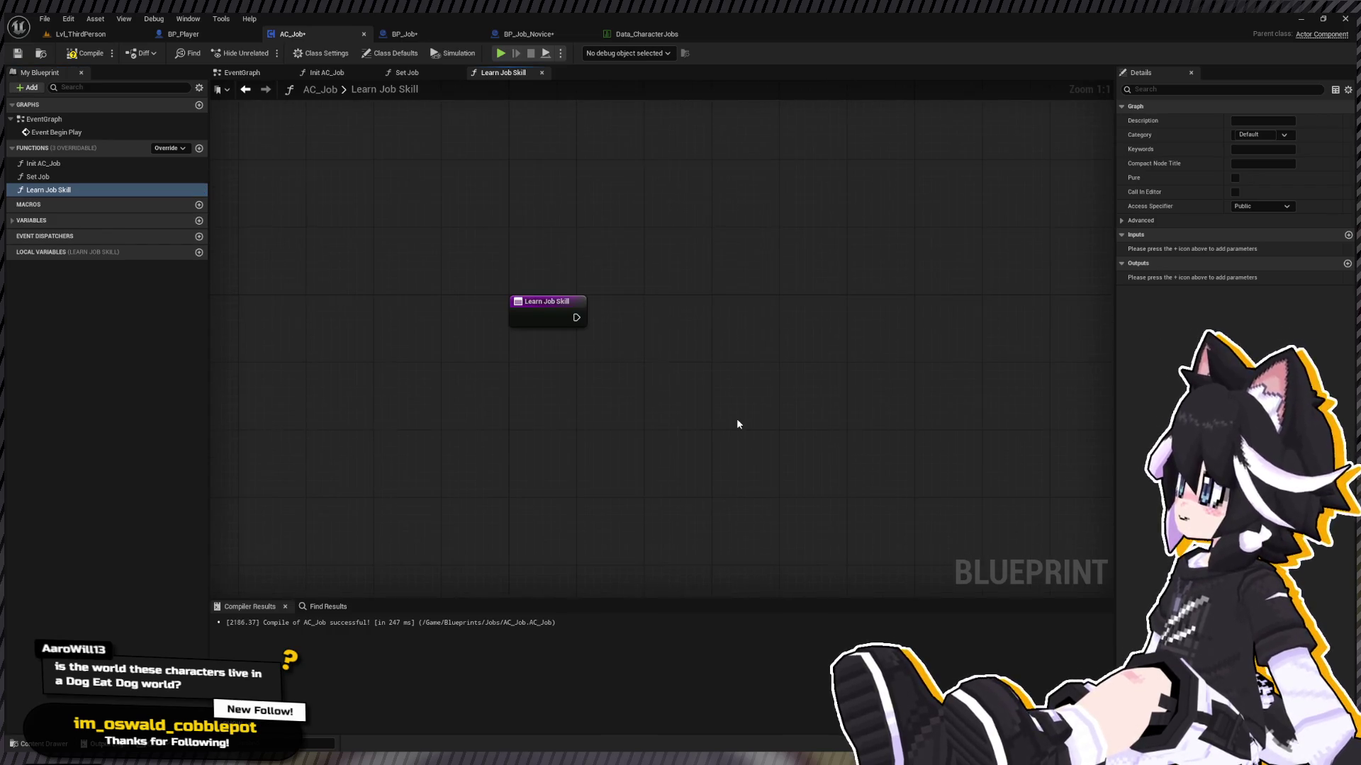
key(ctrl+space)
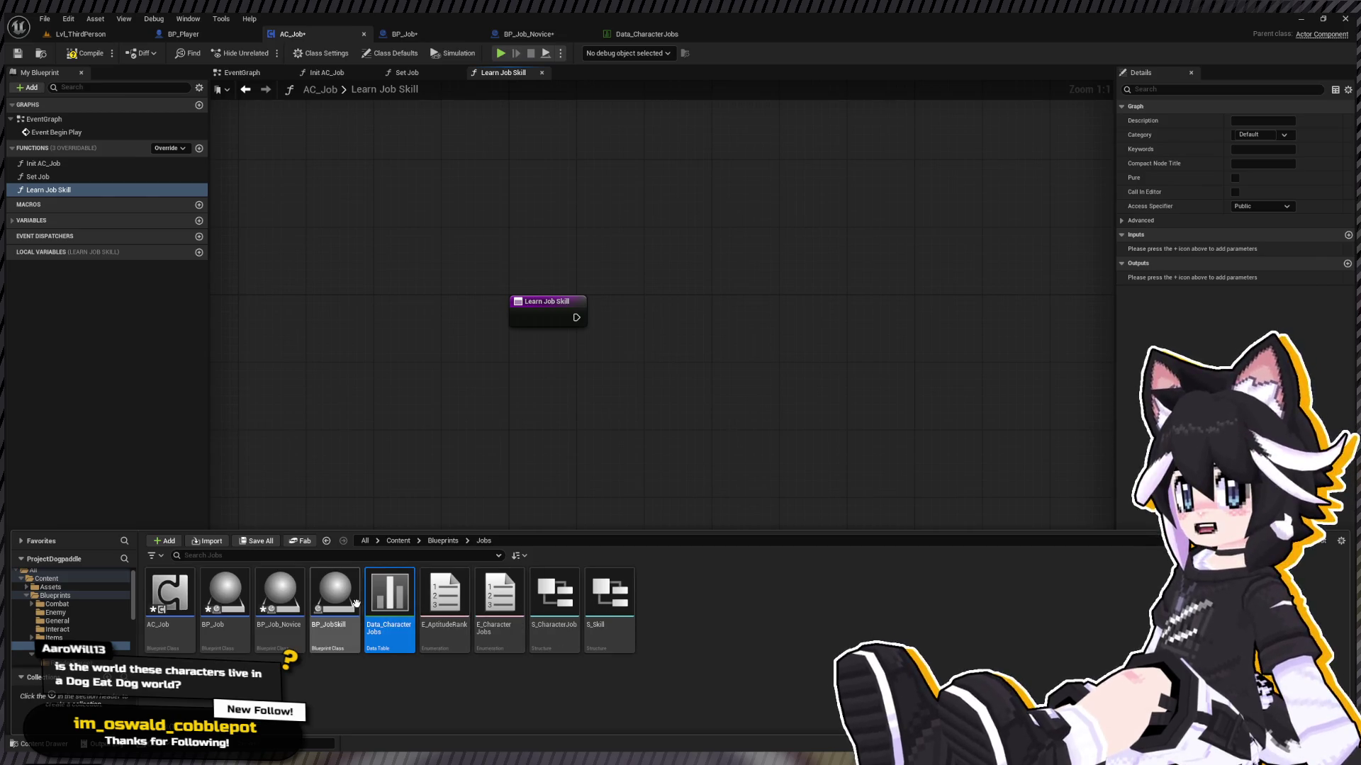
Step: Open the S_Skill structure and rename its Related Job field to Required Job
click(706, 586)
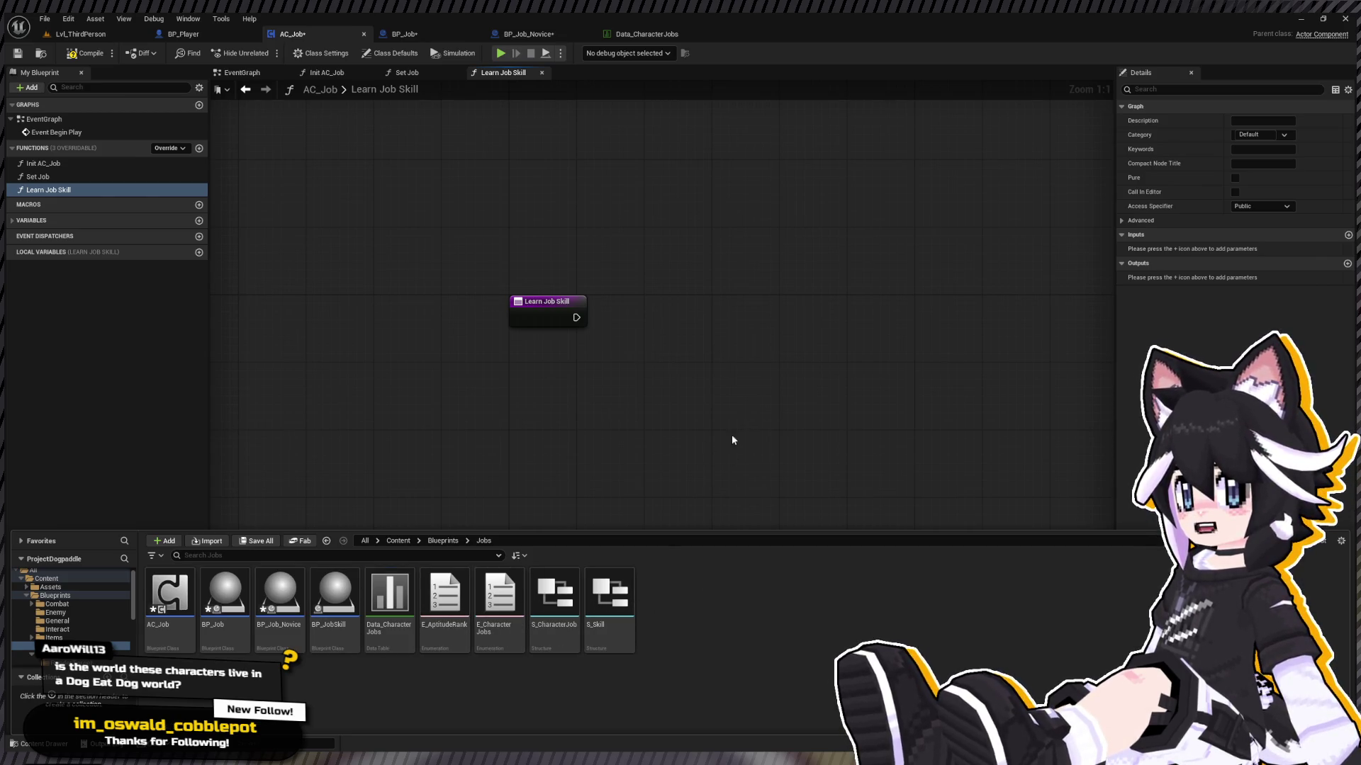
double_click(609, 599)
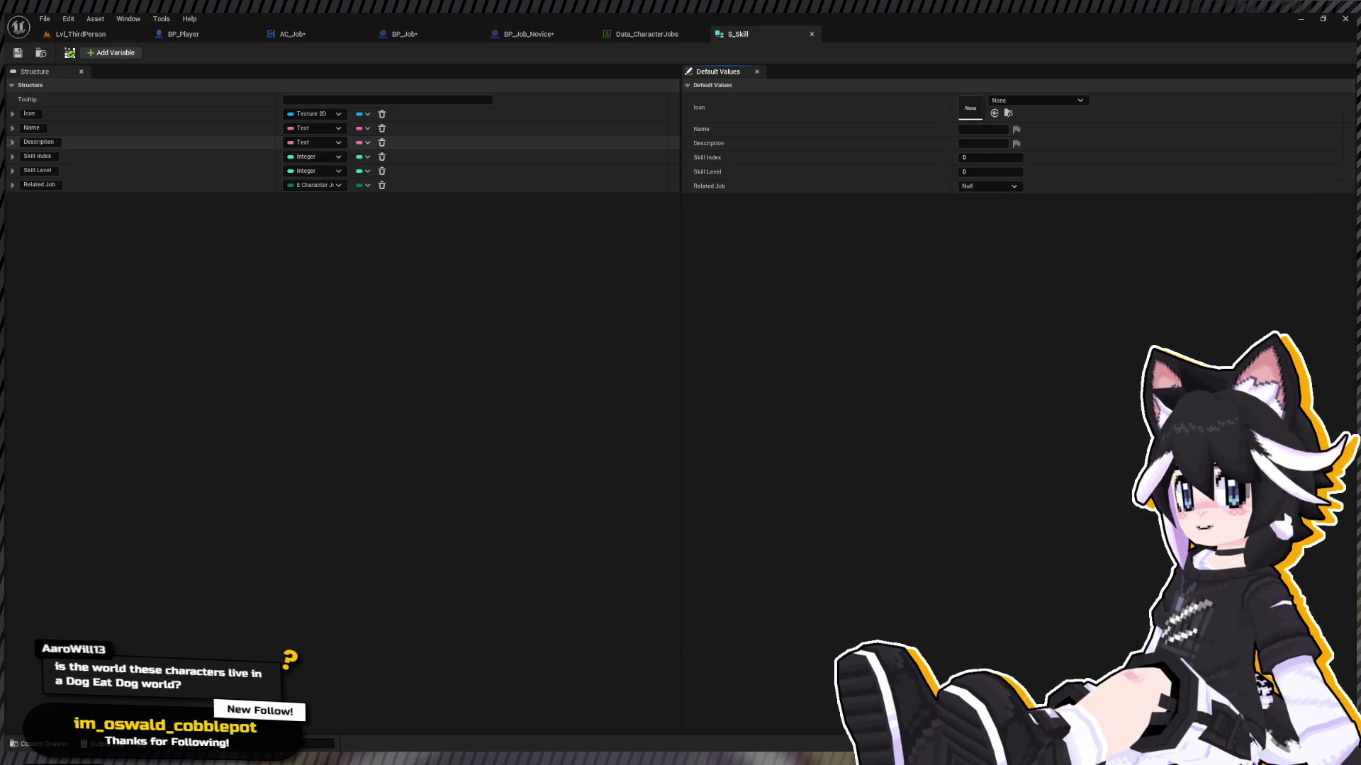
double_click(50, 185)
key(ctrl+a)
text(Required Jo)
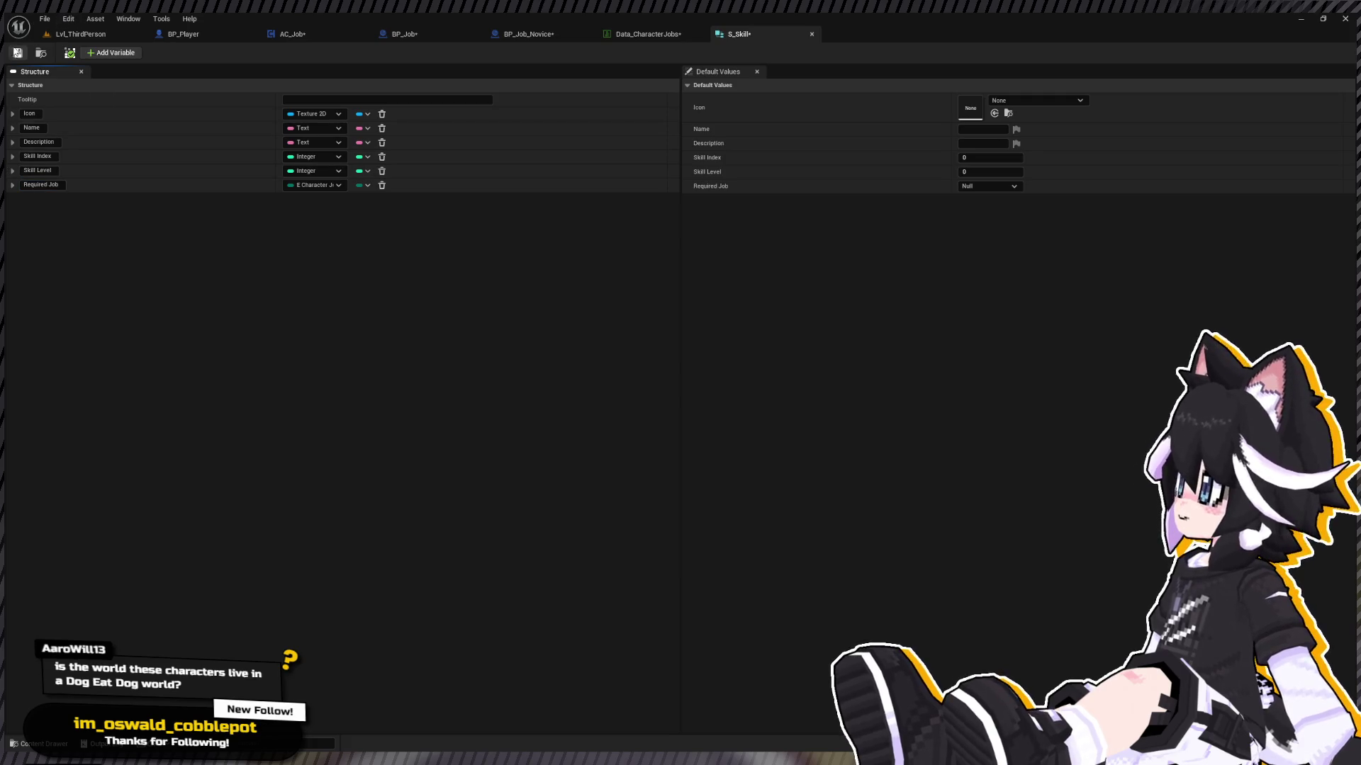
Step: Back in Data_CharacterJobs, deselect the Novice row and bring up the Jobs folder assets
click(659, 35)
click(433, 462)
key(ctrl+space)
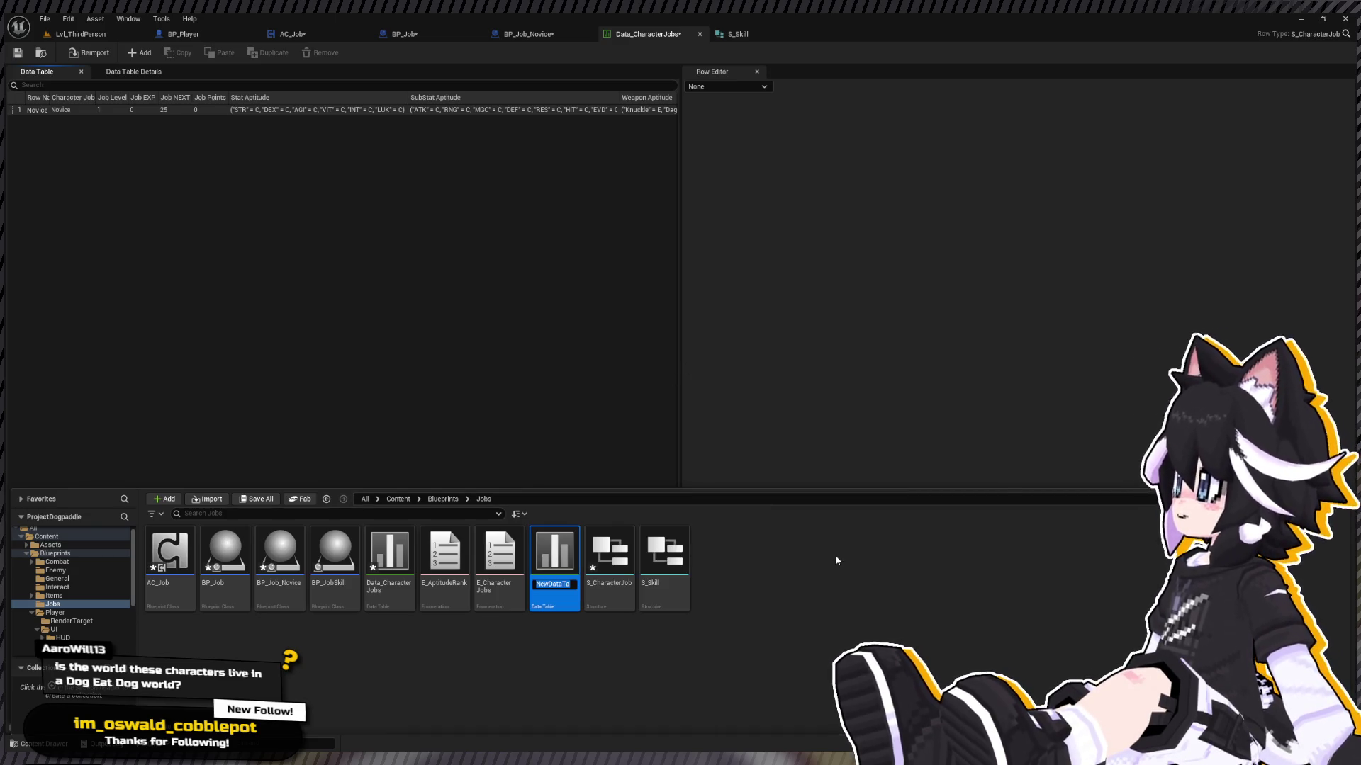
Step: Name the new data table Skills_Warrior
text(Skills_)
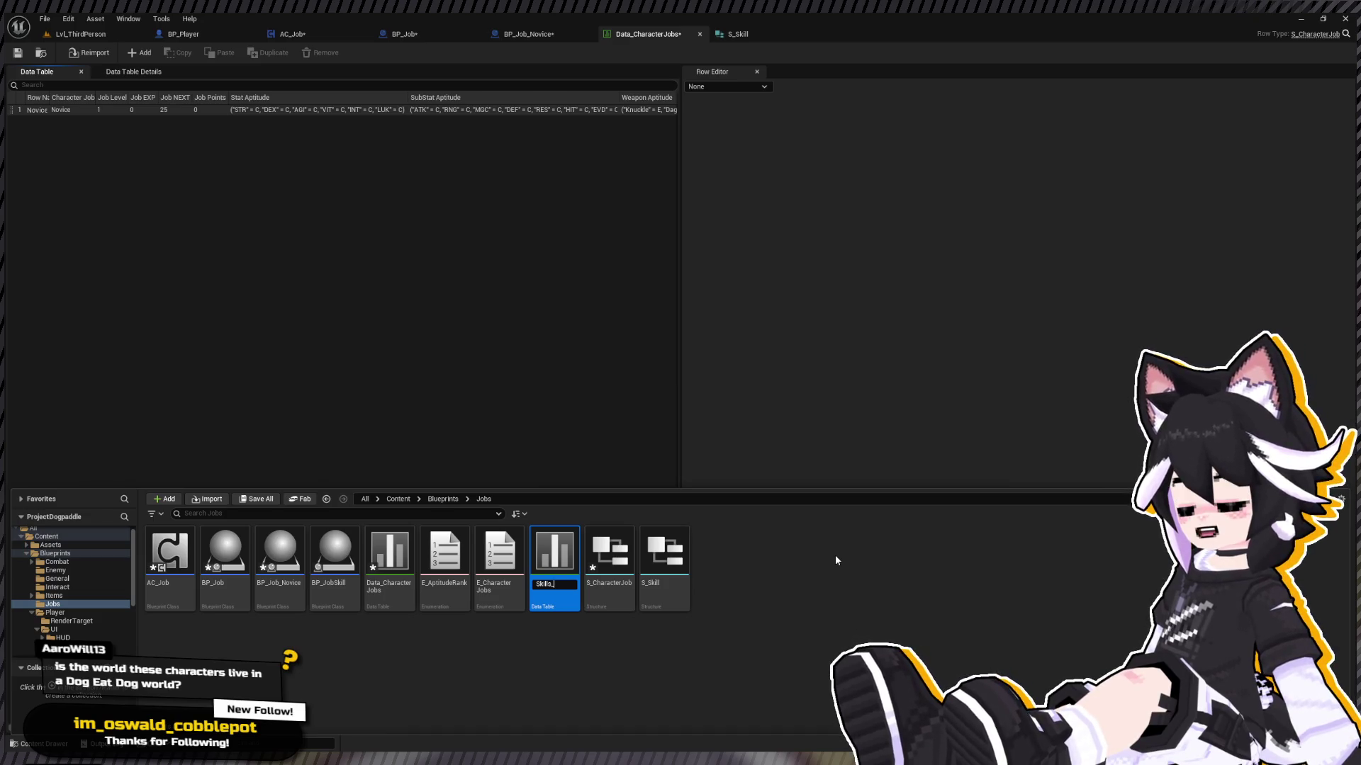
text(Wa)
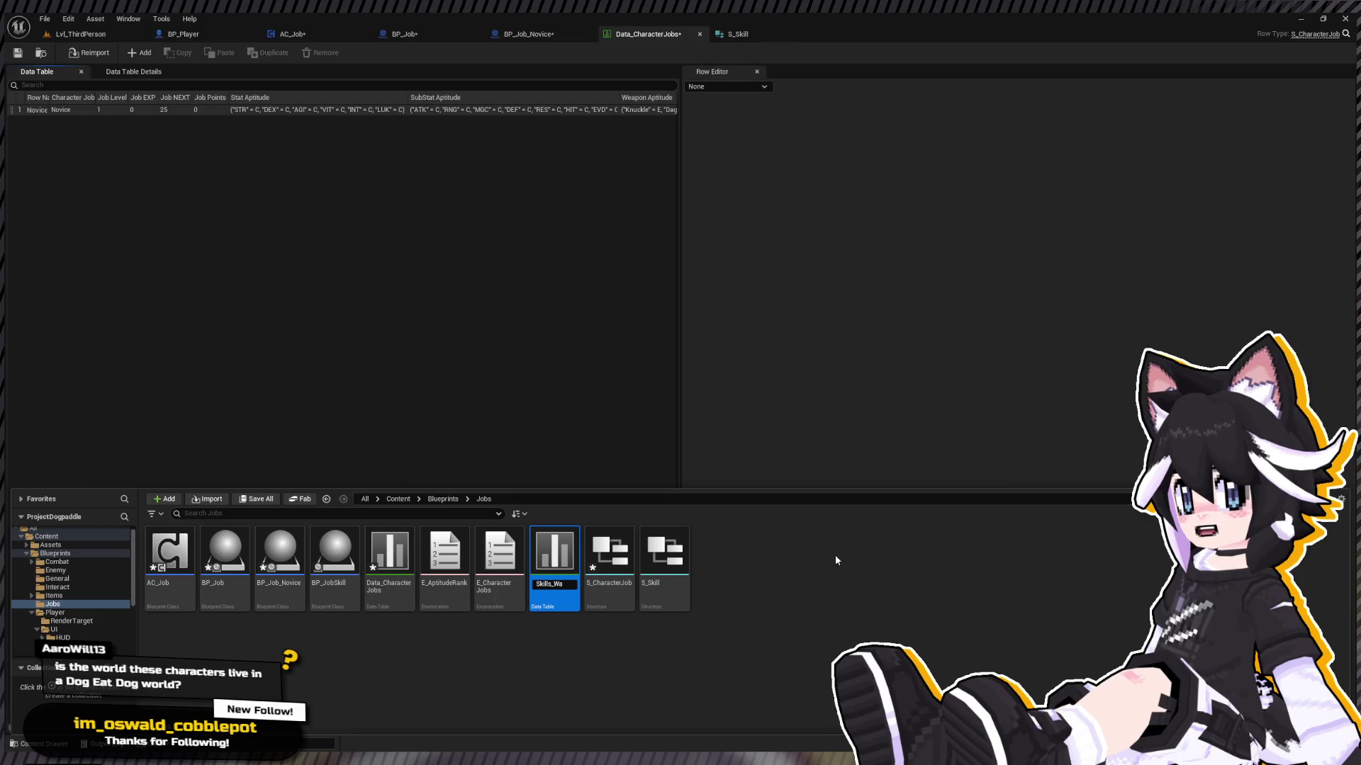
text(rrior)
key(Return)
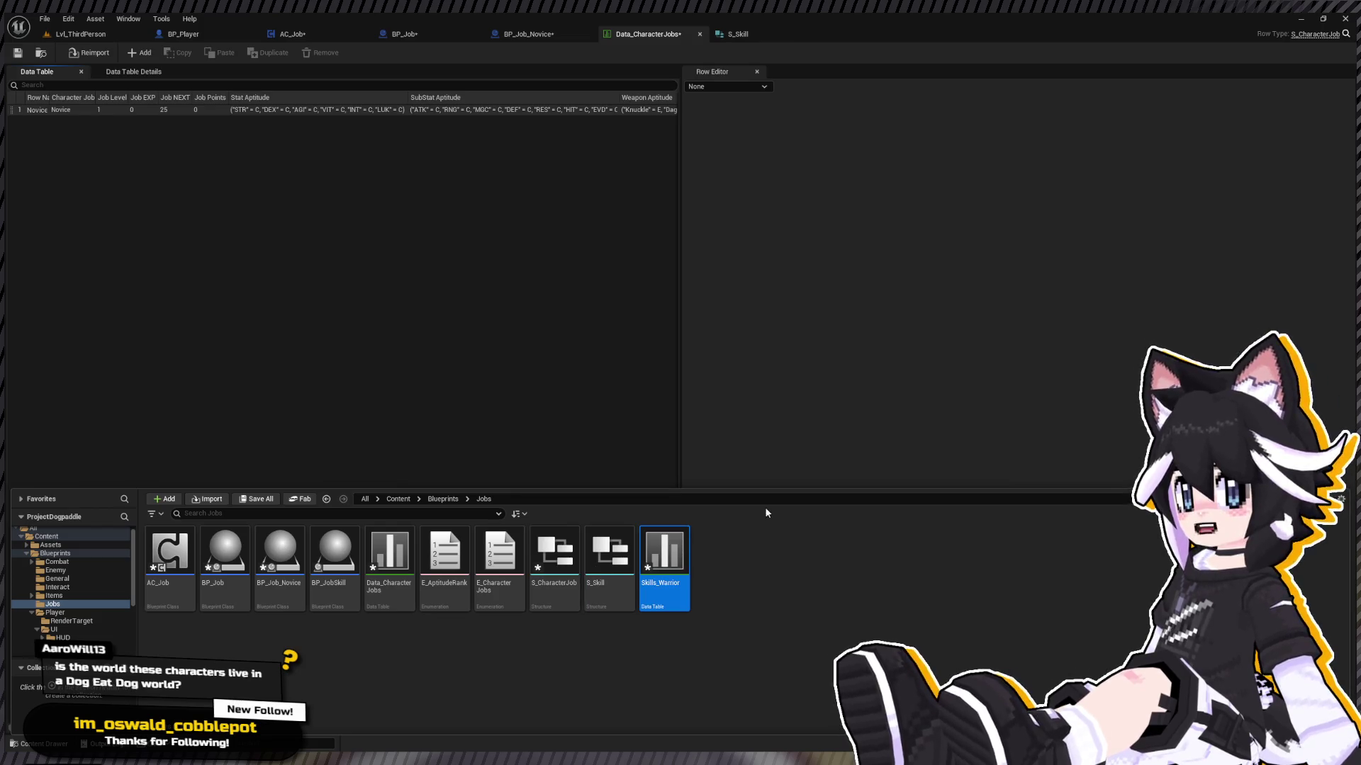
Step: Hide the Content Drawer and add a new row to Data_CharacterJobs
click(92, 621)
click(54, 630)
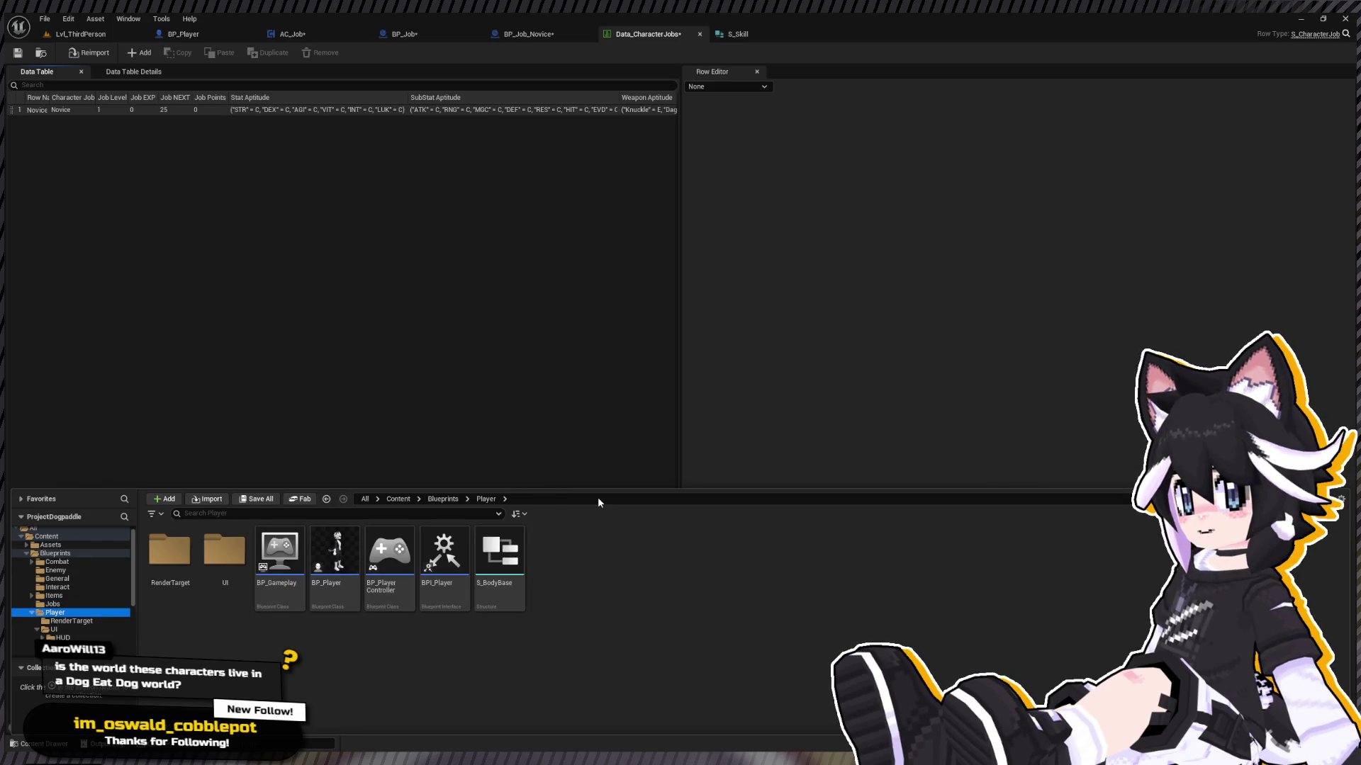
key(ctrl+space)
click(140, 53)
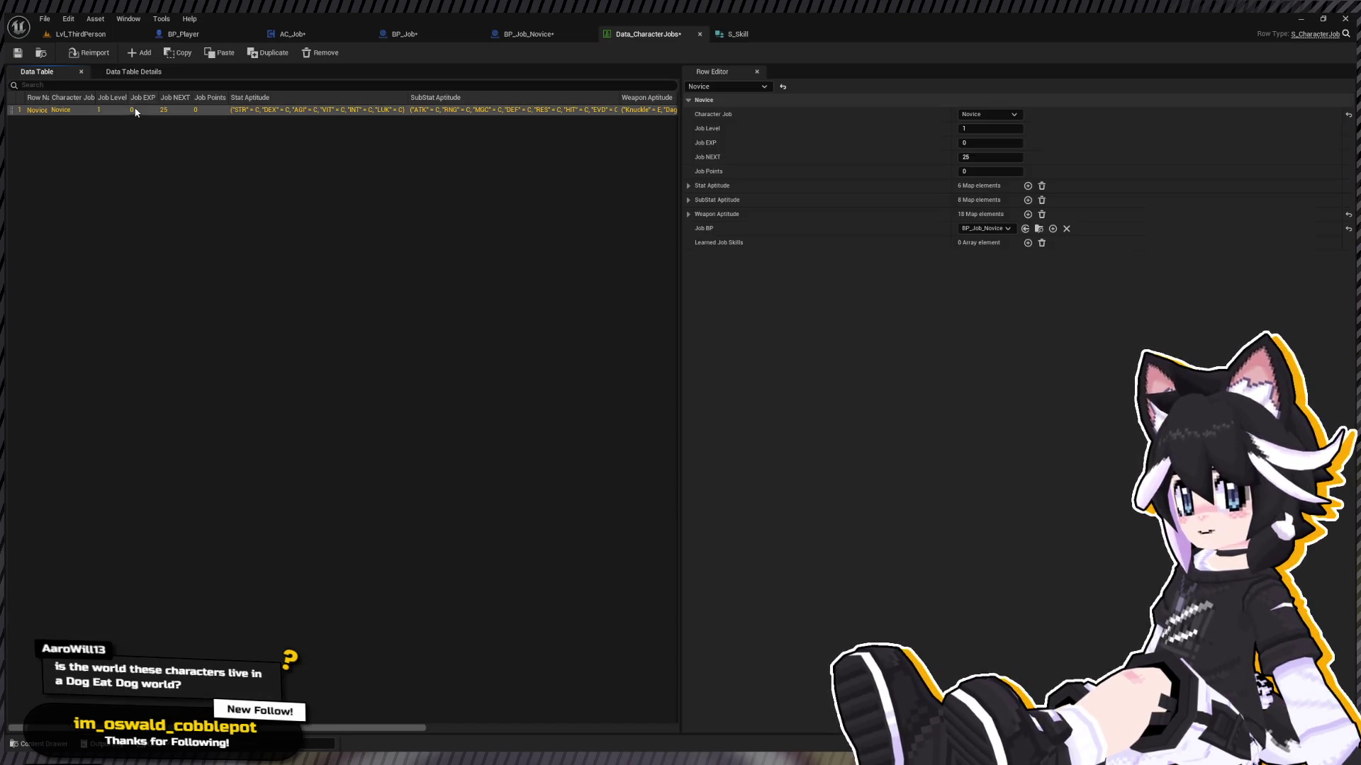
Step: Rename the new row Warrior and set its Character Job to Warrior
key(F2)
text(Warrio)
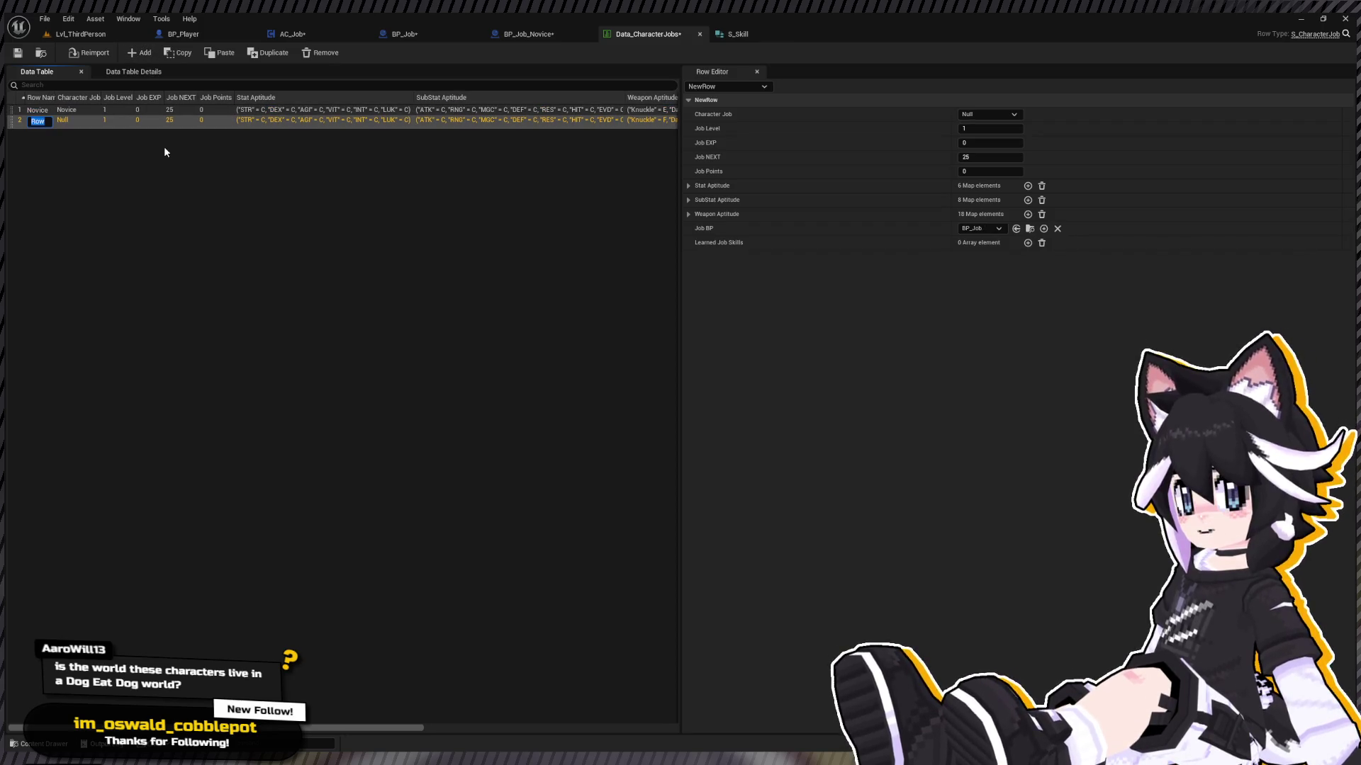
text(r)
key(Return)
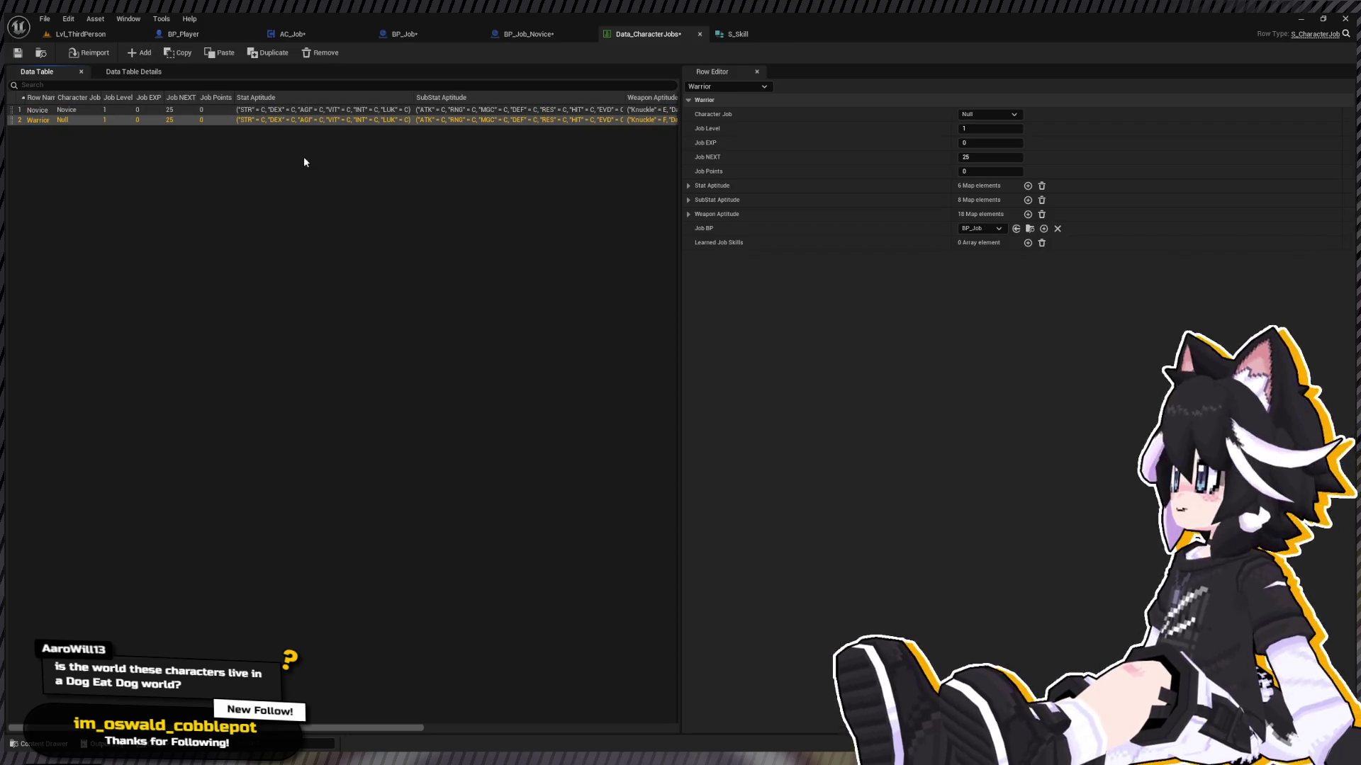
click(989, 115)
click(978, 155)
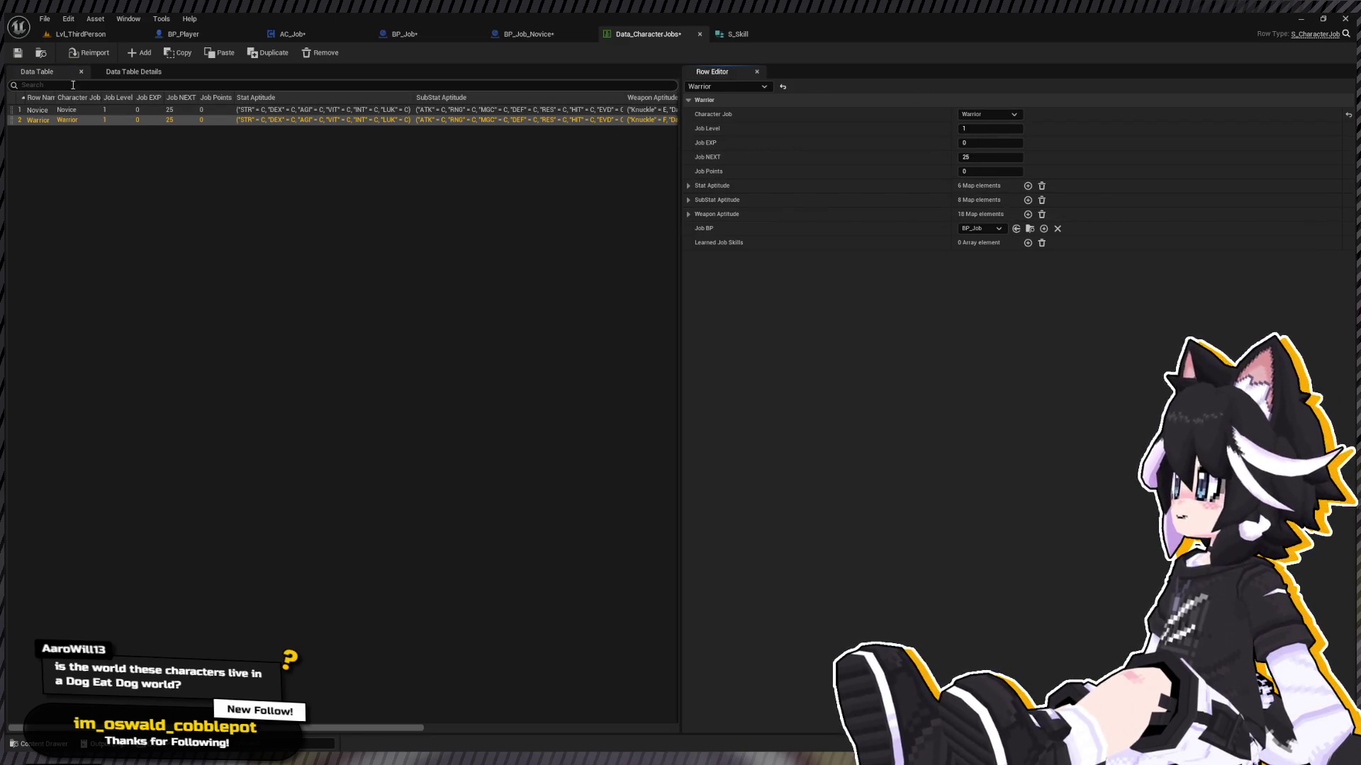
Step: Add a third row named Fighter with Character Job set to Fighter
click(138, 52)
double_click(68, 128)
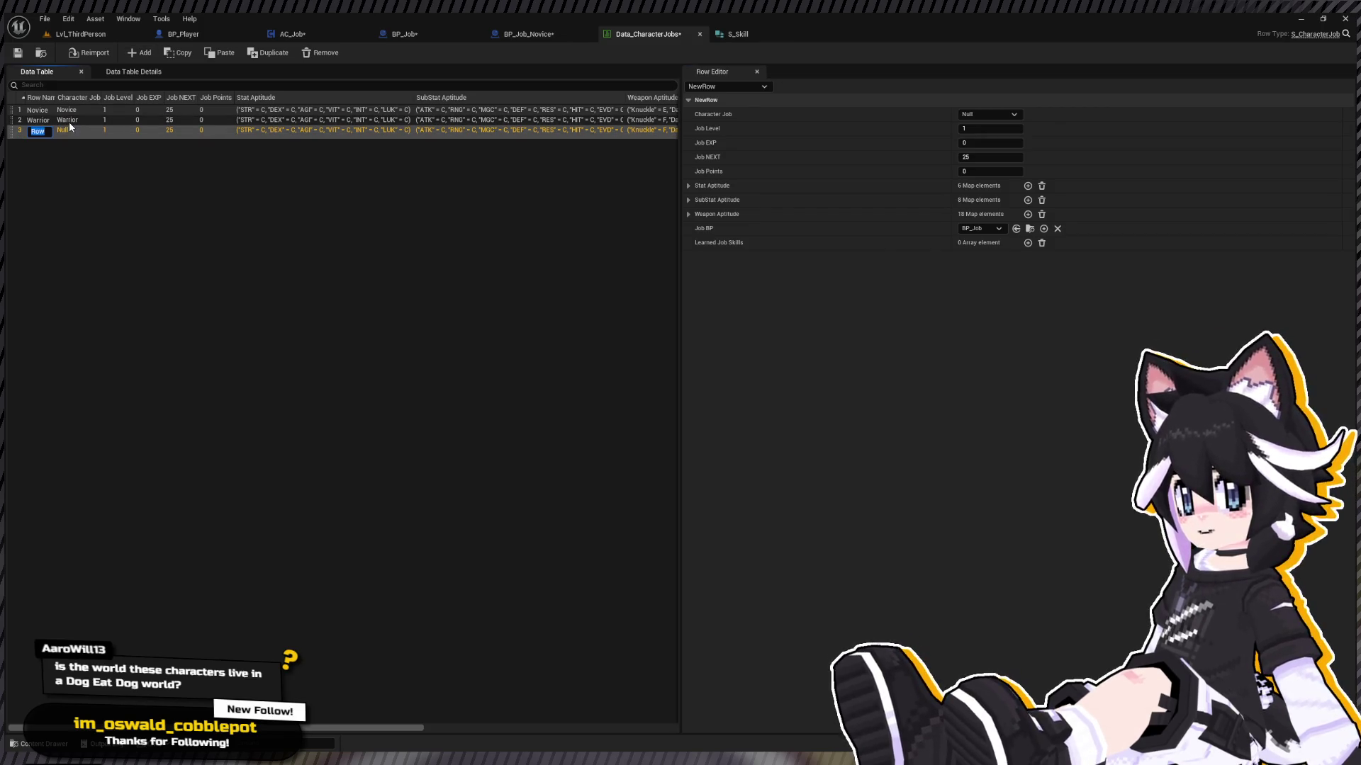
text(hter)
key(Return)
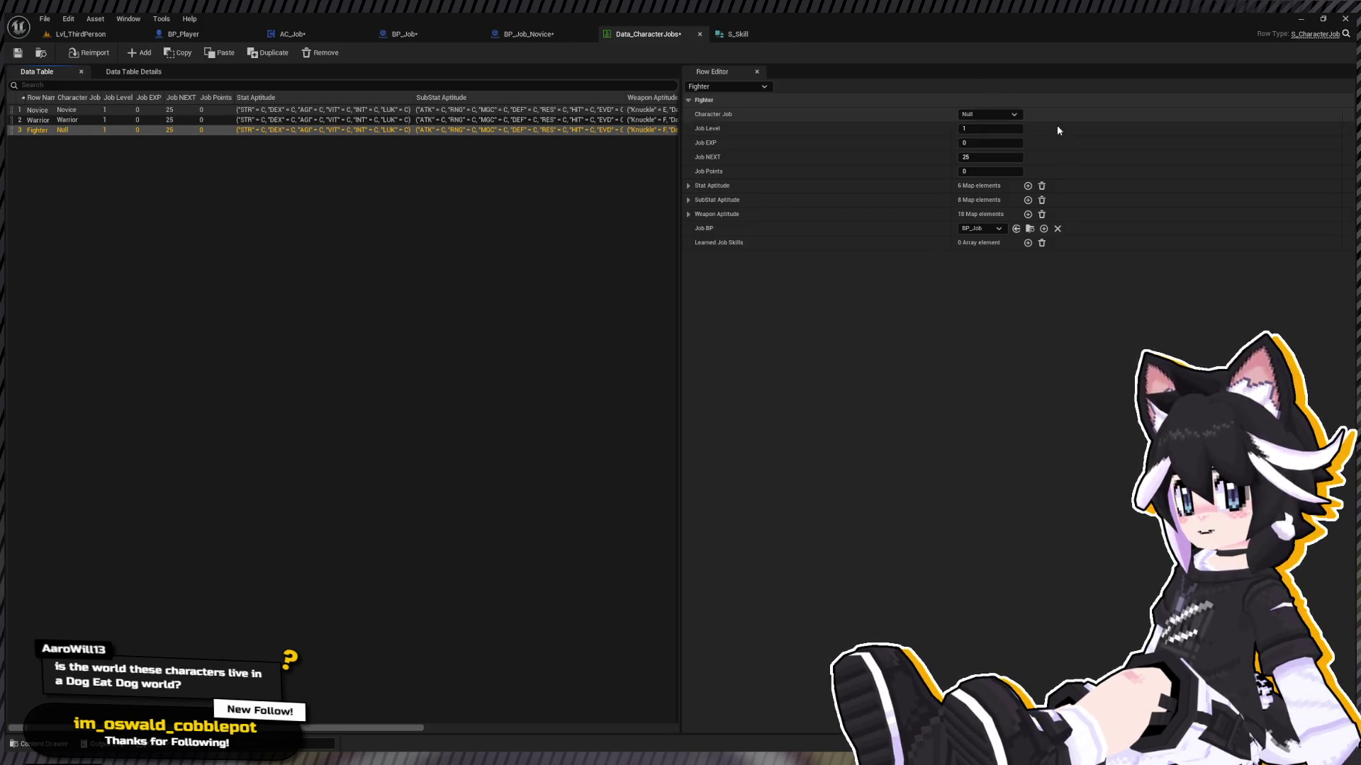
click(1013, 114)
click(993, 147)
Step: On the Warrior row, set STR and VIT B, DEX C, AGI and LUK D, INT E
drag(11, 130, 15, 121)
click(39, 131)
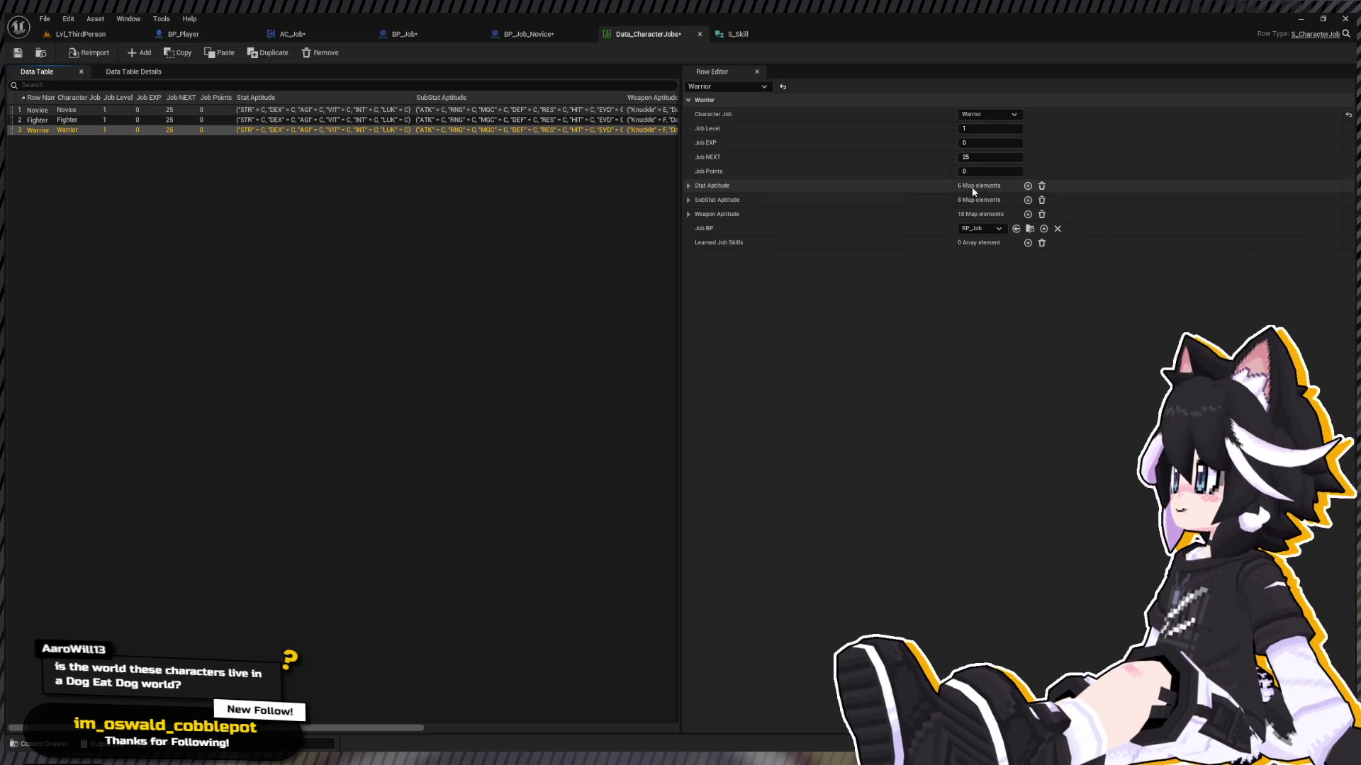
click(688, 188)
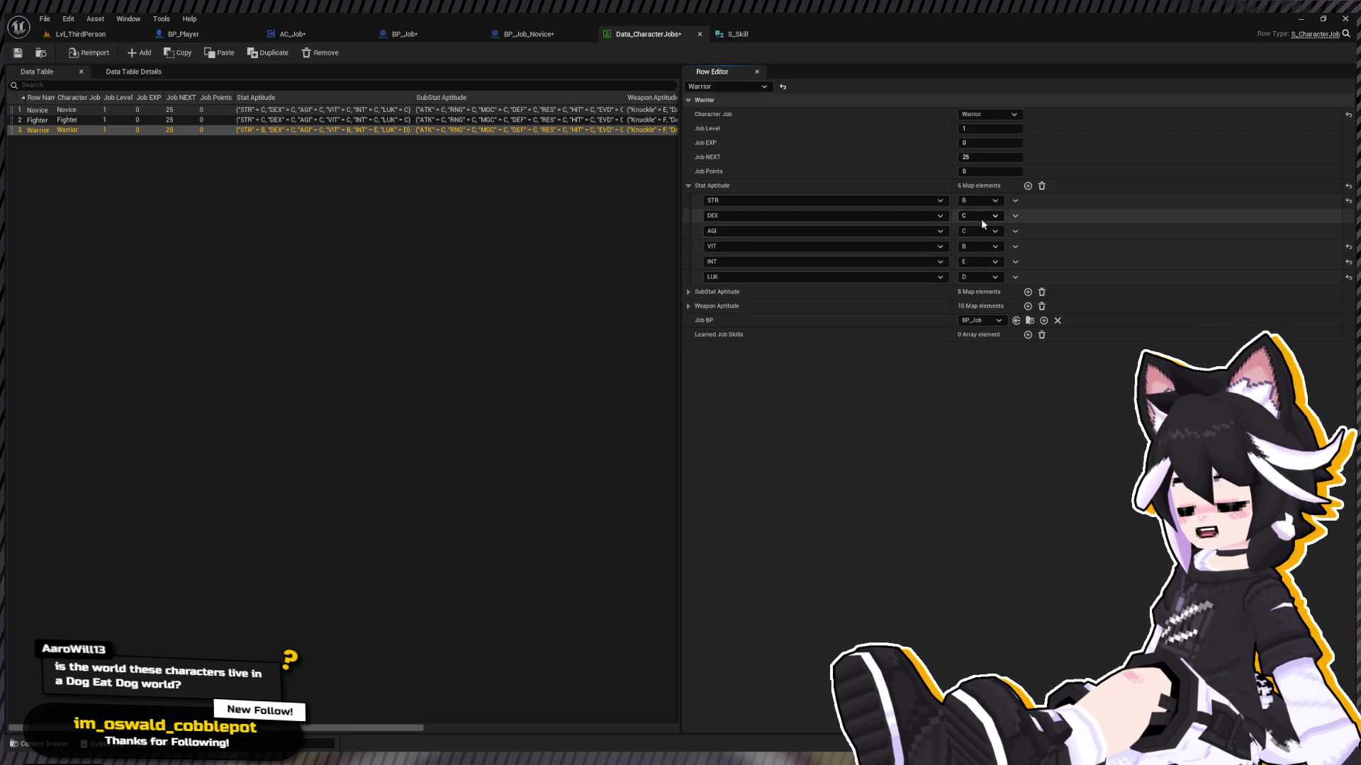
scroll(978, 277, down, 1)
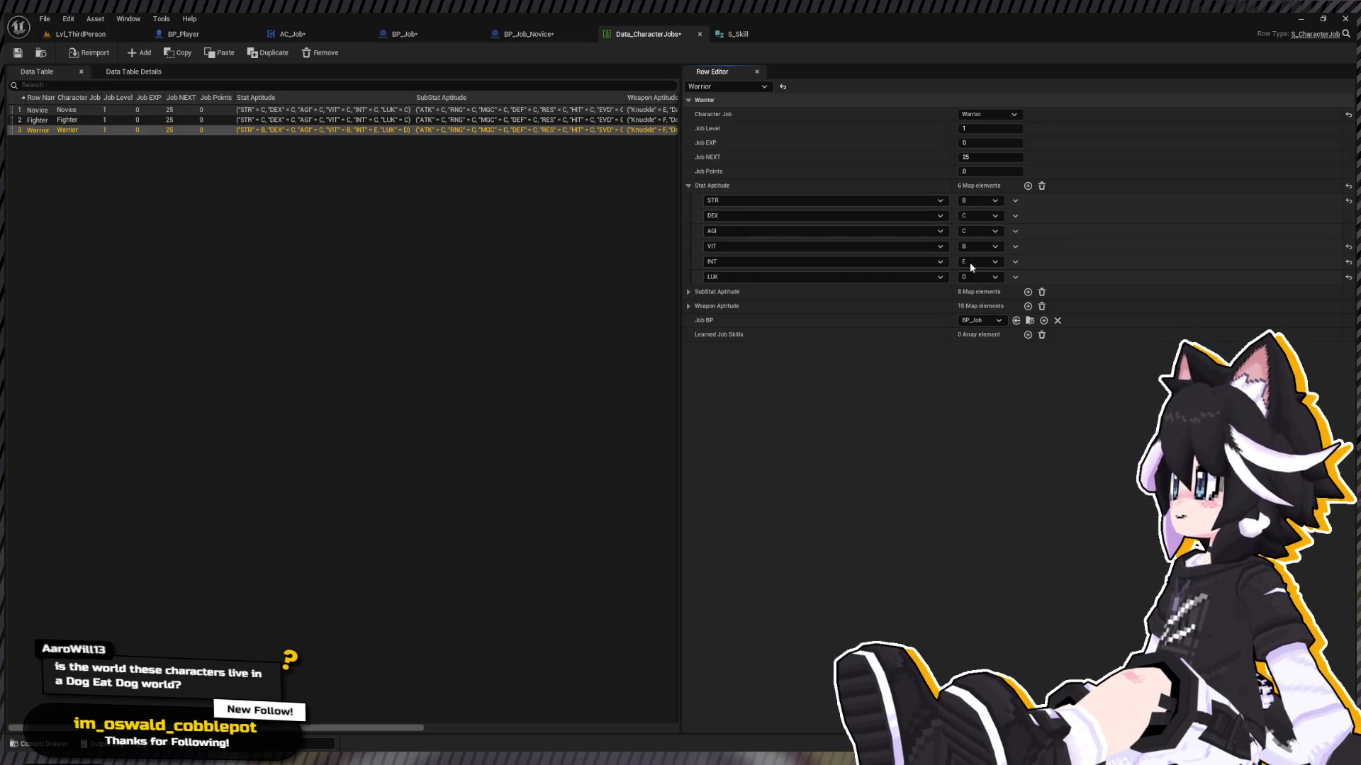
scroll(984, 234, down, 1)
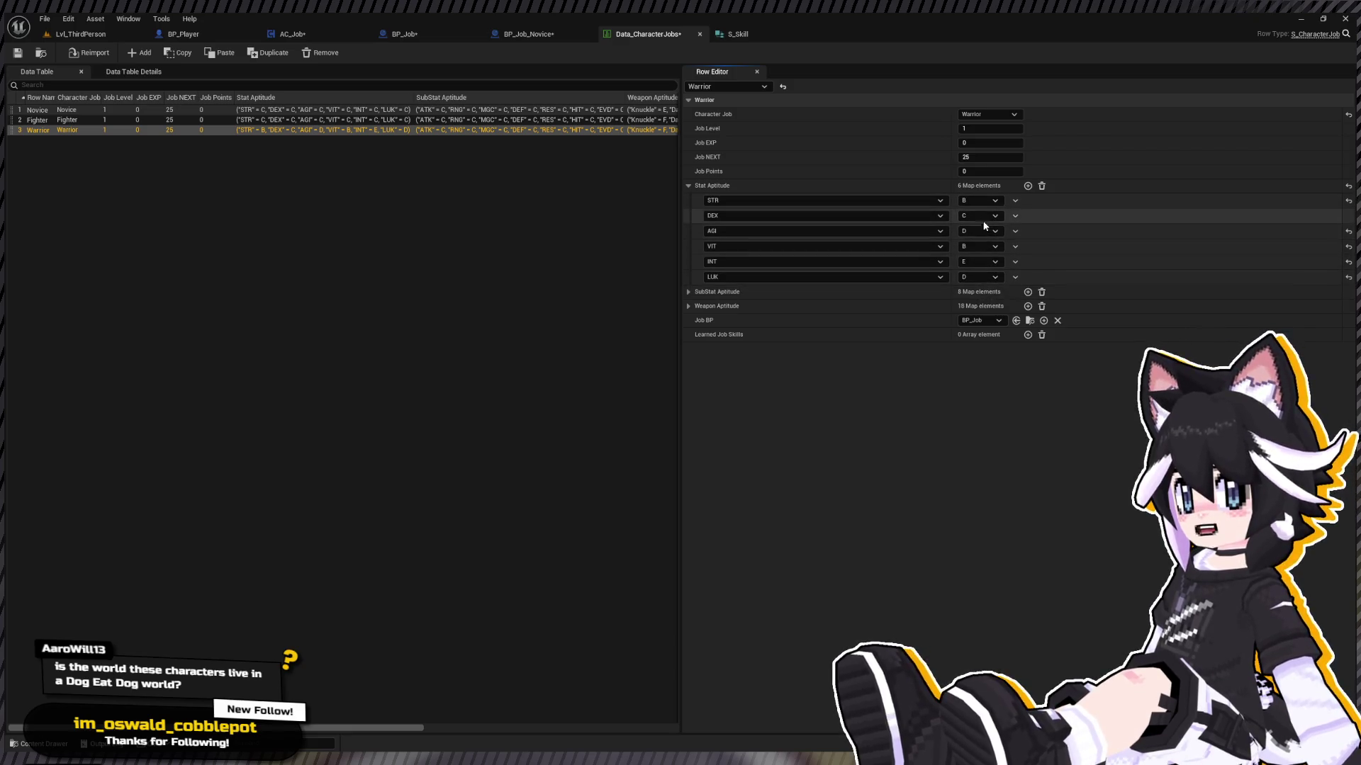
click(687, 187)
Step: Set the Warrior's Sword, Mace and Axe weapon aptitudes to A
click(687, 199)
click(687, 201)
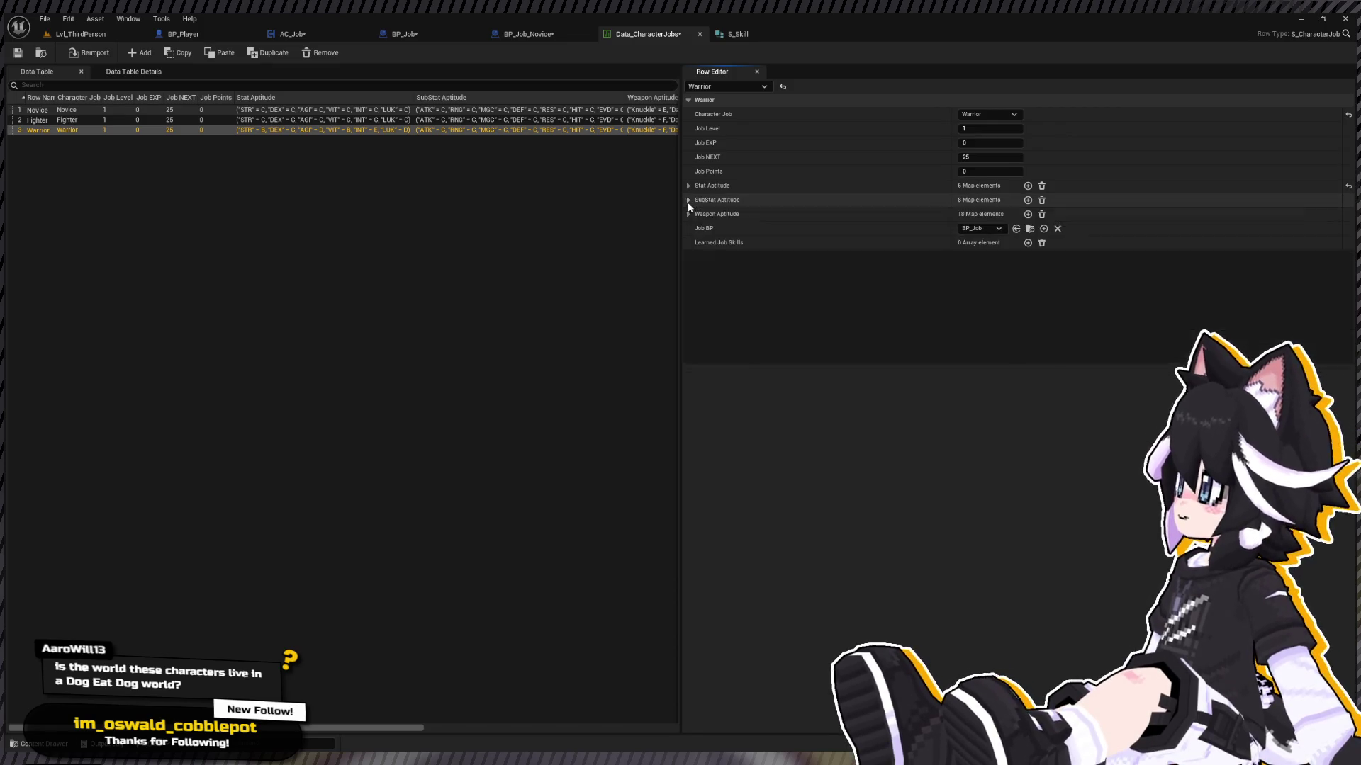
click(689, 214)
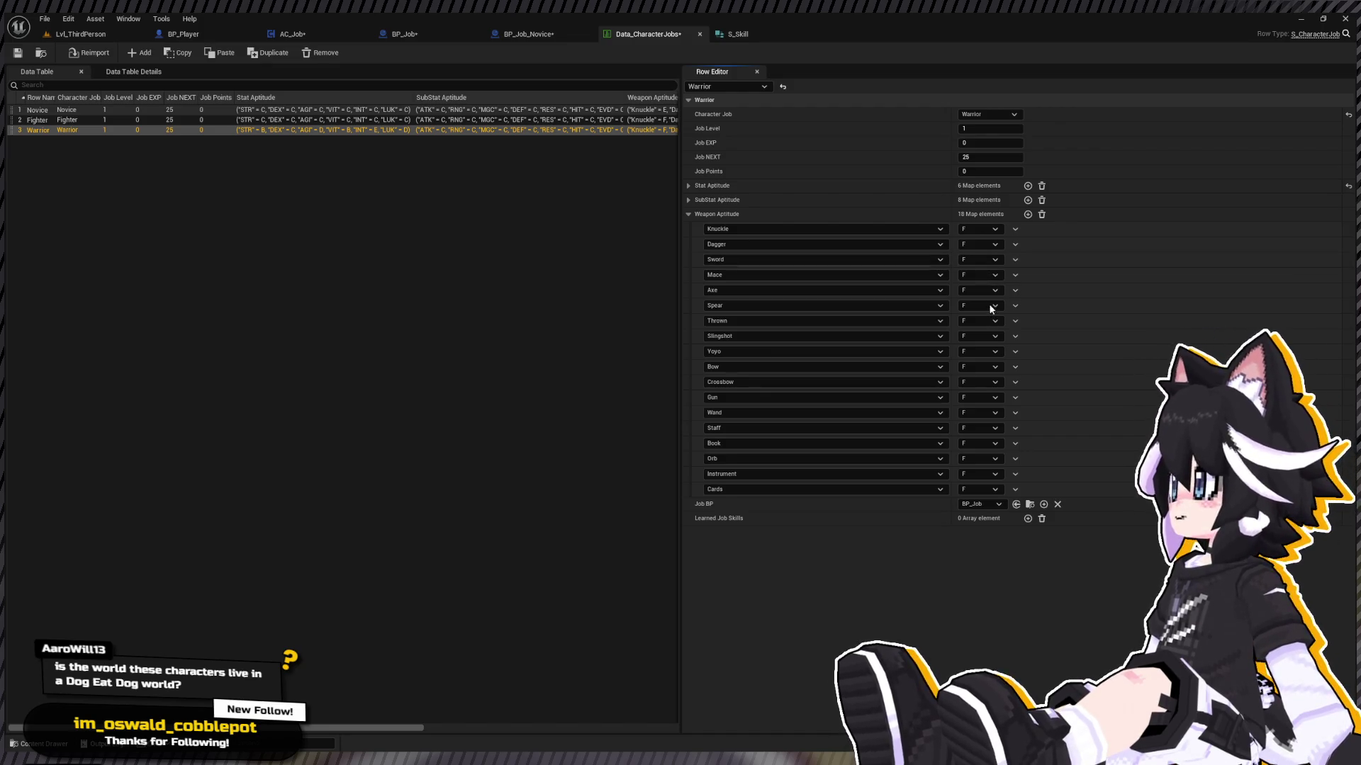
click(981, 259)
click(981, 270)
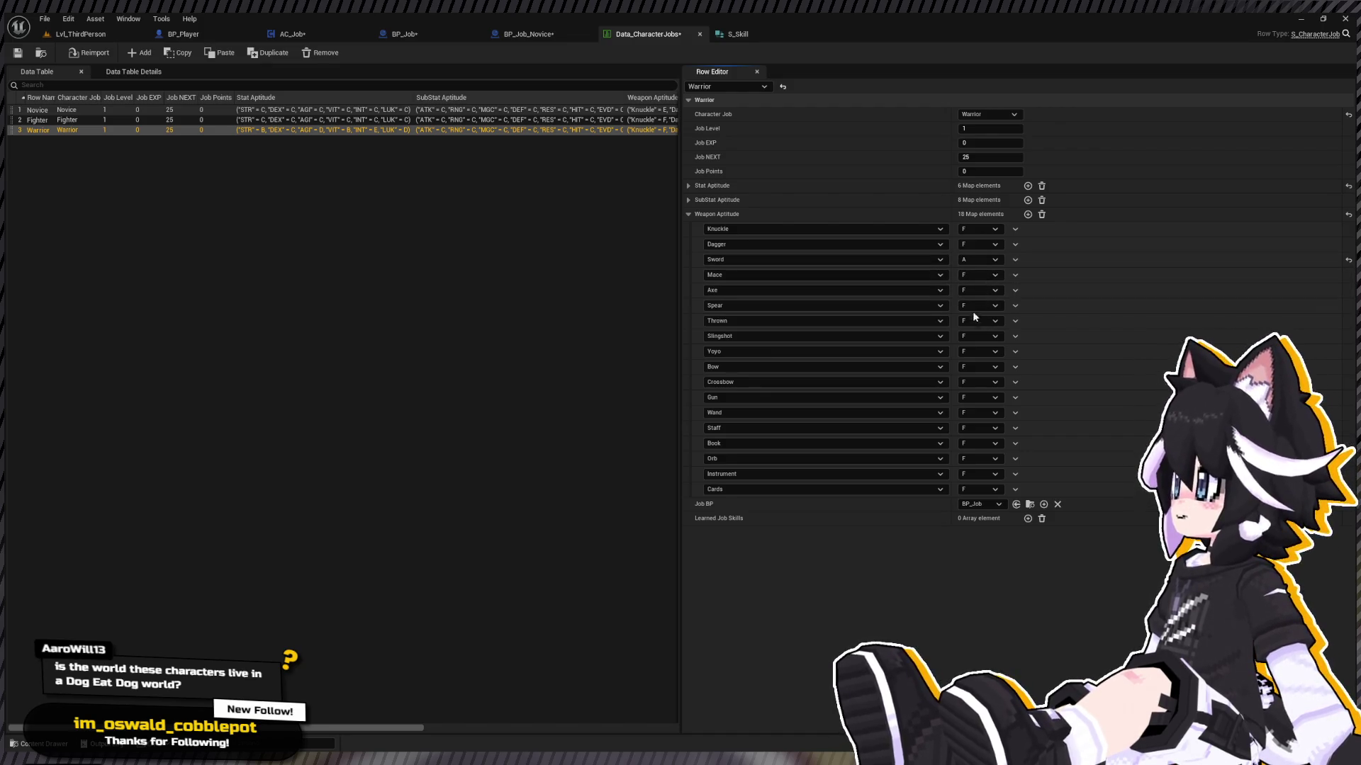
click(981, 275)
click(982, 298)
click(984, 291)
click(975, 302)
click(981, 275)
click(981, 286)
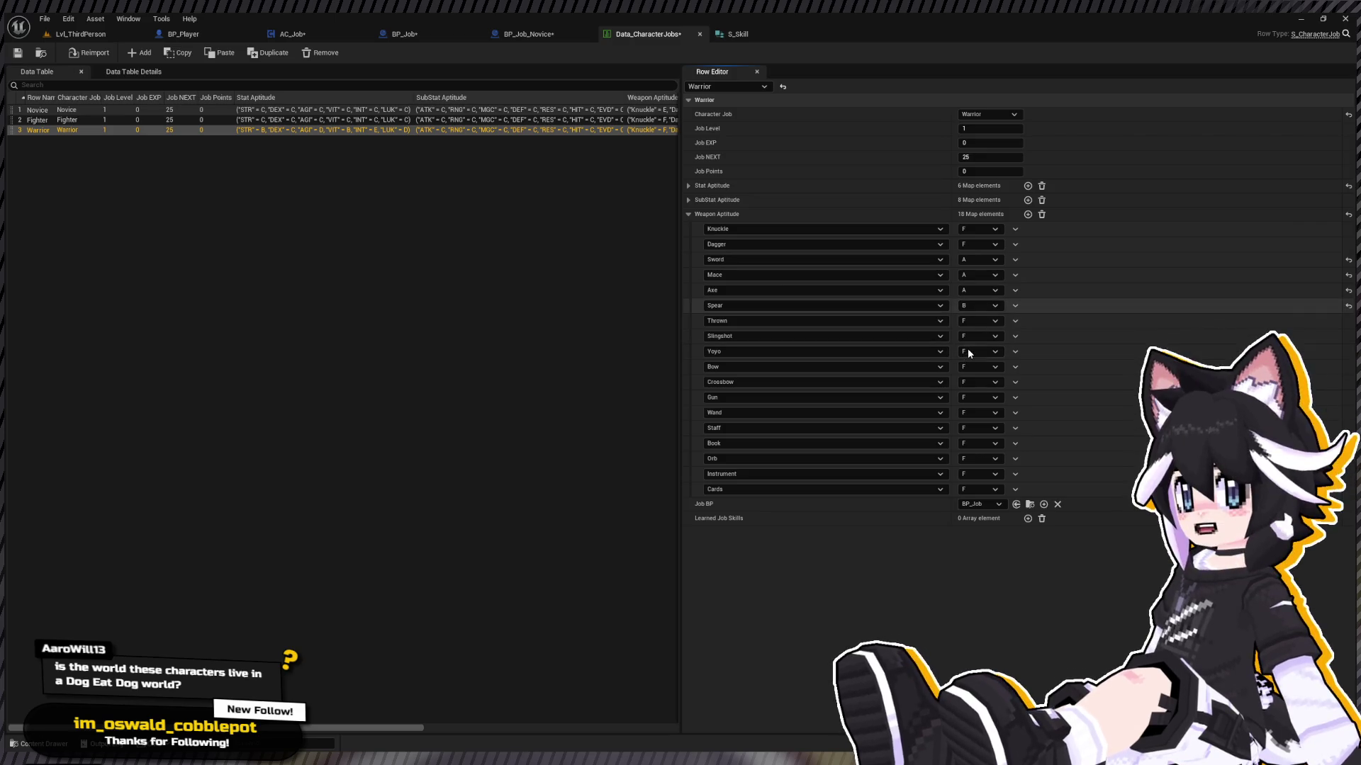
Step: Set Spear to B and Dagger and Knuckle to C
click(981, 306)
click(995, 330)
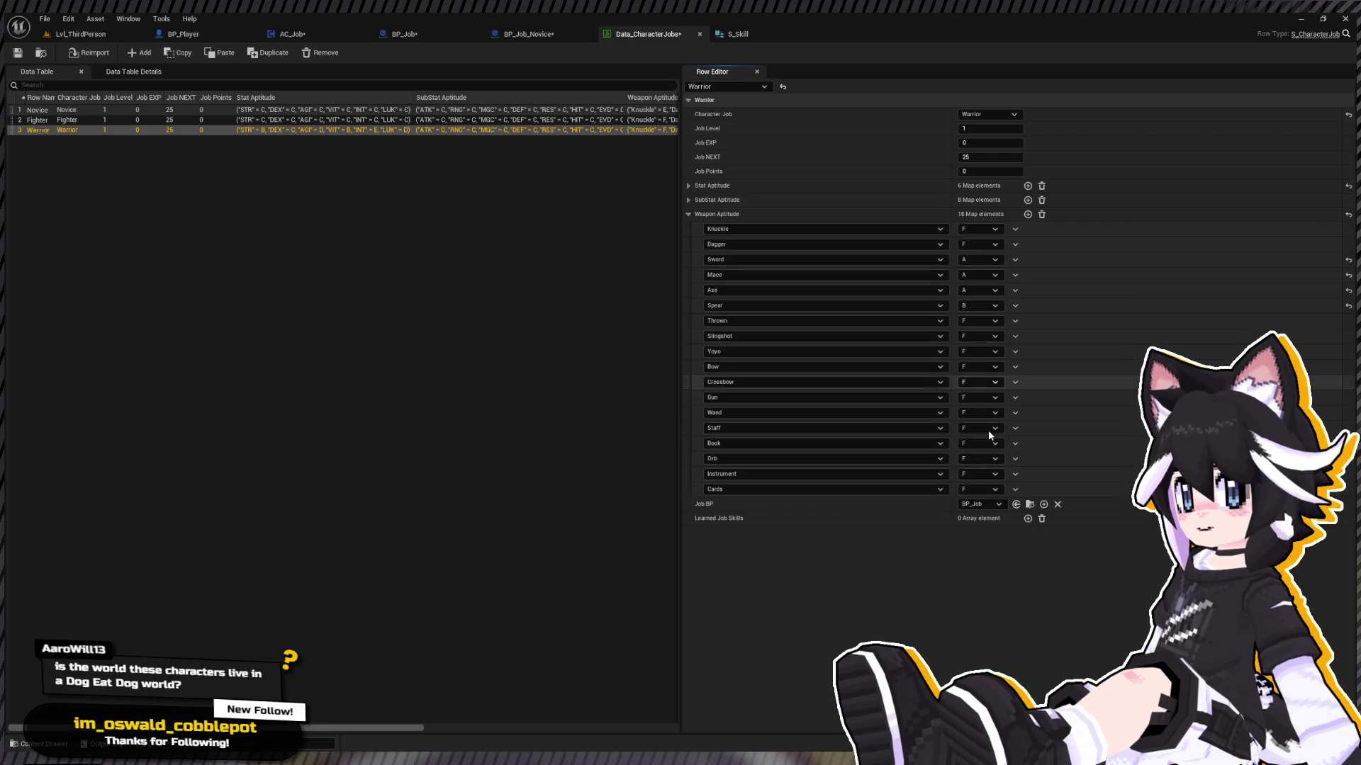
click(984, 244)
click(981, 290)
click(980, 229)
click(992, 275)
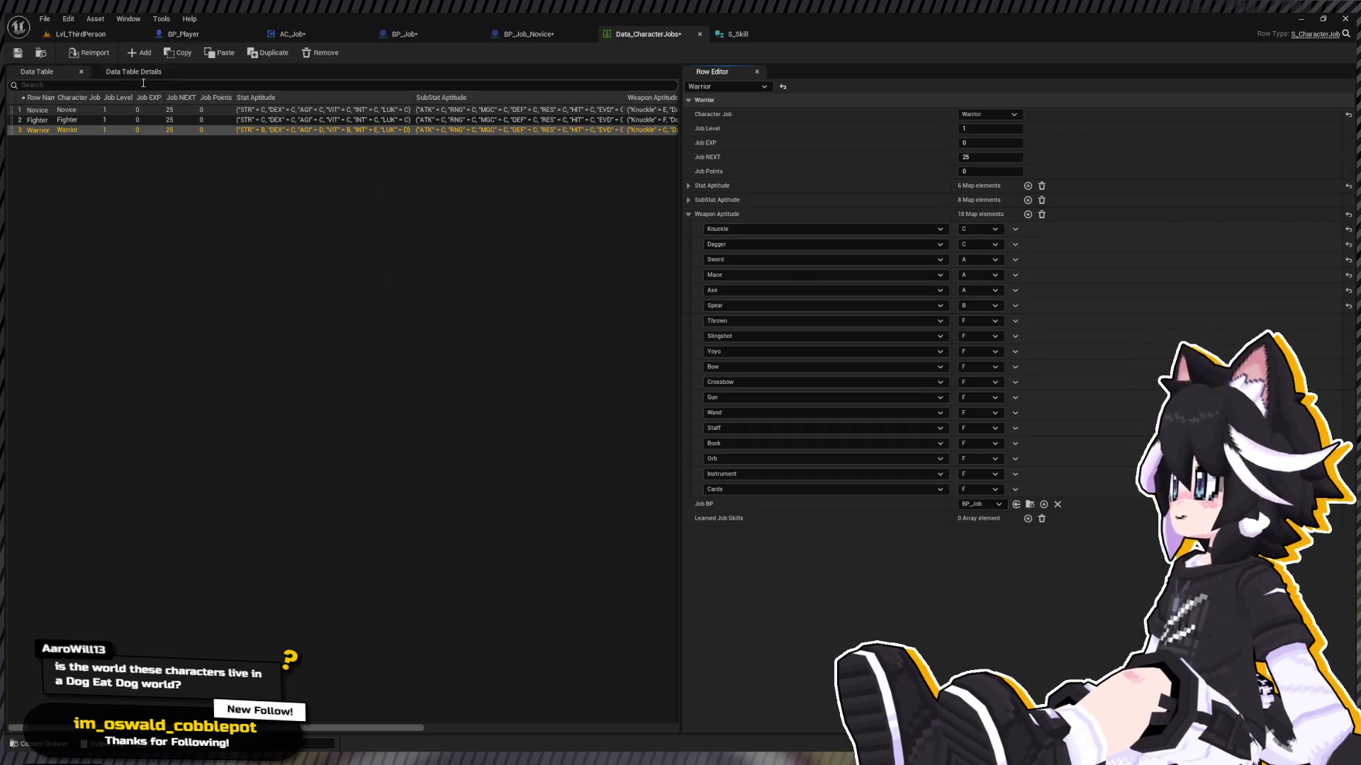
Step: Save and close Data_CharacterJobs, then save the BP_Job_Novice blueprint
click(21, 55)
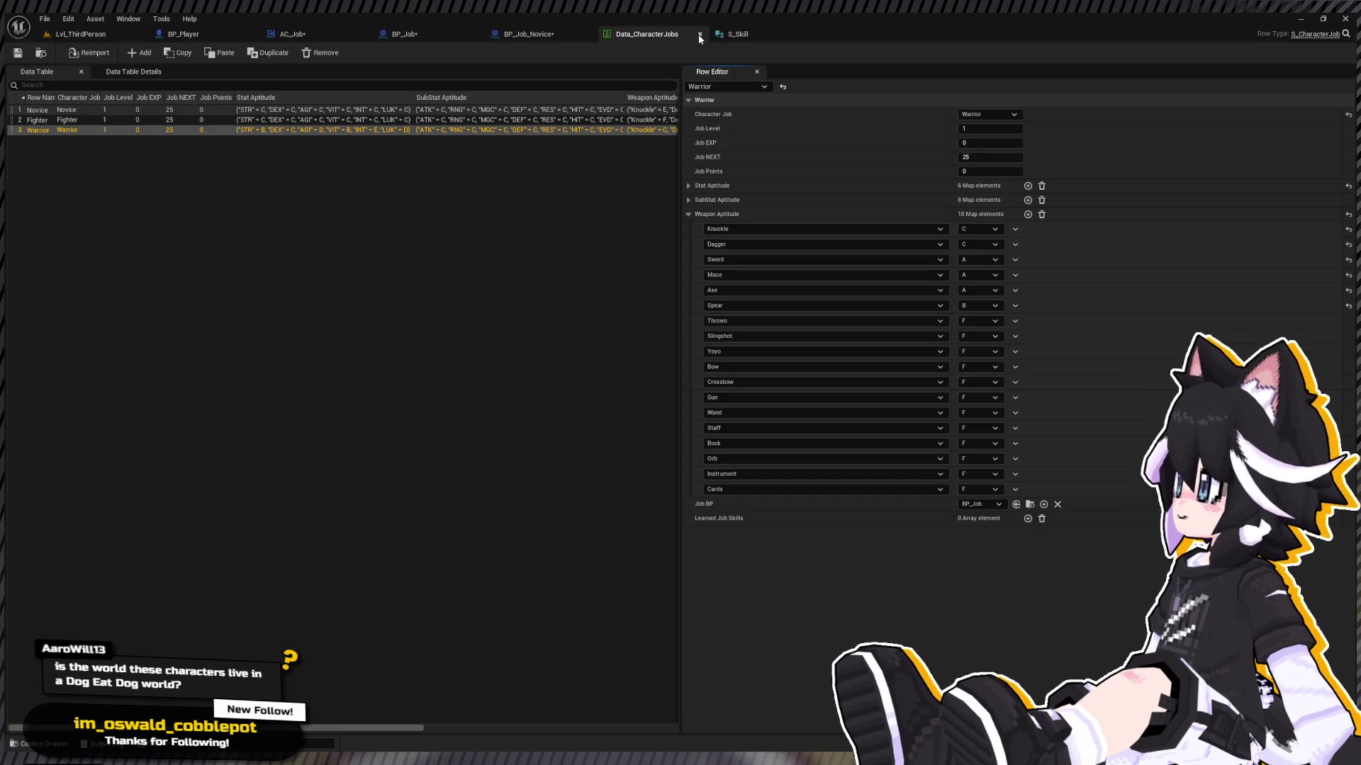
click(699, 34)
click(17, 53)
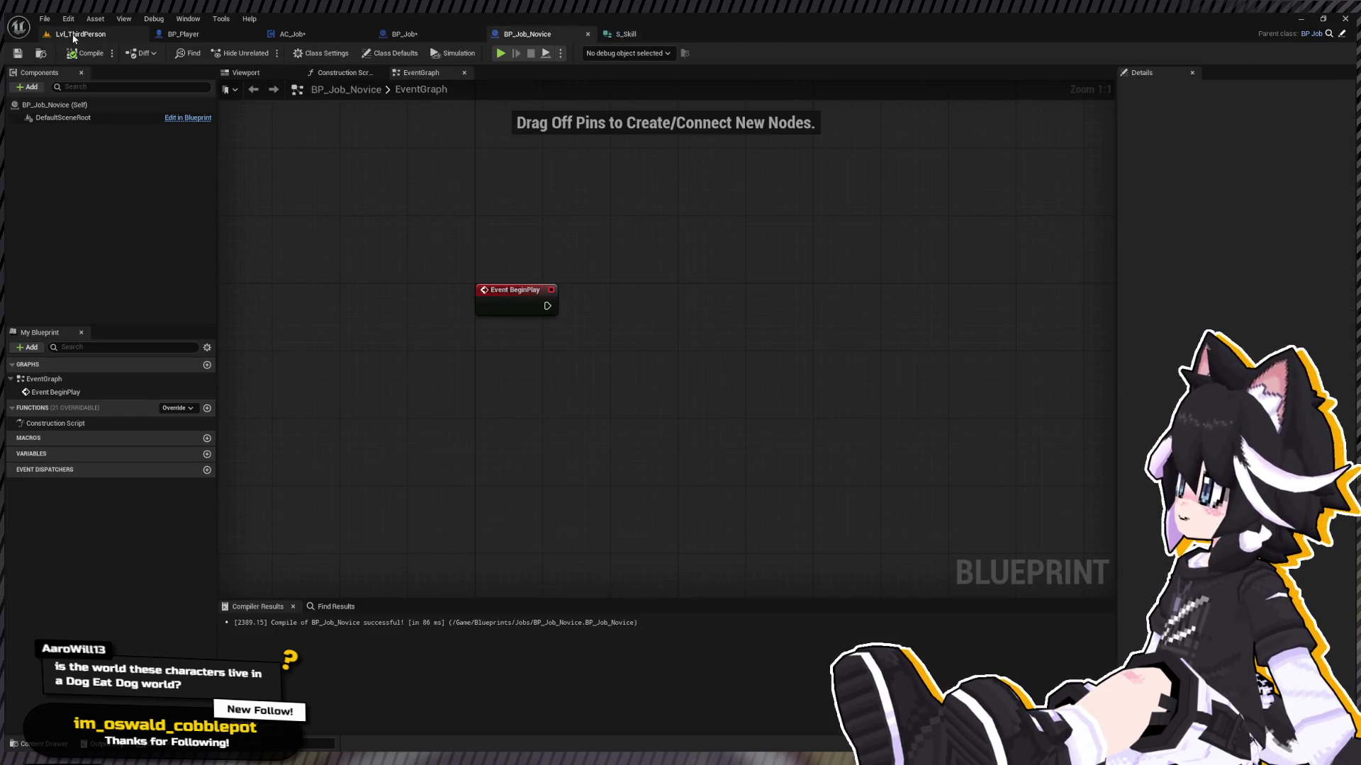
Step: Switch to Lvl_ThirdPerson and start Play In Editor with Alt+P
click(81, 34)
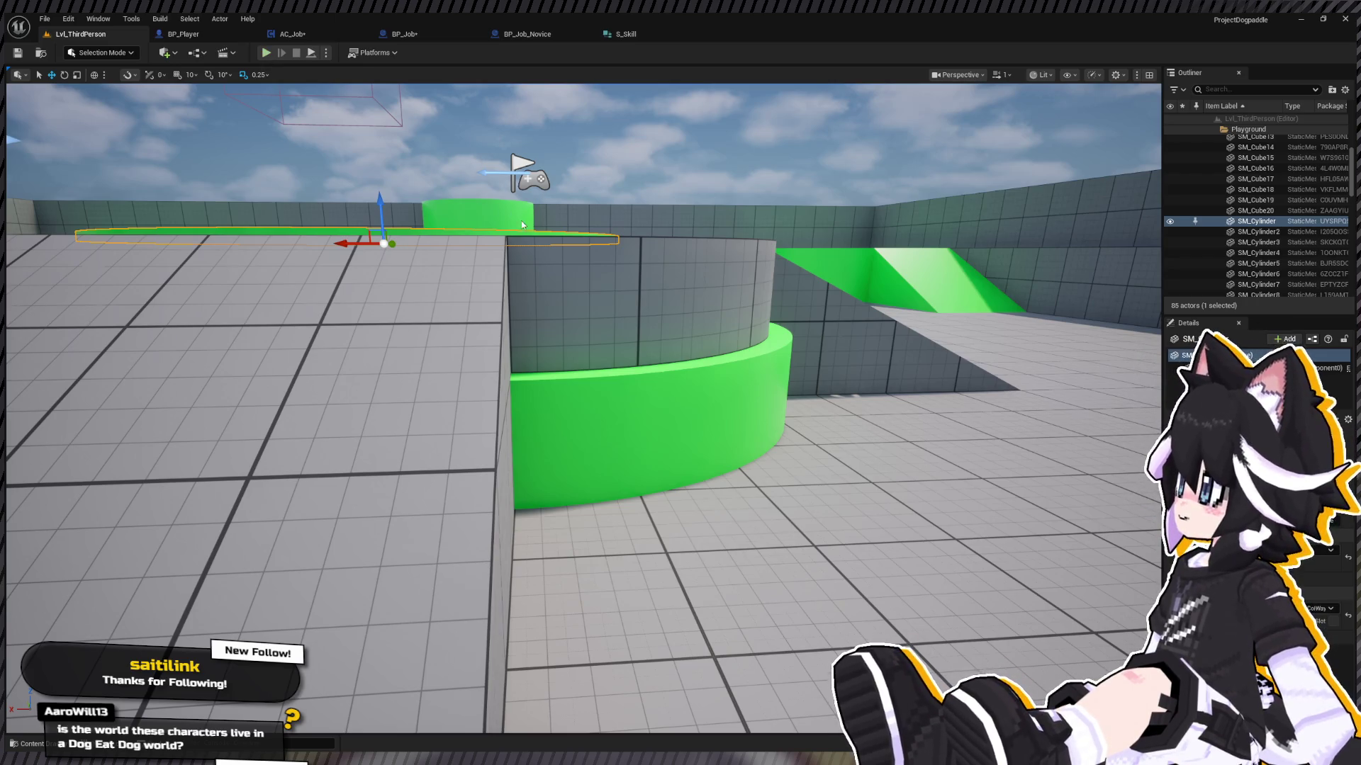
key(alt+p)
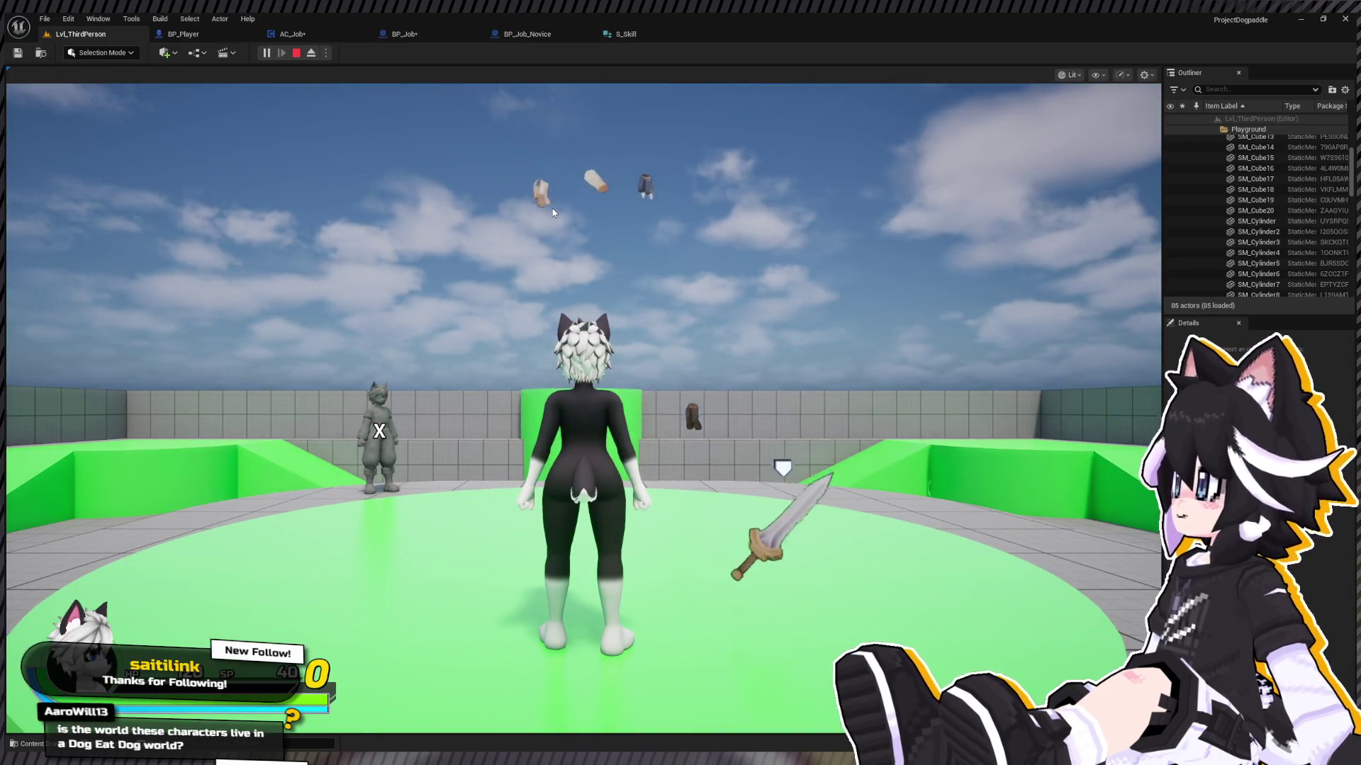
Step: Run toward the green pillar and equip the Basic Sword in the main hand
click(552, 210)
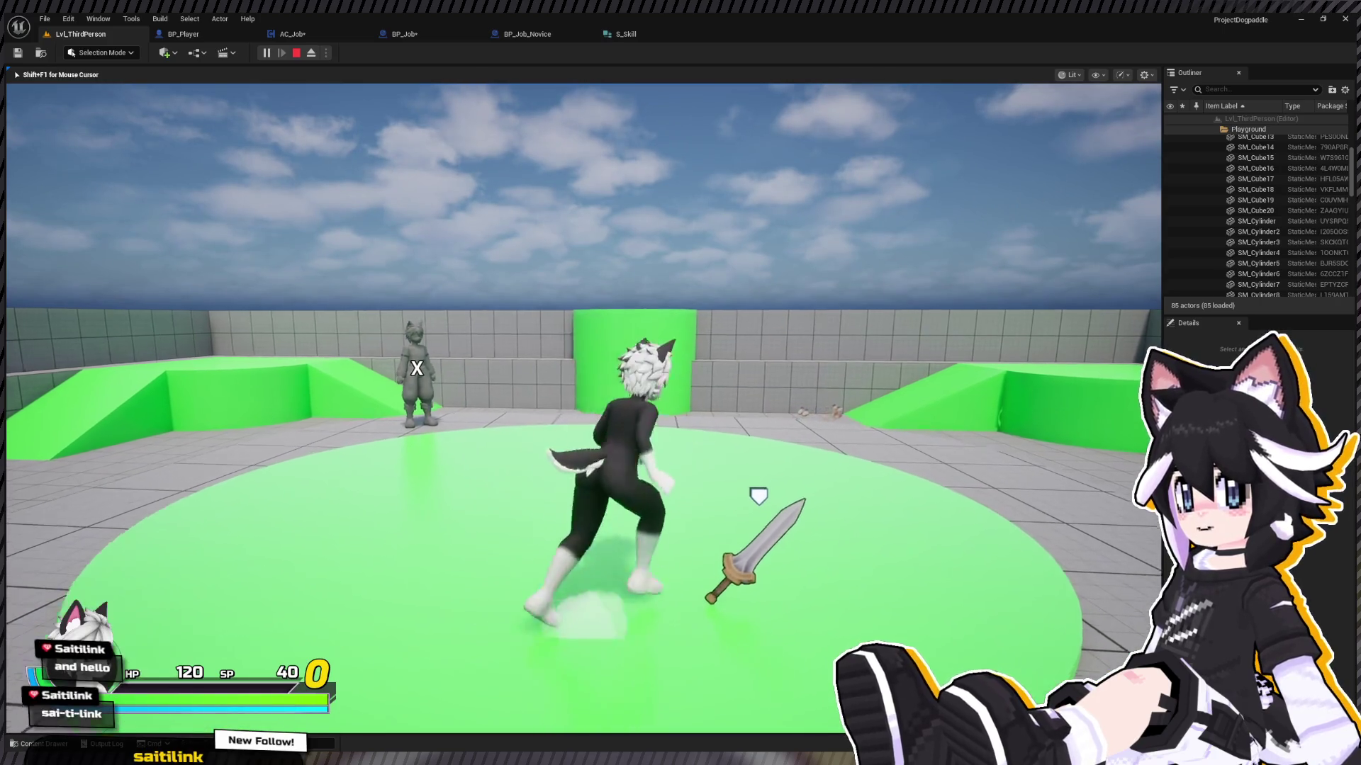
key(w)
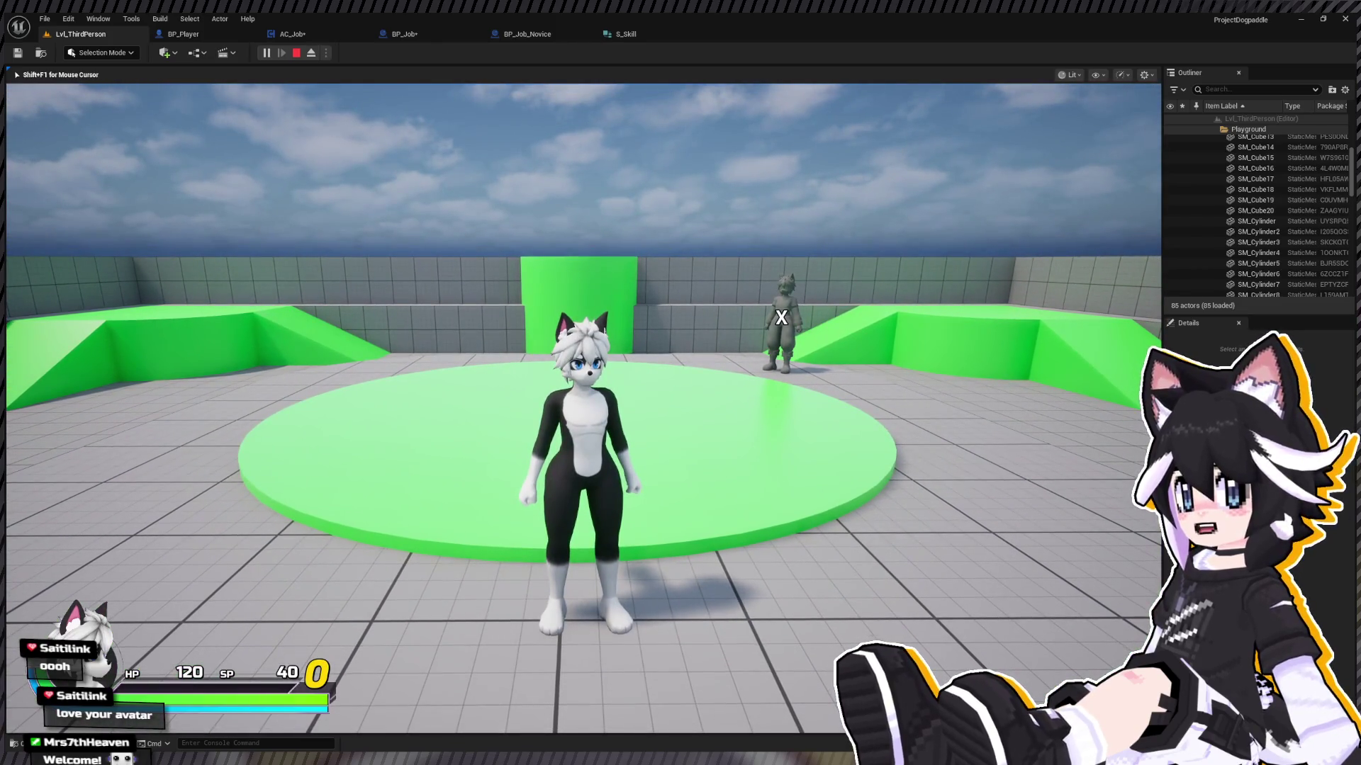
key(Tab)
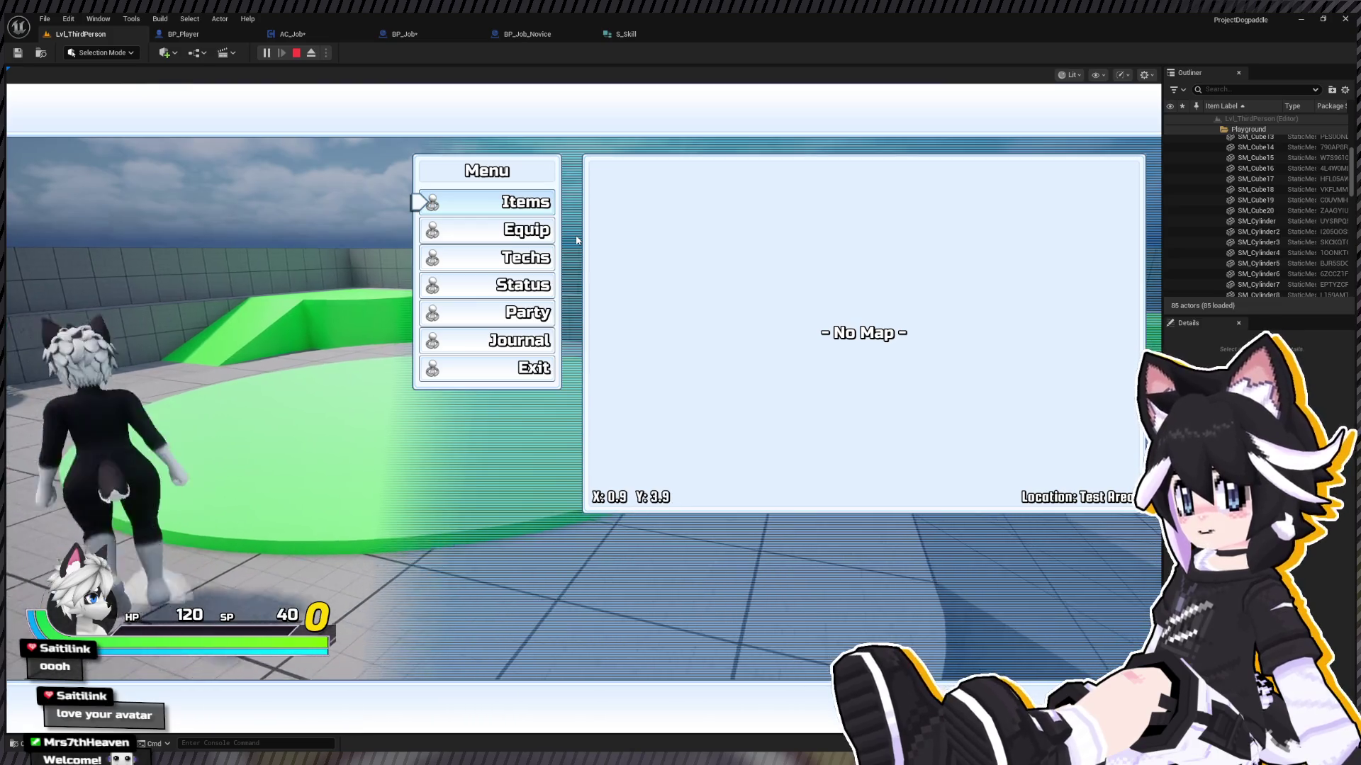
key(Down)
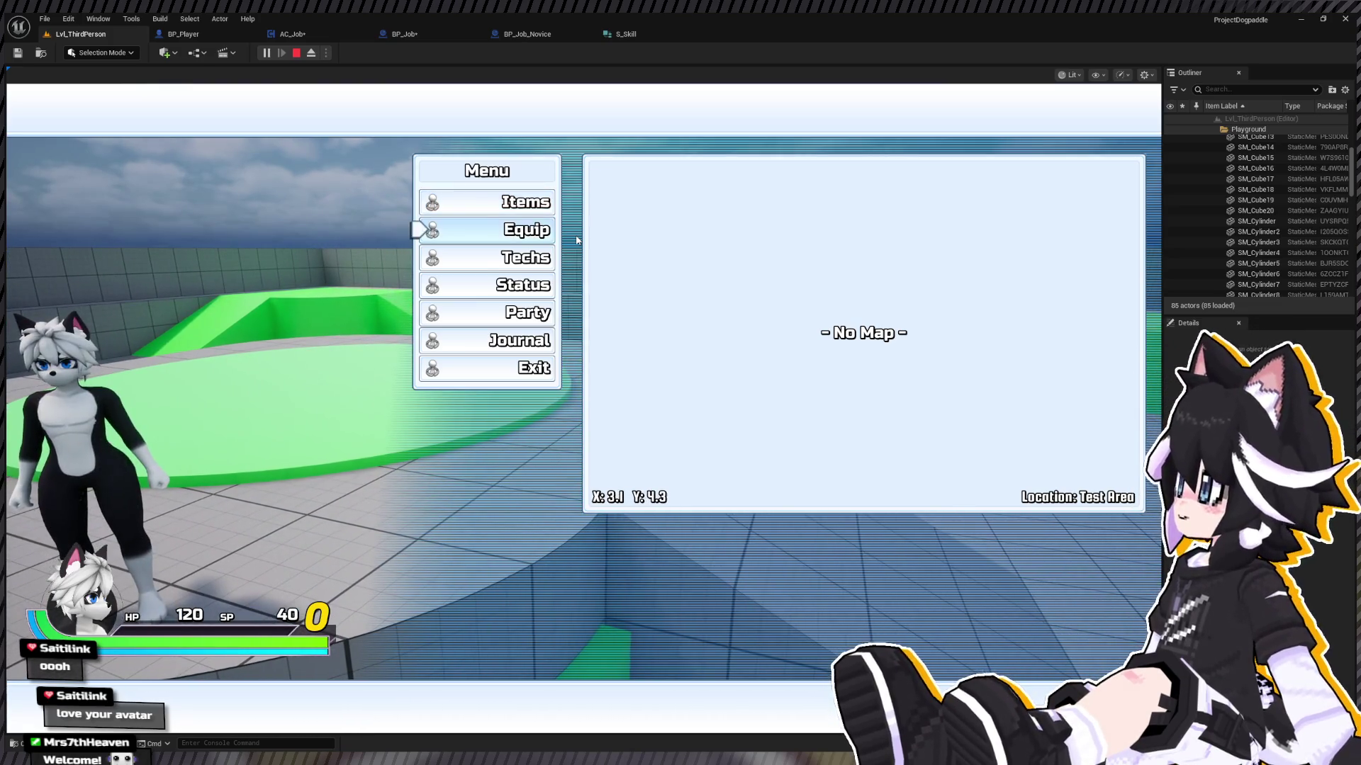
key(Return)
key(Down)
key(Up)
key(Return)
key(Return)
key(Return)
key(Down)
Step: Equip a Linen Shirt on the chest and arm gear, then resume play
key(Down)
key(Down)
key(Up)
key(Return)
key(Down)
key(Up)
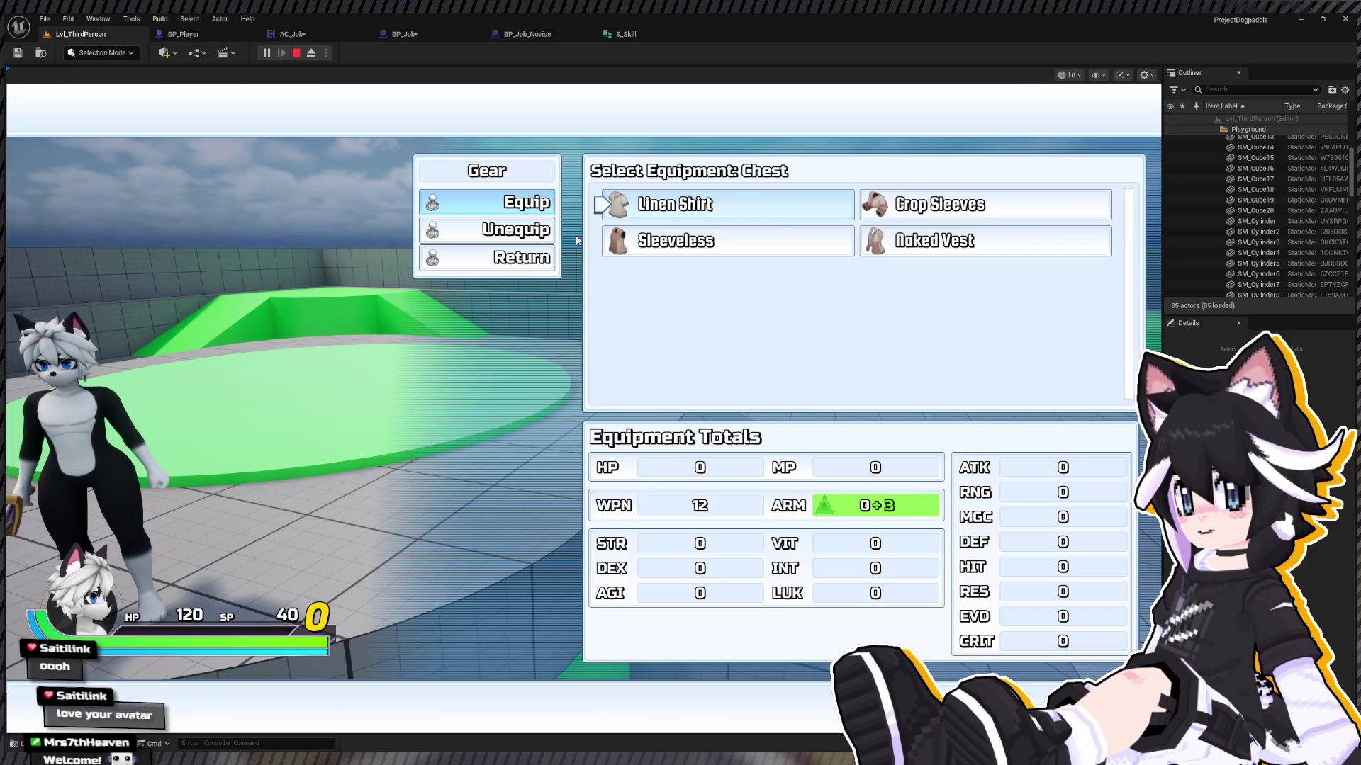
key(Down)
key(Up)
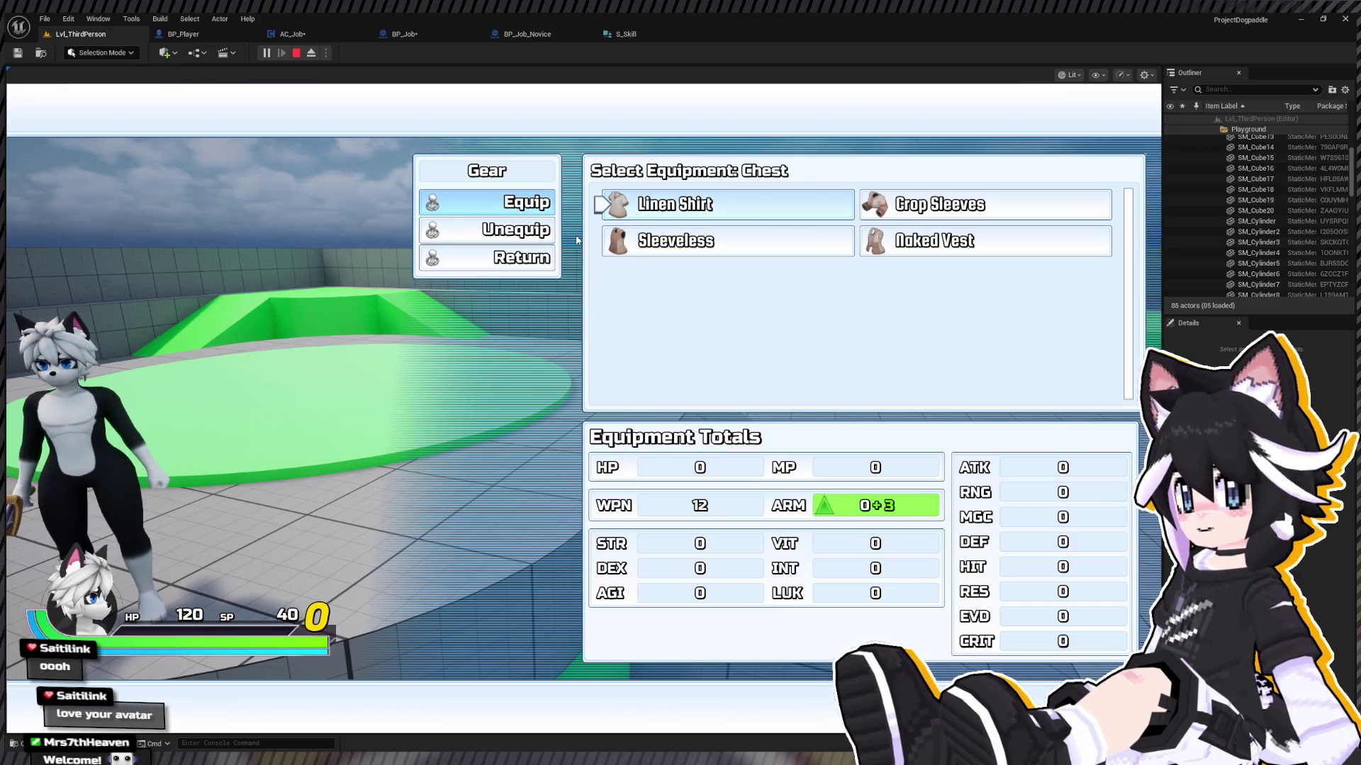
key(Right)
key(Return)
key(Up)
key(Return)
key(Return)
key(Escape)
key(Down)
key(Up)
key(Return)
key(Down)
key(Down)
key(Return)
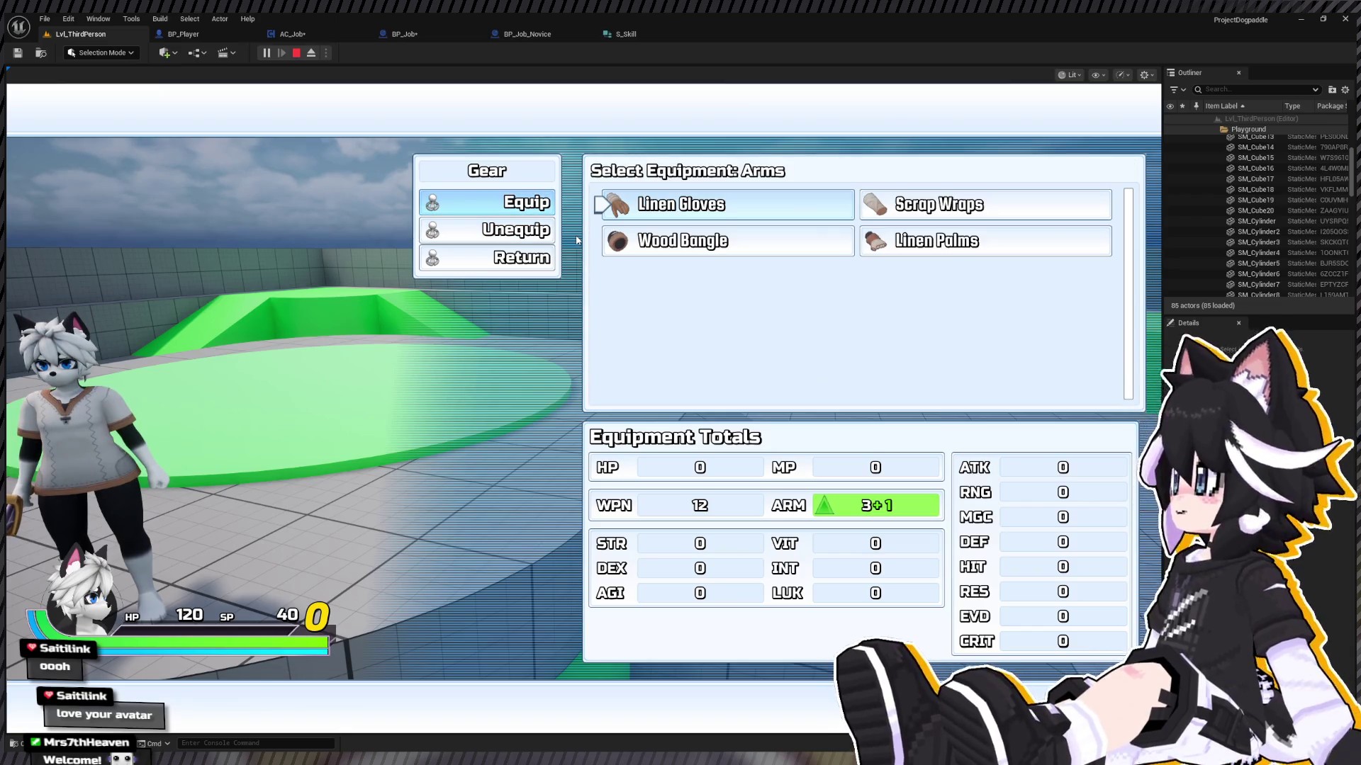
key(Right)
key(Left)
key(Down)
key(Right)
key(Escape)
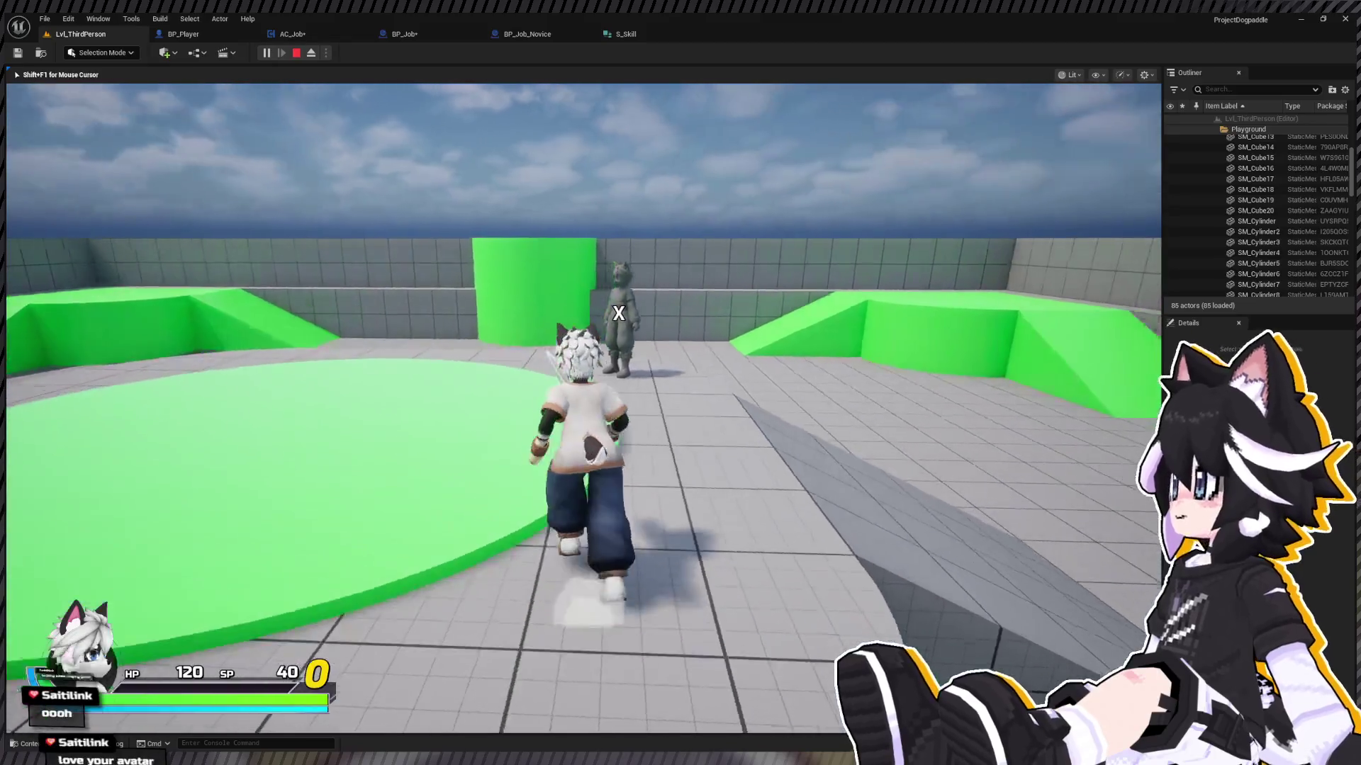
Step: Attack the Test Dummy, check the Status screen, then release the mouse from the game
key(w)
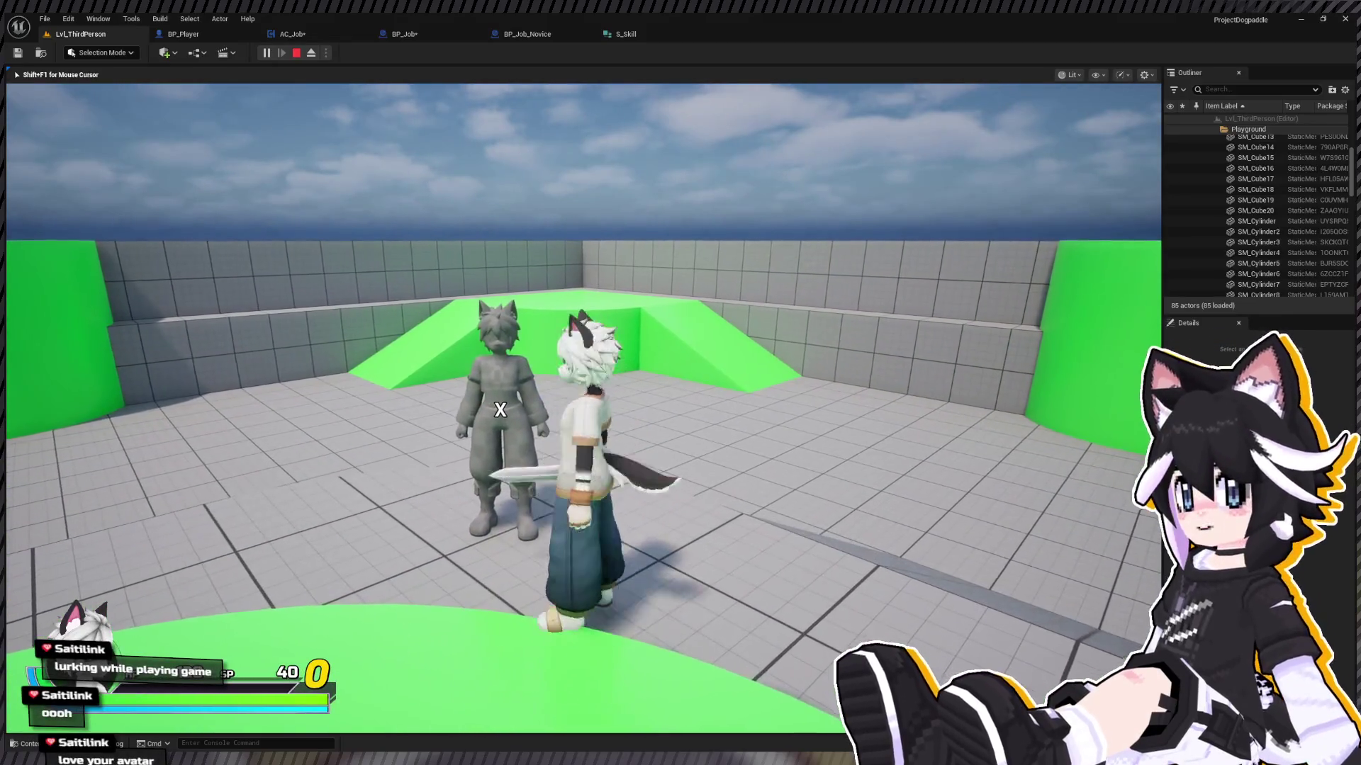
key(f)
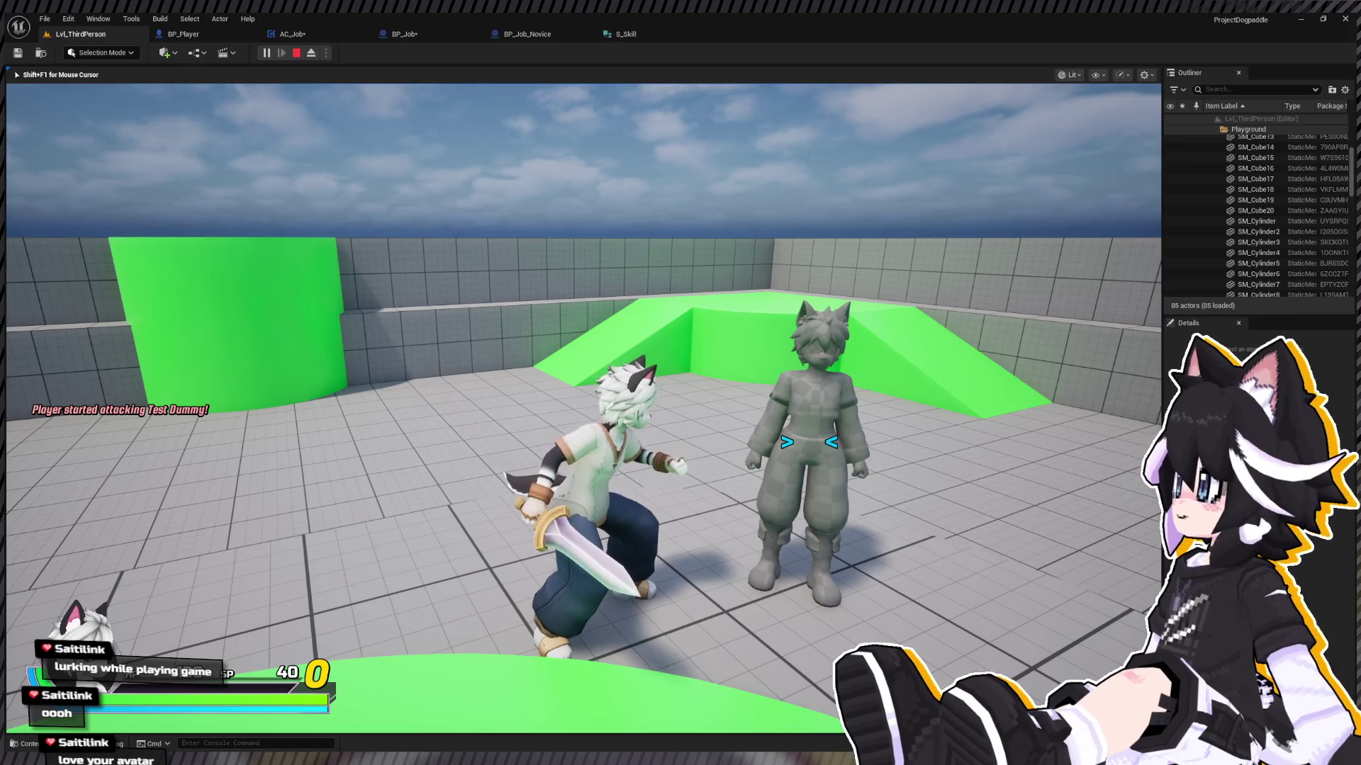
key(Escape)
key(Down)
key(Return)
key(Escape)
key(Down)
key(Return)
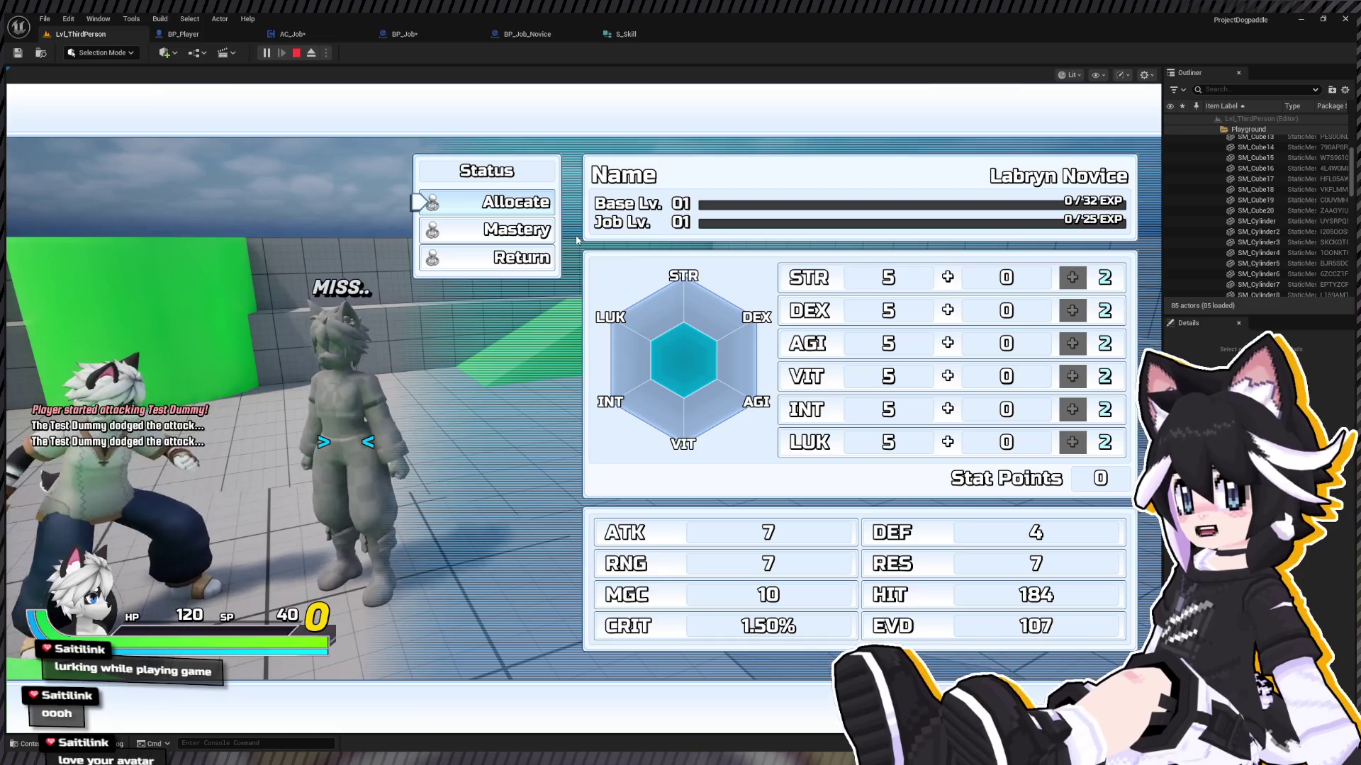
key(Escape)
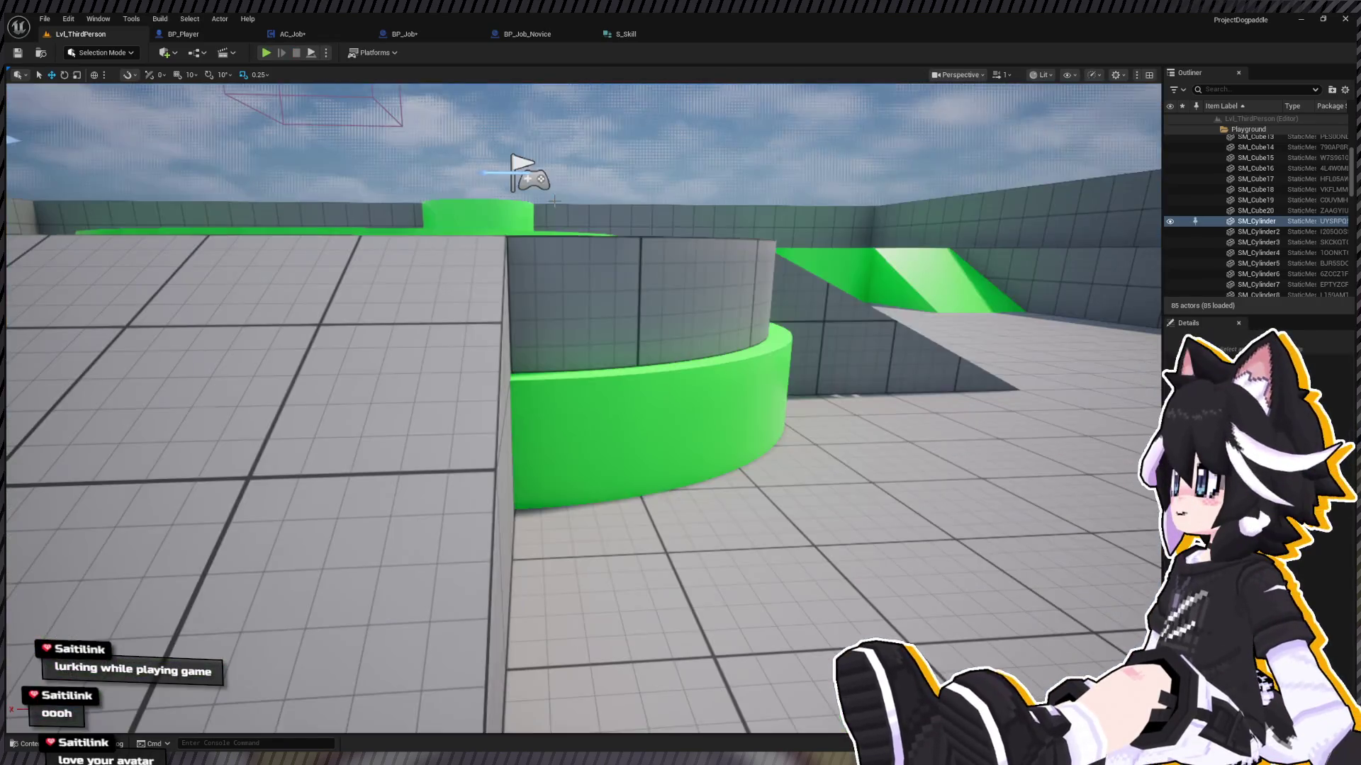
key(shift+F1)
Step: Make AC_Job's Init AC_Job set the Warrior job, save, and return to Lvl_ThirdPerson
click(203, 28)
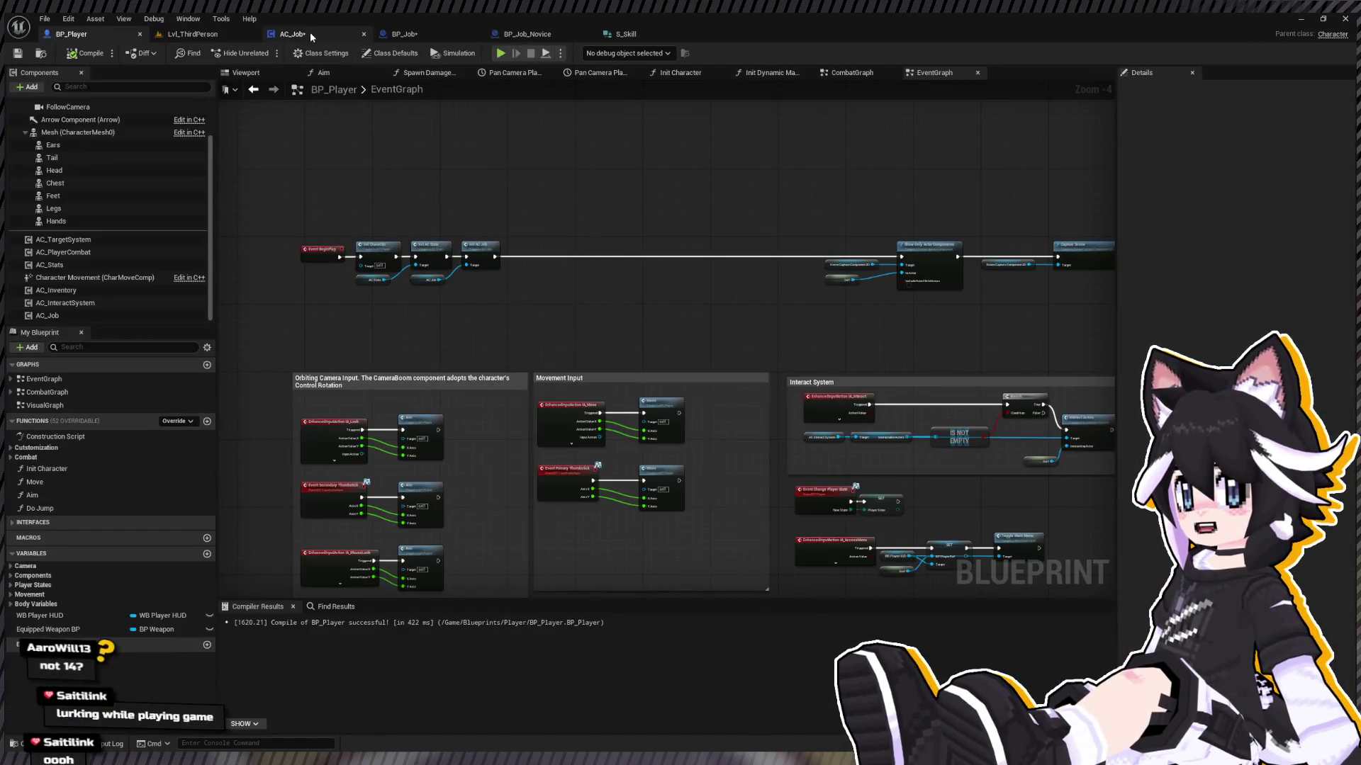
click(310, 35)
double_click(43, 163)
click(57, 178)
double_click(57, 177)
double_click(43, 162)
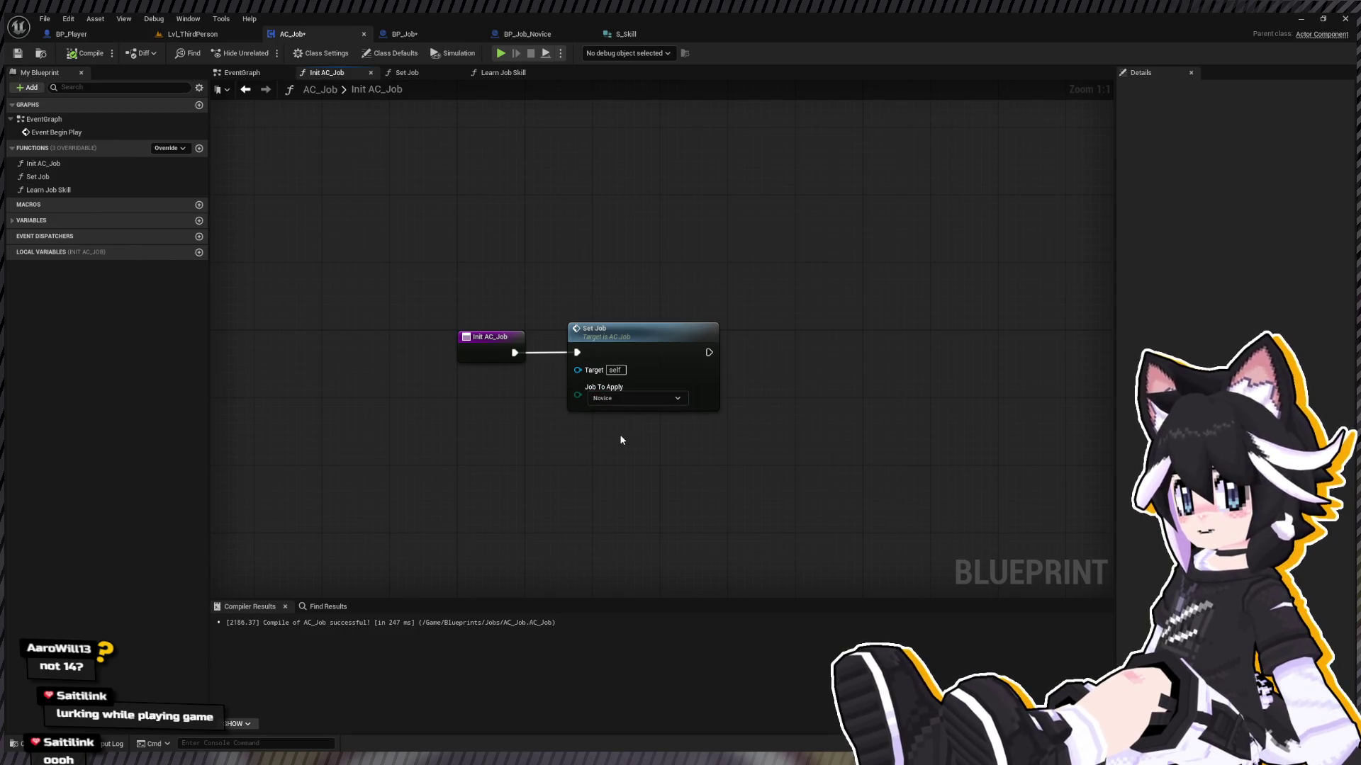
click(85, 53)
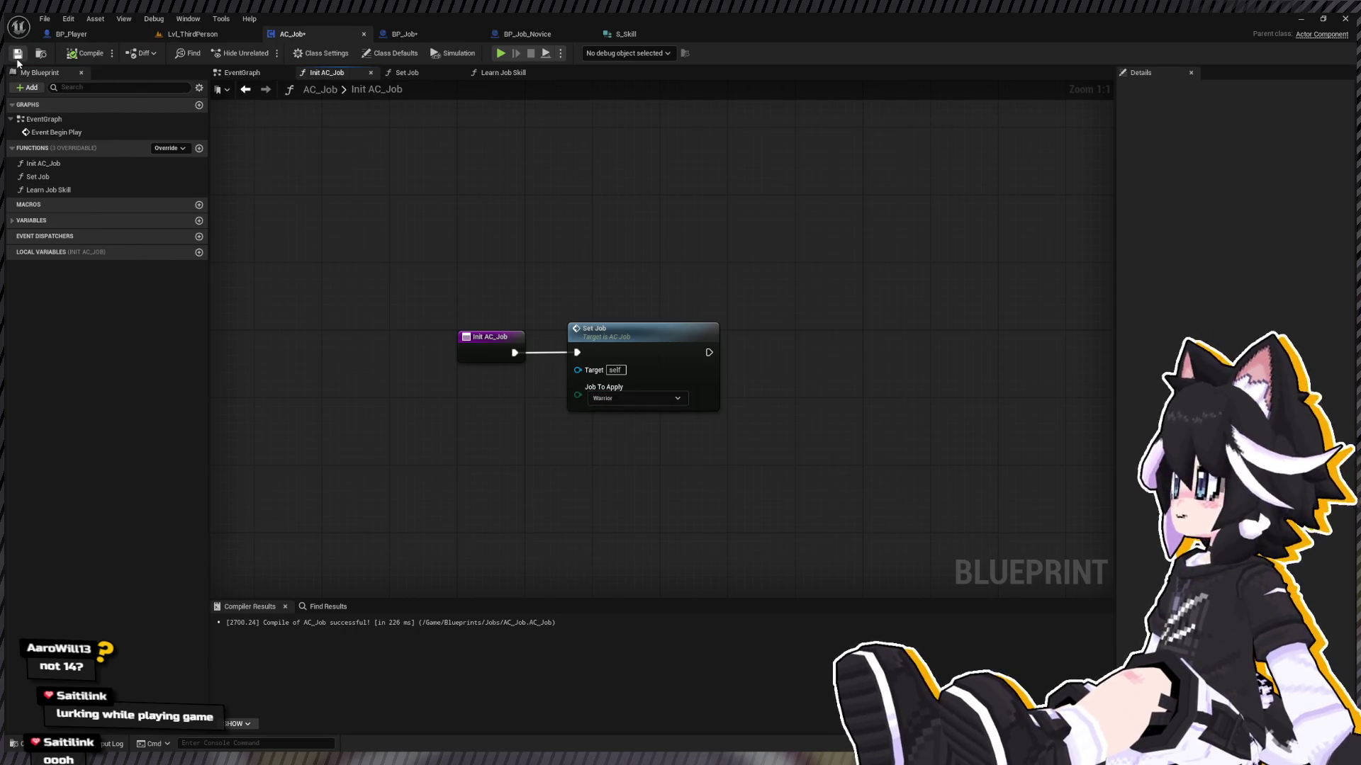
click(18, 59)
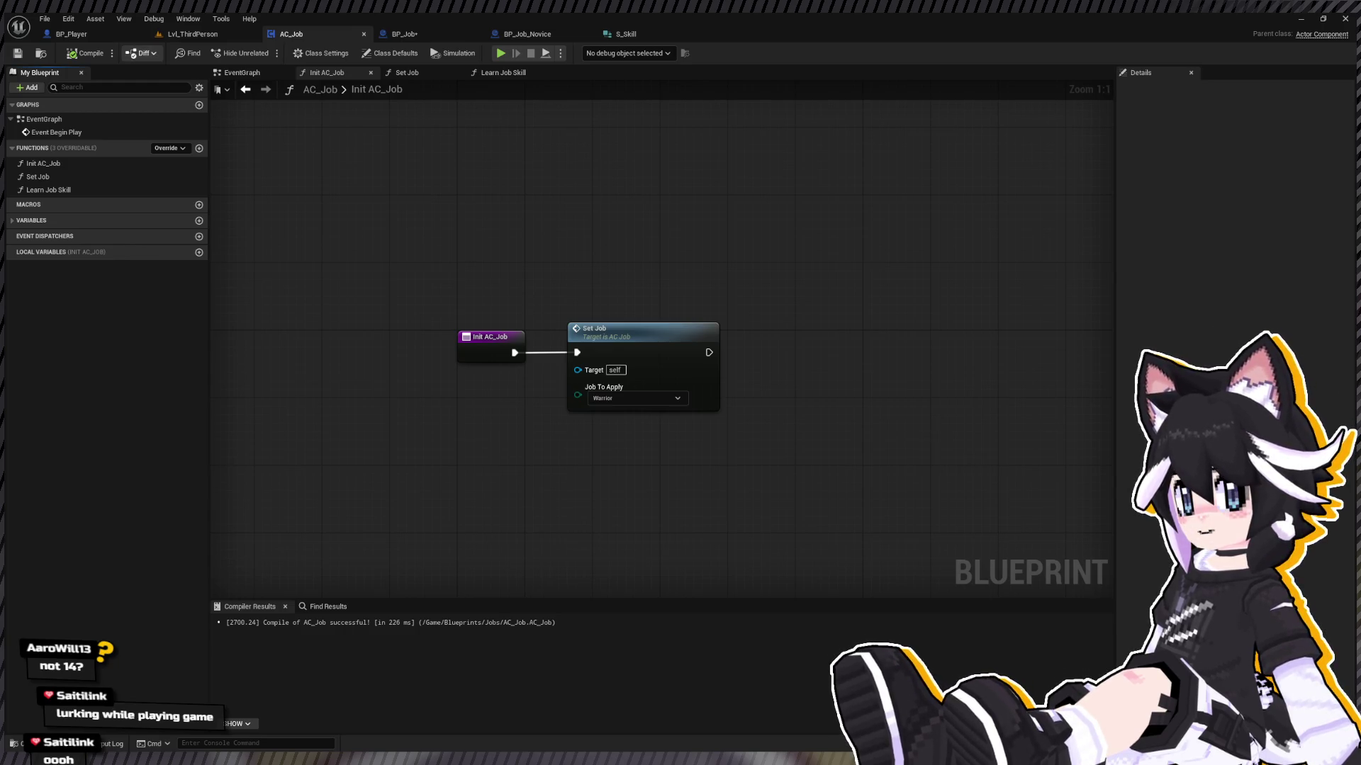
click(191, 36)
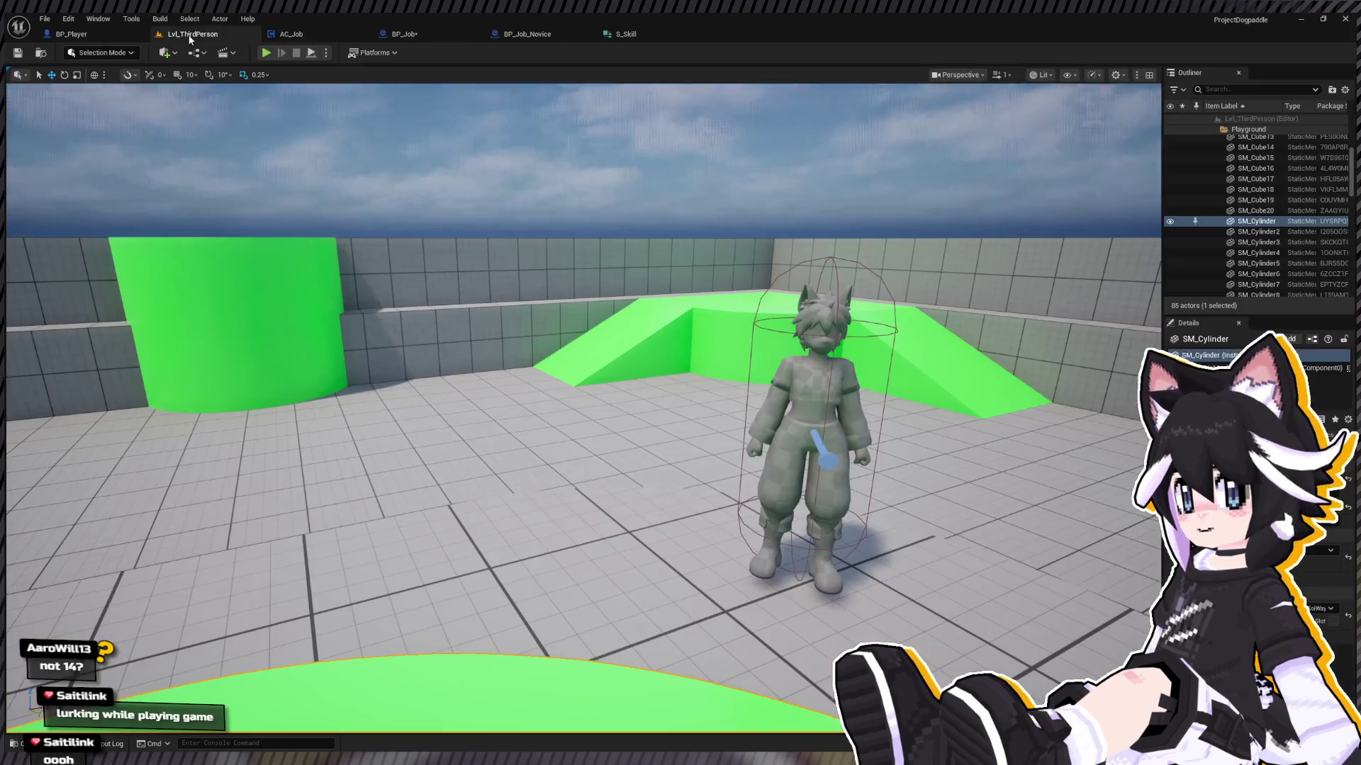
Step: Play the level, run the character across the arena onto the central platform, and open the menu
click(267, 54)
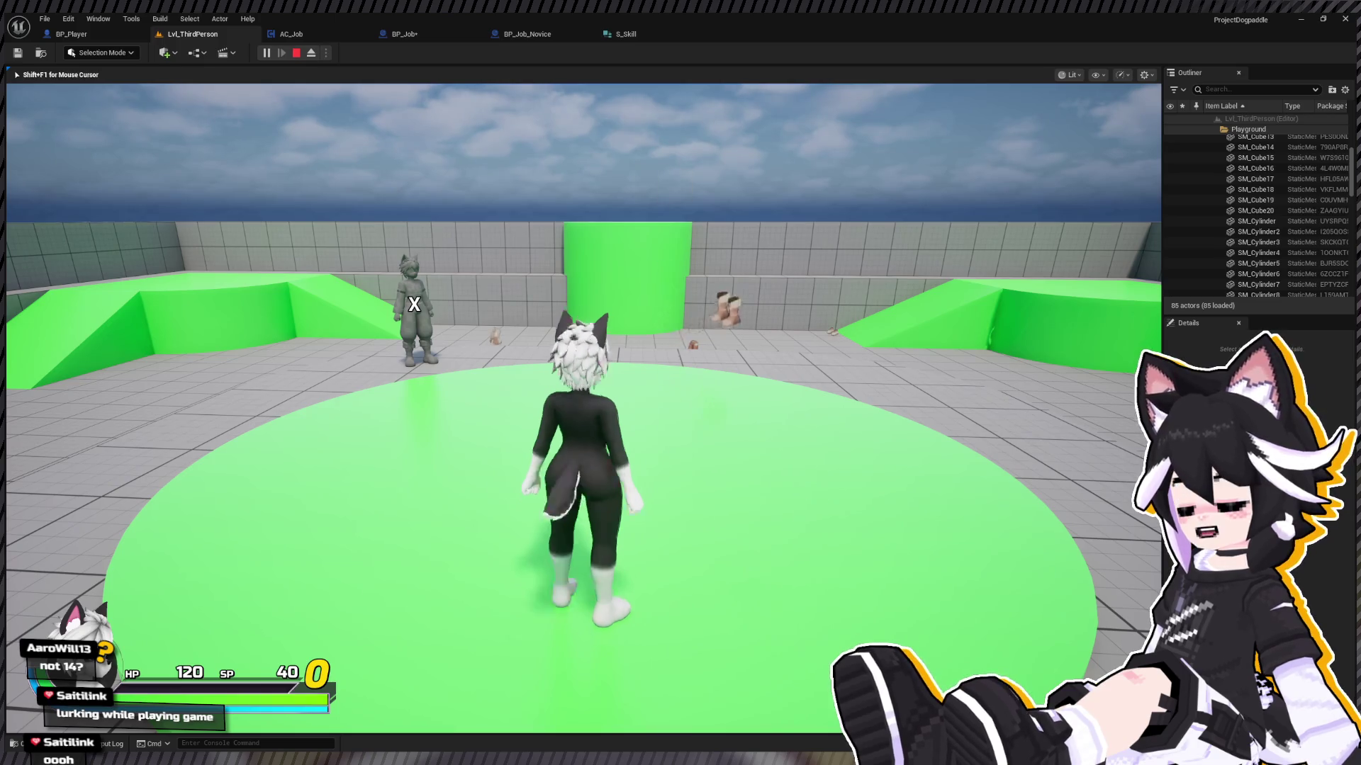
key(w)
key(w)
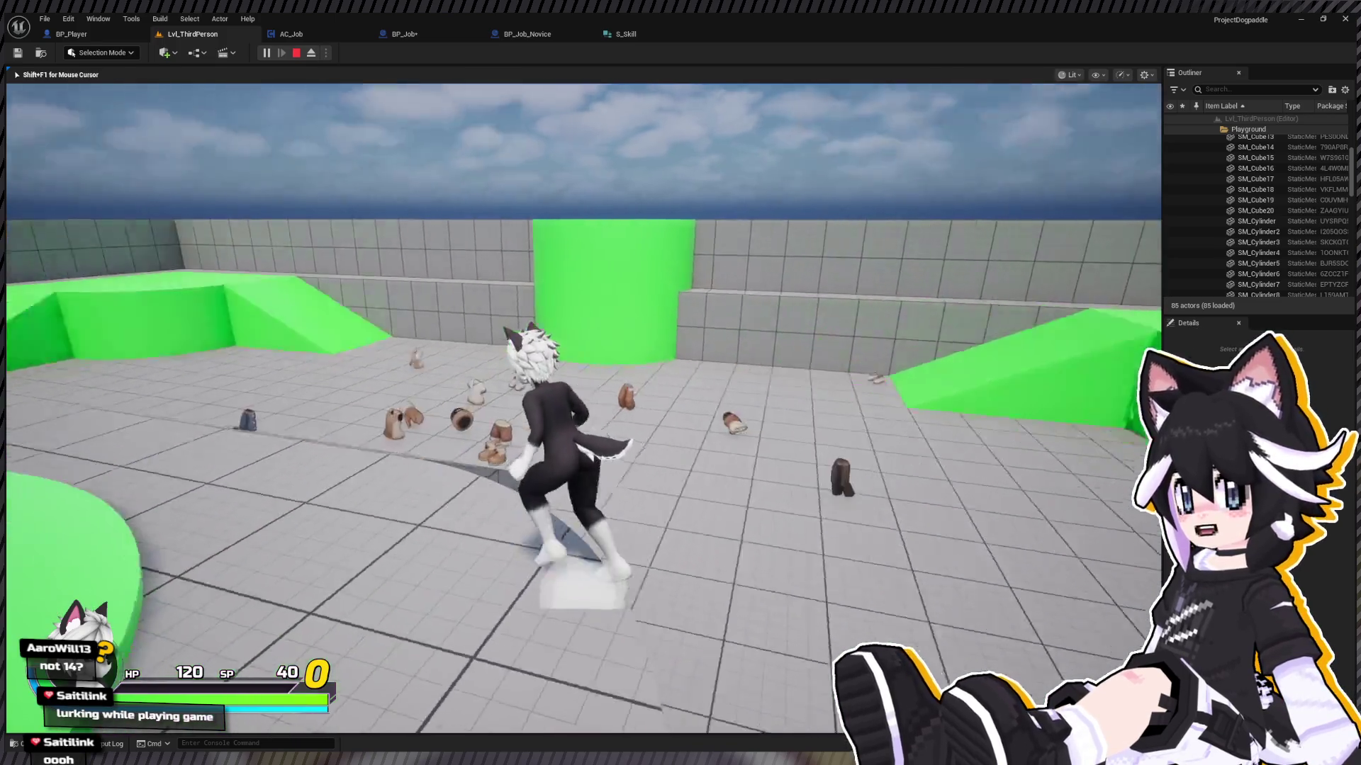
key(w)
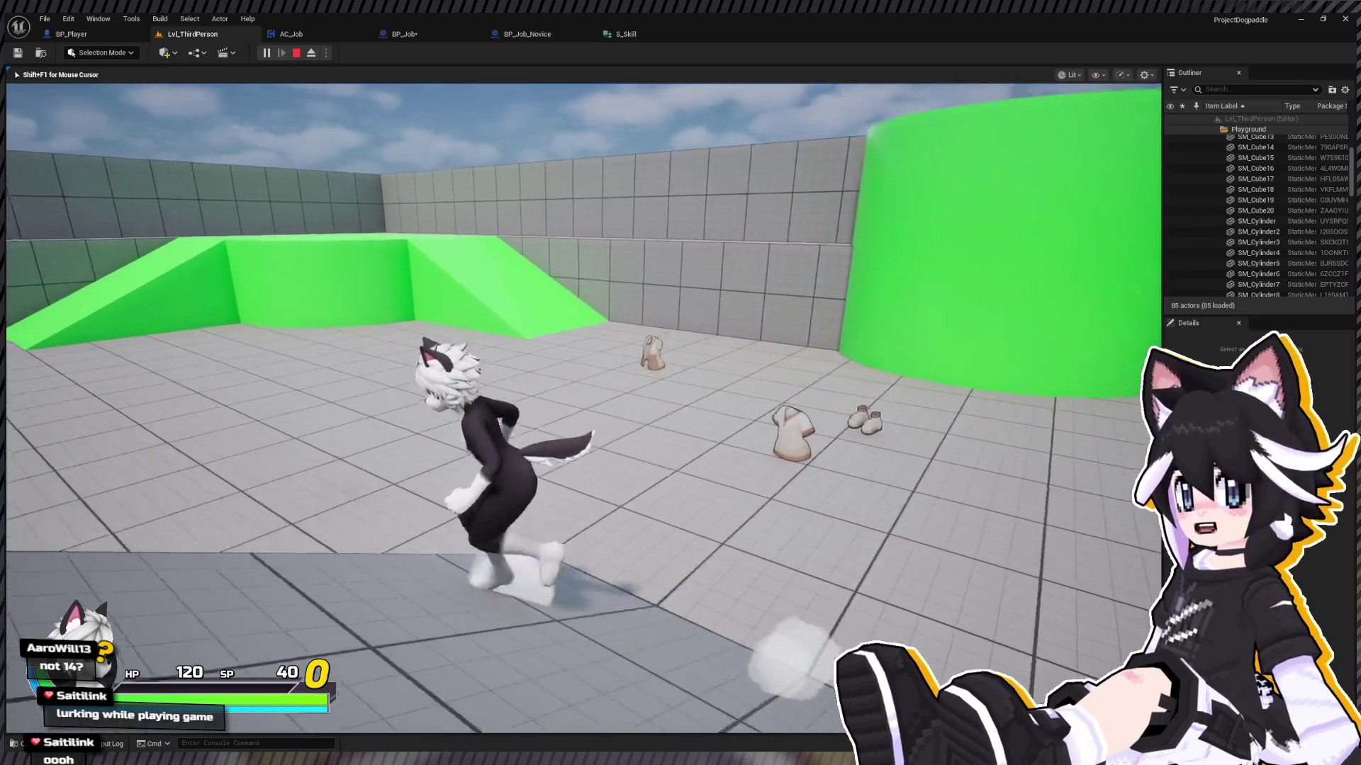
key(w)
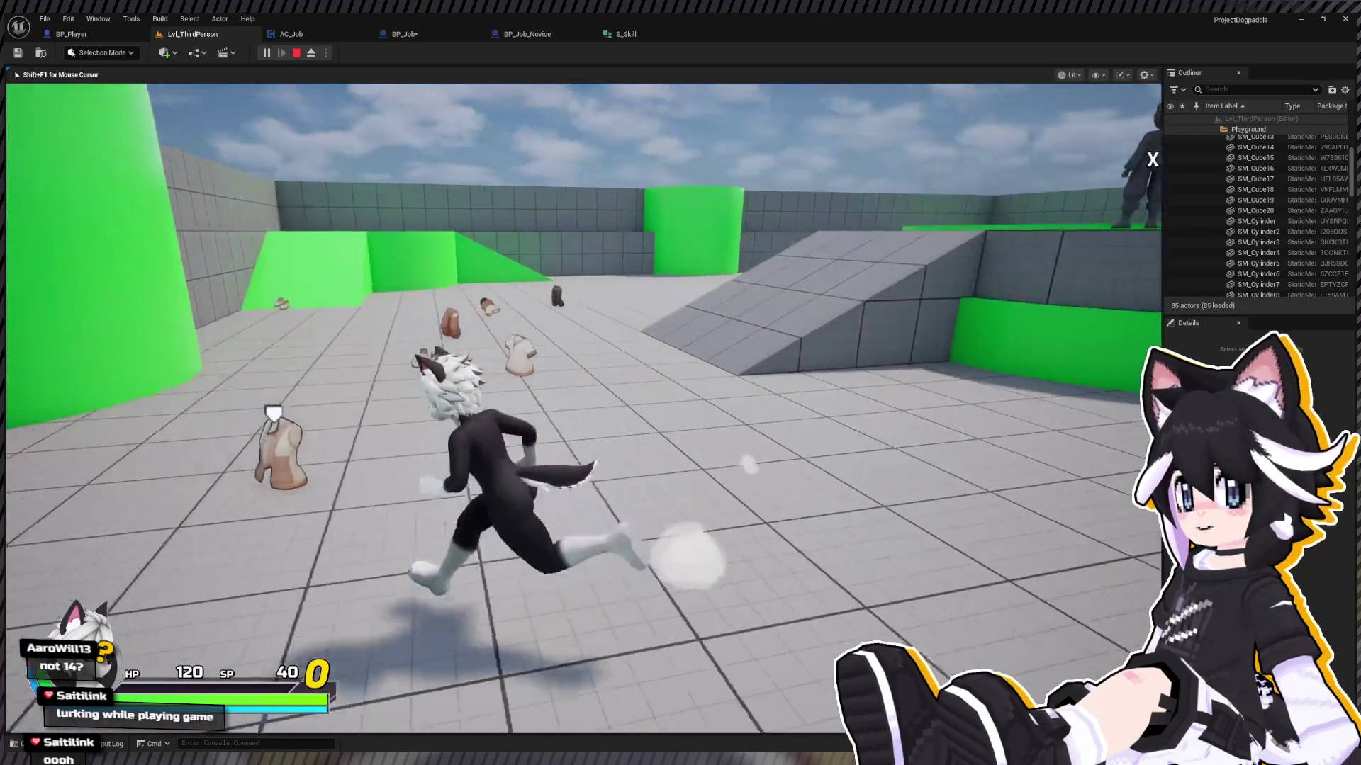
key(w)
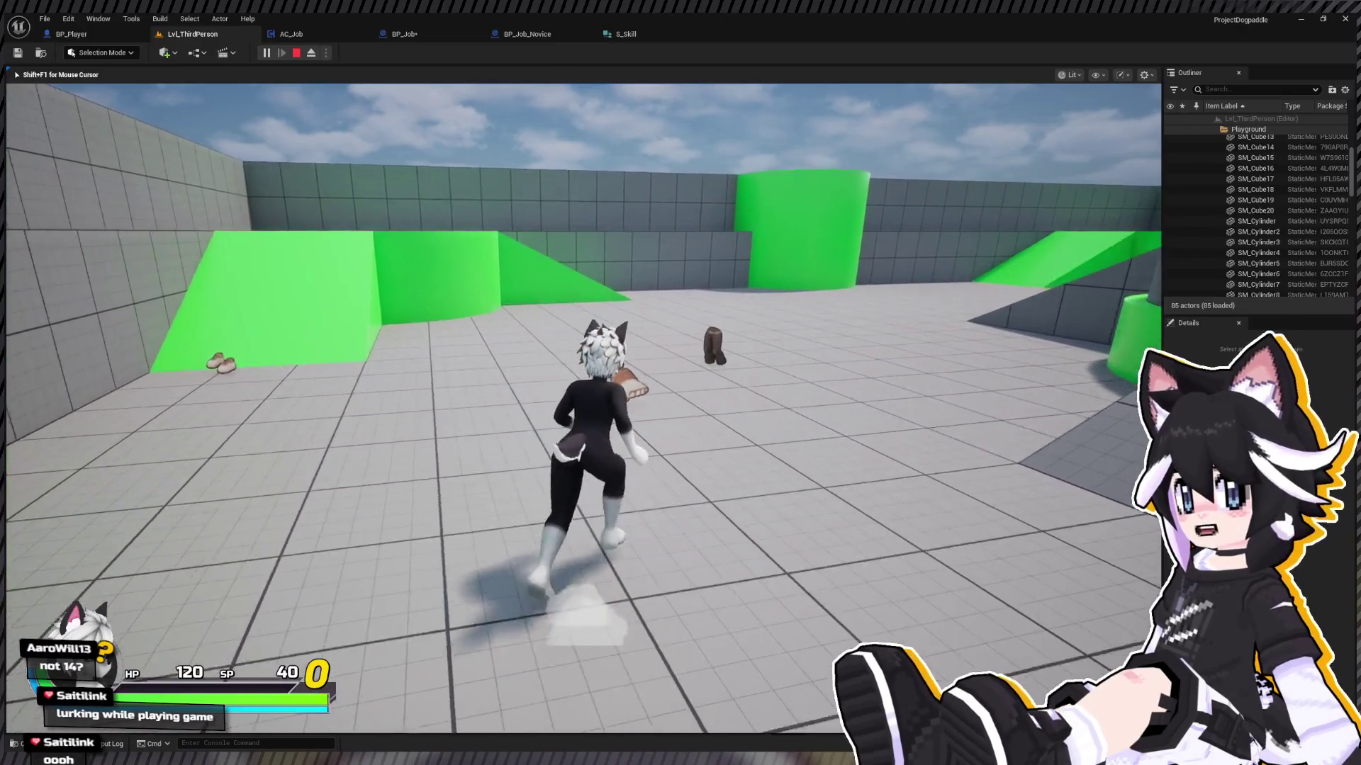
key(w)
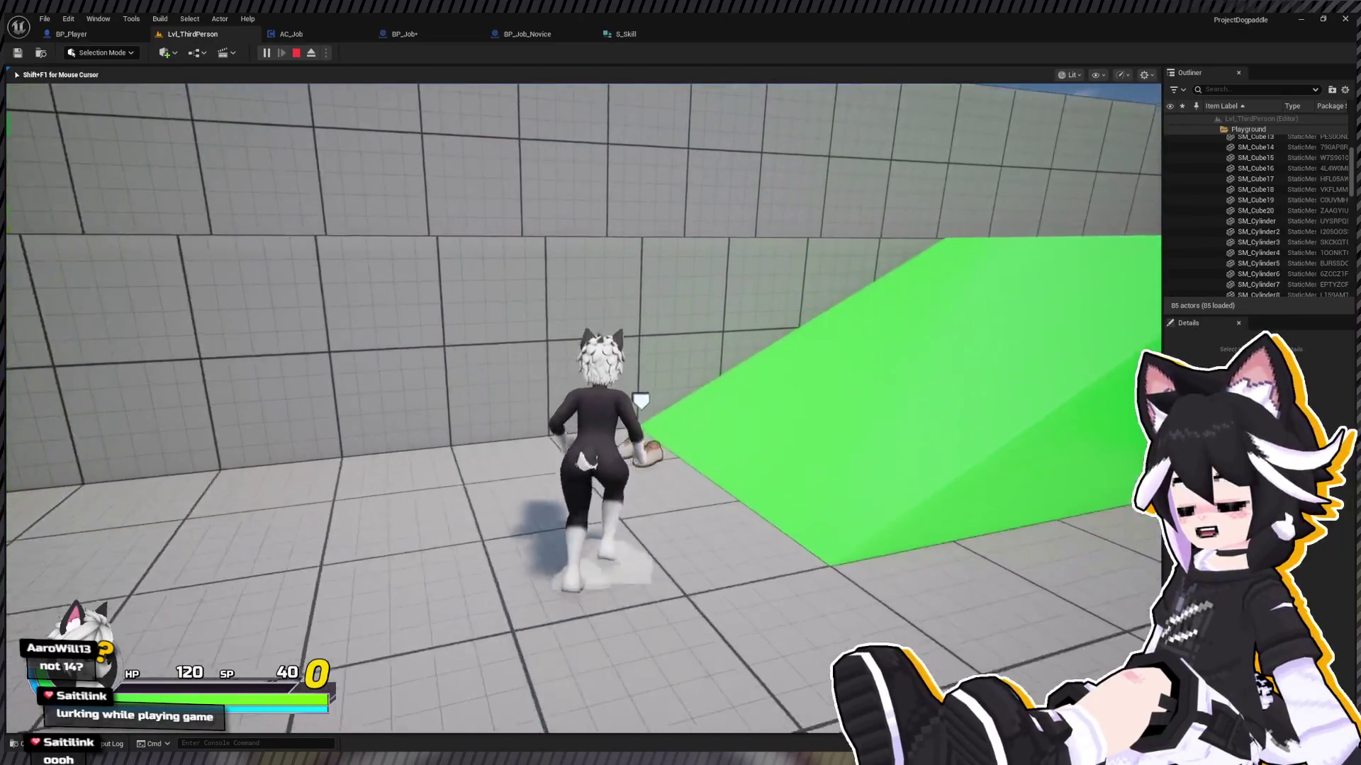
key(w)
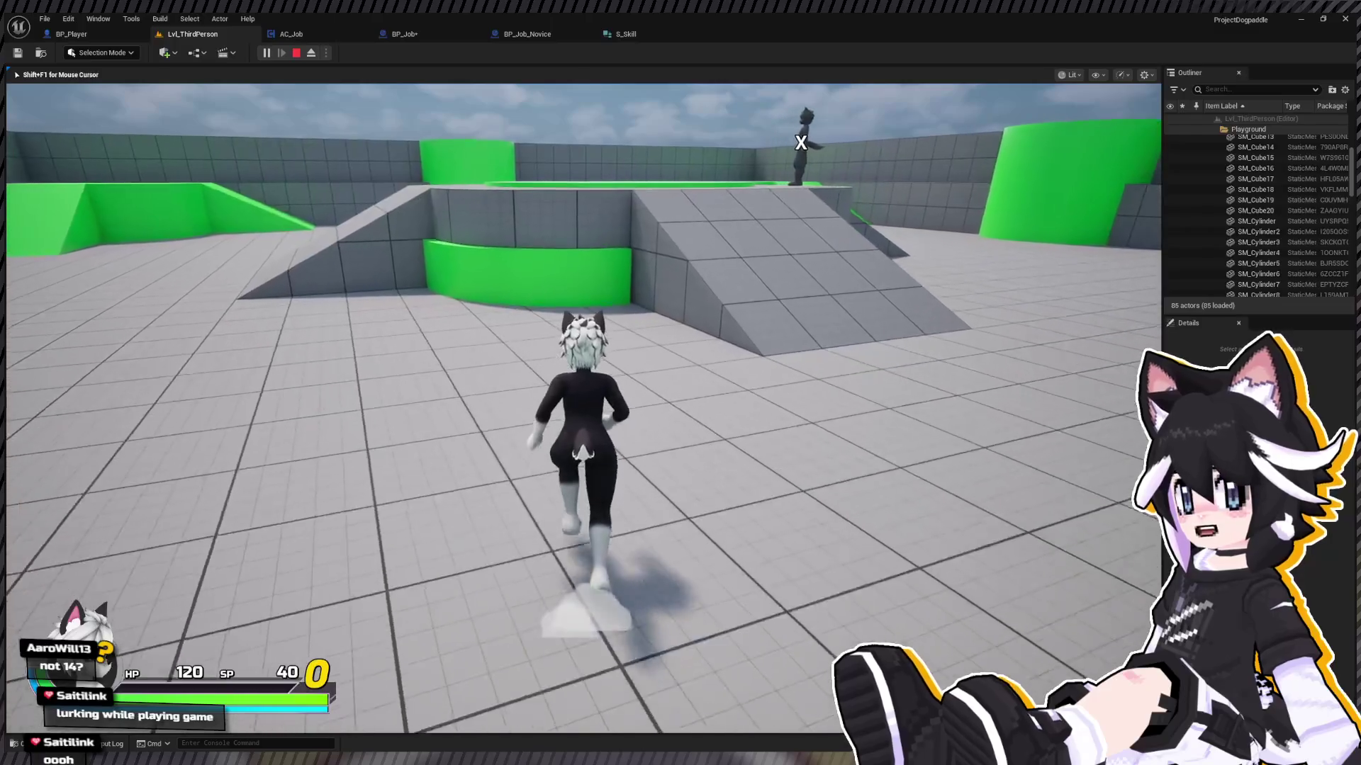
key(w)
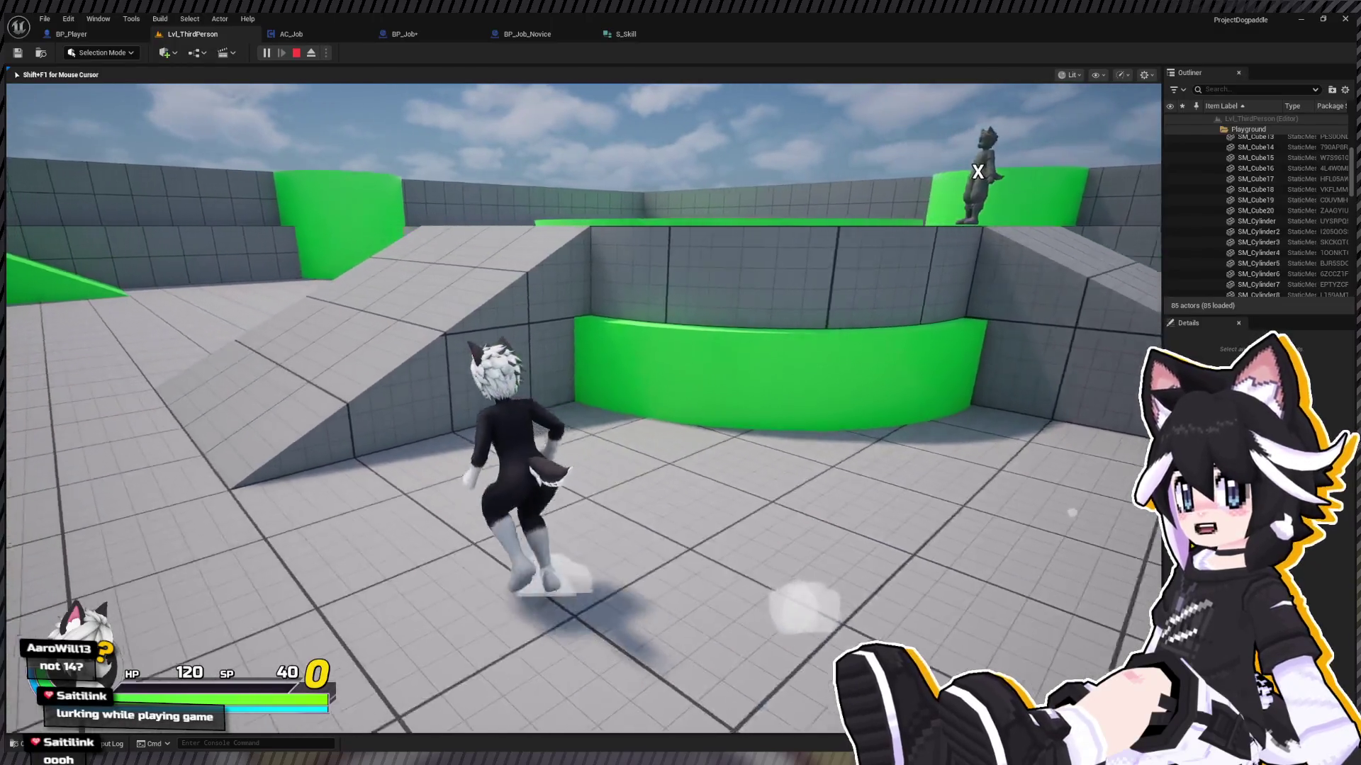
key(w)
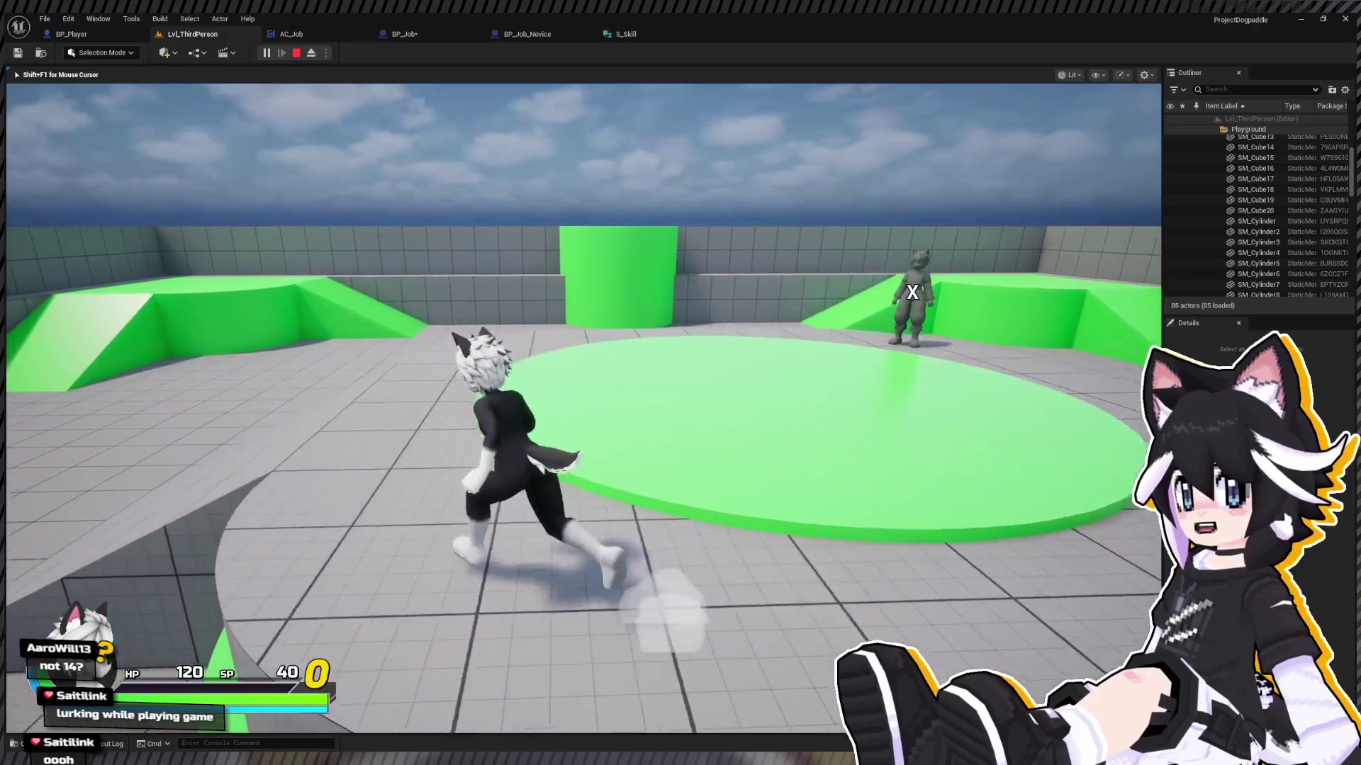
key(Tab)
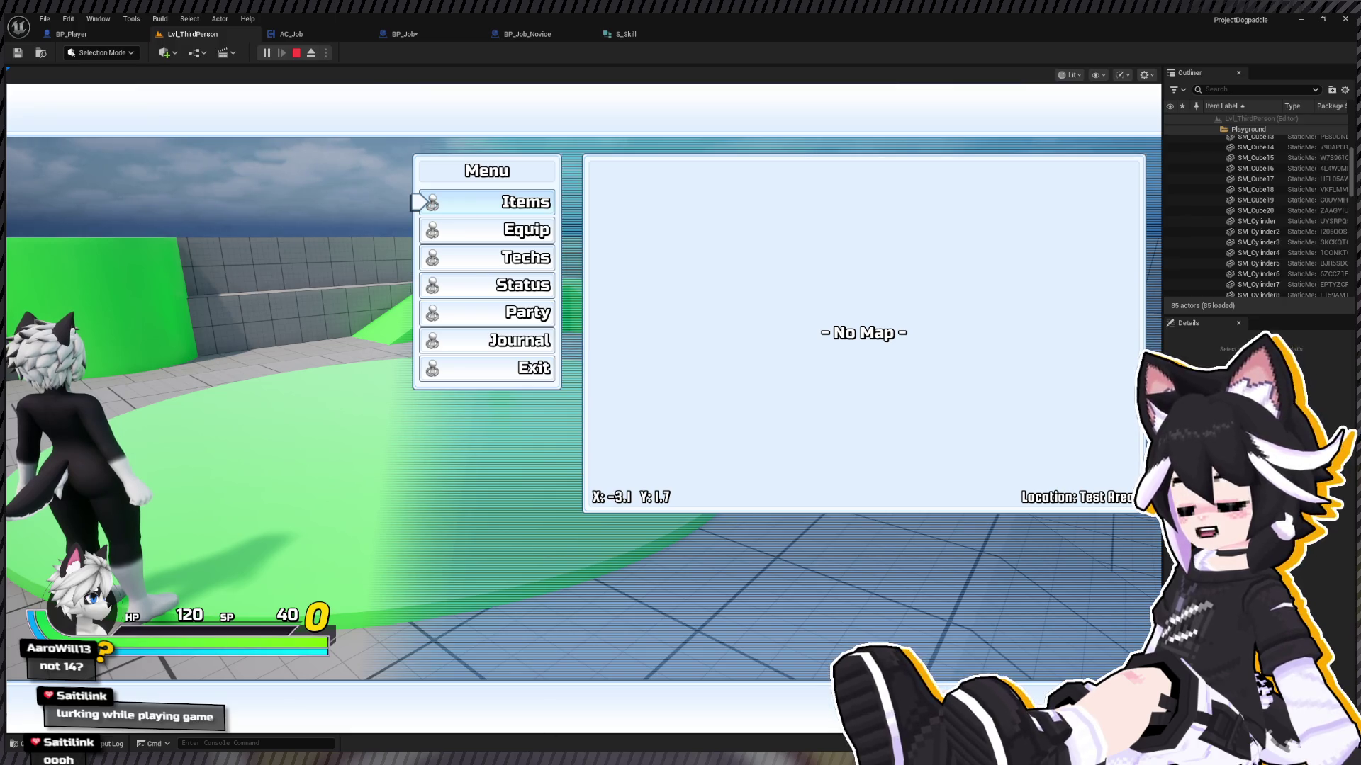
Step: View the level-01 Warrior's Status and Weapon Mastery panel, then close the menu
key(Down)
key(Down)
key(Down)
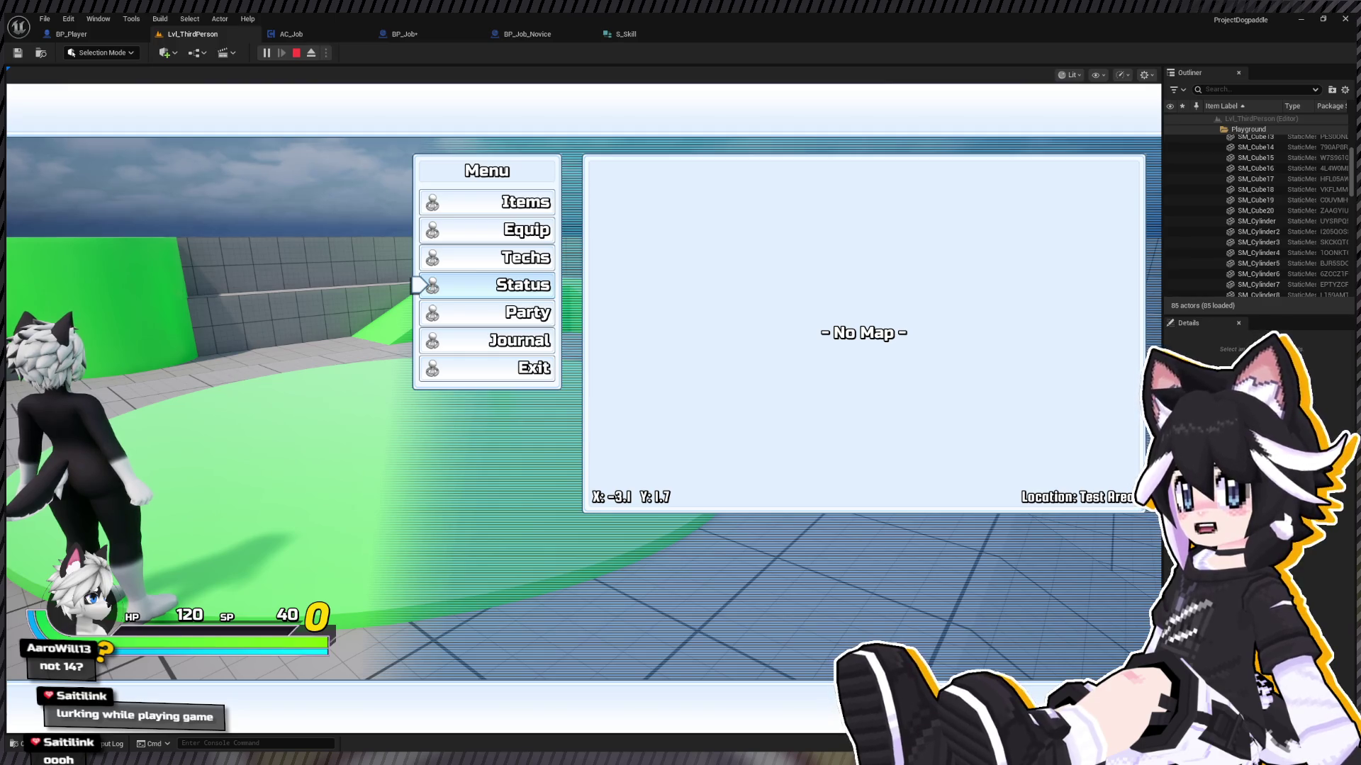
key(Return)
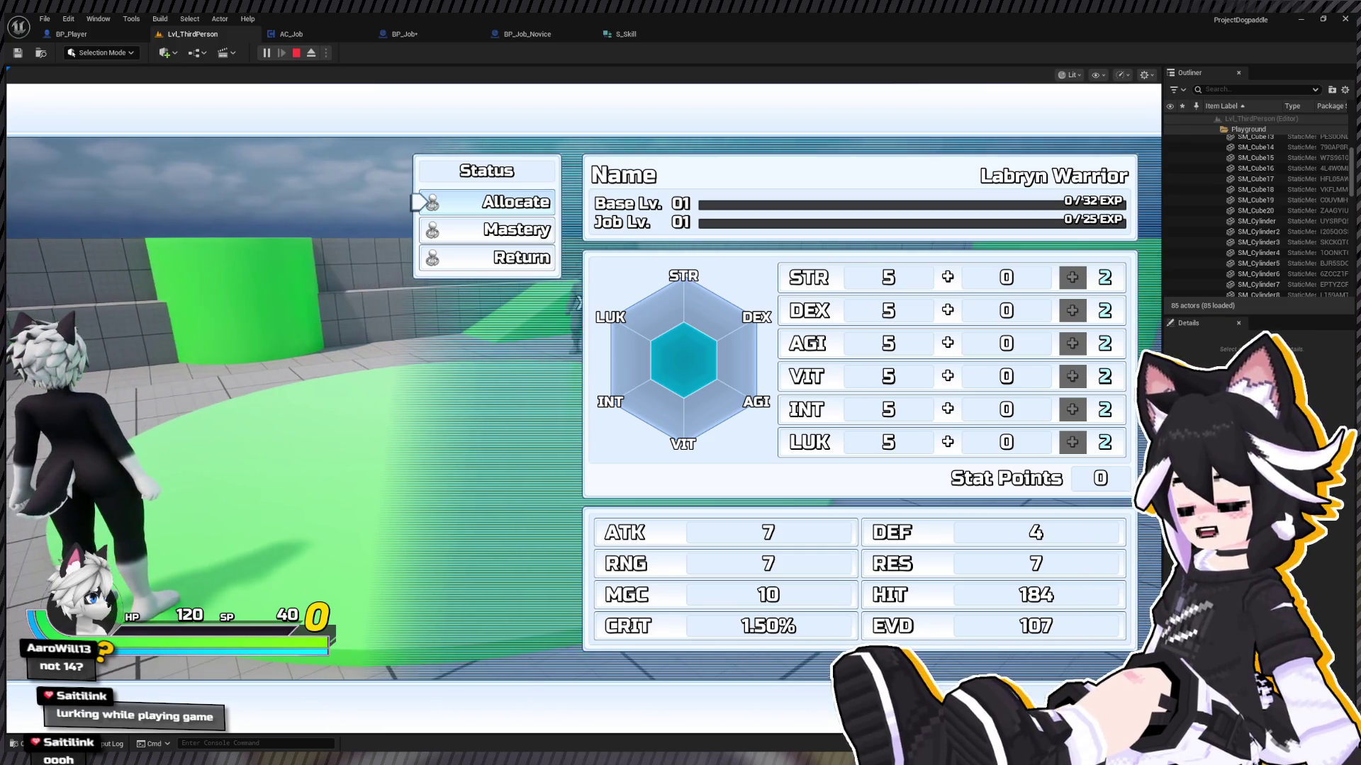
key(Down)
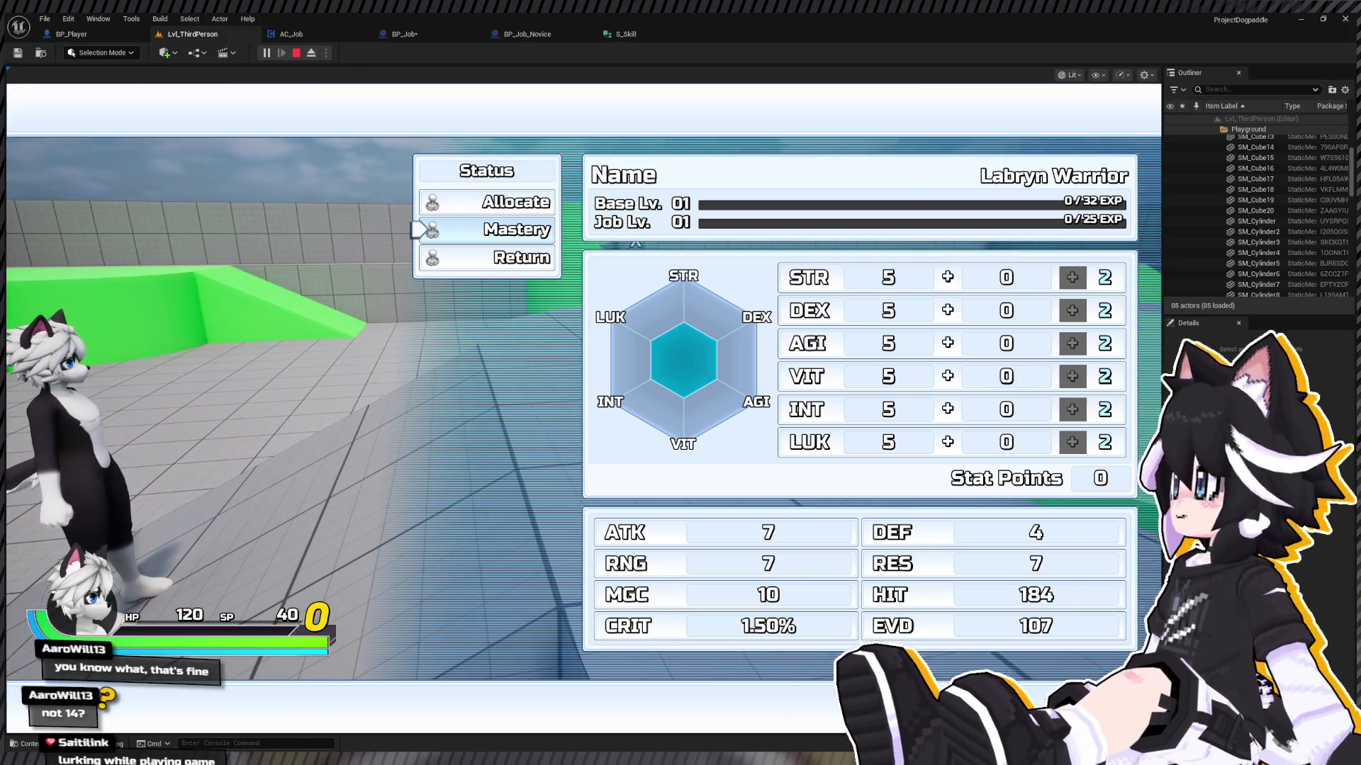
key(Down)
key(Up)
key(Return)
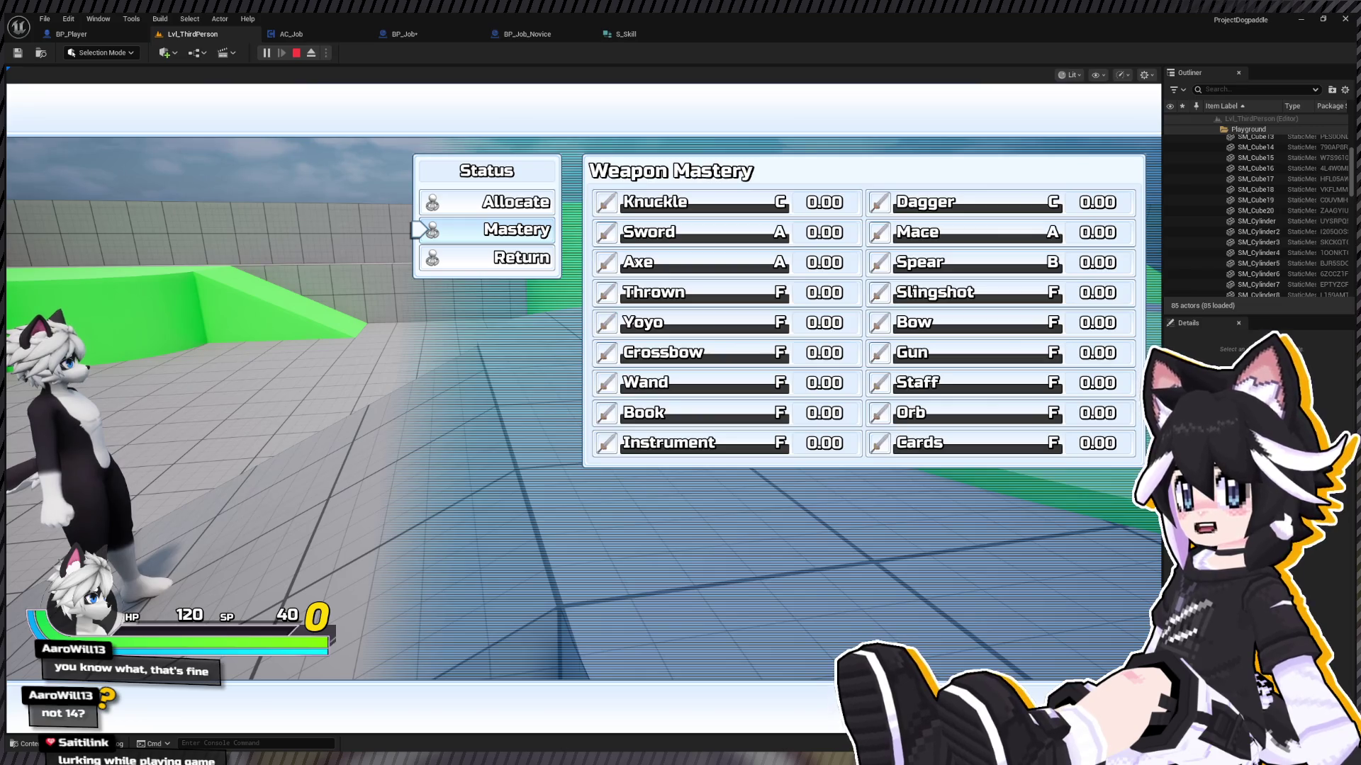
key(Escape)
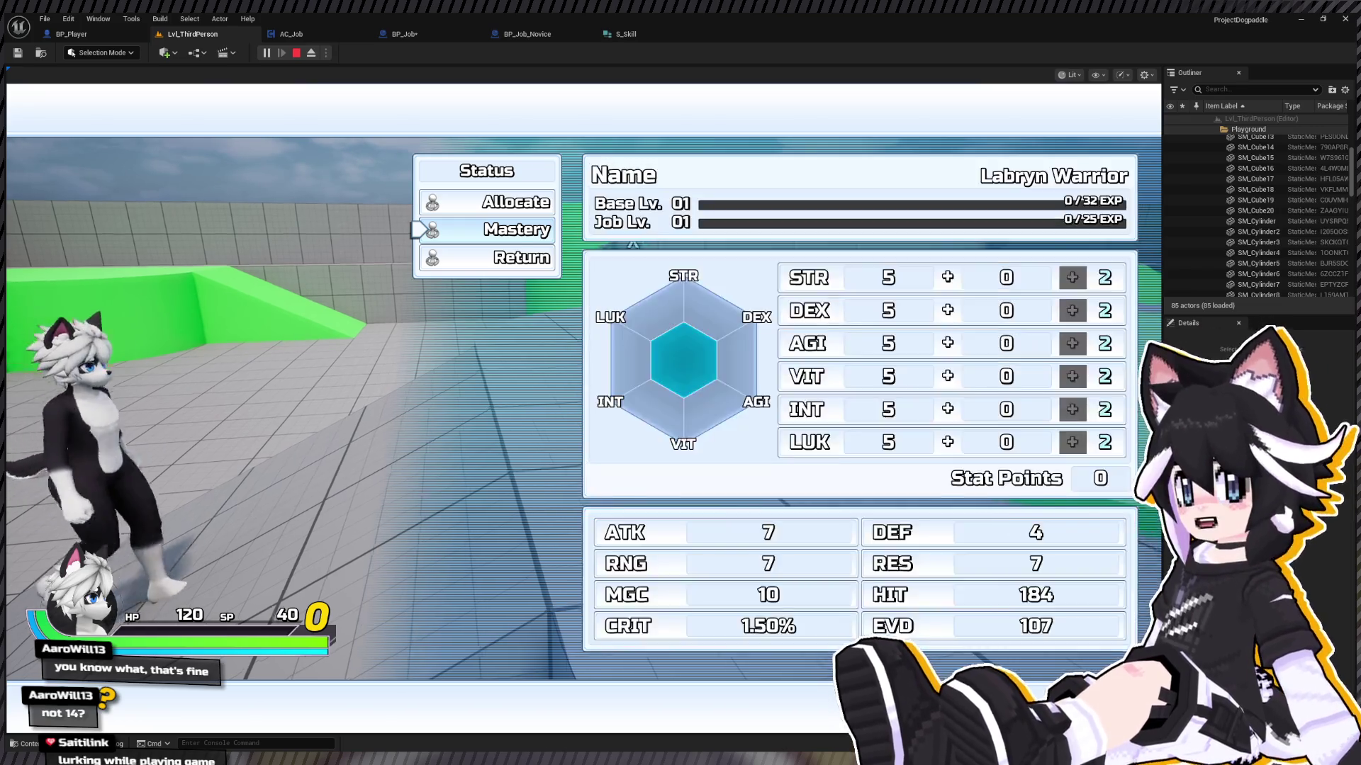
key(Escape)
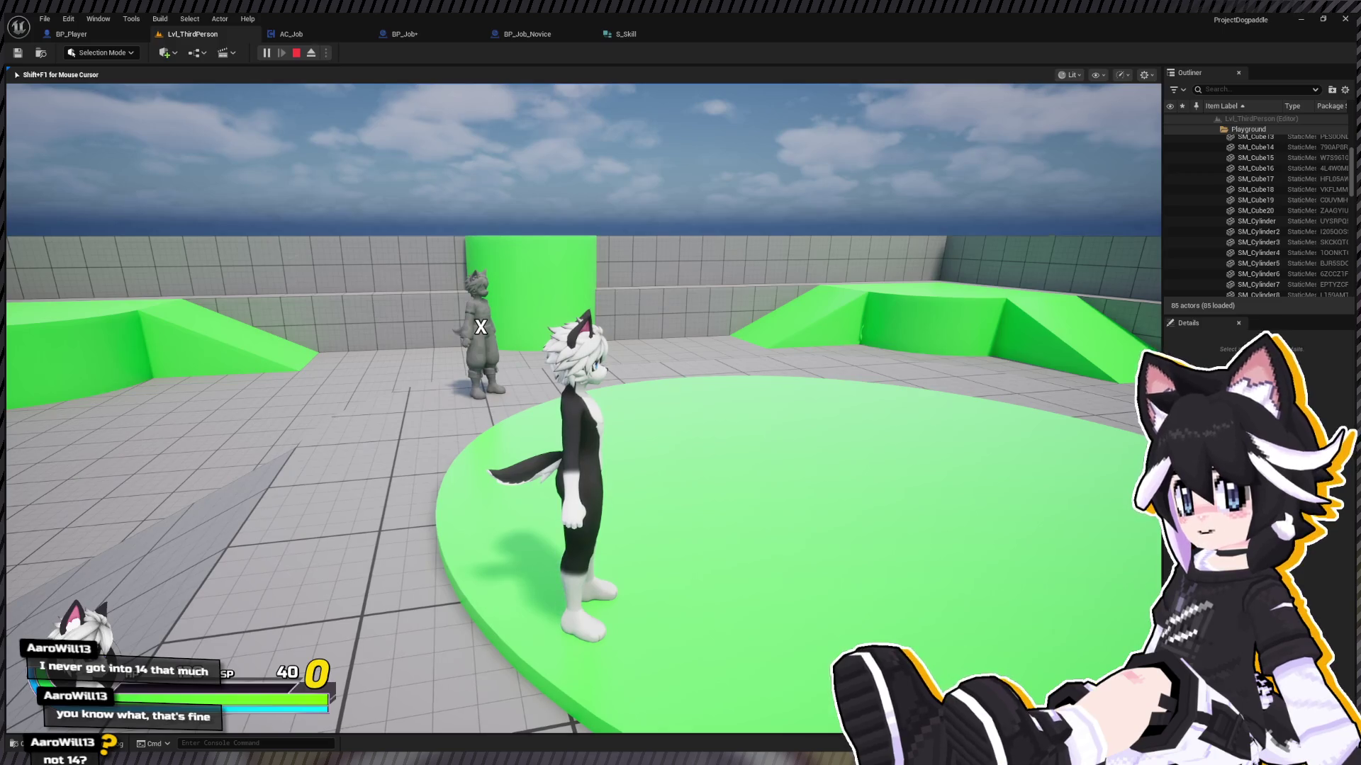
Step: Stop the play-test, look around the green cylinder, and switch to the AC_Job graph
key(Escape)
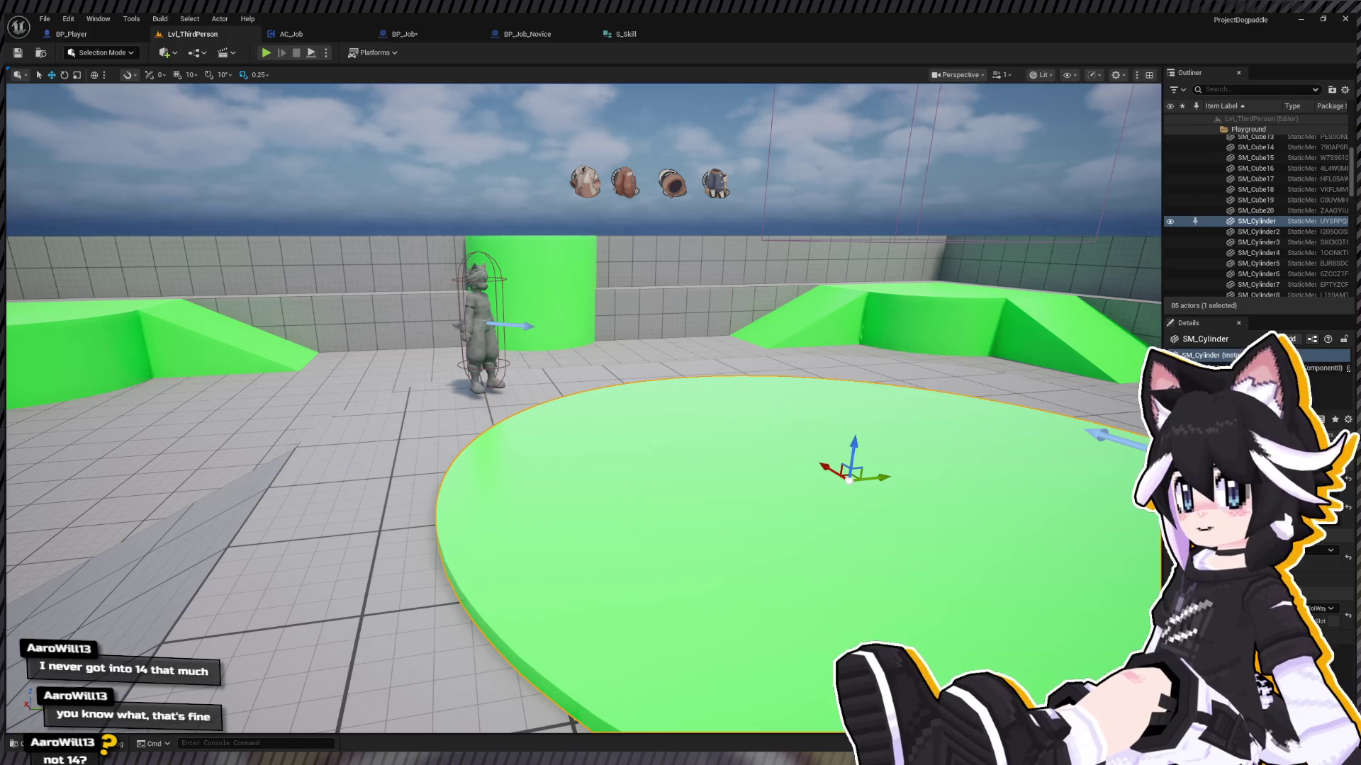
key(f)
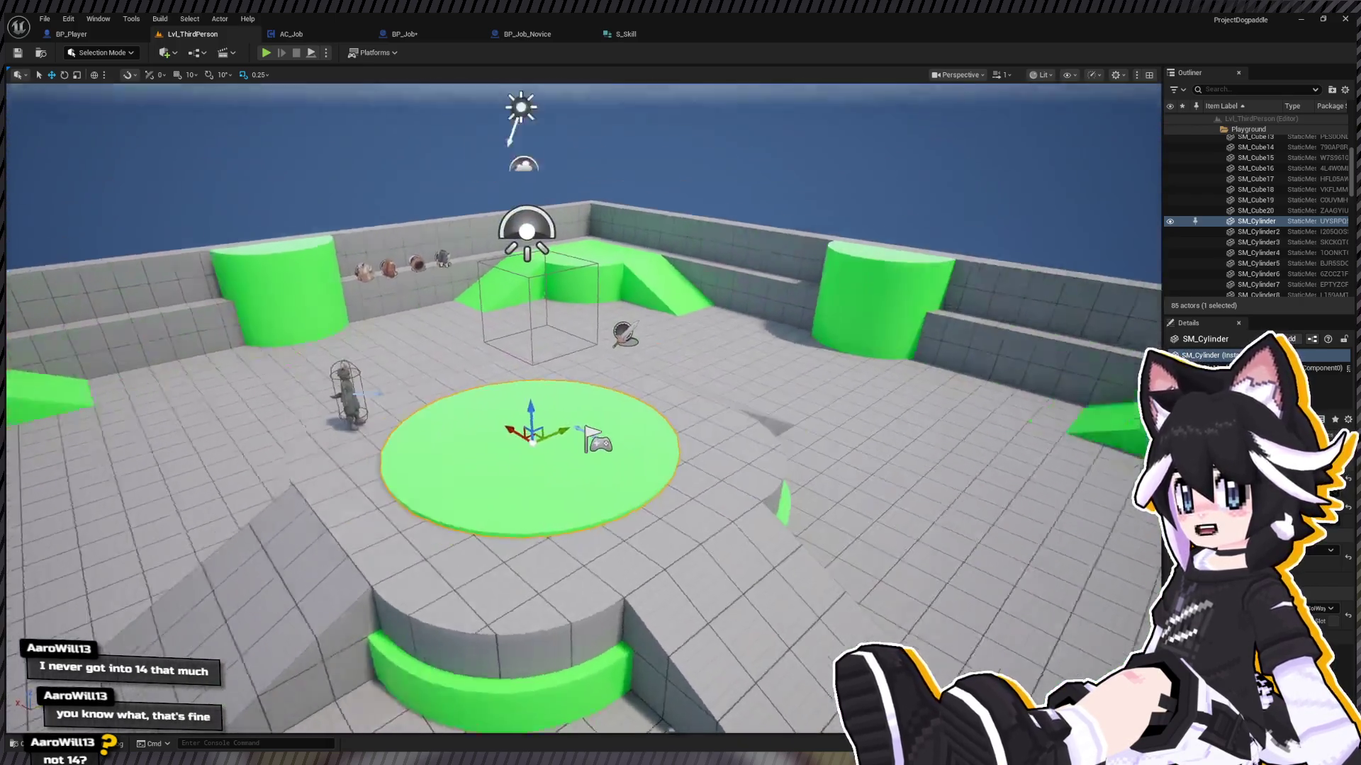
drag(440, 333, 480, 331)
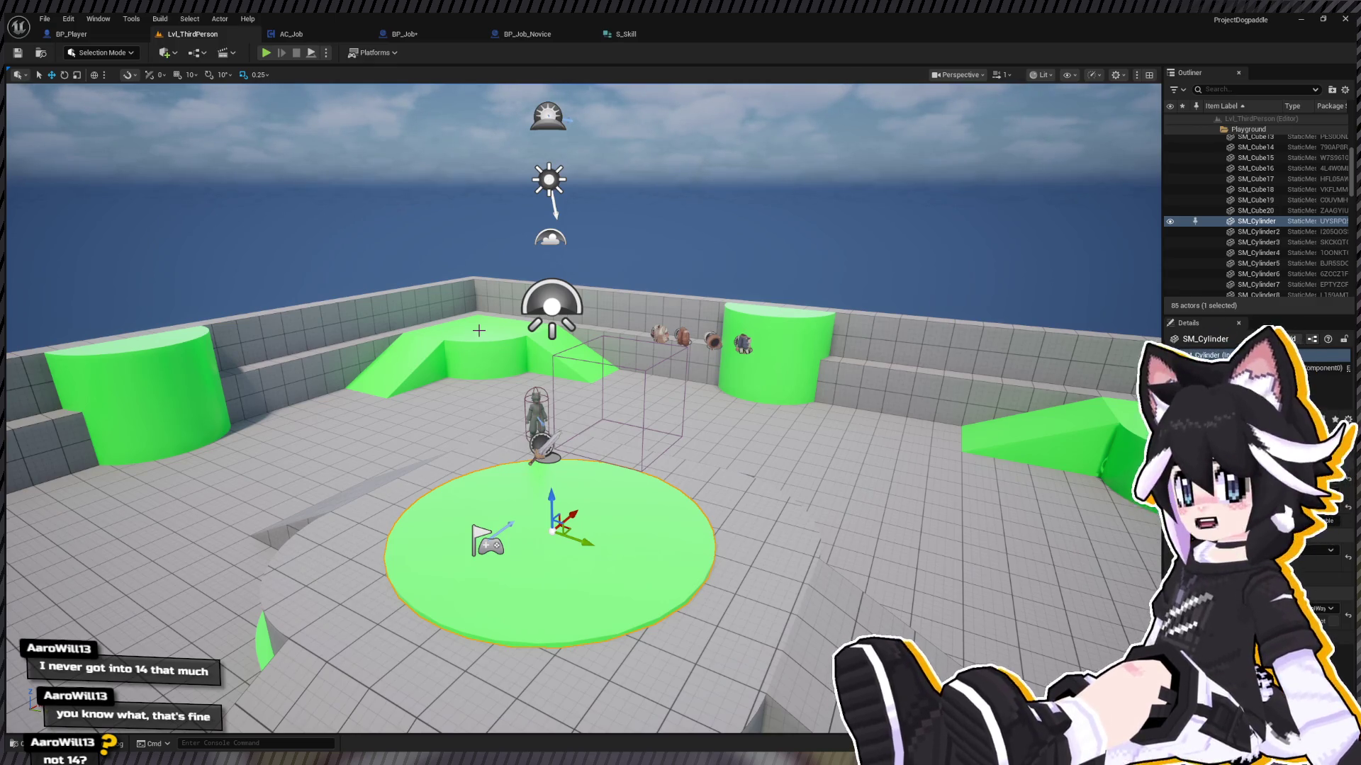
scroll(475, 266, up, 2)
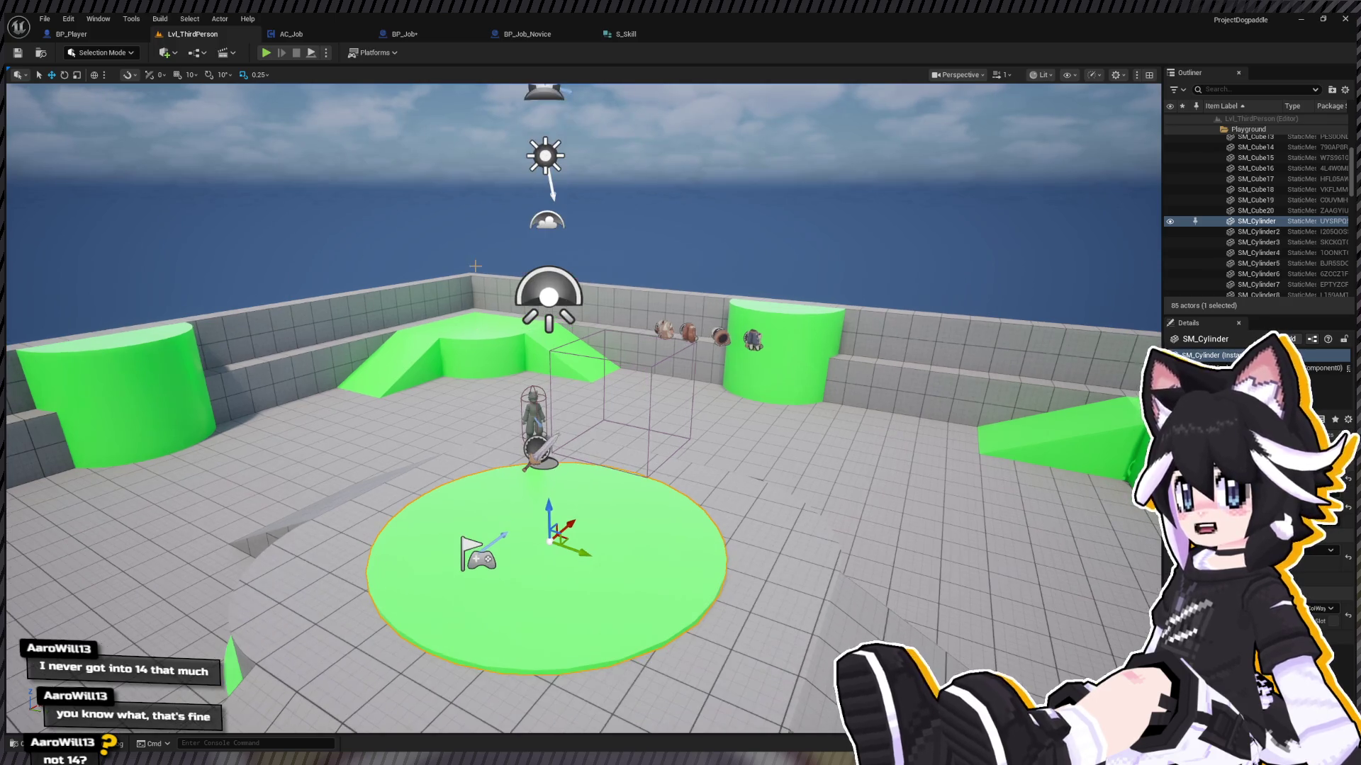
drag(437, 264, 437, 265)
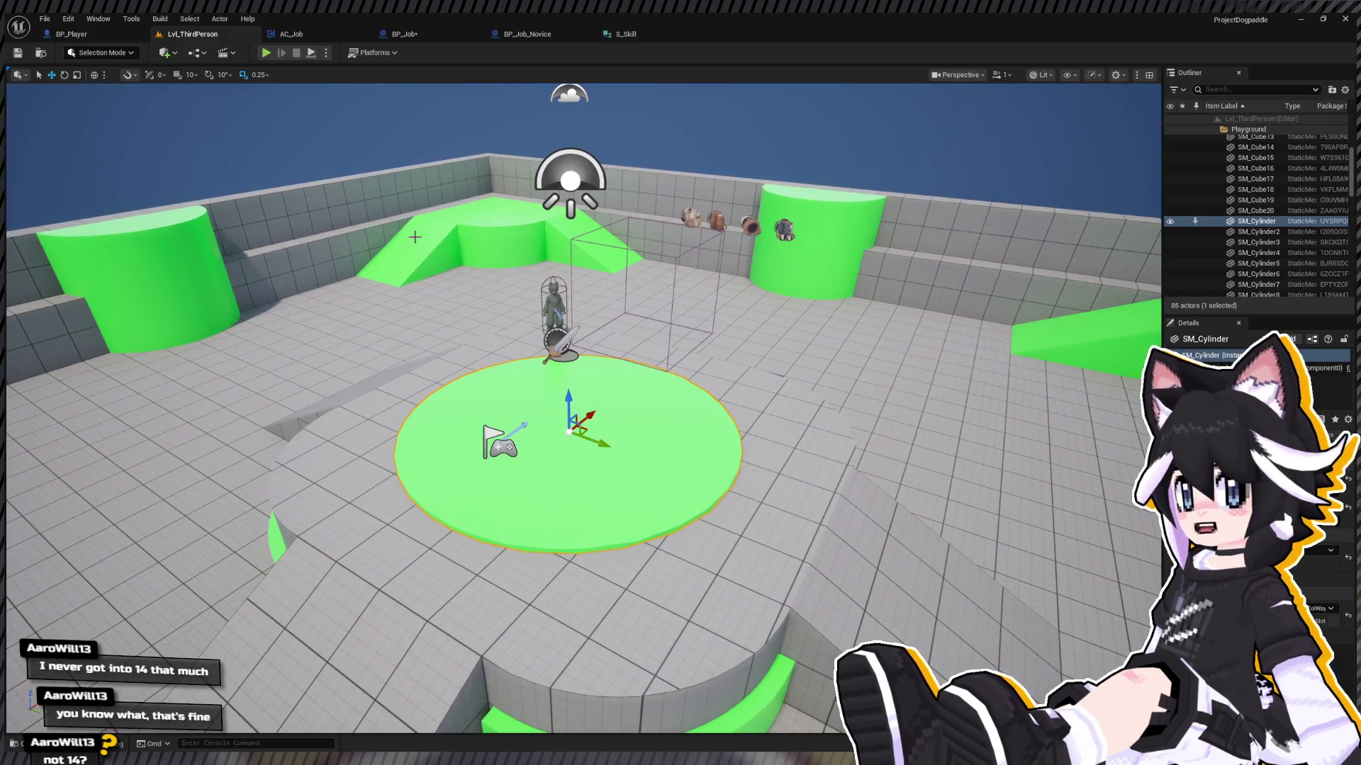
click(298, 34)
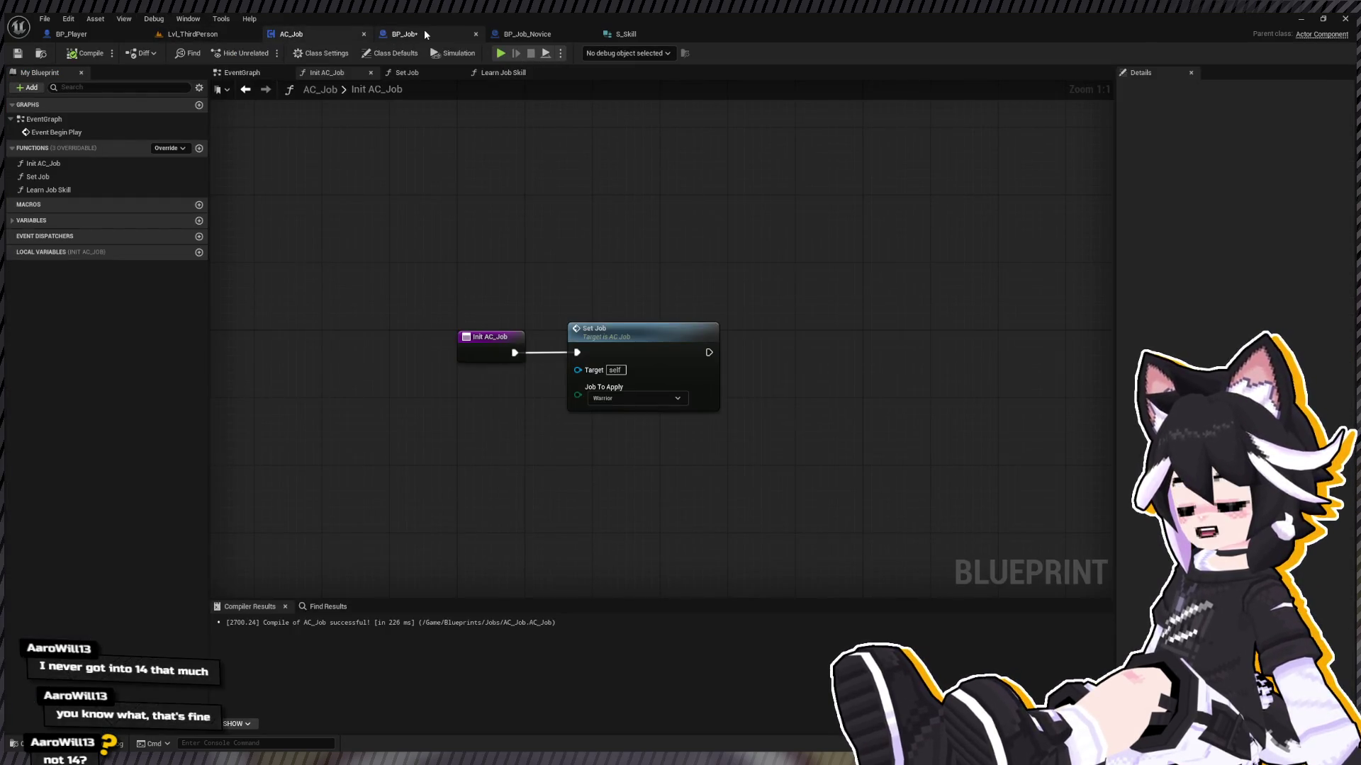
Step: Return to Lvl_ThirdPerson and fly the view around the green cylinder and arena
click(229, 34)
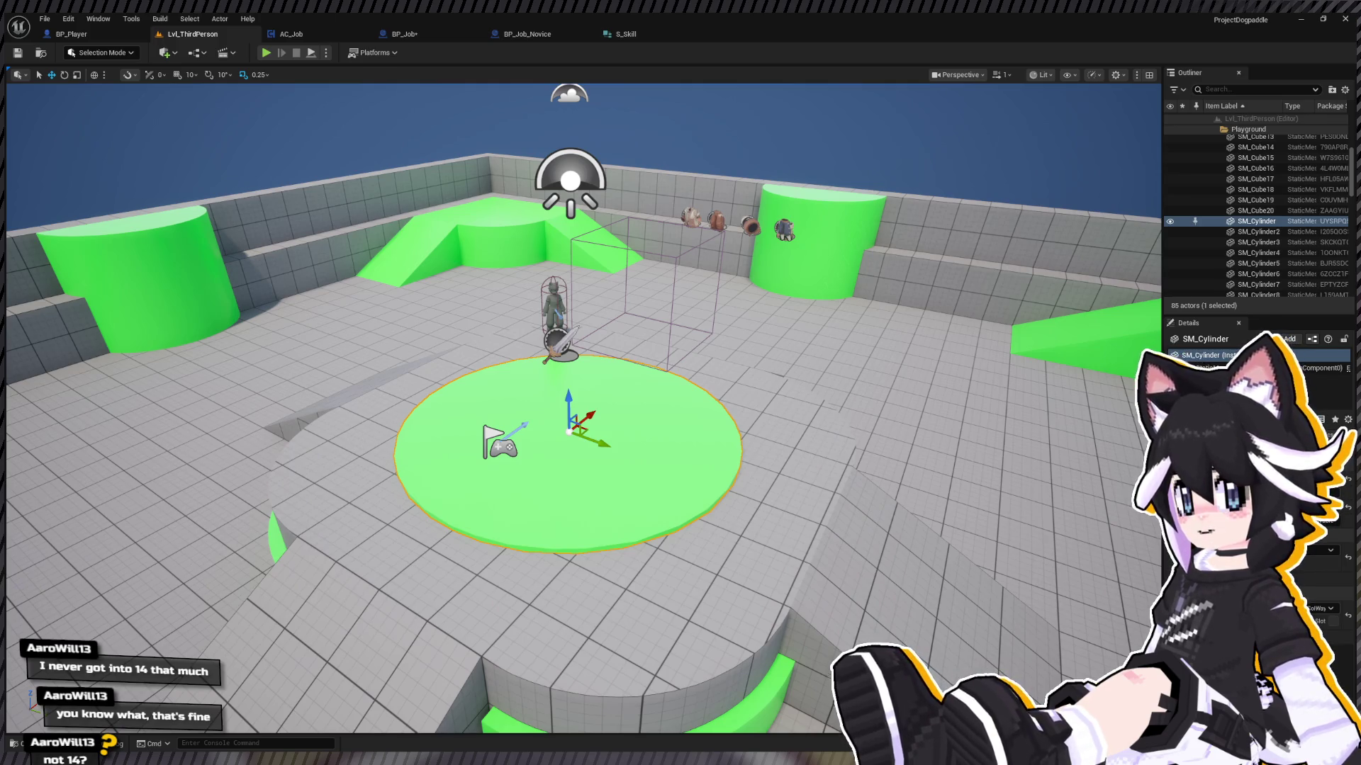
key(s)
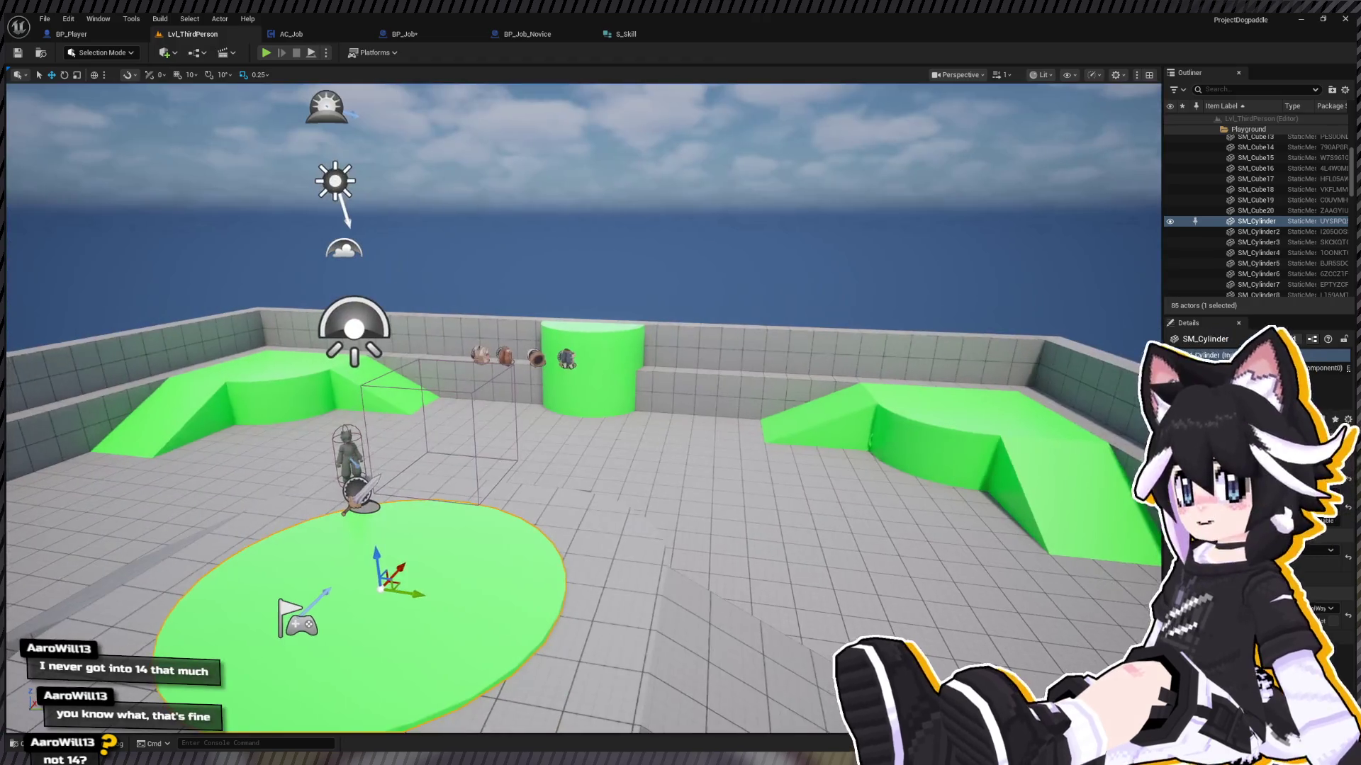
key(w)
key(w)
key(s)
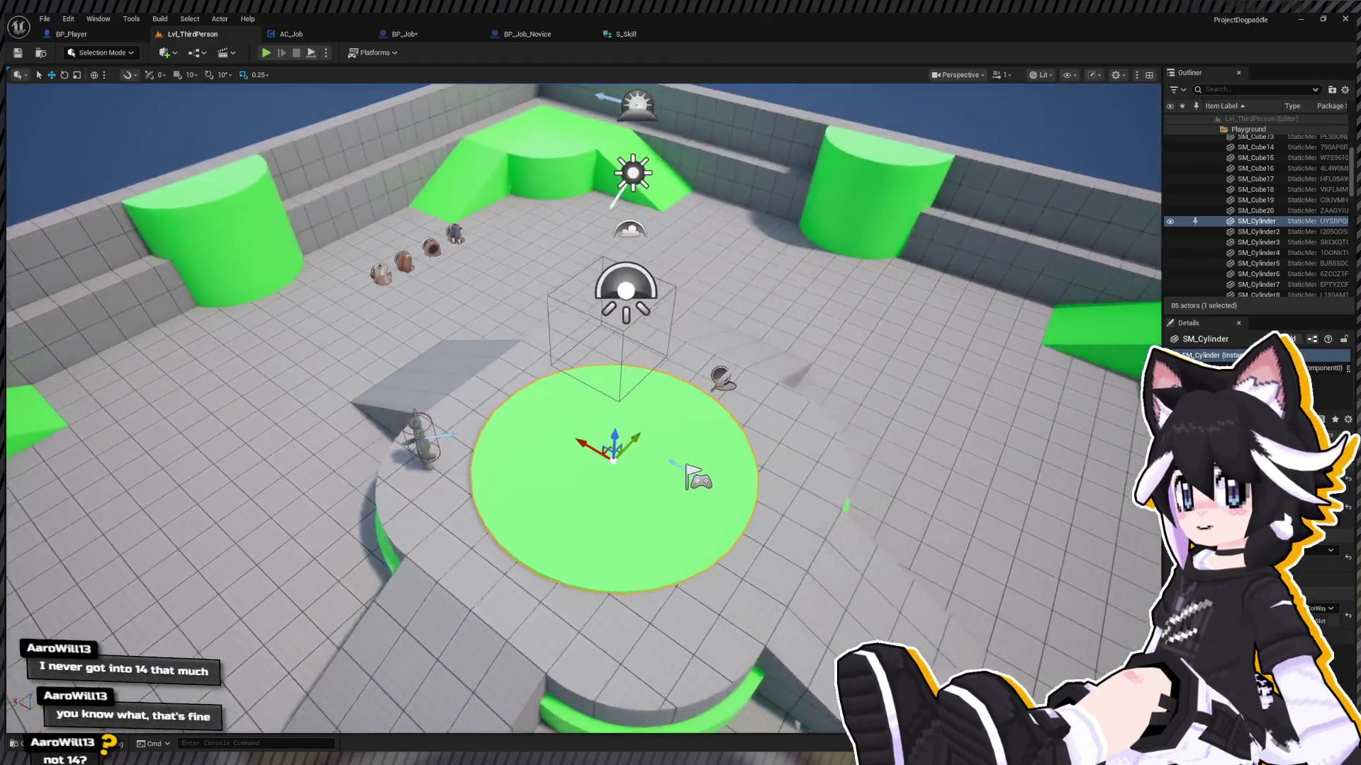
key(f)
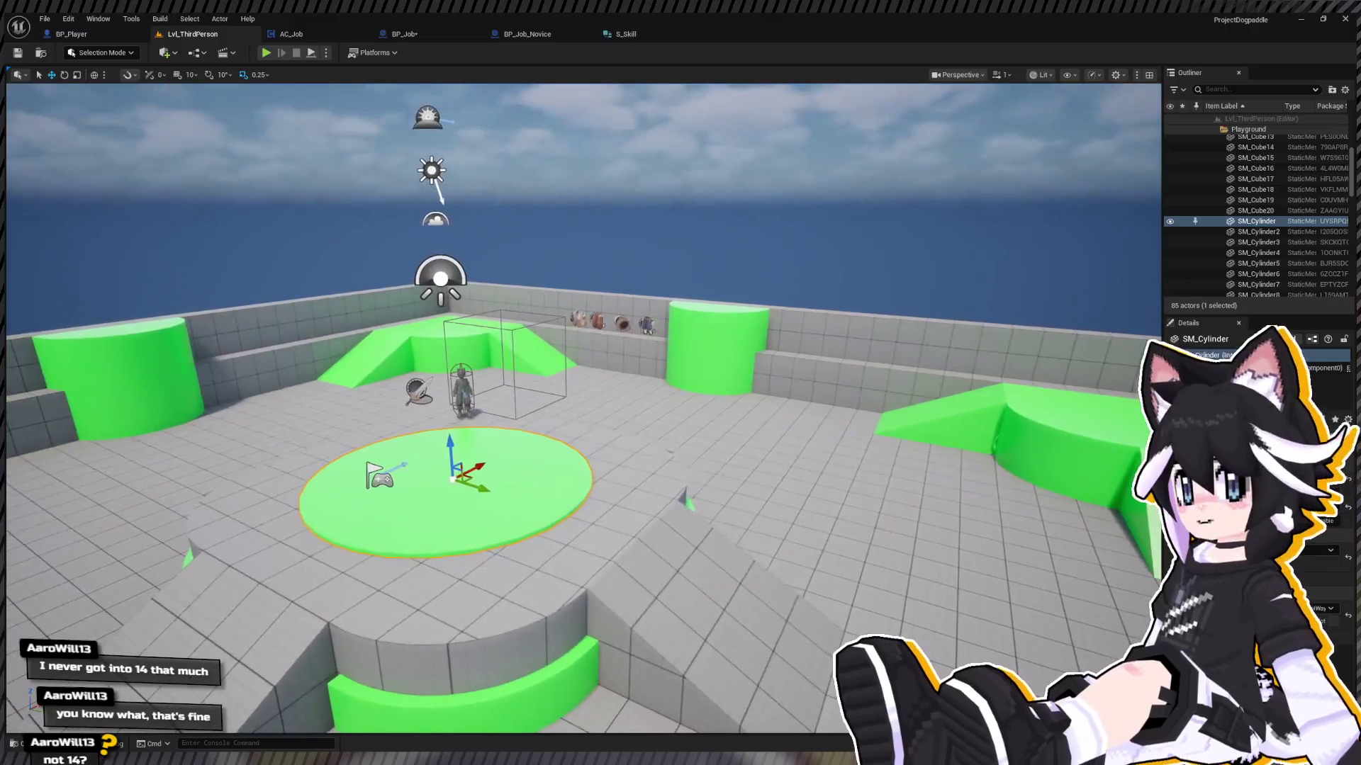
scroll(610, 322, down, 3)
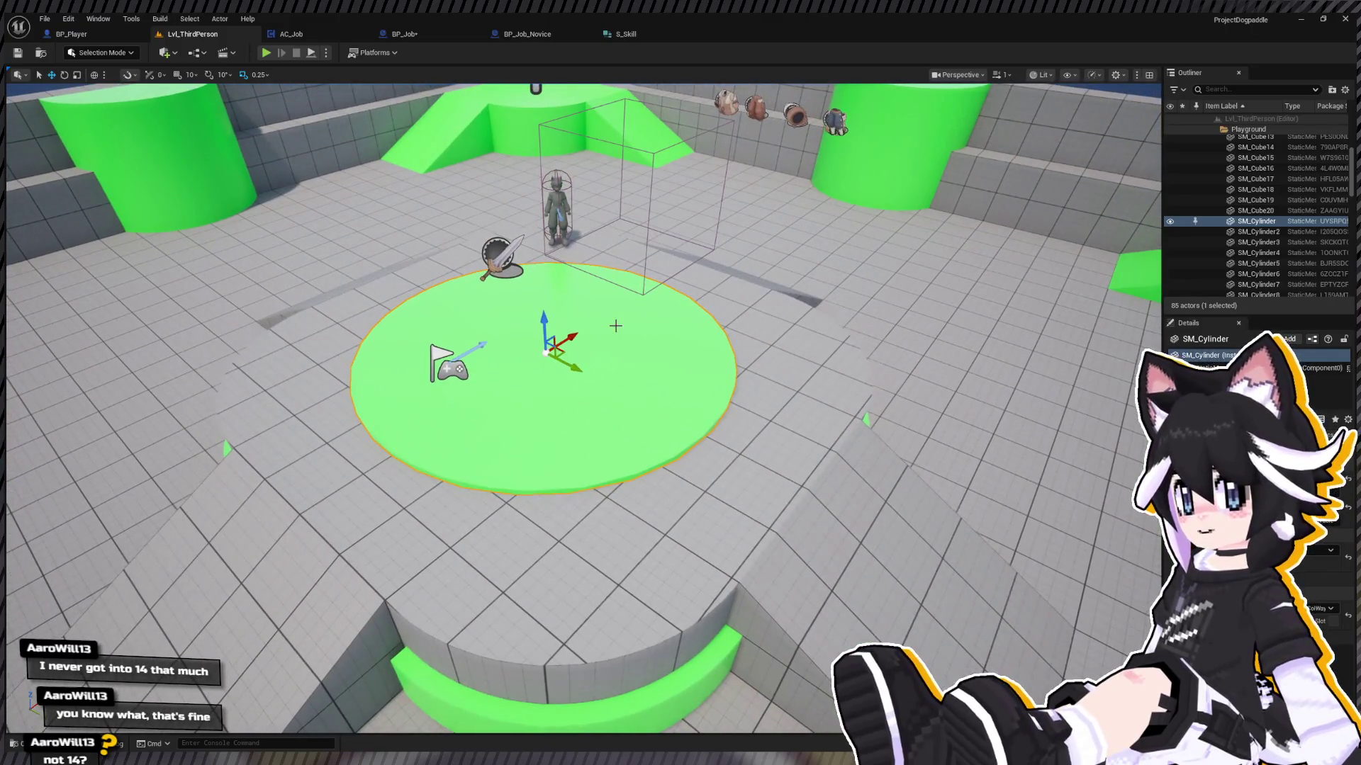
key(s)
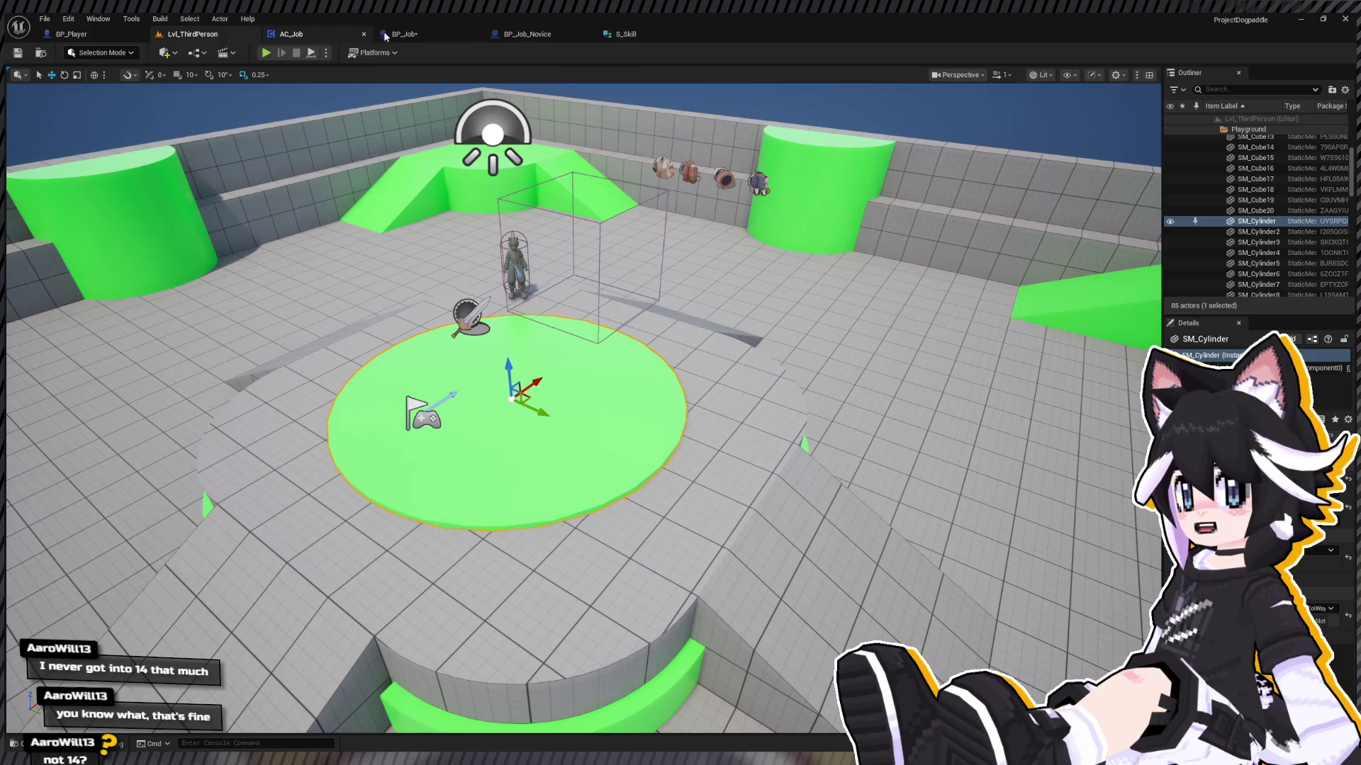
Step: Compare the BP_Job event graph with AC_Job's Init AC_Job graph
click(428, 34)
click(272, 37)
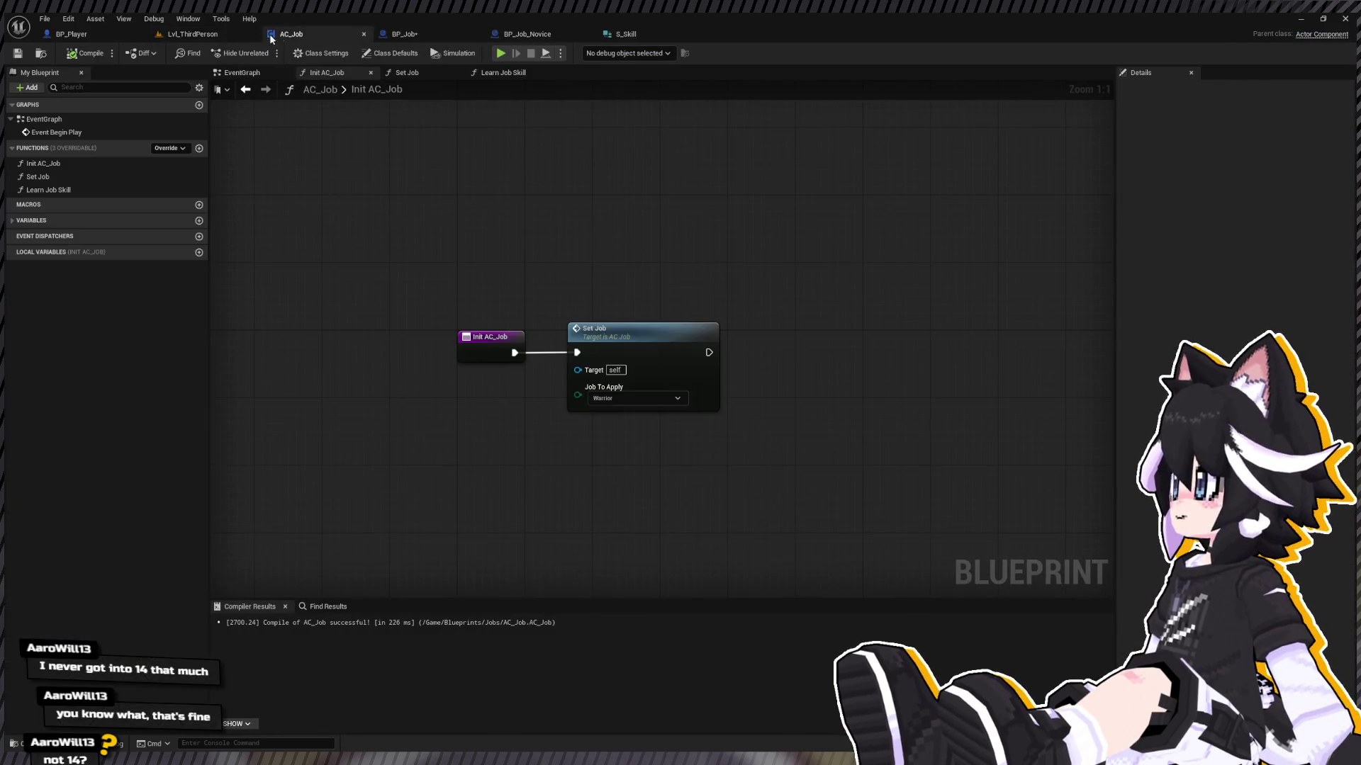
click(425, 33)
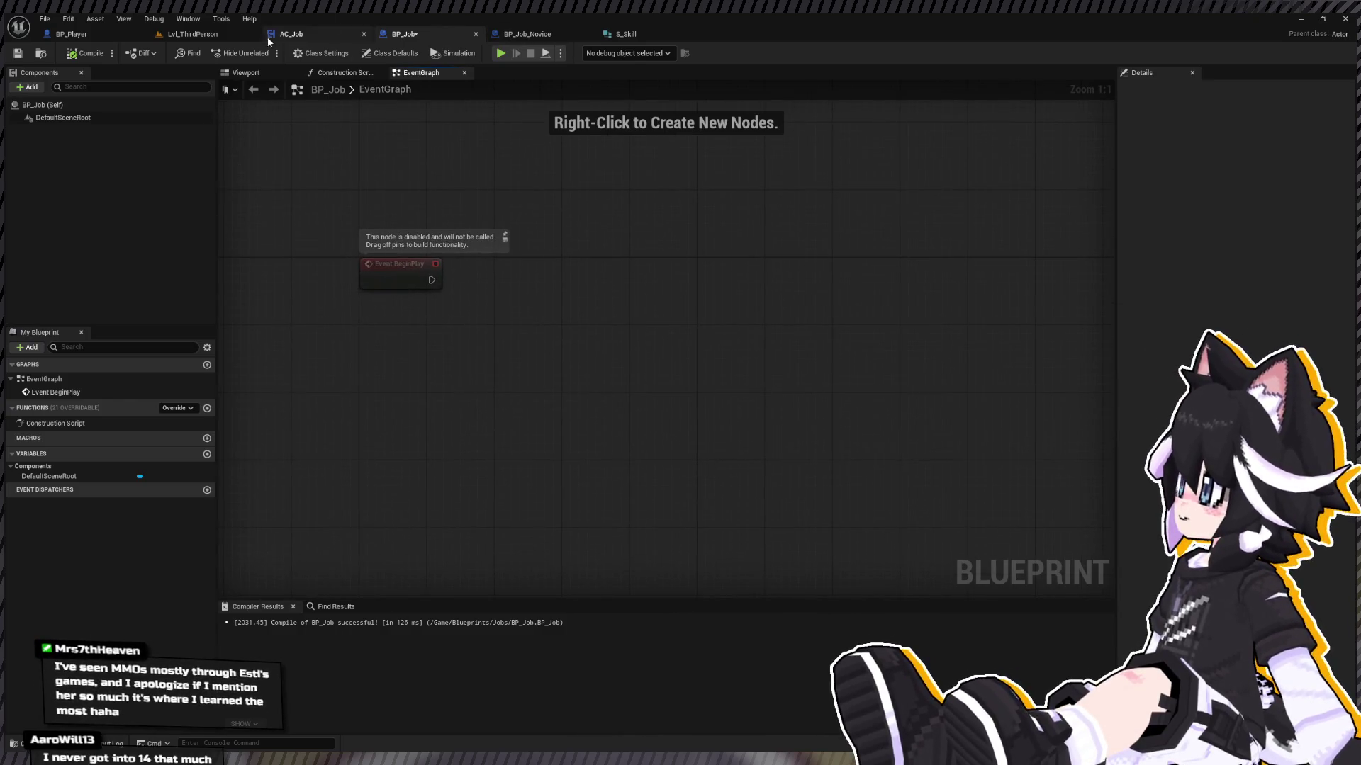
Step: Duplicate BP_Job_Novice in the Content Drawer and name the copy BP_Job_Warrior
click(554, 33)
click(587, 34)
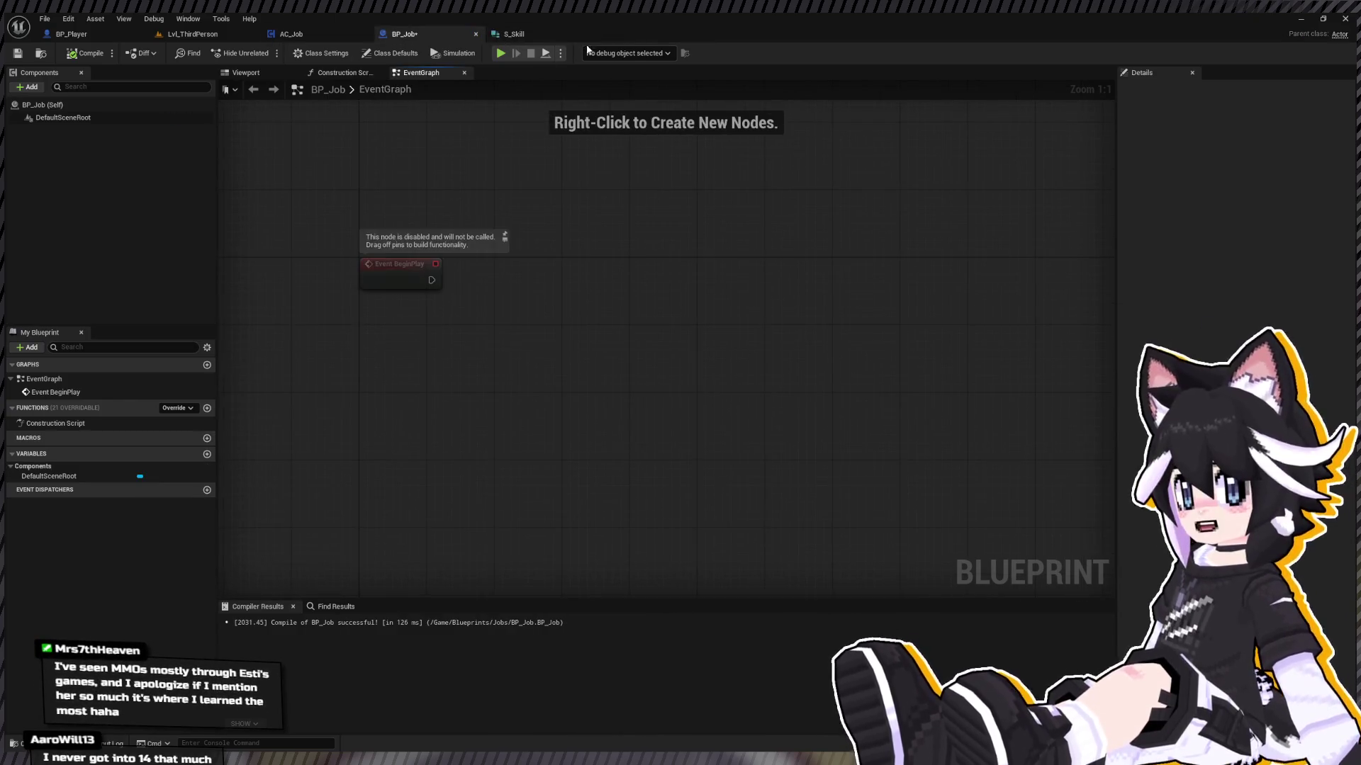
key(ctrl+space)
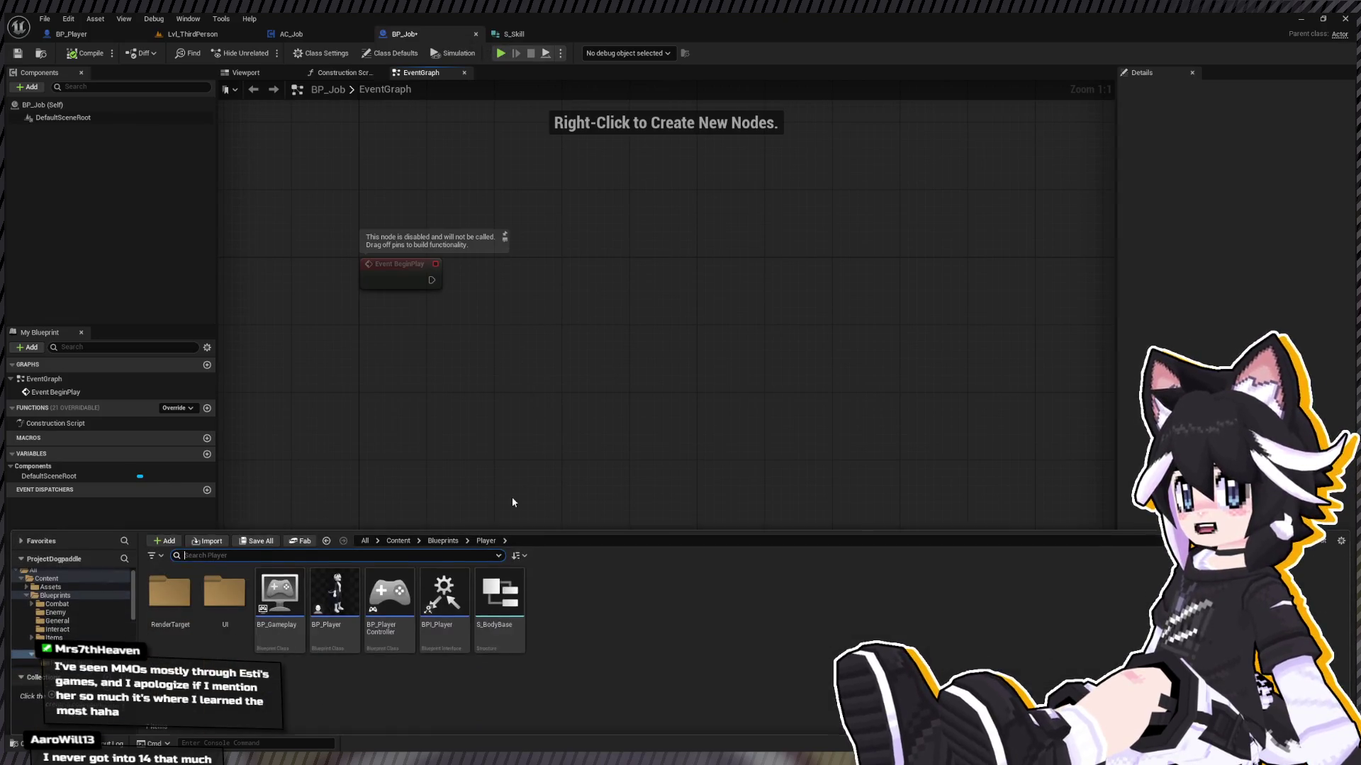
scroll(85, 631, down, 1)
click(53, 629)
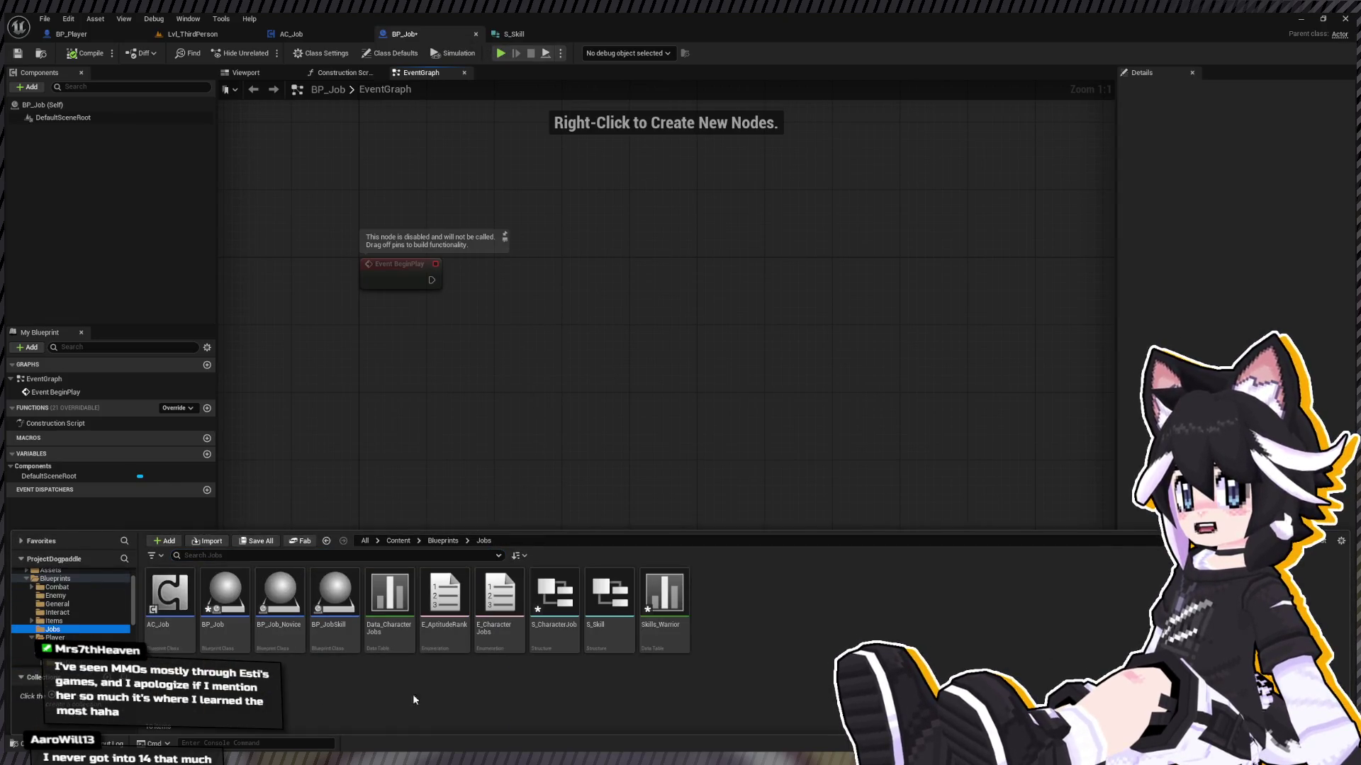
click(279, 595)
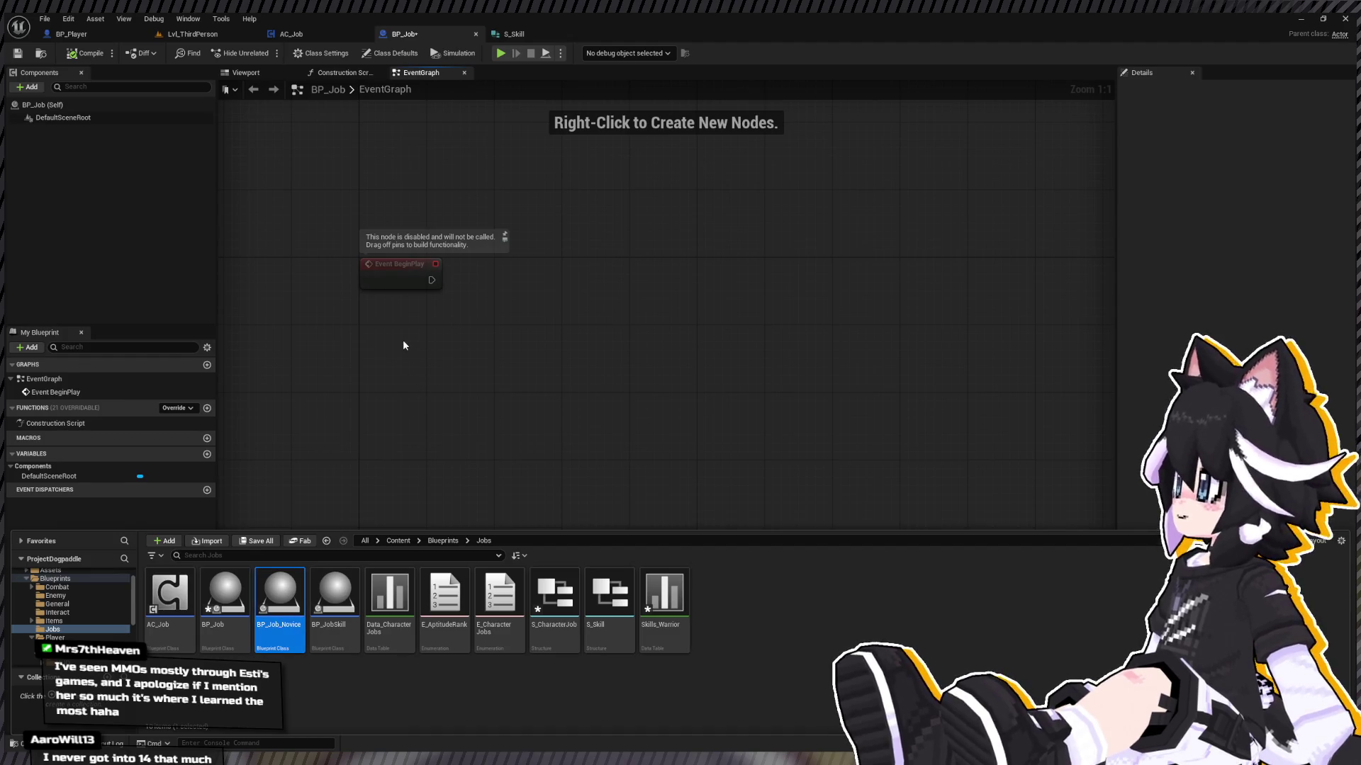
key(ctrl+d)
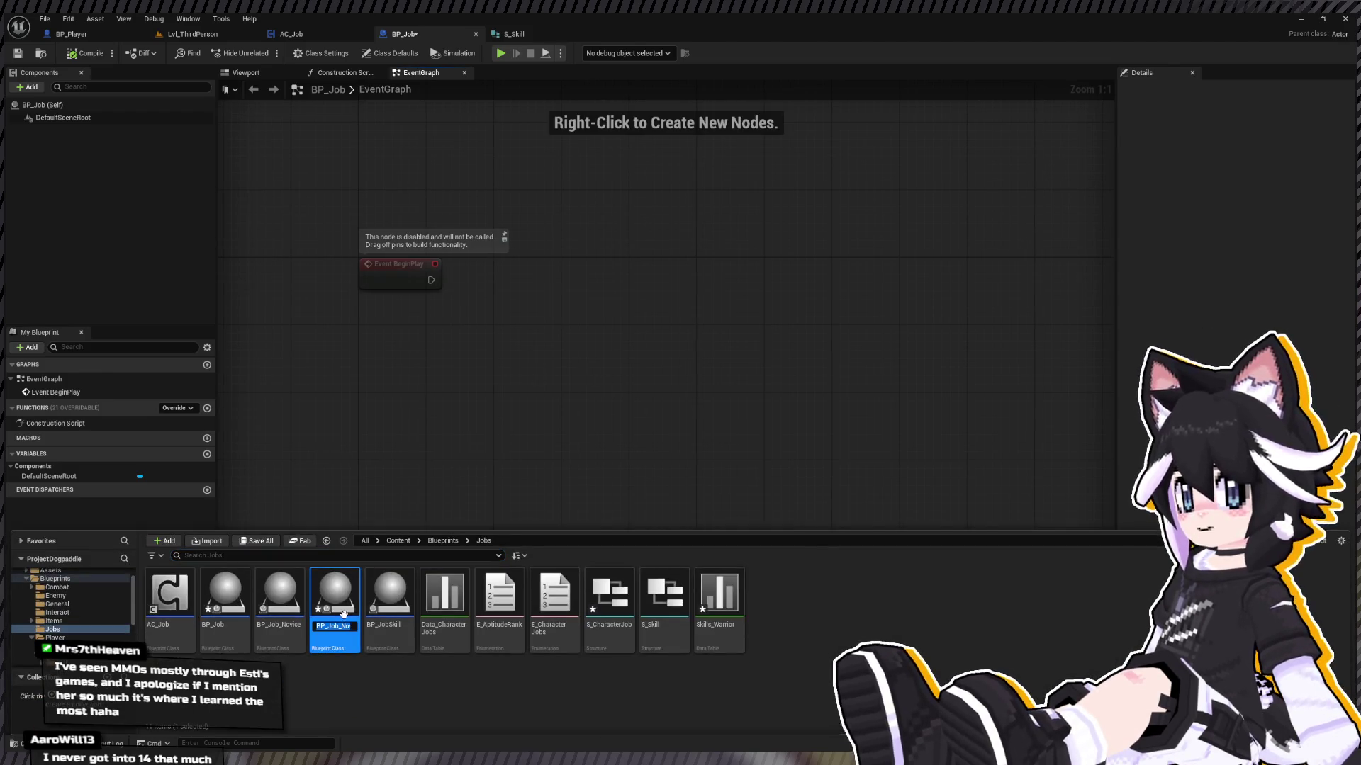
text(B)
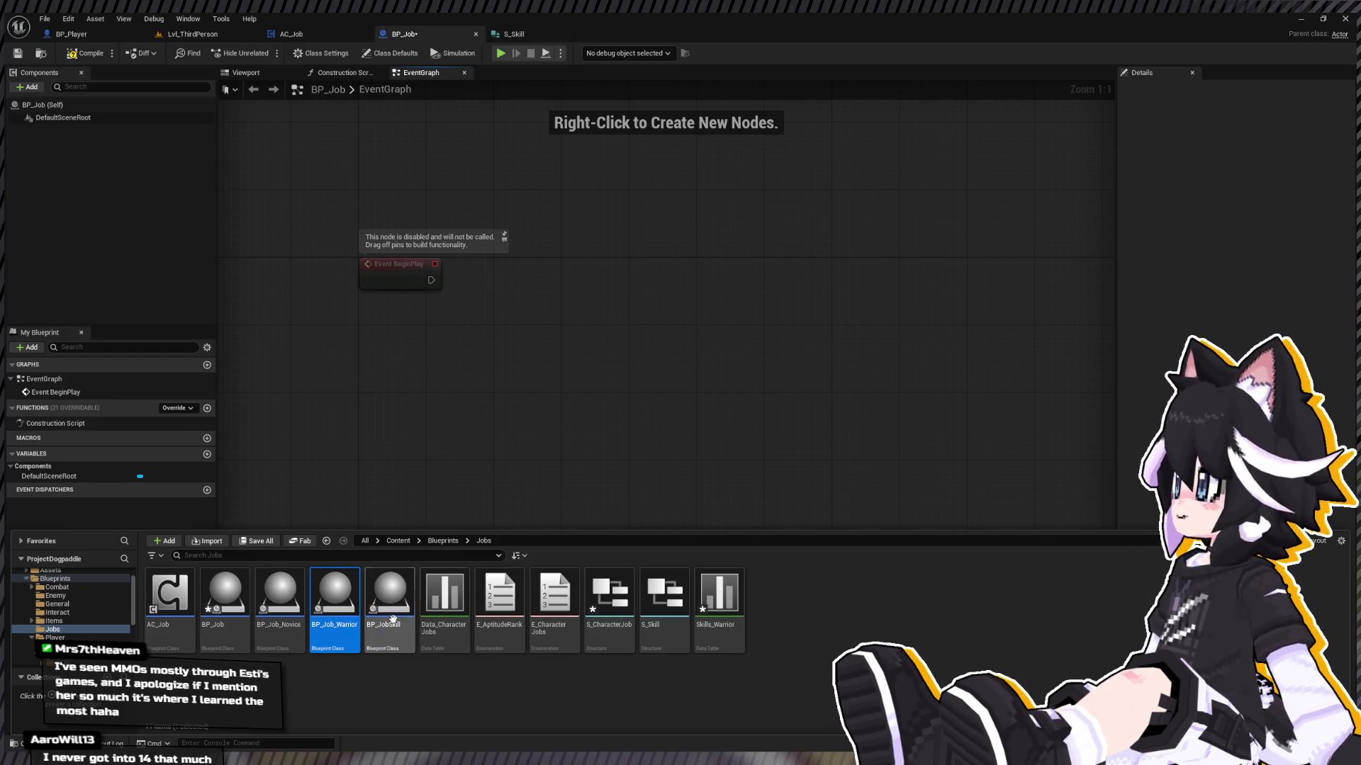
click(409, 685)
Step: Create a Jobs subfolder and move BP_Job_Novice and BP_Job_Warrior into it
key(ctrl+shift+n)
text(Jobs)
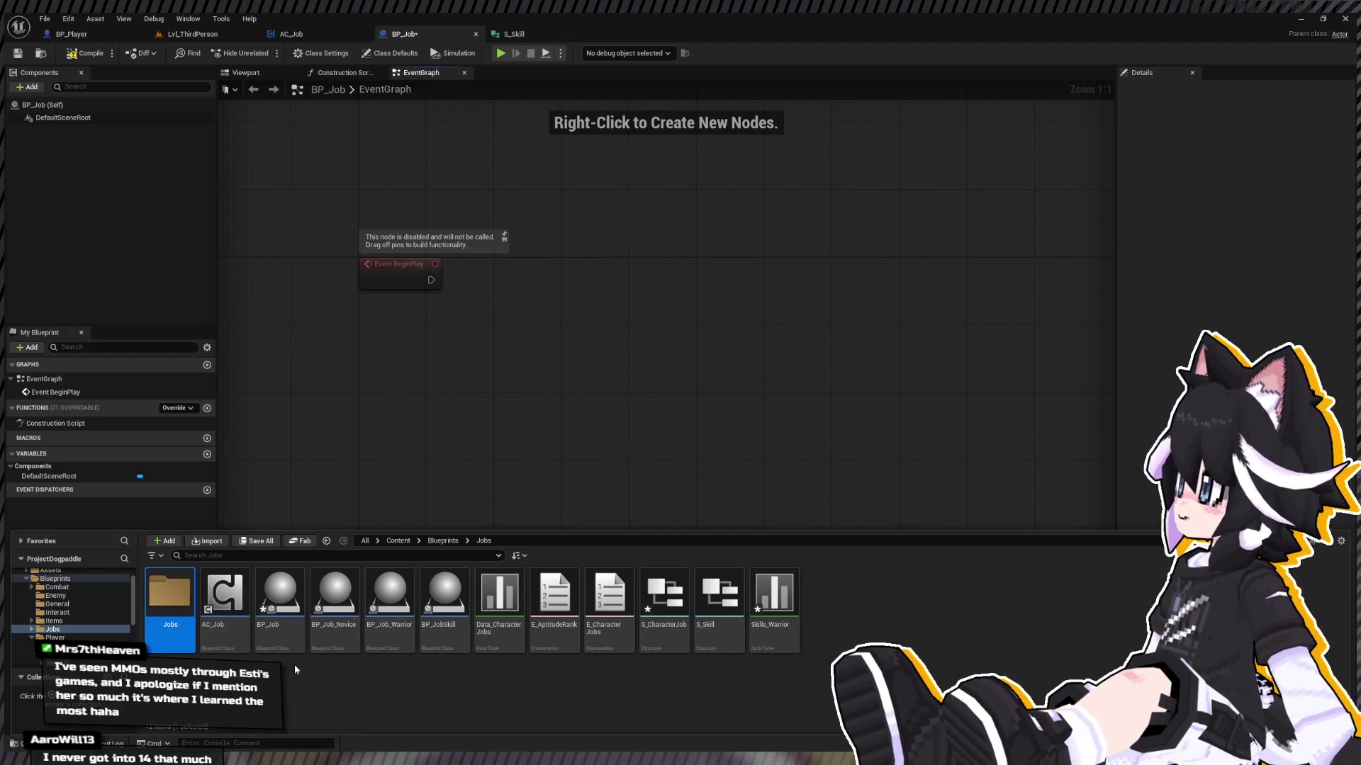
click(280, 602)
click(390, 599)
ctrl+click(324, 608)
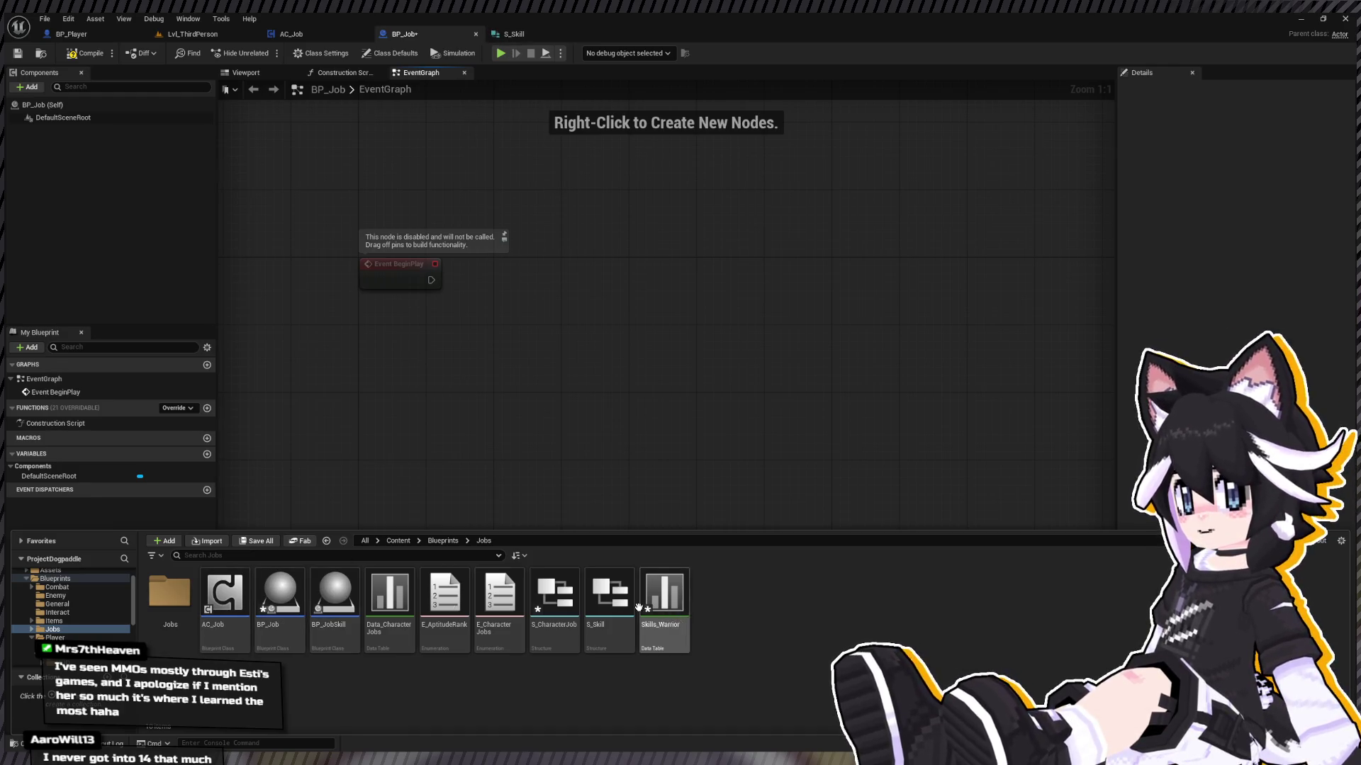
double_click(389, 594)
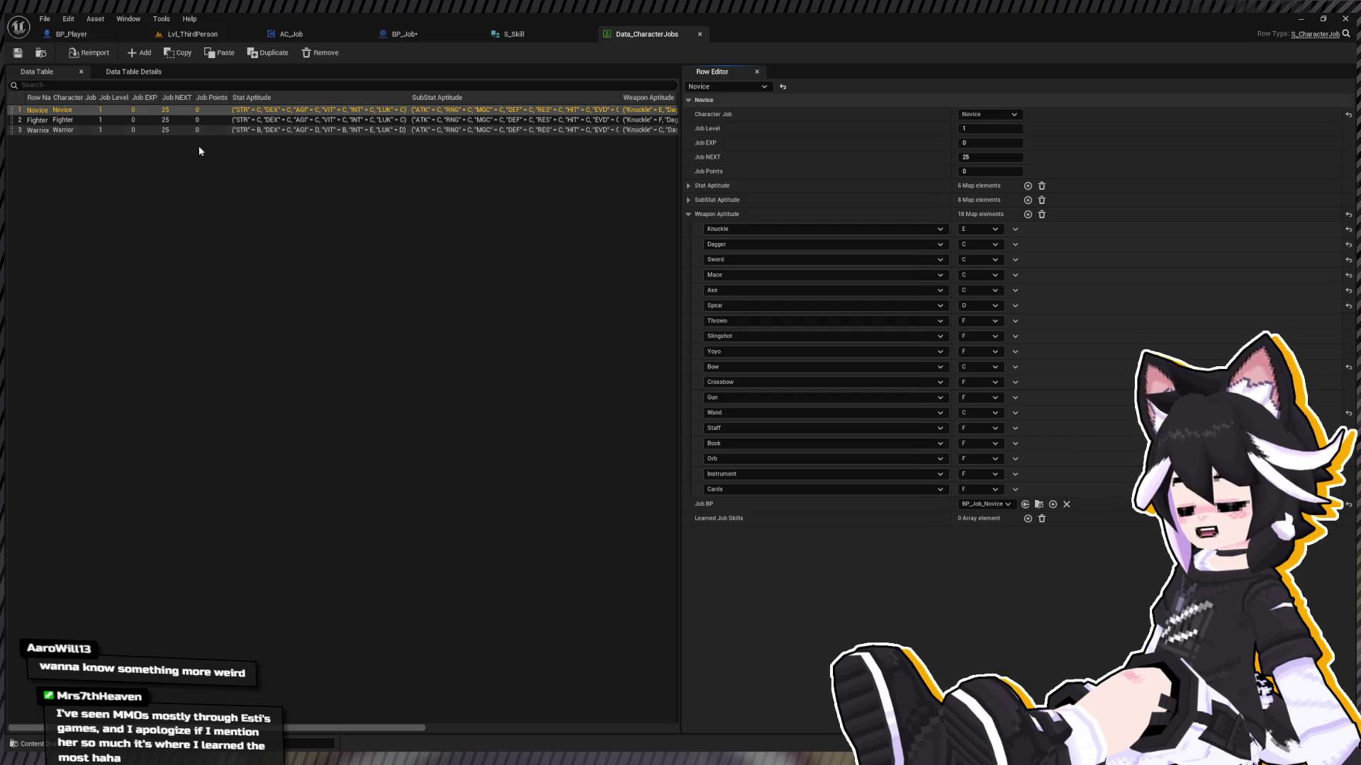
Step: Set the Warrior row's Job BP to BP_Job_Warrior and save Data_CharacterJobs
click(93, 130)
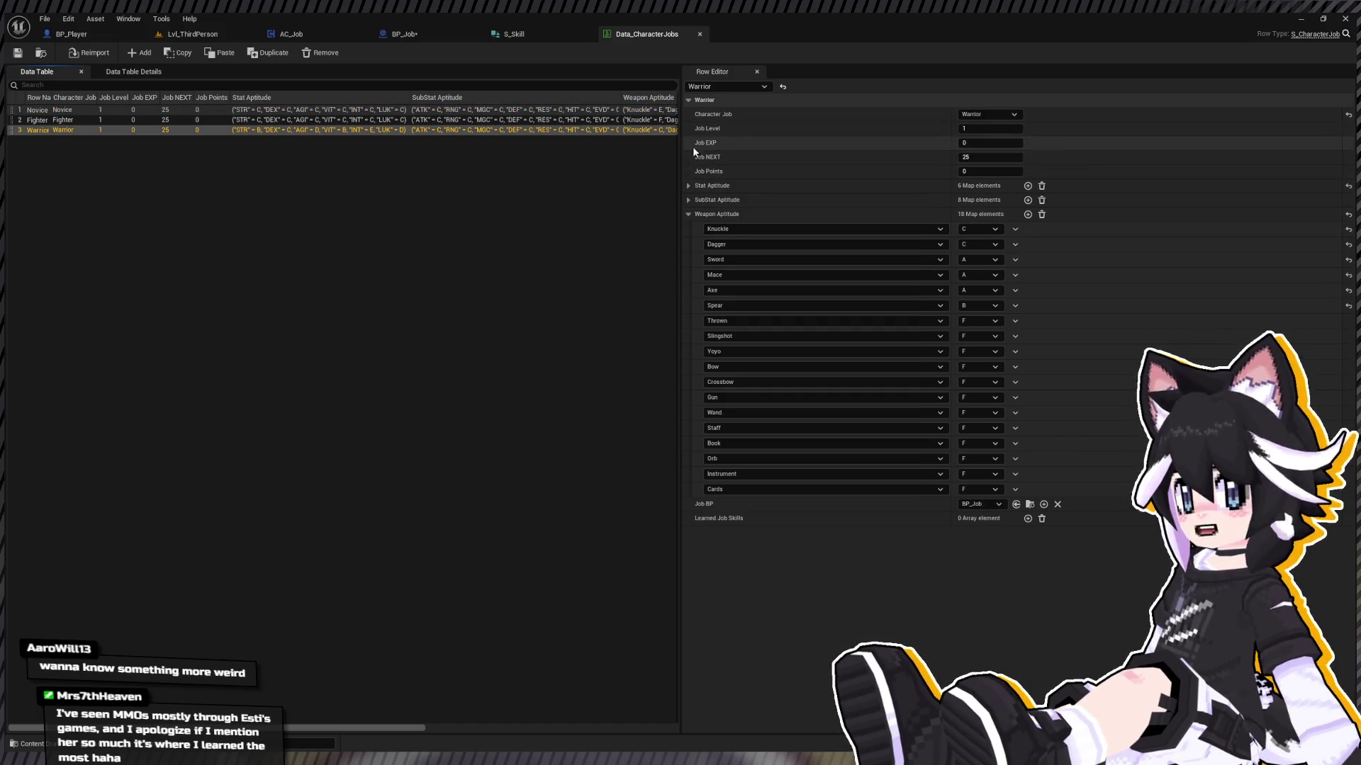
click(1016, 504)
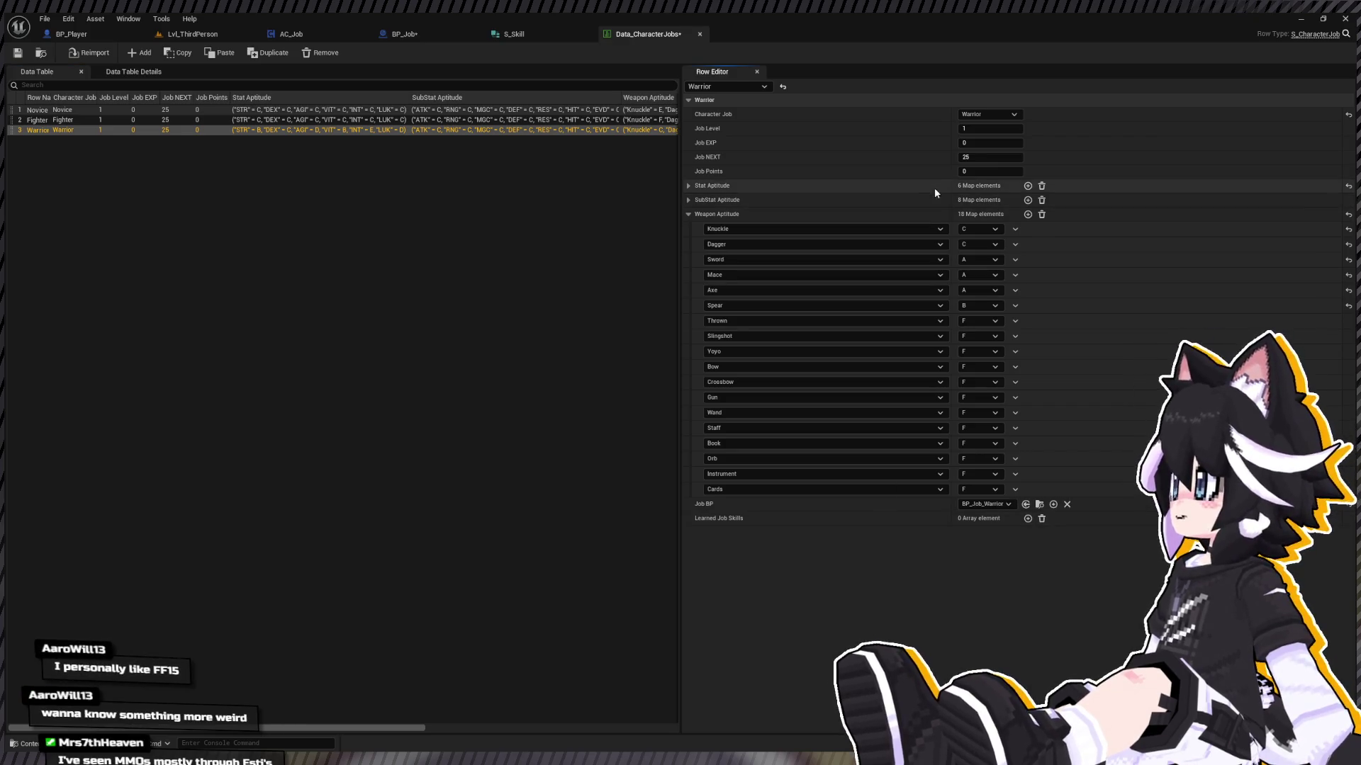
click(688, 214)
key(ctrl+s)
click(503, 260)
key(ctrl+space)
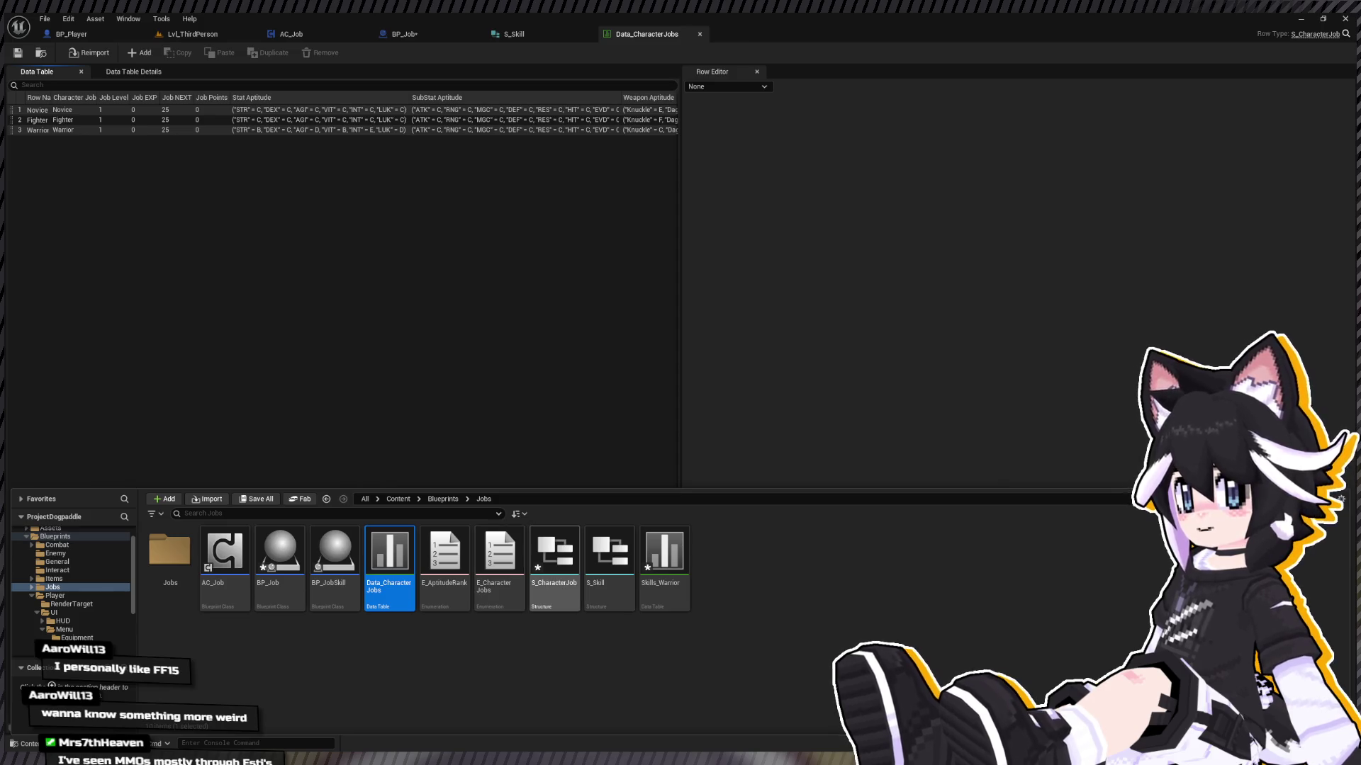
Step: Open Skills_Warrior and add a new row named TestWarriorSkill
click(662, 562)
double_click(662, 562)
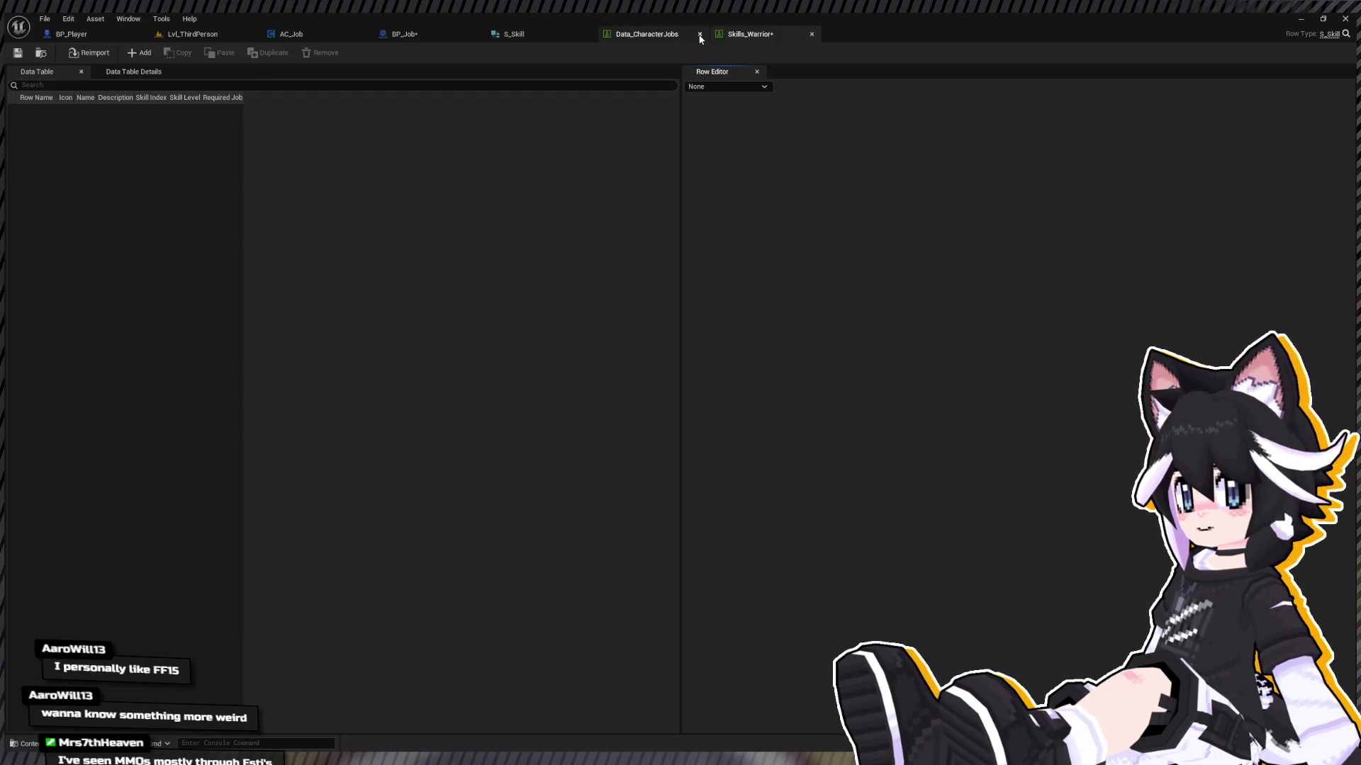
click(693, 35)
click(710, 33)
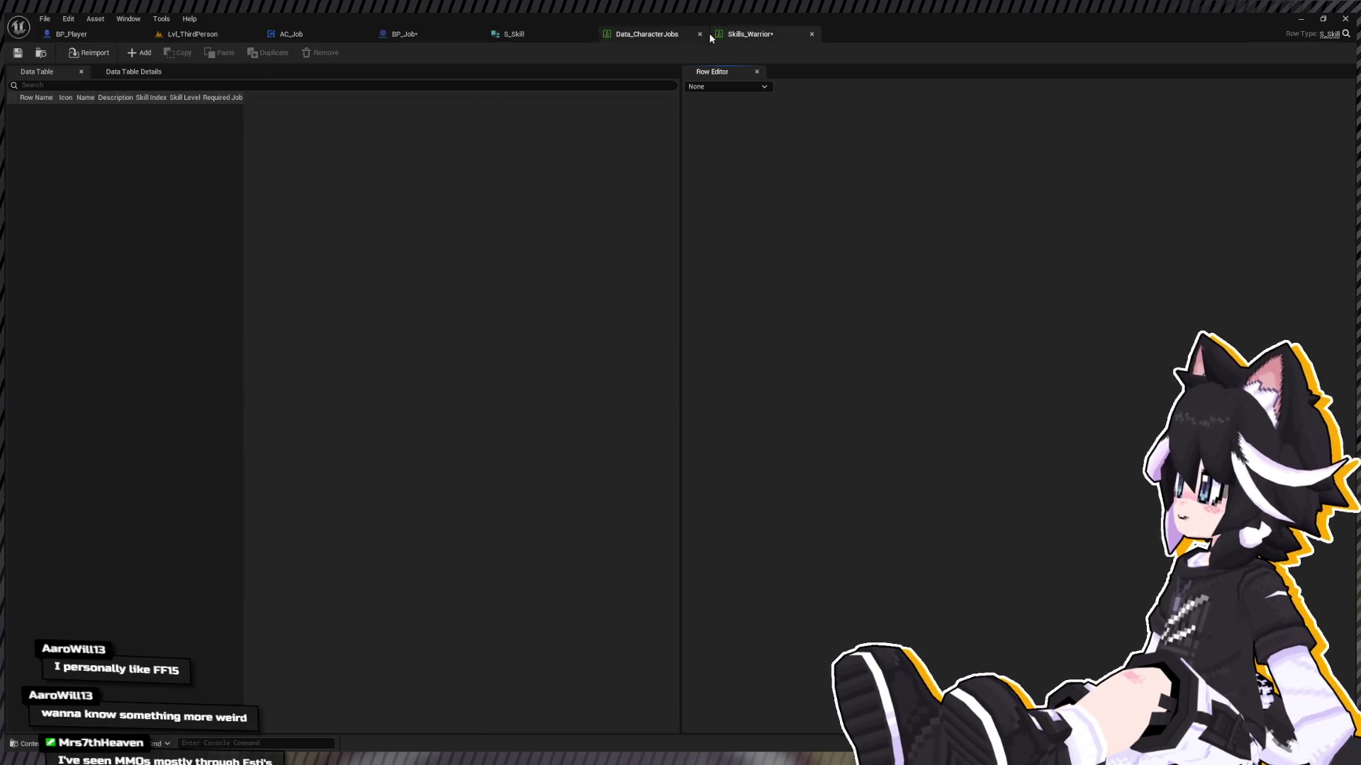
click(700, 35)
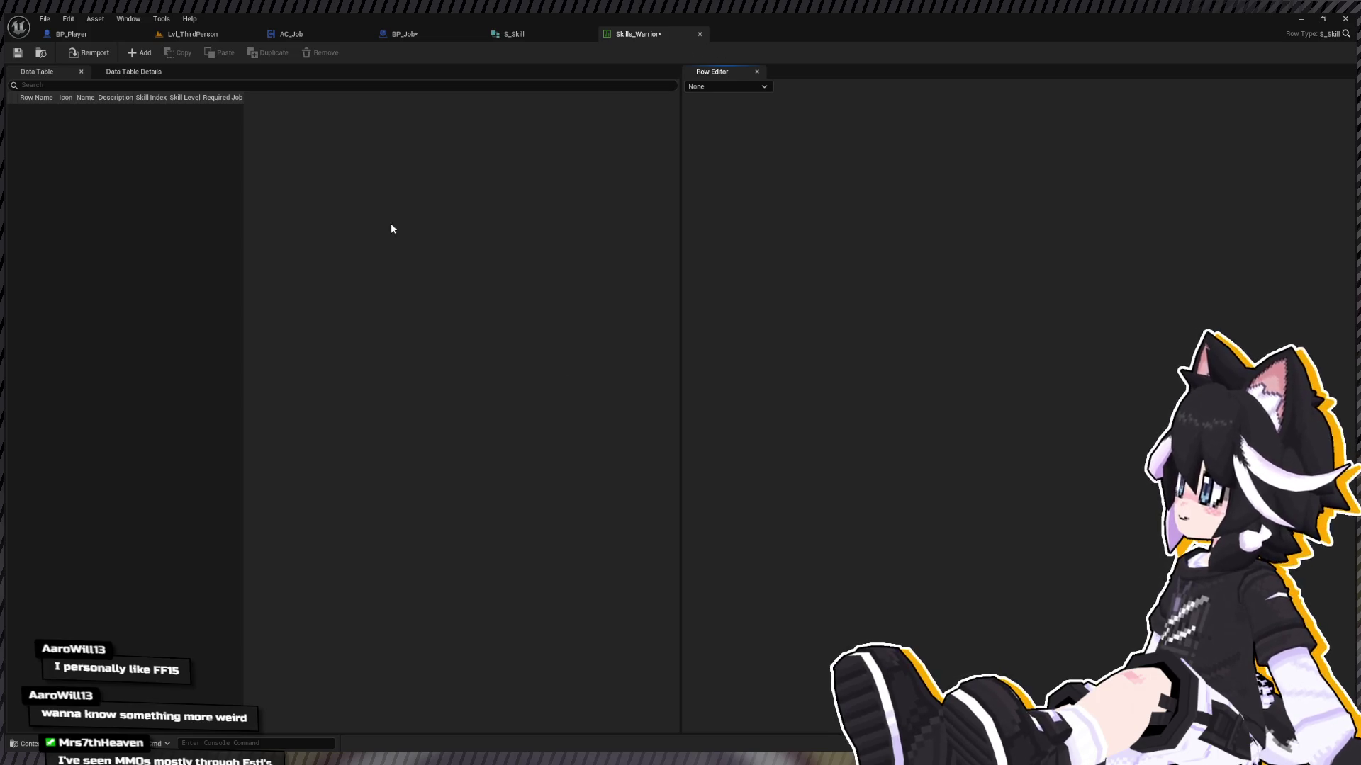
click(139, 54)
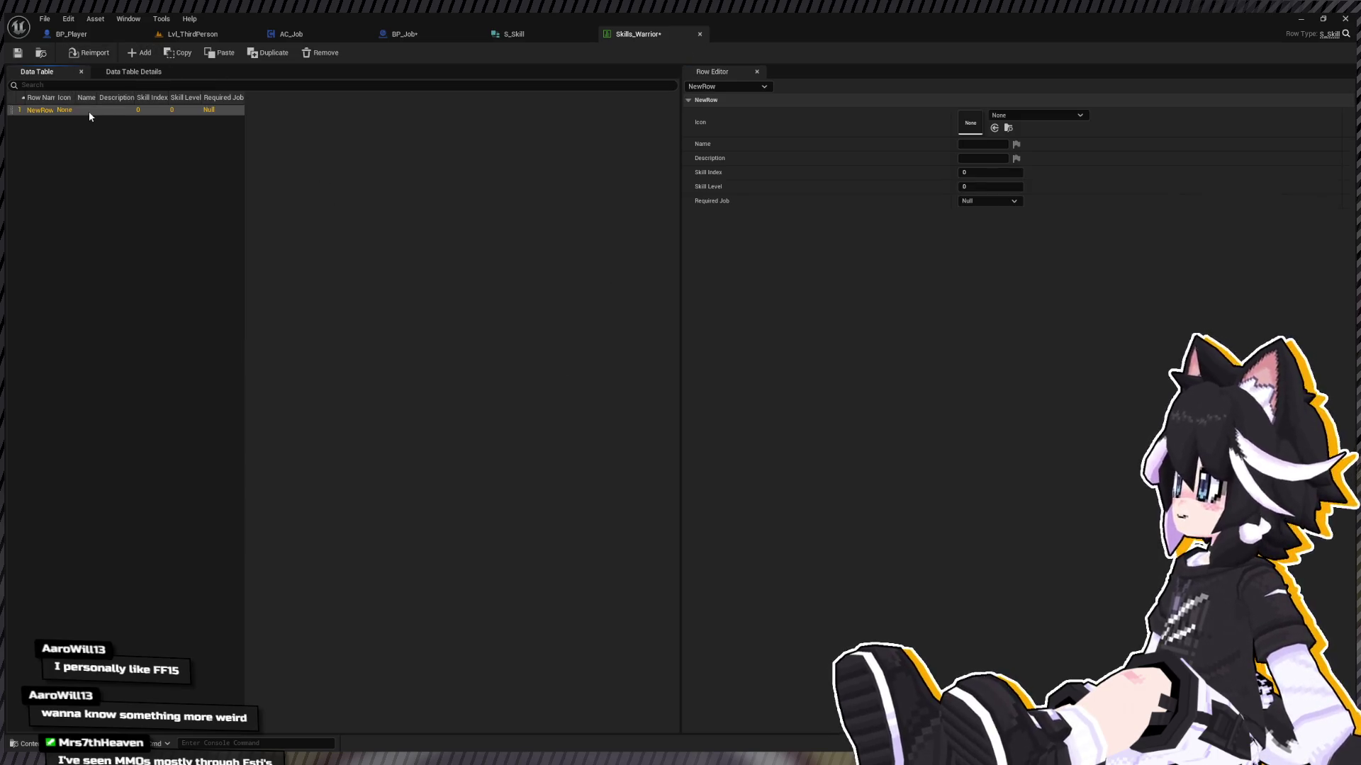
text(Test)
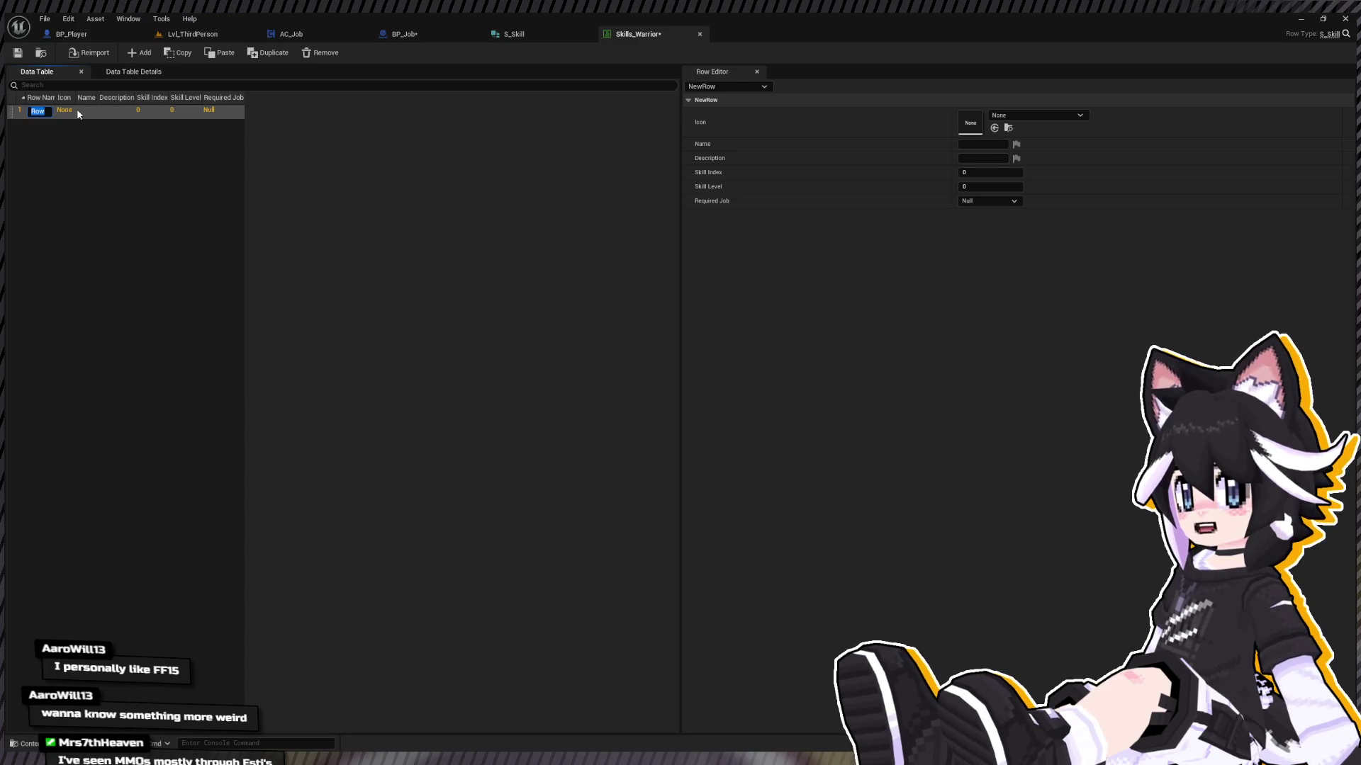
text(WarriorSkill)
key(Return)
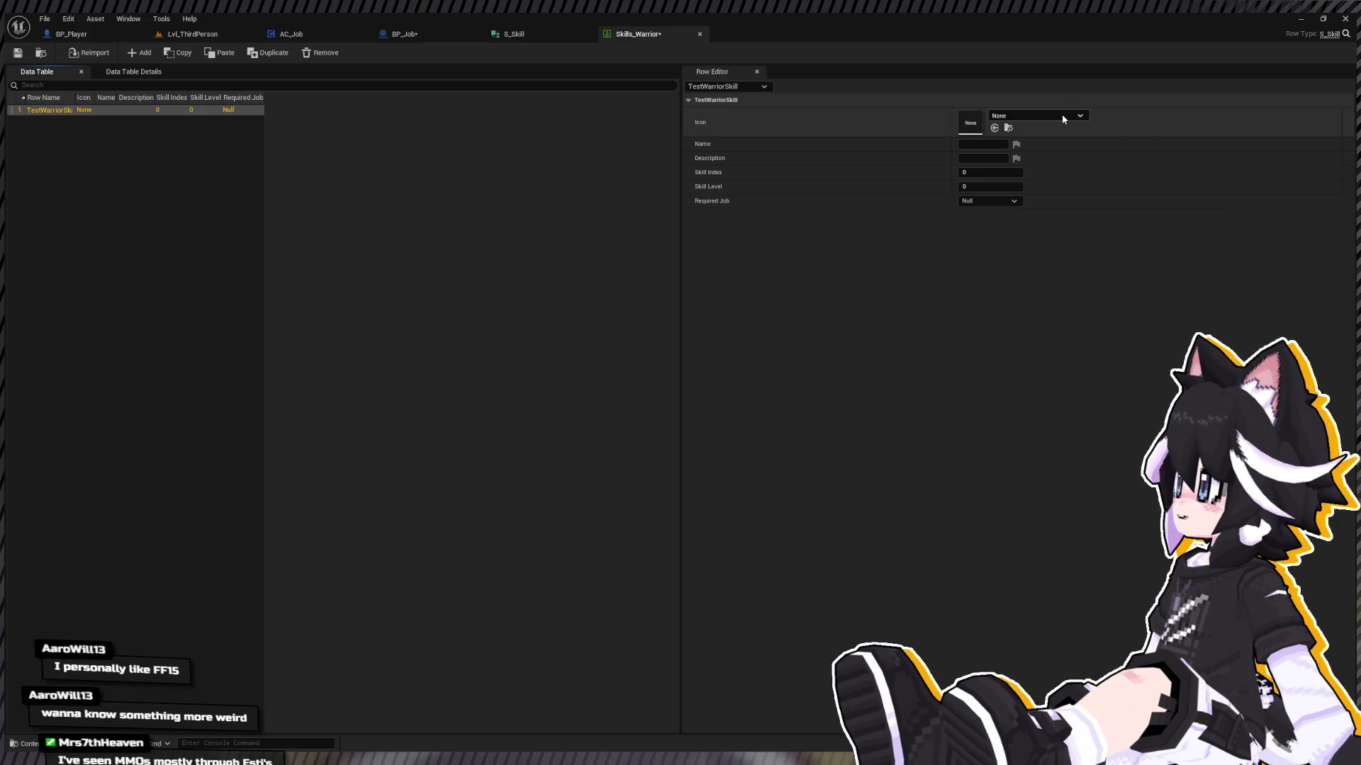
Step: Give TestWarriorSkill the Ai_Spawnpoint icon, name Test Skill and required job Warrior, then save
click(992, 146)
text(Test Skill)
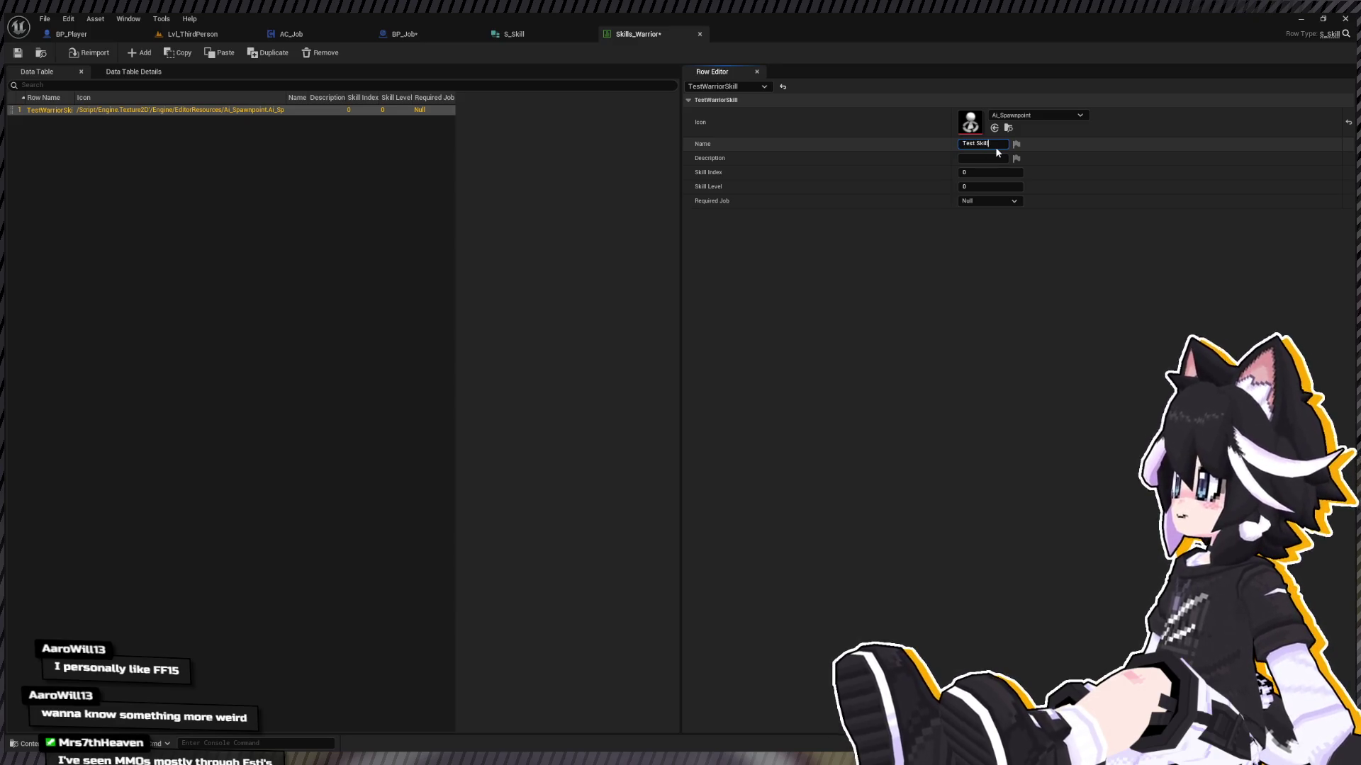
key(Return)
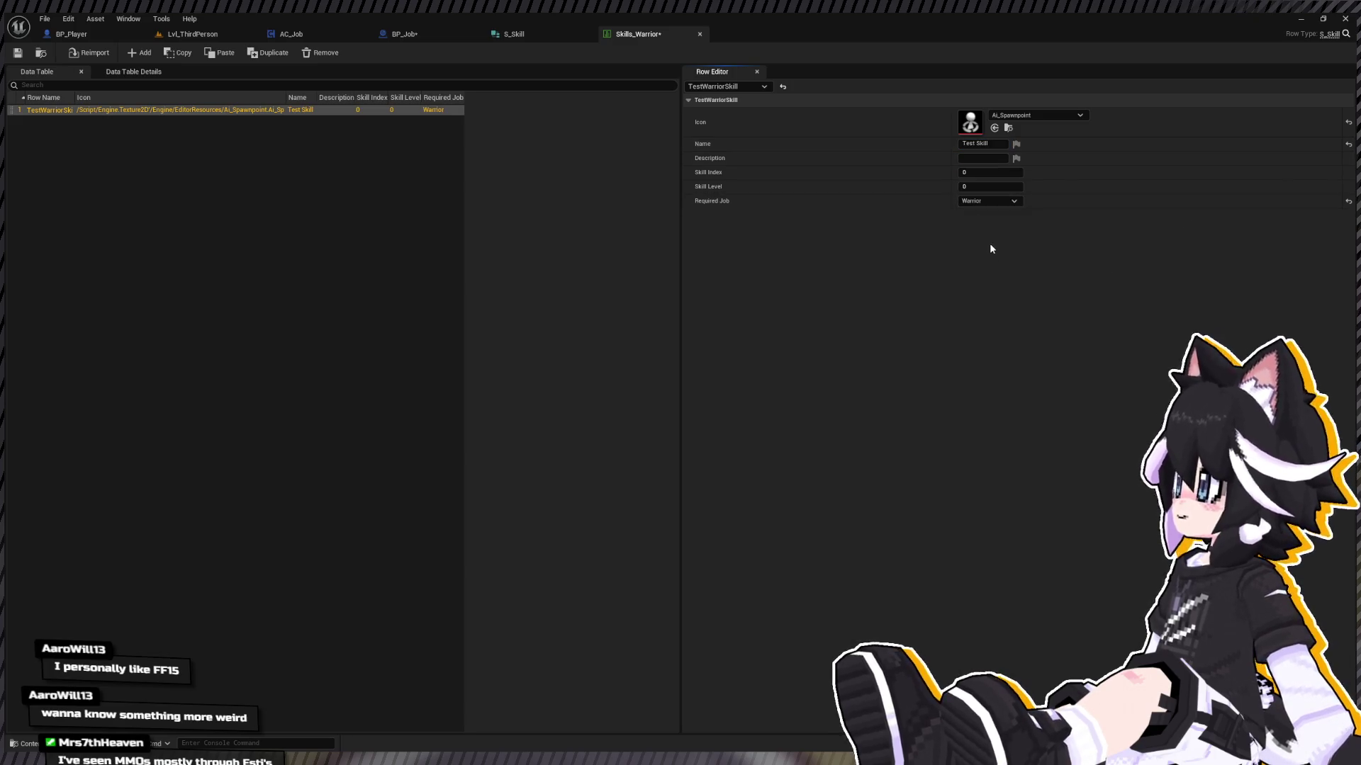
click(988, 201)
click(978, 221)
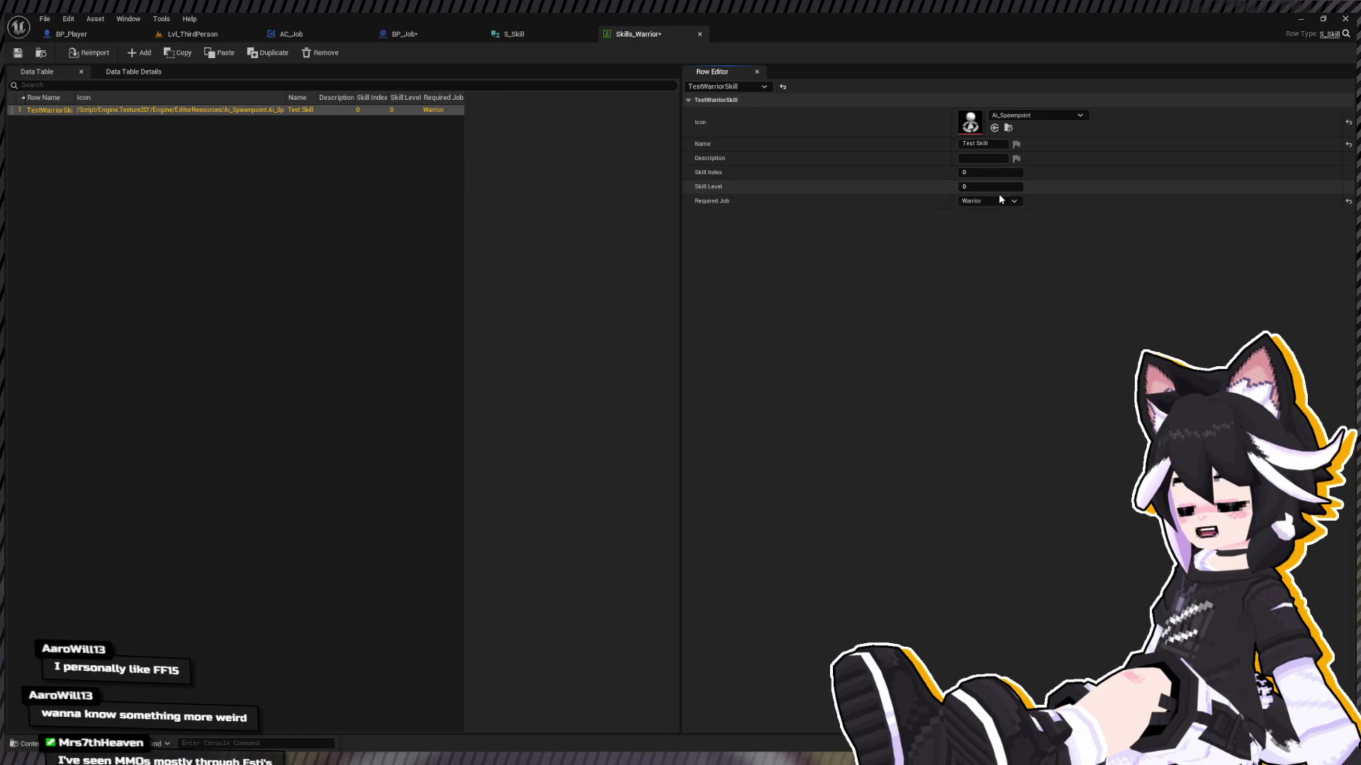
click(18, 54)
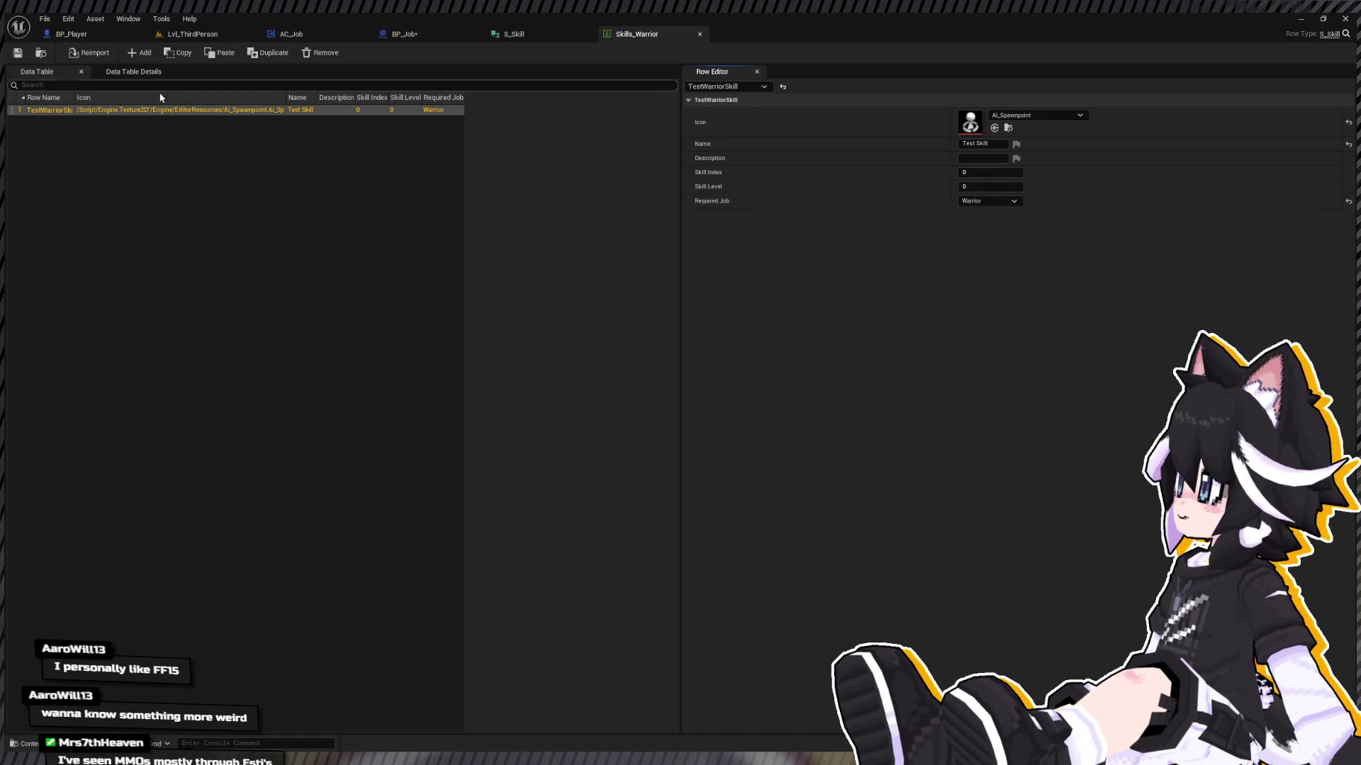
click(514, 34)
click(411, 34)
key(ctrl+space)
double_click(678, 604)
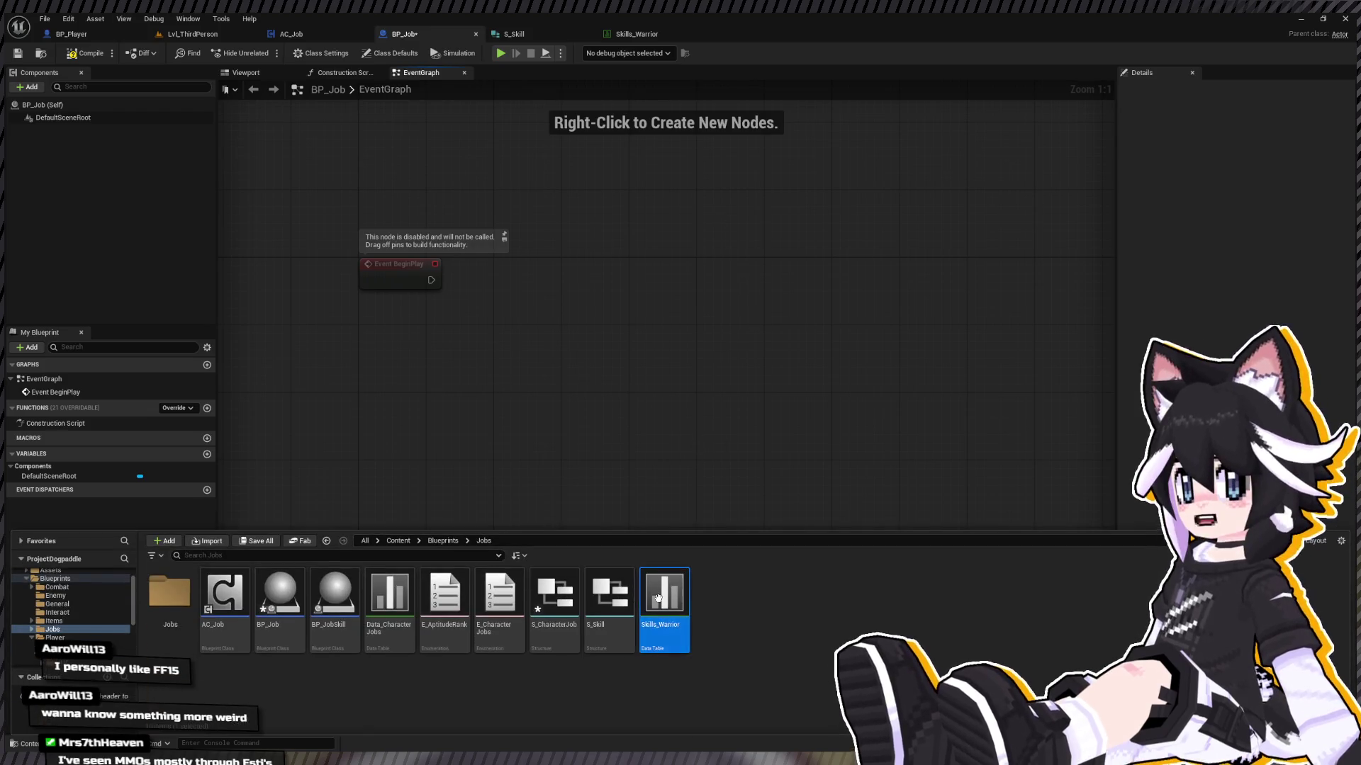
Step: Compile BP_Job, then switch to the AC_Job component's Init AC_Job graph
click(535, 31)
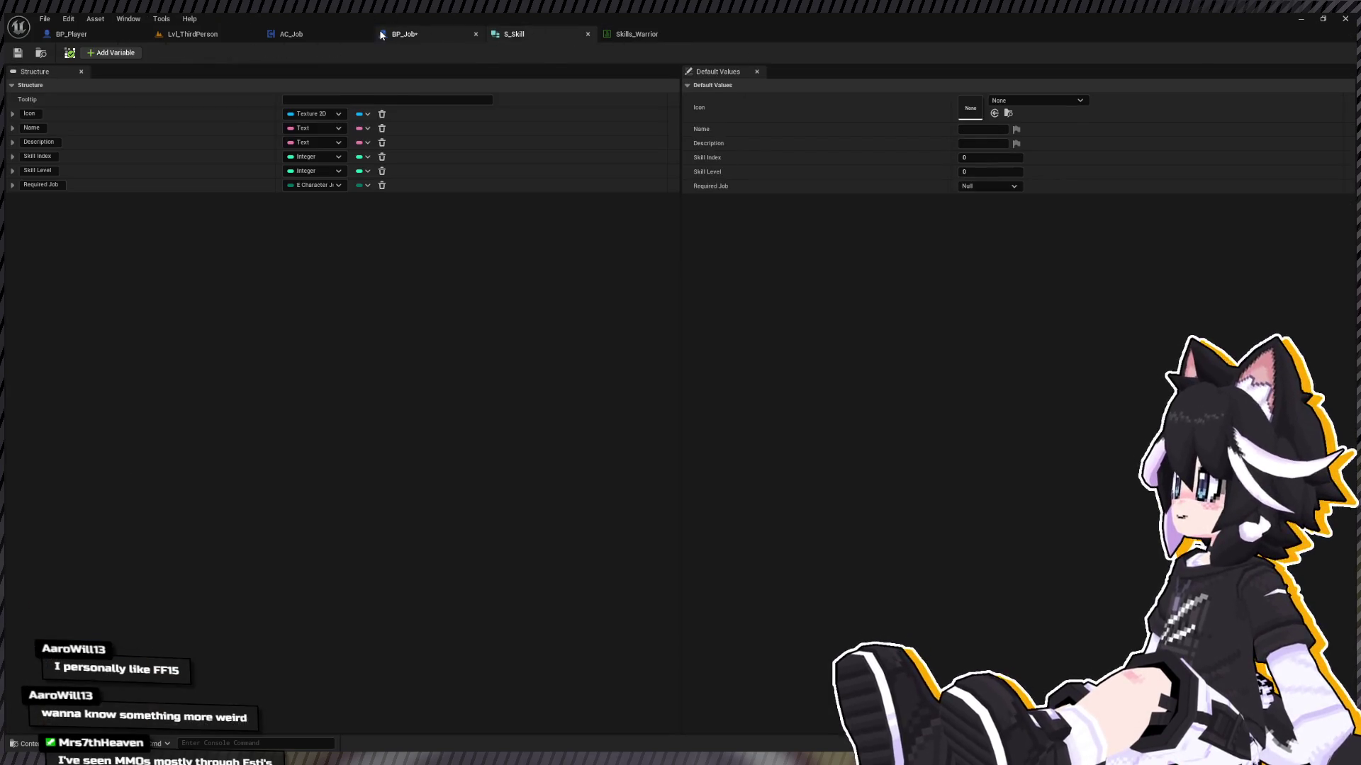
click(408, 34)
click(72, 53)
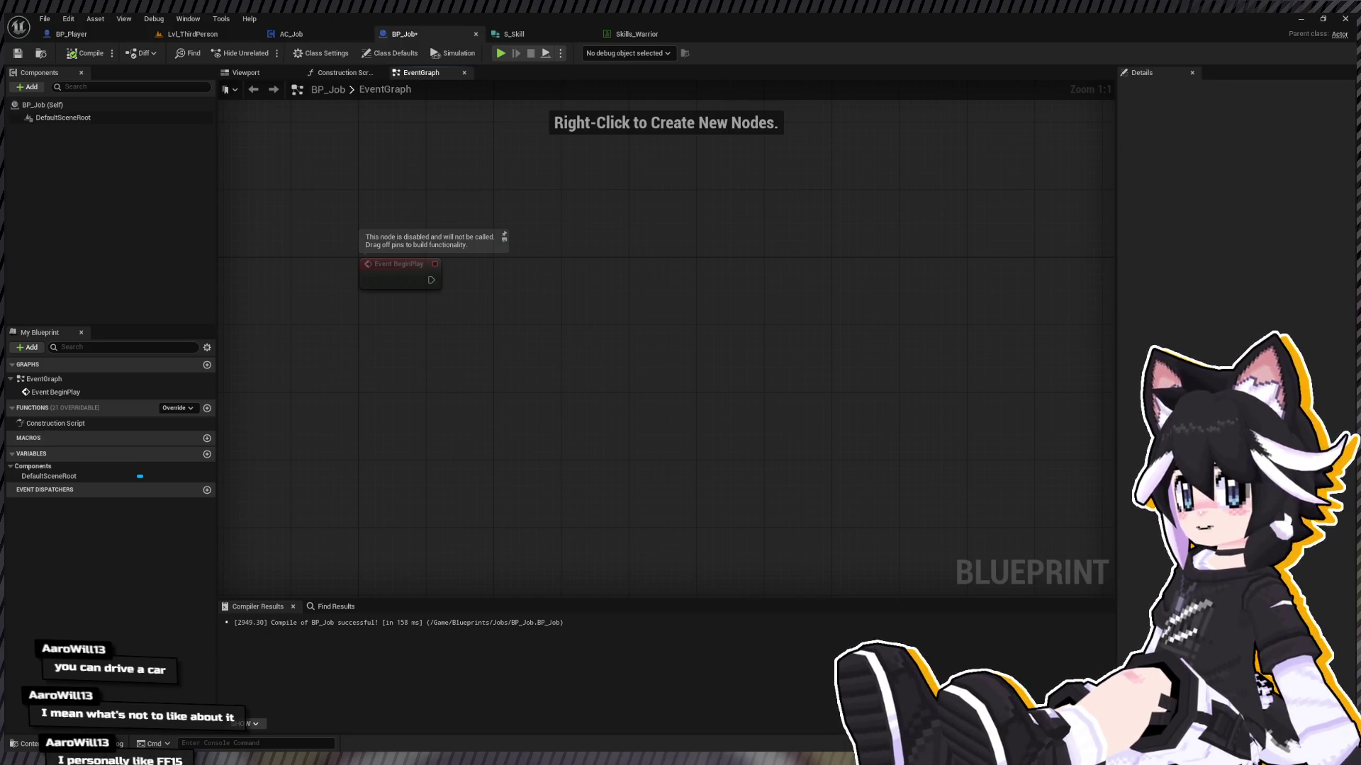
drag(485, 155, 531, 234)
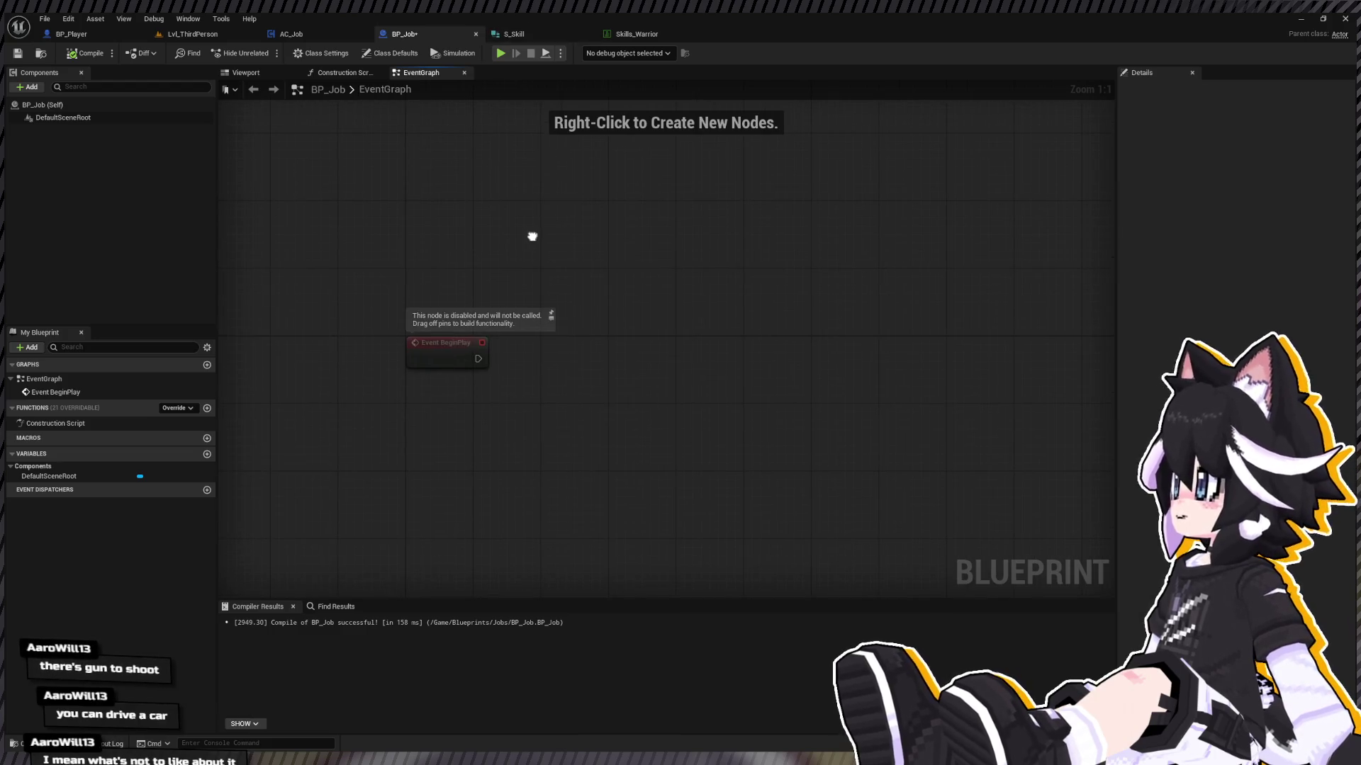
mouse_move(424, 191)
mouse_down()
mouse_move(446, 433)
mouse_move(489, 475)
mouse_up()
click(85, 53)
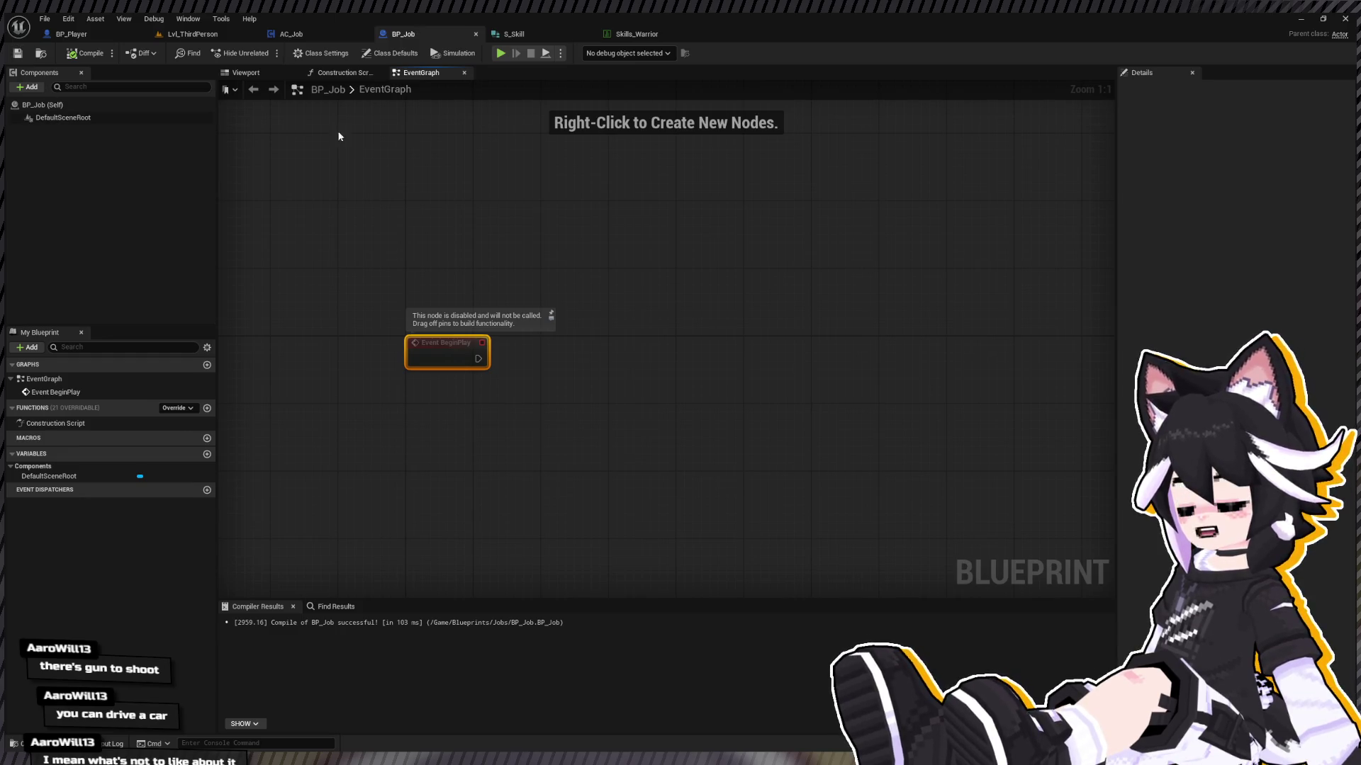
drag(484, 440, 582, 451)
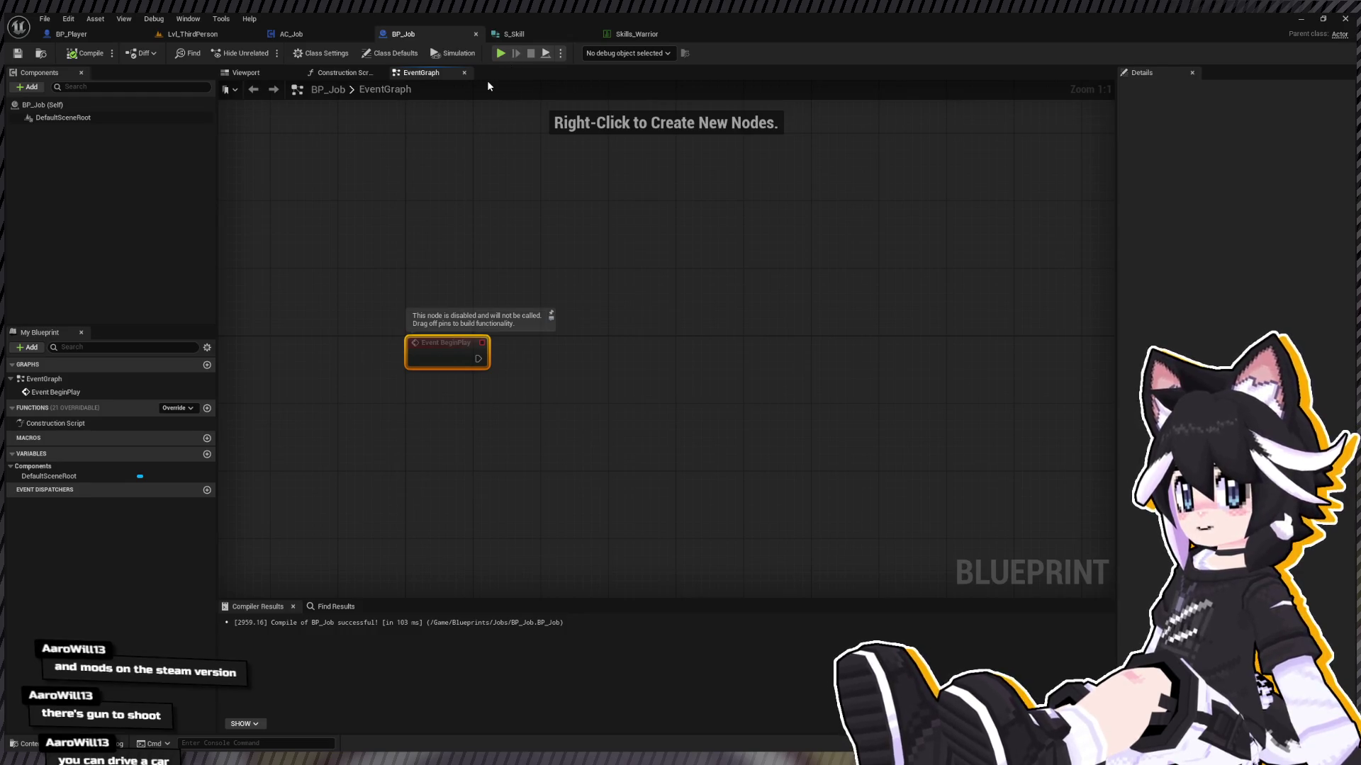
click(89, 33)
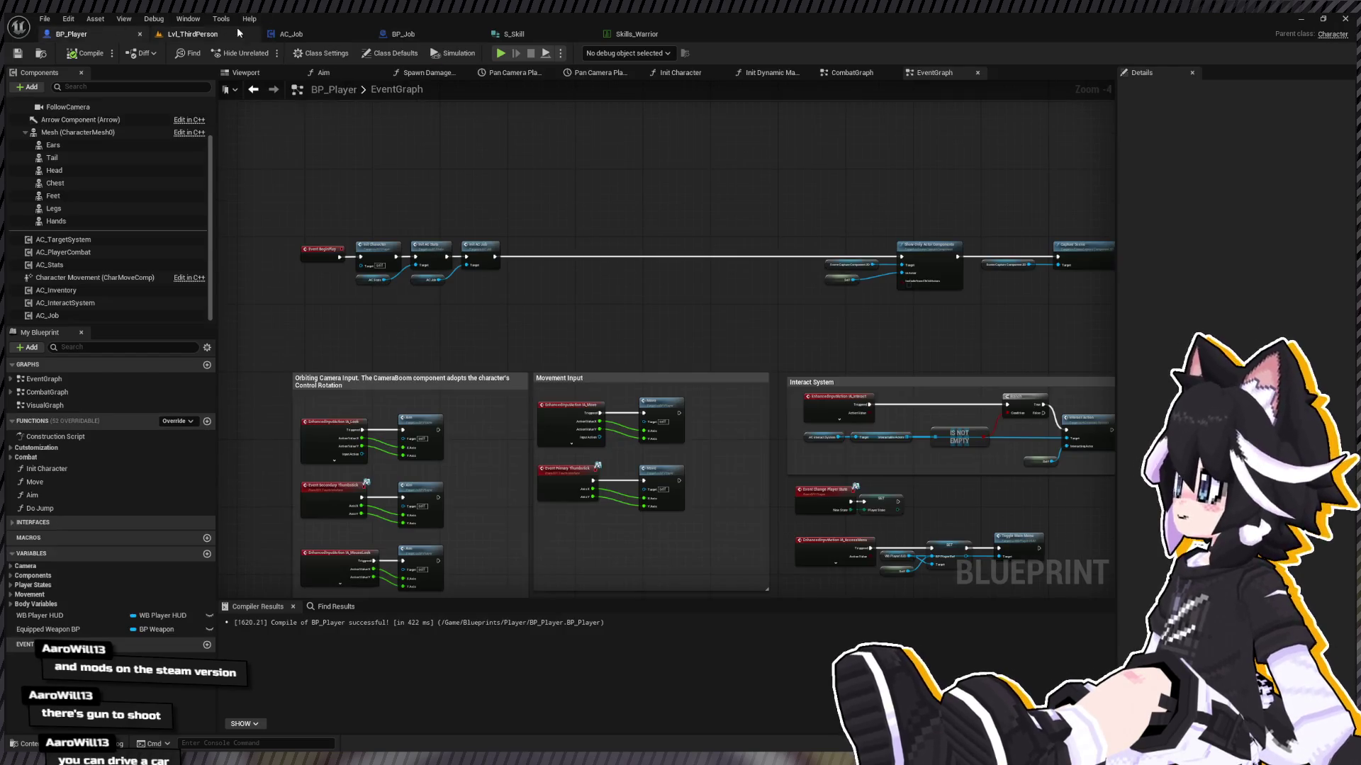
click(306, 32)
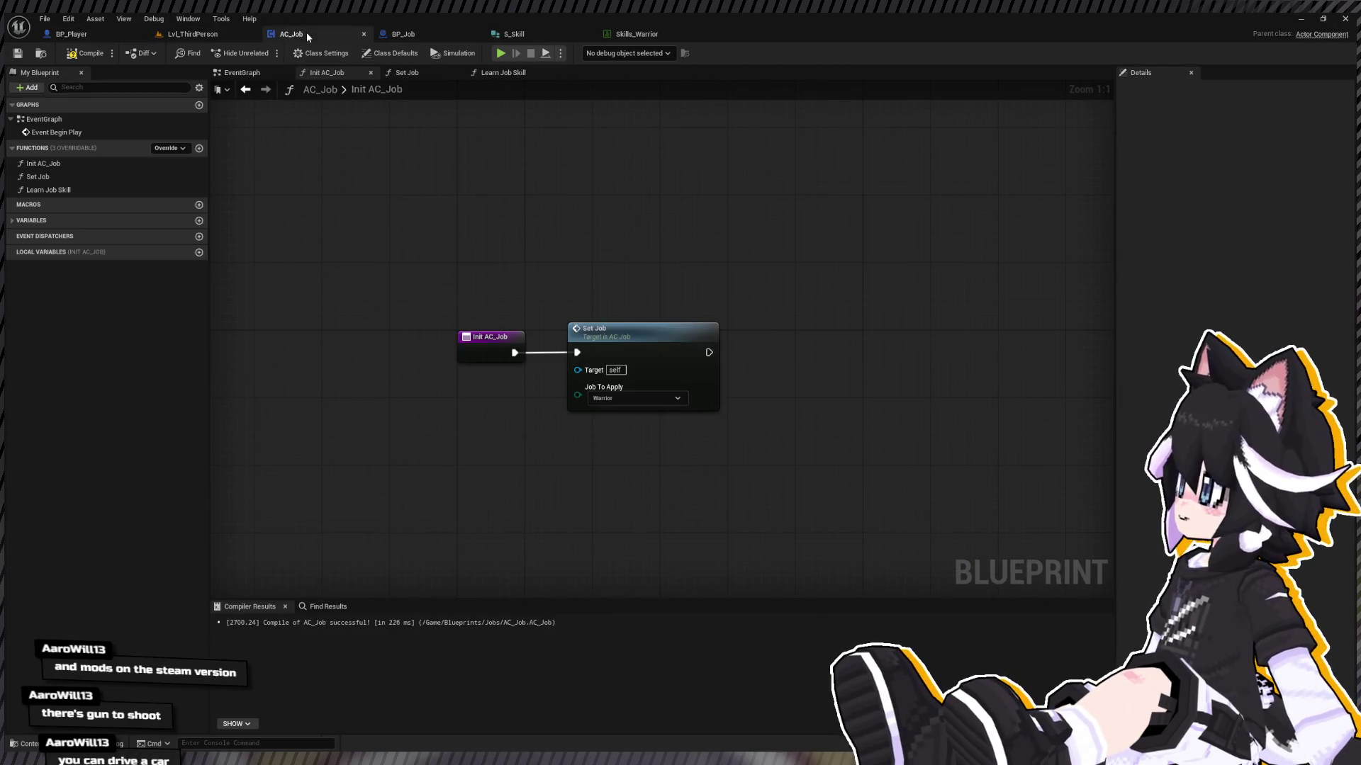
Step: Add a Data Table Row Handle input named New Skill to Learn Job Skill and break it
mouse_move(561, 400)
mouse_down()
mouse_move(638, 424)
mouse_move(491, 446)
mouse_move(428, 335)
mouse_up()
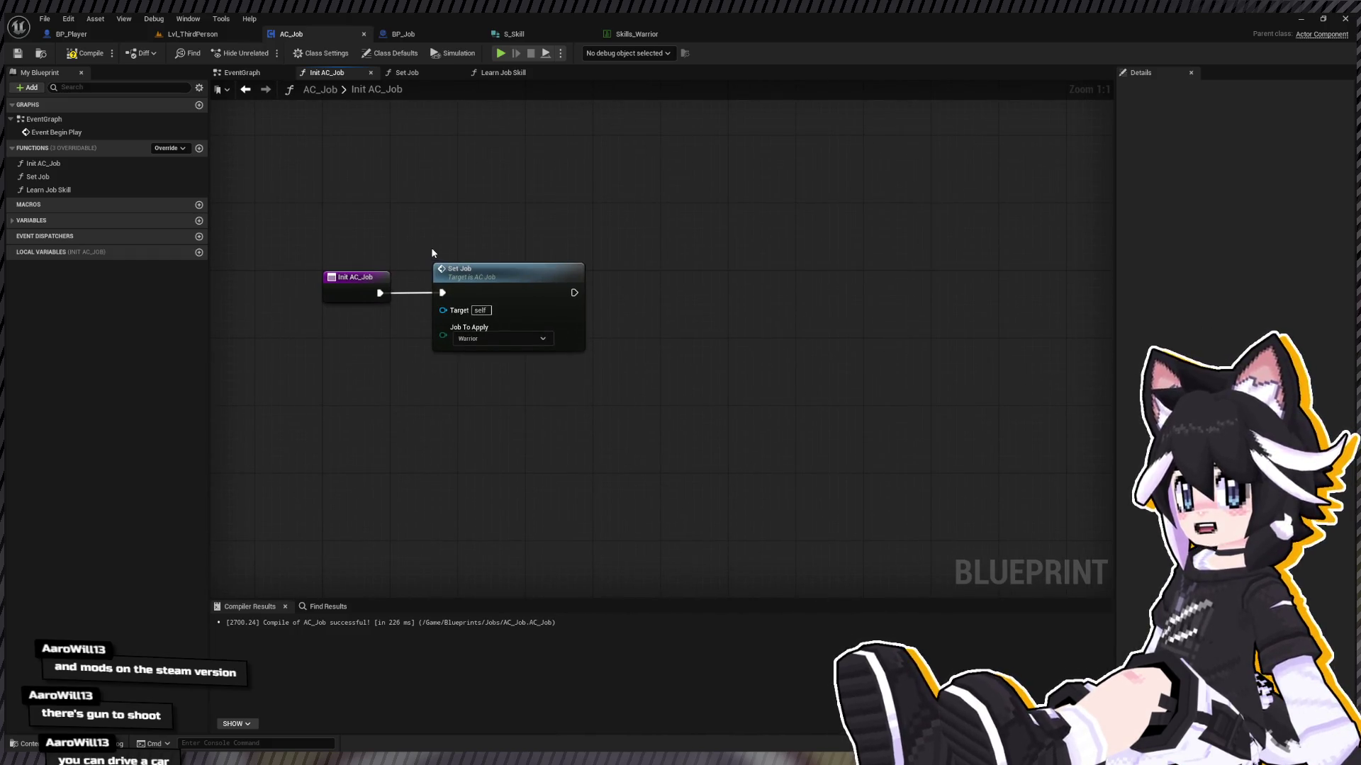
double_click(128, 191)
click(510, 326)
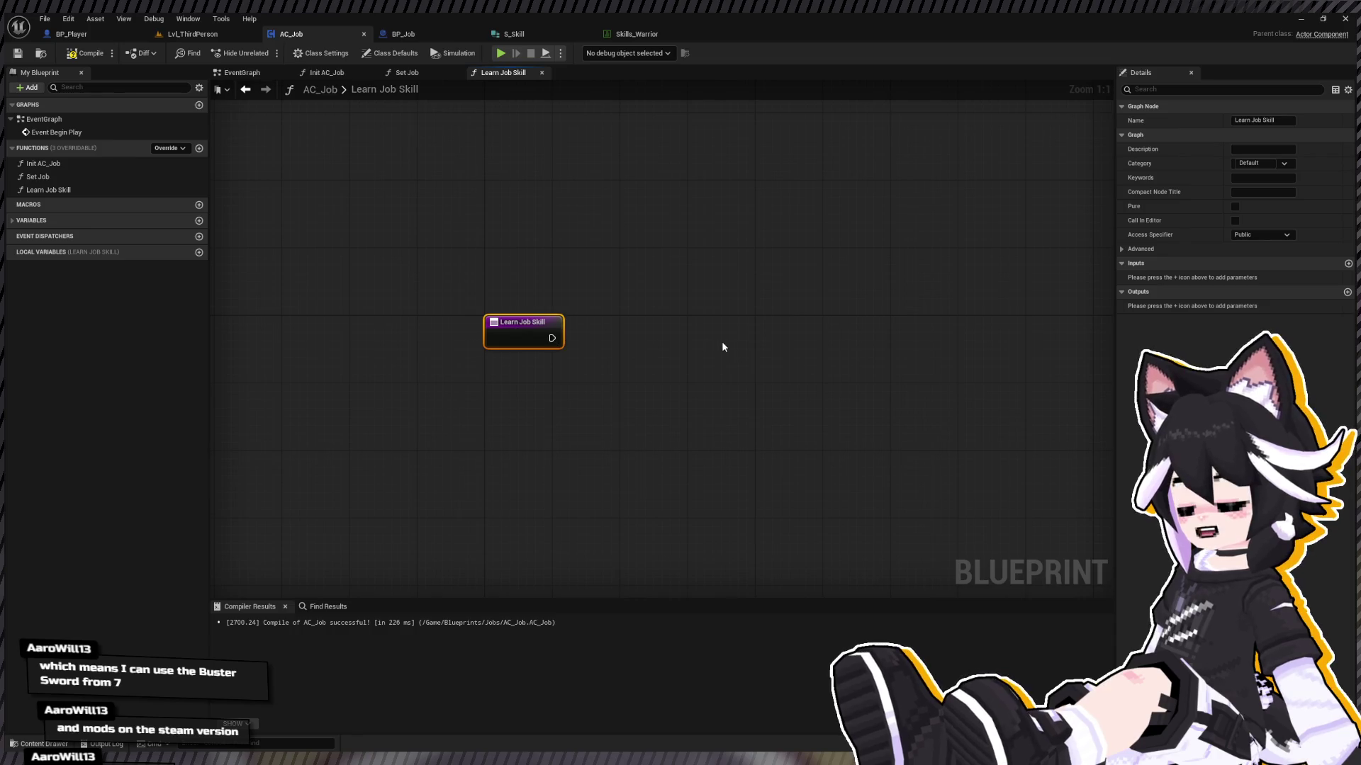
click(1347, 263)
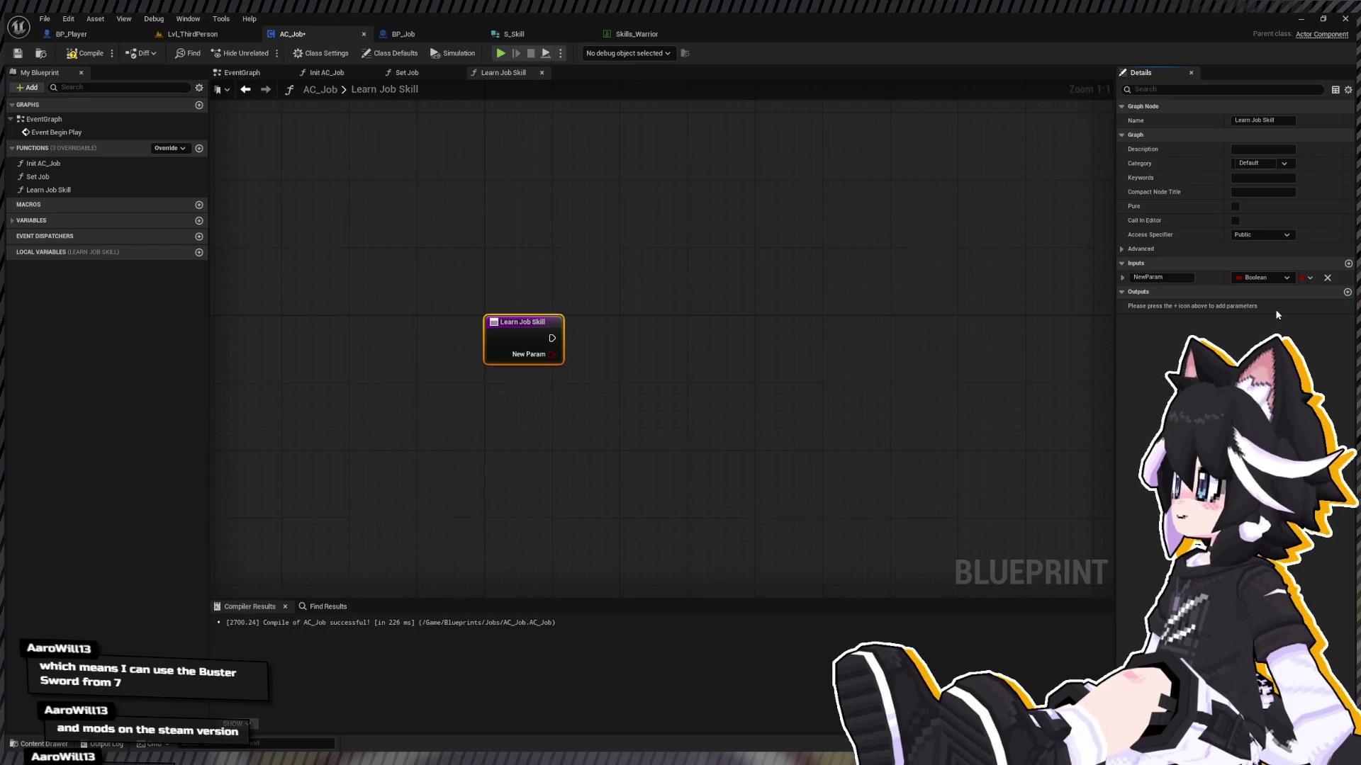
double_click(1157, 277)
text(S)
key(BackSpace)
text(New Skill)
key(Return)
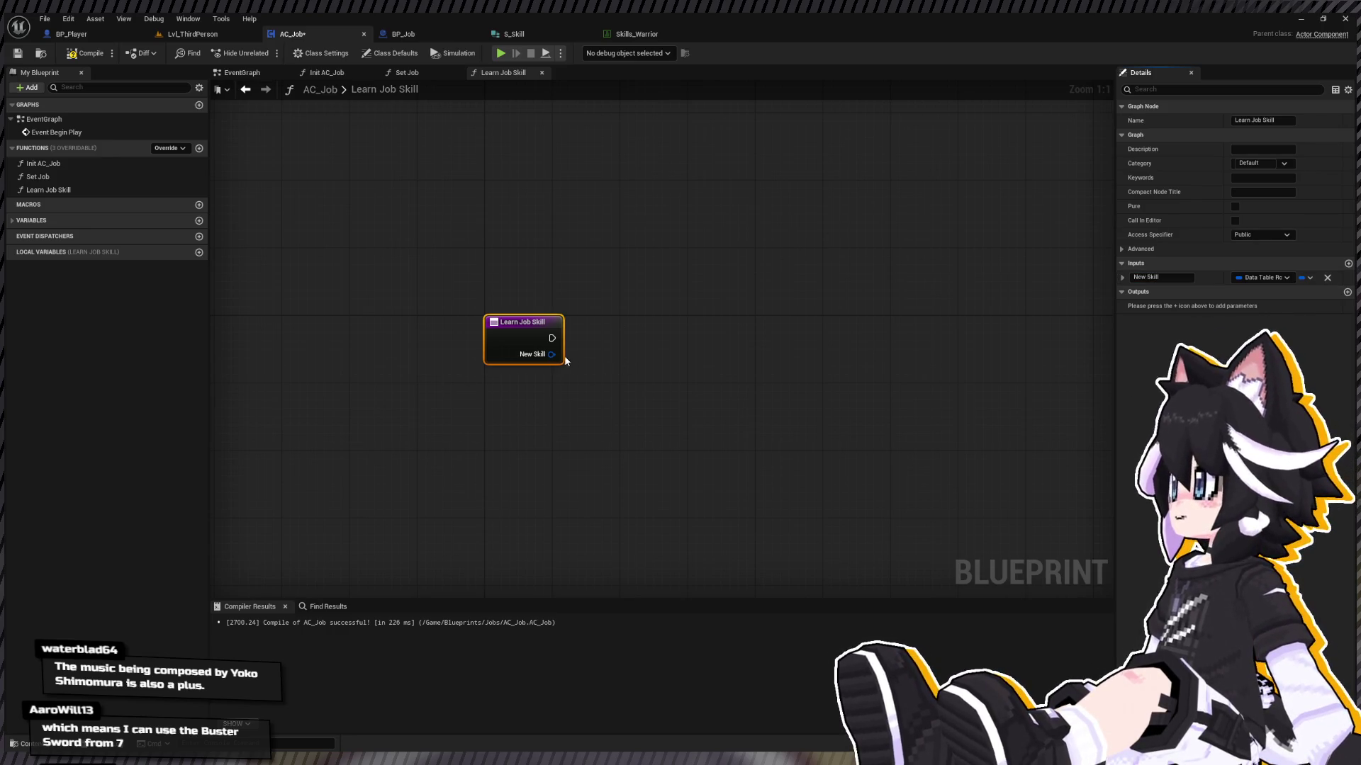
drag(552, 355, 601, 402)
mouse_move(421, 294)
mouse_down()
mouse_move(657, 374)
mouse_move(571, 327)
mouse_up()
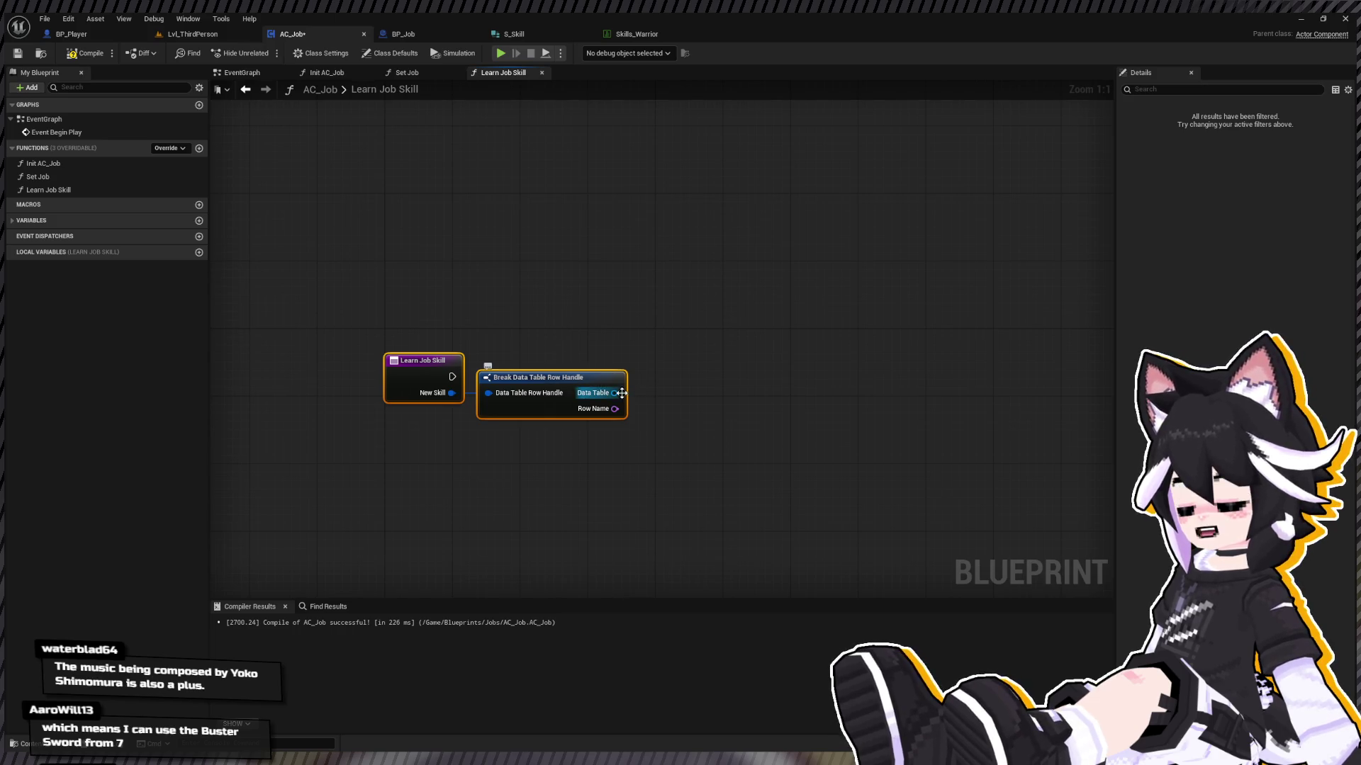
Step: Feed New Skill's data table and row name into a Get Data Table Row run at function start
drag(613, 393, 657, 397)
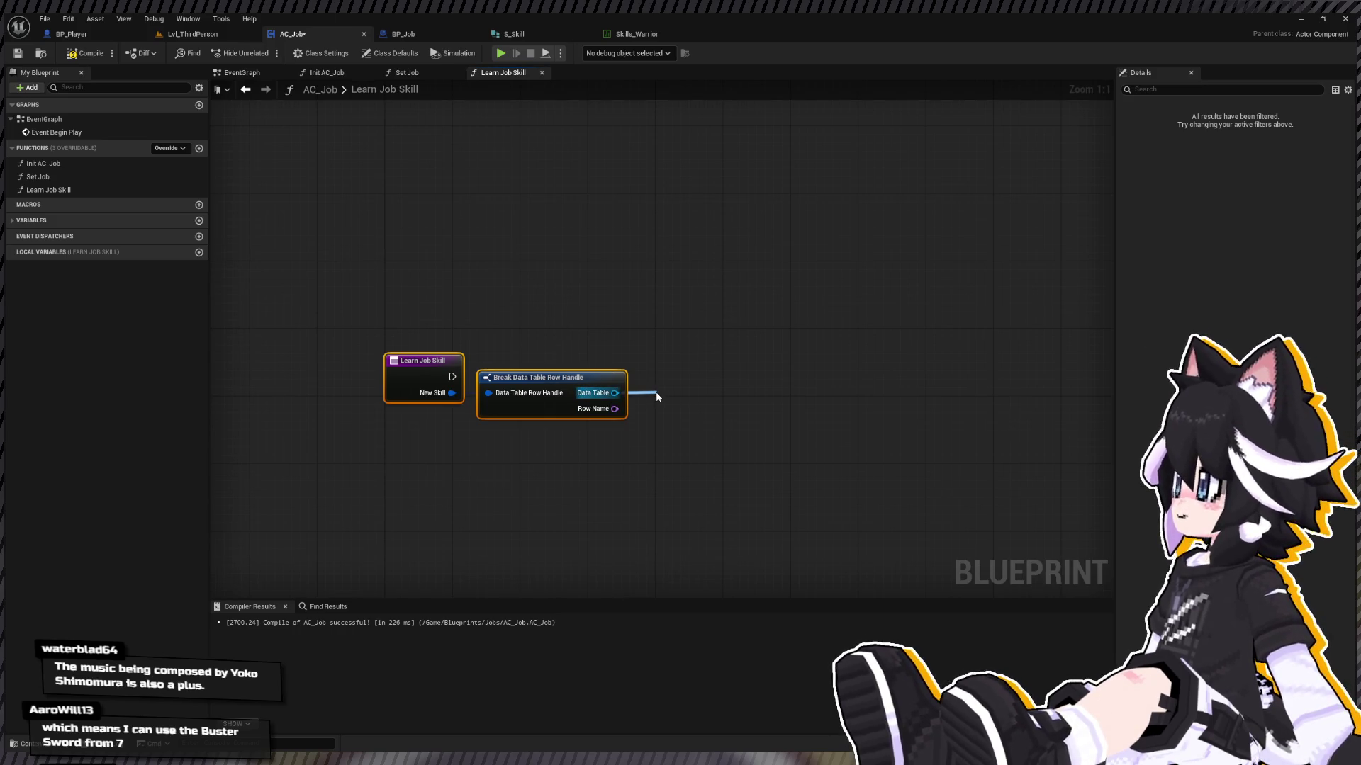
click(798, 484)
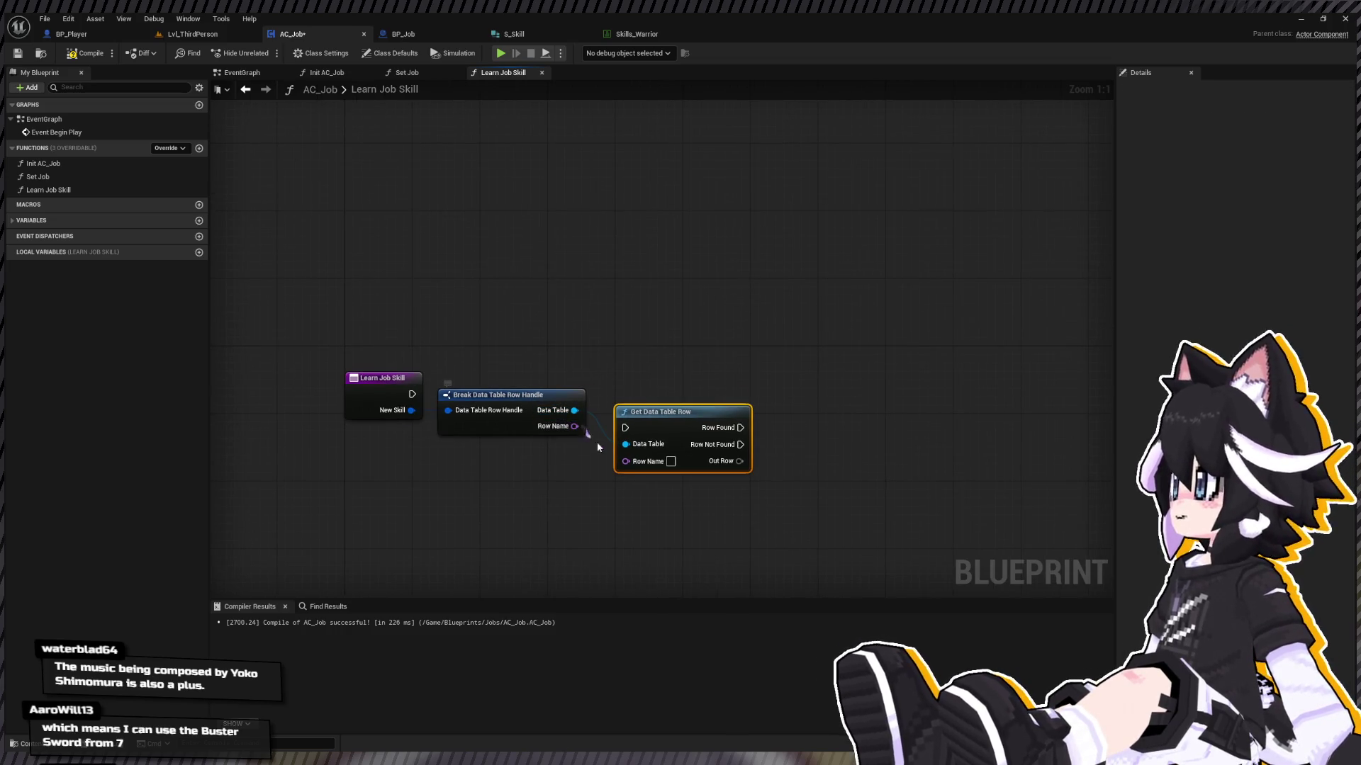
drag(597, 447, 625, 460)
drag(411, 394, 625, 428)
key(q)
click(85, 53)
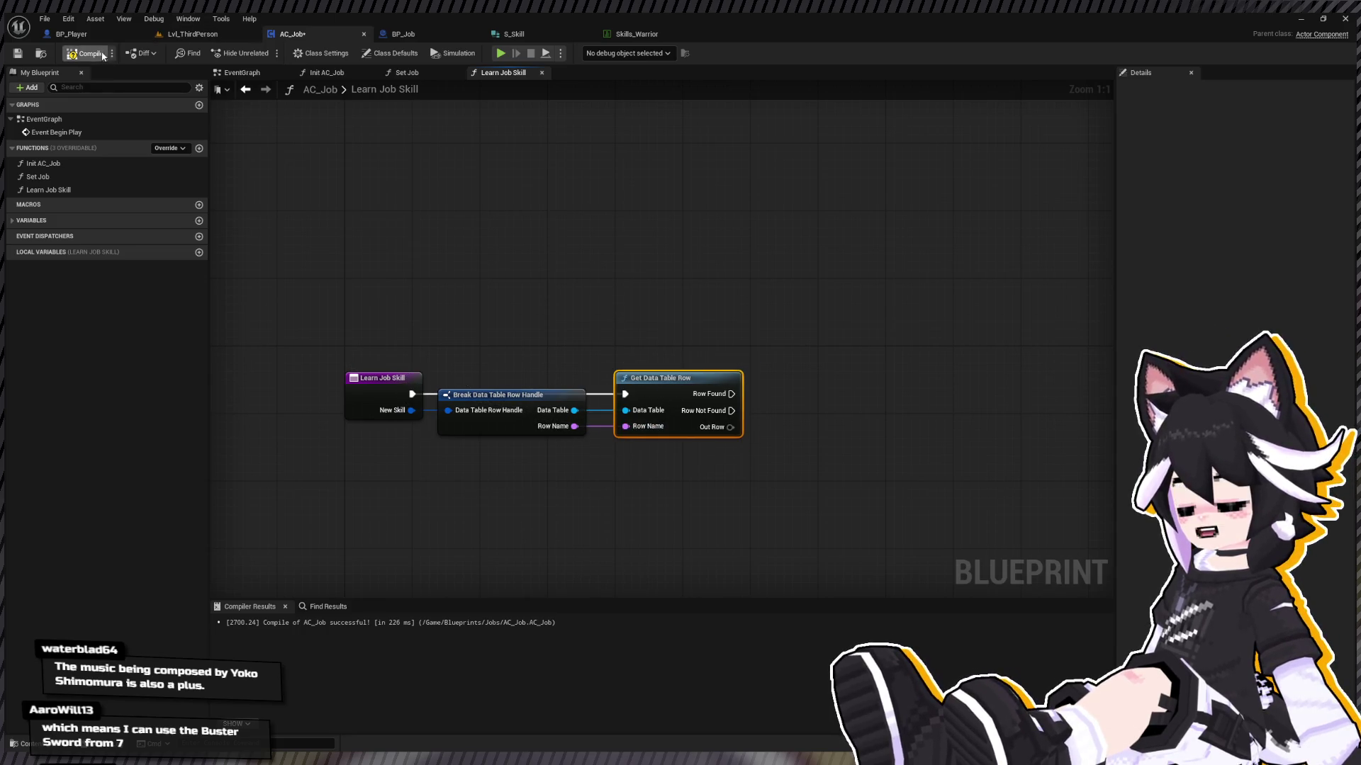
mouse_move(638, 356)
mouse_down()
mouse_move(636, 369)
mouse_move(614, 366)
mouse_move(706, 398)
mouse_move(719, 444)
mouse_move(751, 461)
mouse_up()
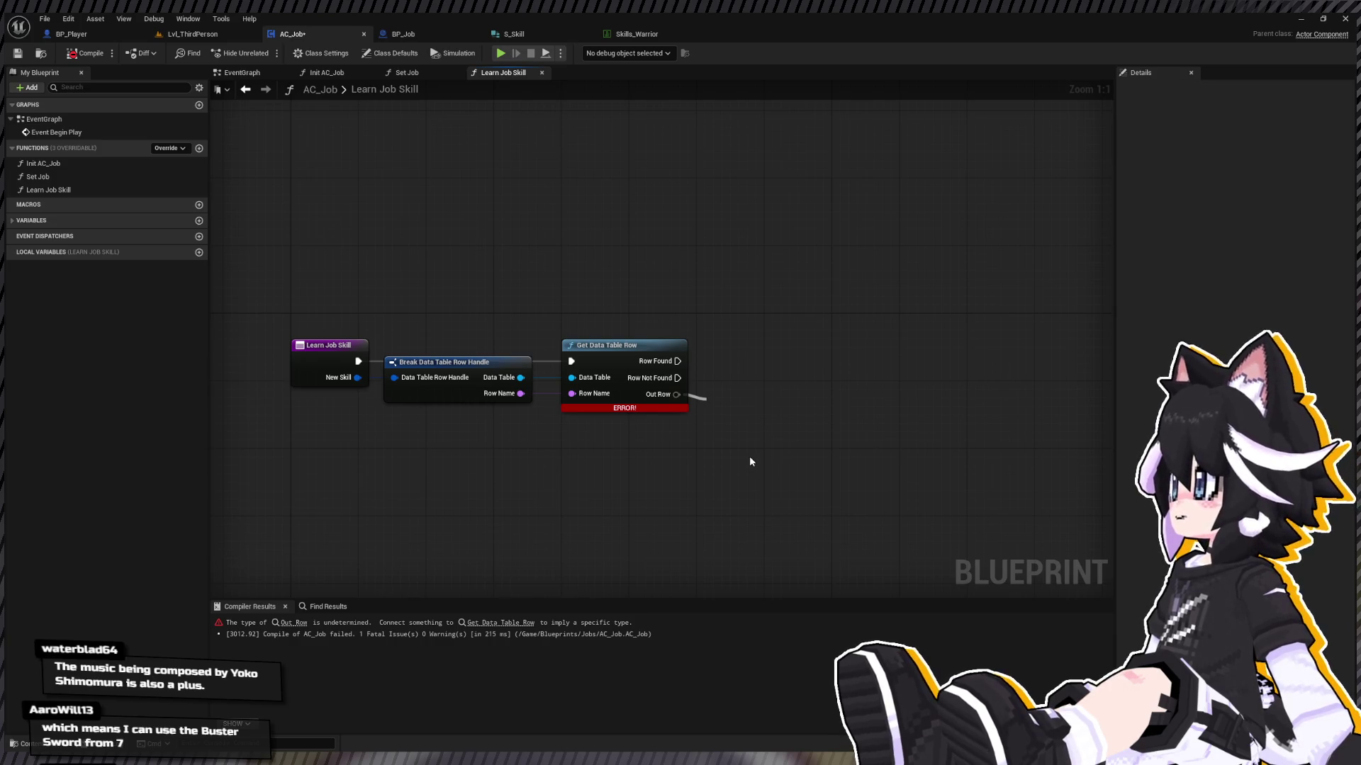
Step: Break Out Row into S Skill showing only Required Job, then recompile and save AC_Job
click(750, 461)
click(81, 53)
click(18, 54)
drag(853, 276, 673, 235)
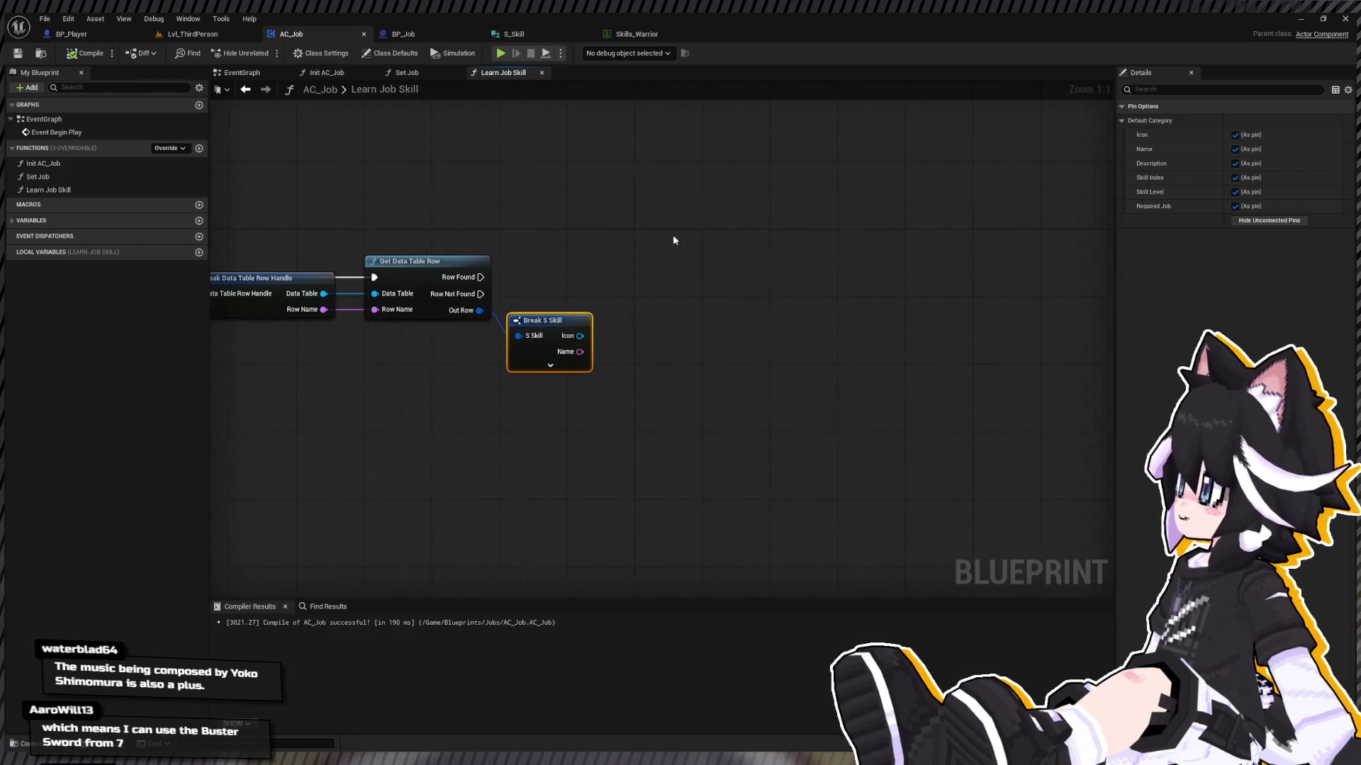
drag(540, 424, 643, 508)
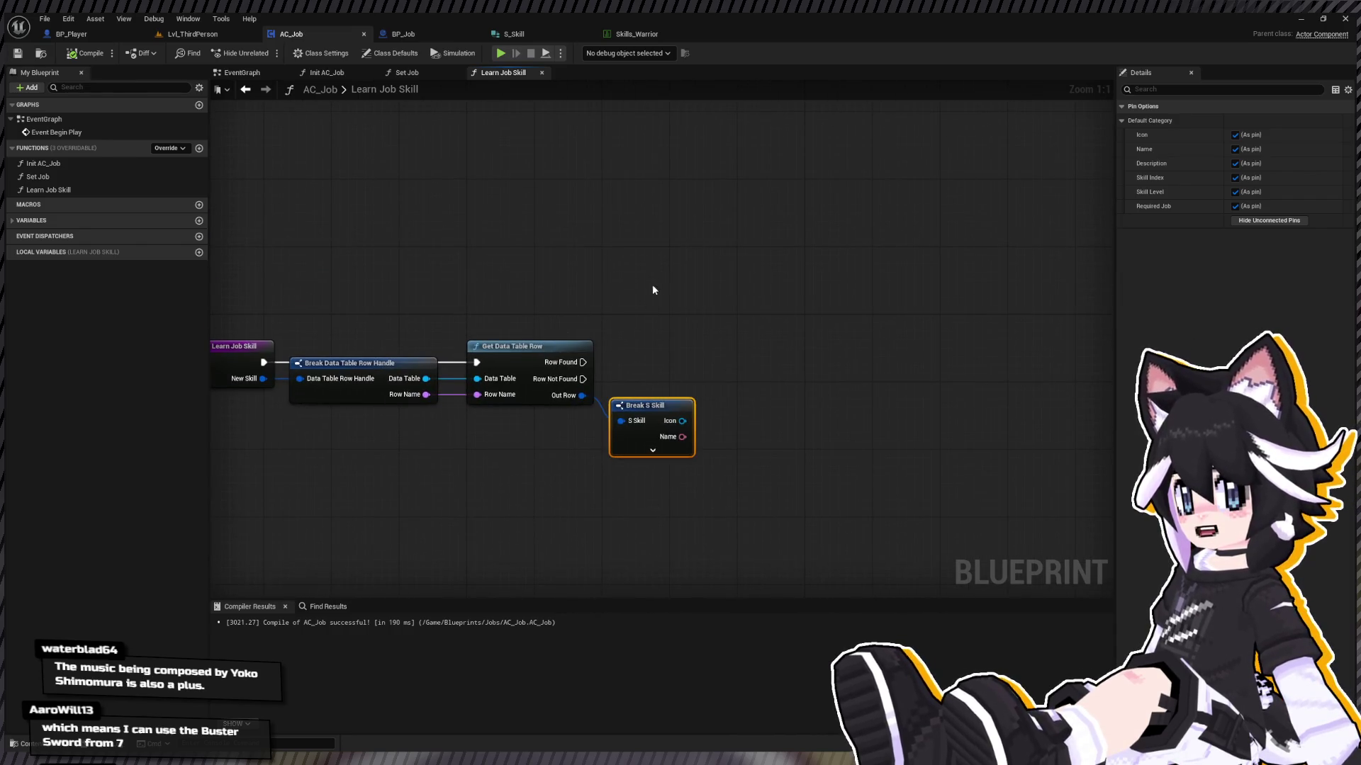
mouse_move(719, 428)
mouse_down()
mouse_move(854, 407)
mouse_move(683, 406)
mouse_move(809, 384)
mouse_move(793, 441)
mouse_up()
click(1268, 220)
click(1235, 206)
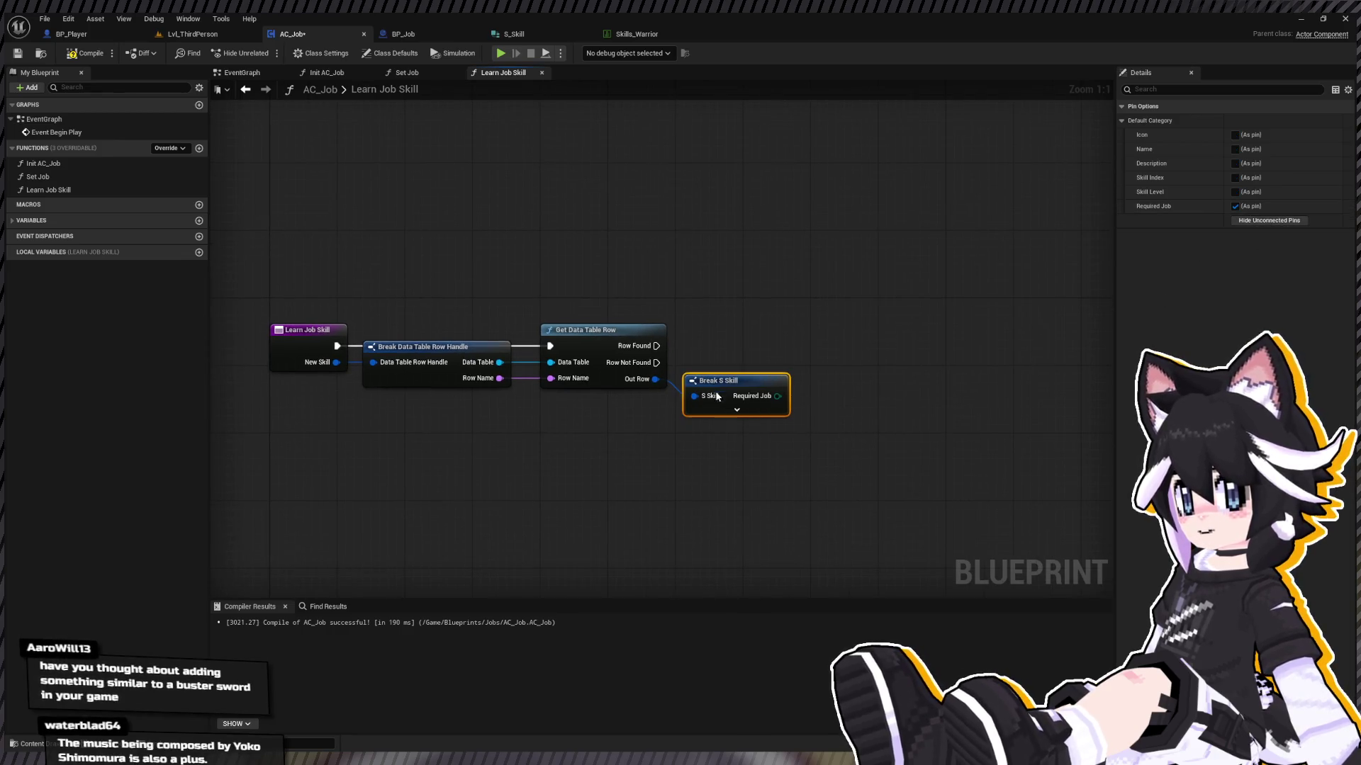
click(12, 221)
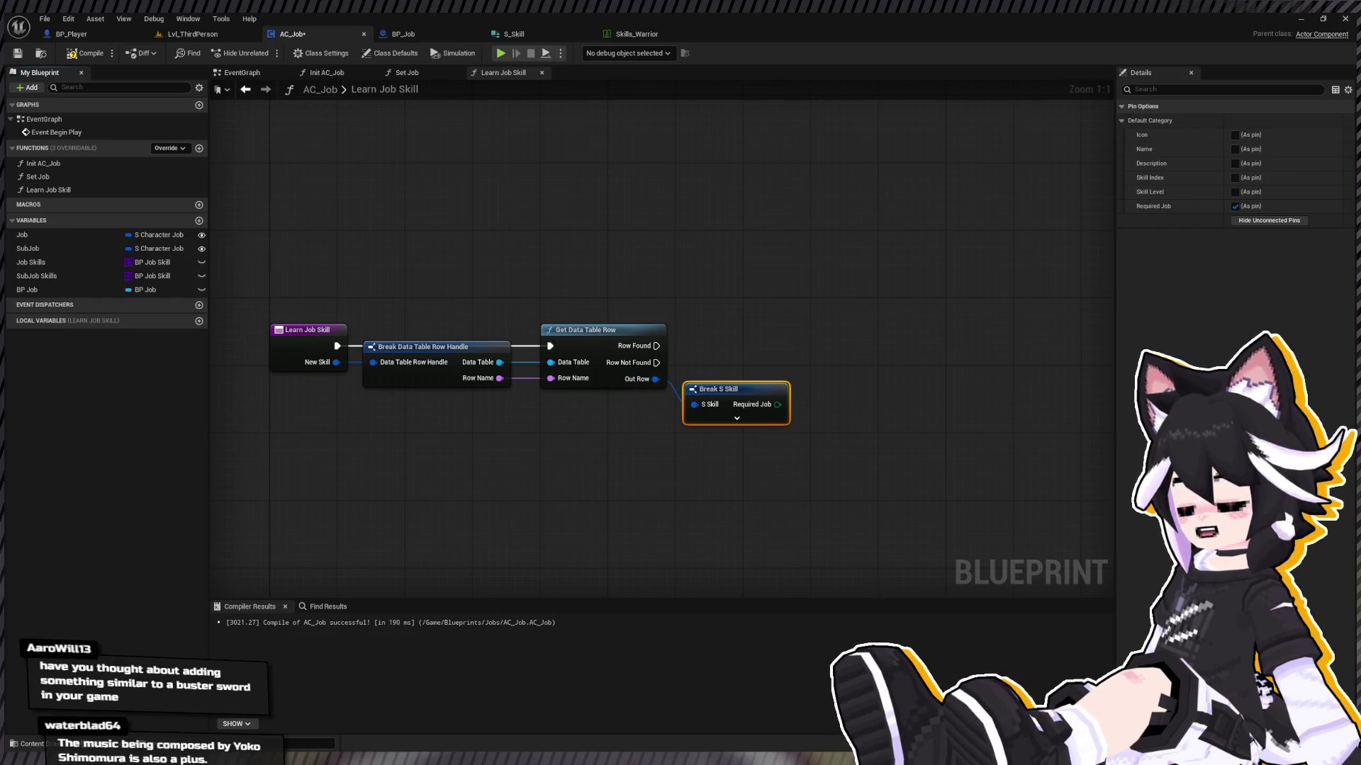
click(738, 424)
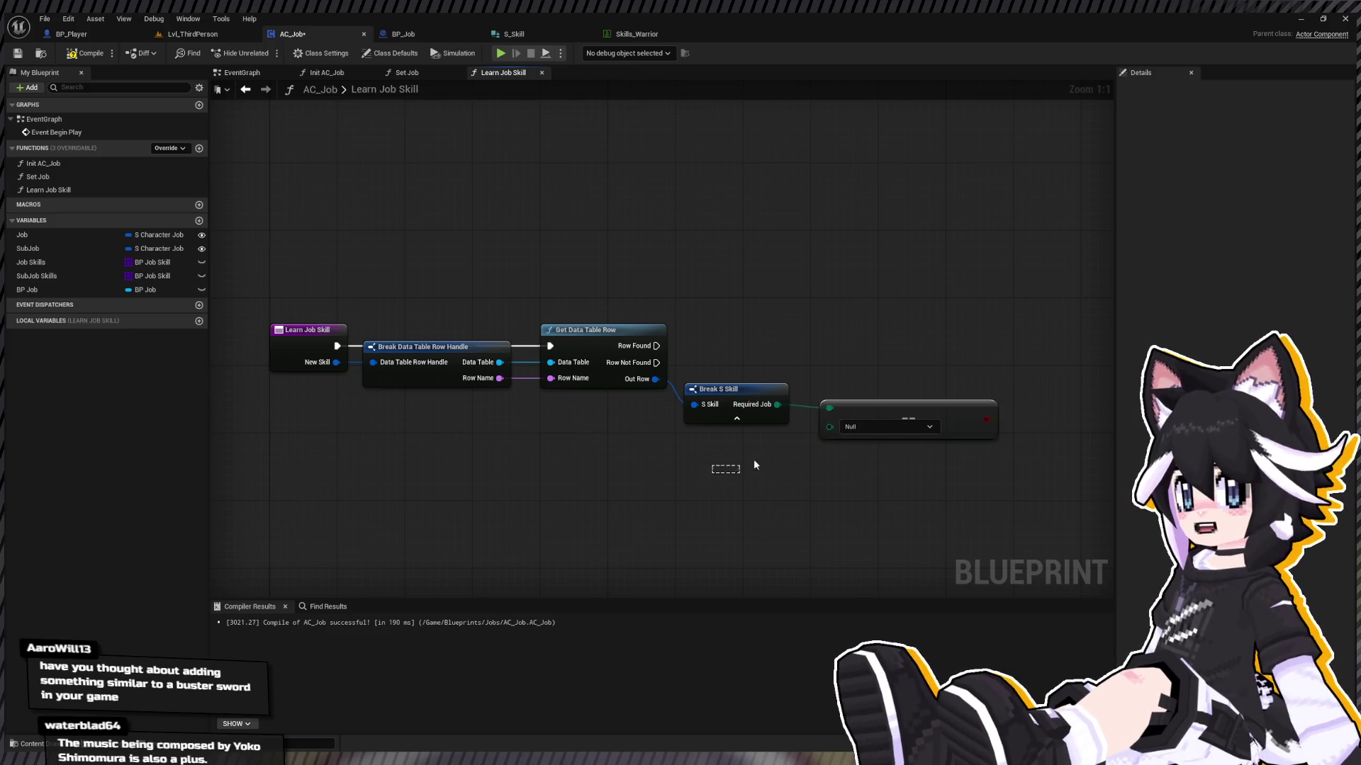
Step: Compare the Job variable's Character Job with the skill's Required Job using an == node
ctrl+click(730, 392)
mouse_move(402, 397)
mouse_down()
mouse_move(519, 372)
mouse_move(377, 367)
mouse_move(382, 402)
mouse_up()
click(29, 235)
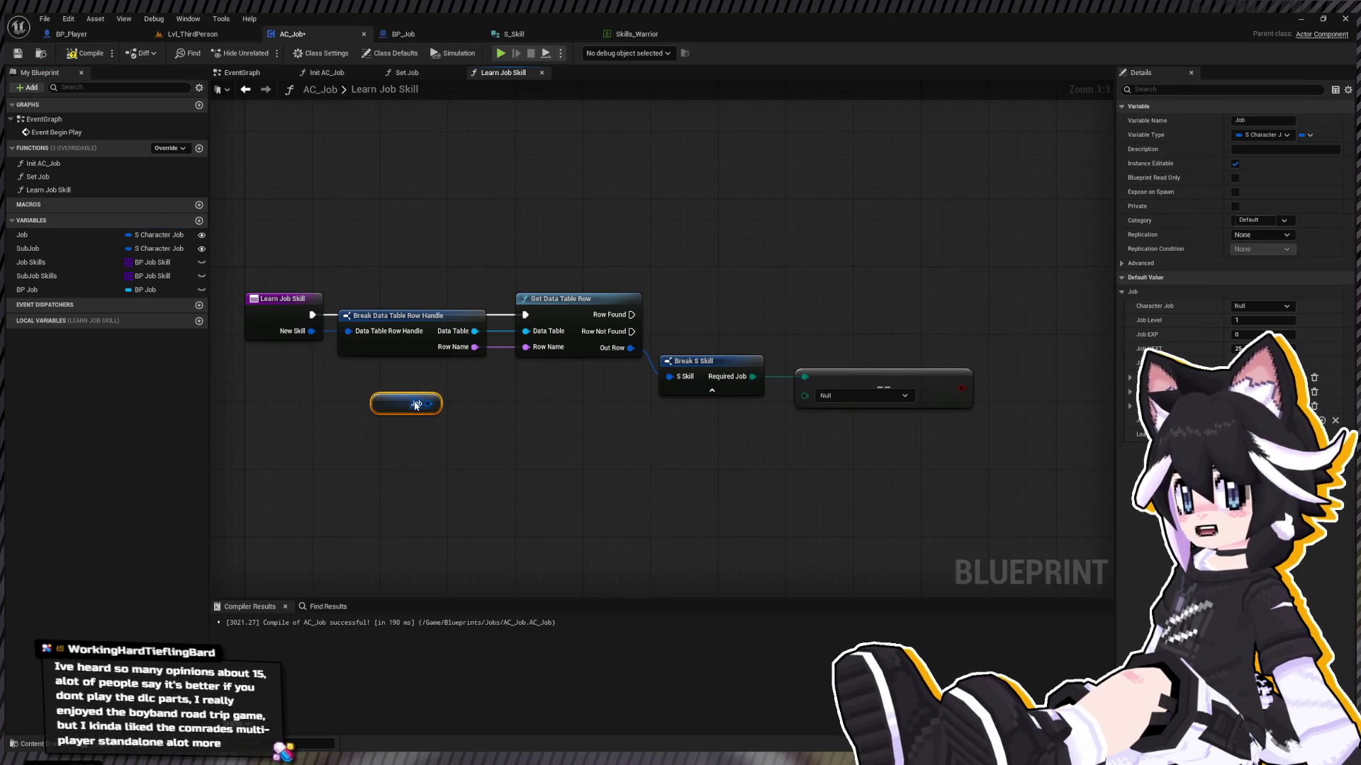
drag(539, 440, 489, 411)
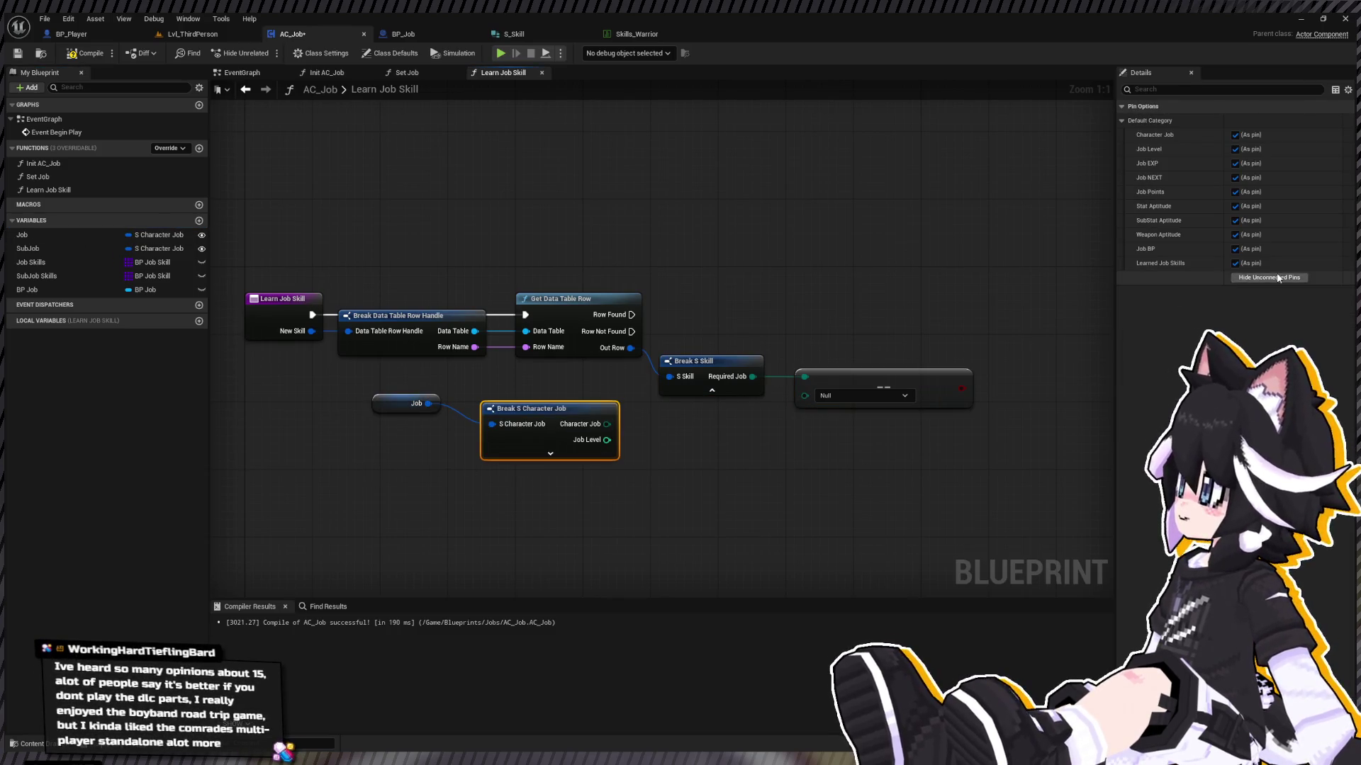
click(1268, 278)
click(1235, 135)
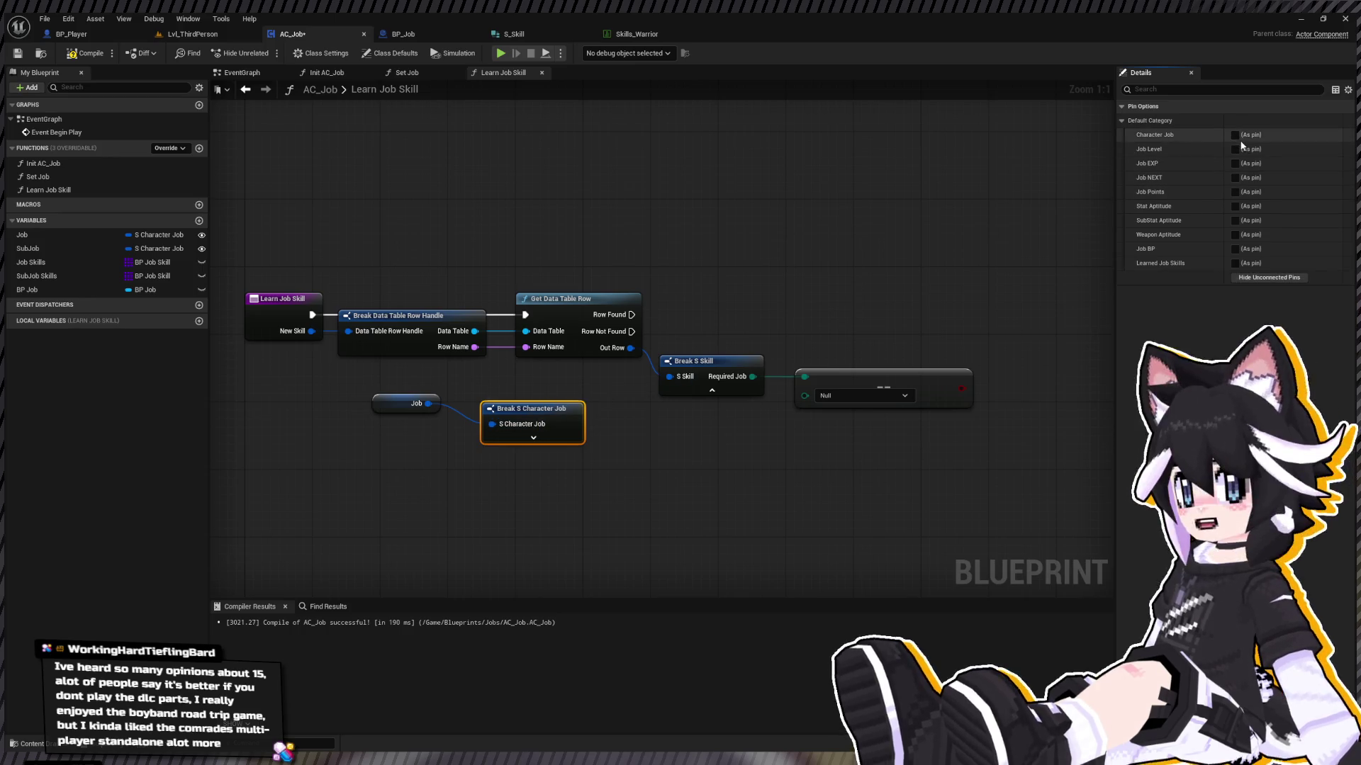
drag(607, 424, 804, 392)
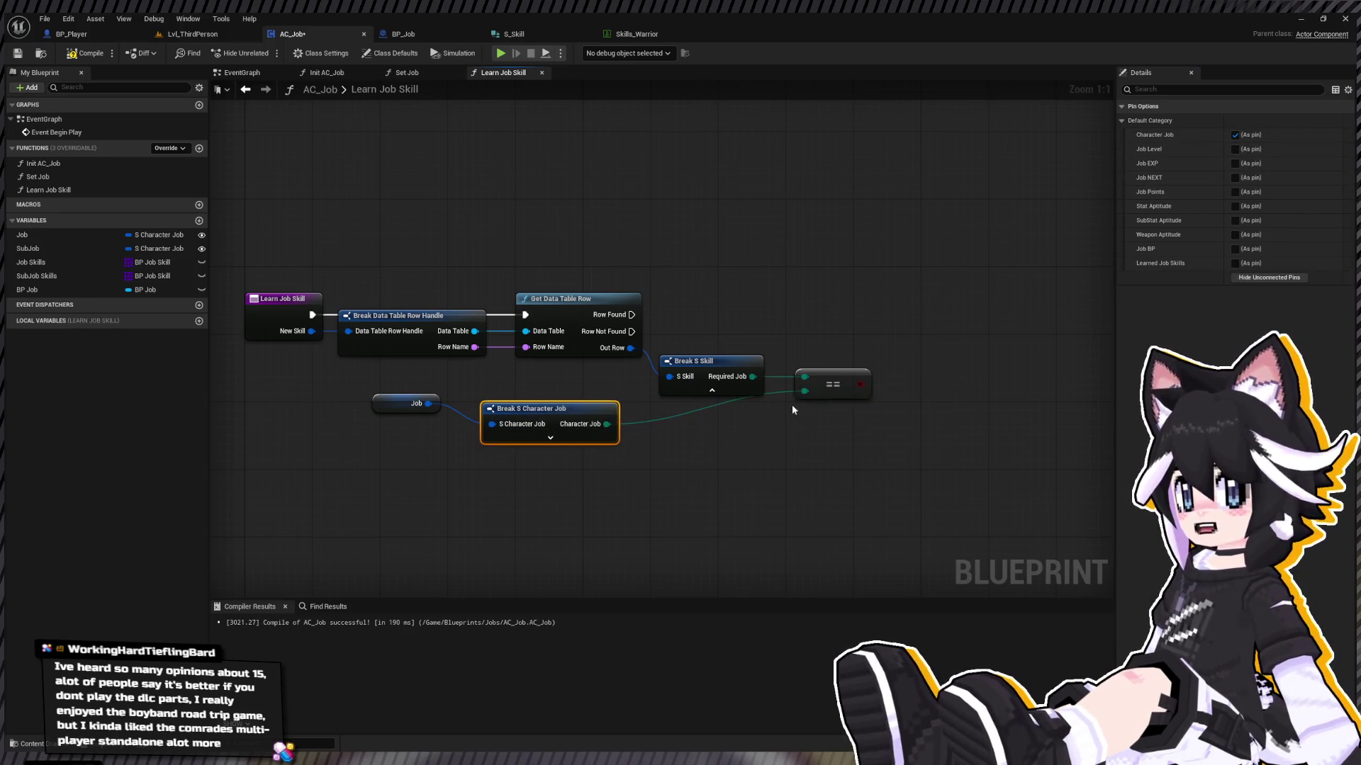
mouse_move(309, 405)
mouse_down()
mouse_move(556, 425)
mouse_move(698, 415)
mouse_up()
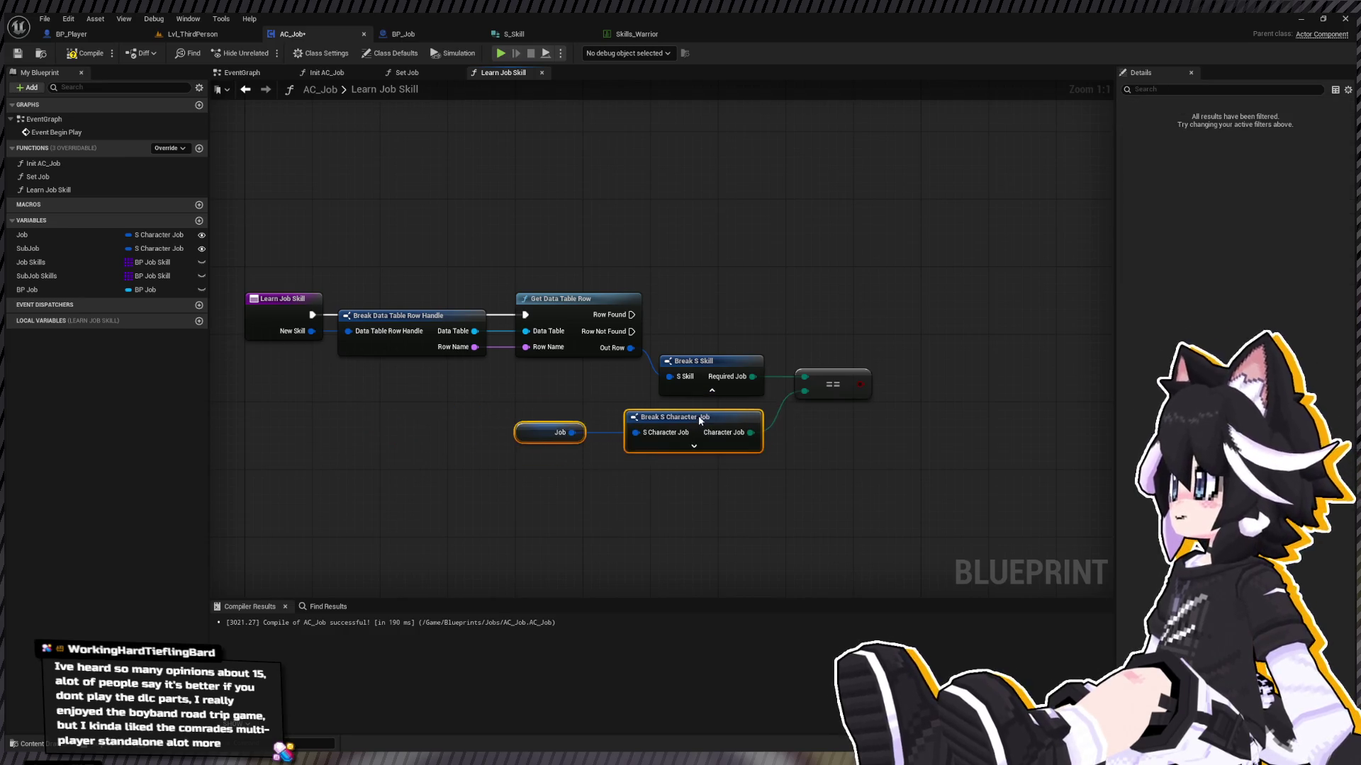
Step: Add a Branch on the == result, executed when the row is found
click(890, 295)
mouse_move(860, 384)
mouse_down()
mouse_move(898, 330)
mouse_move(632, 315)
mouse_up()
drag(931, 307, 922, 307)
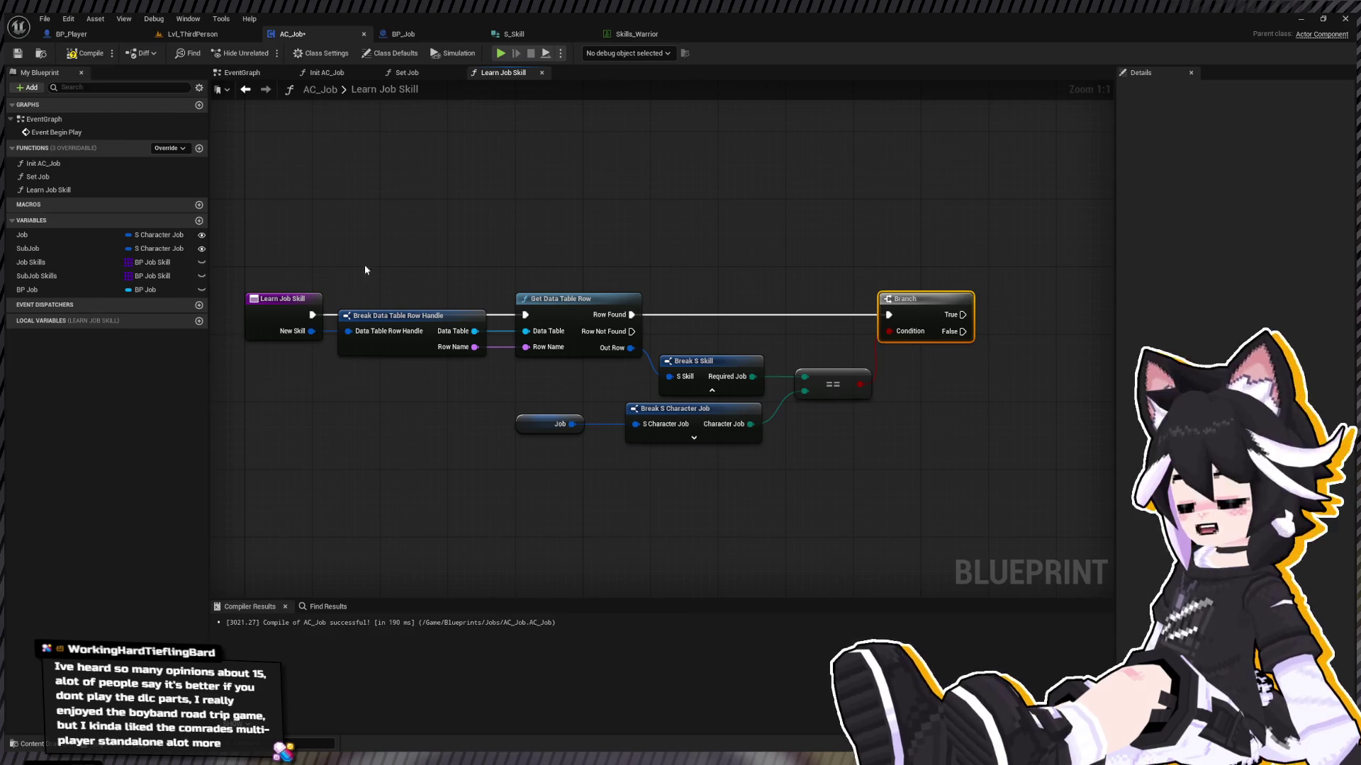
Step: Expose Learned Job Skills and iterate it with a For Each Loop with Break from Branch True
drag(746, 395, 455, 422)
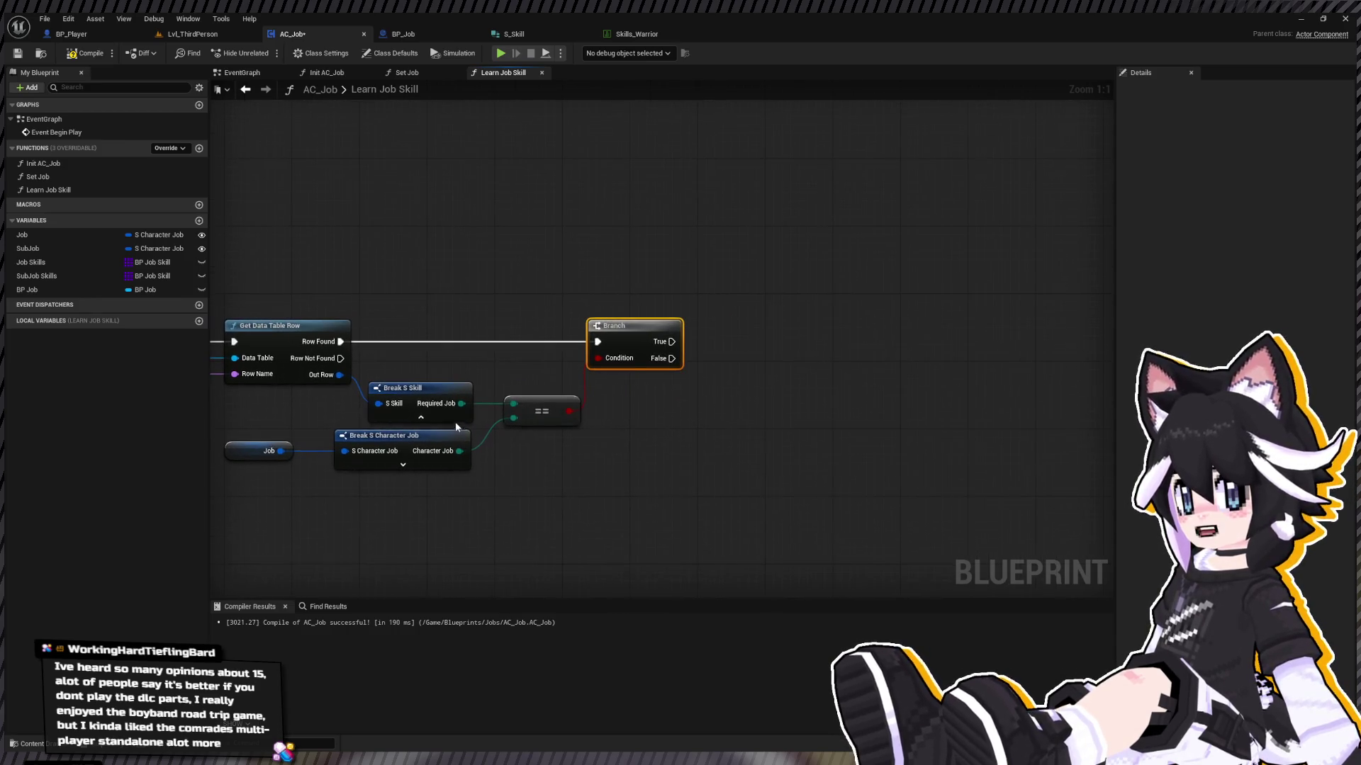
mouse_move(425, 334)
mouse_down()
mouse_move(386, 312)
mouse_move(501, 306)
mouse_up()
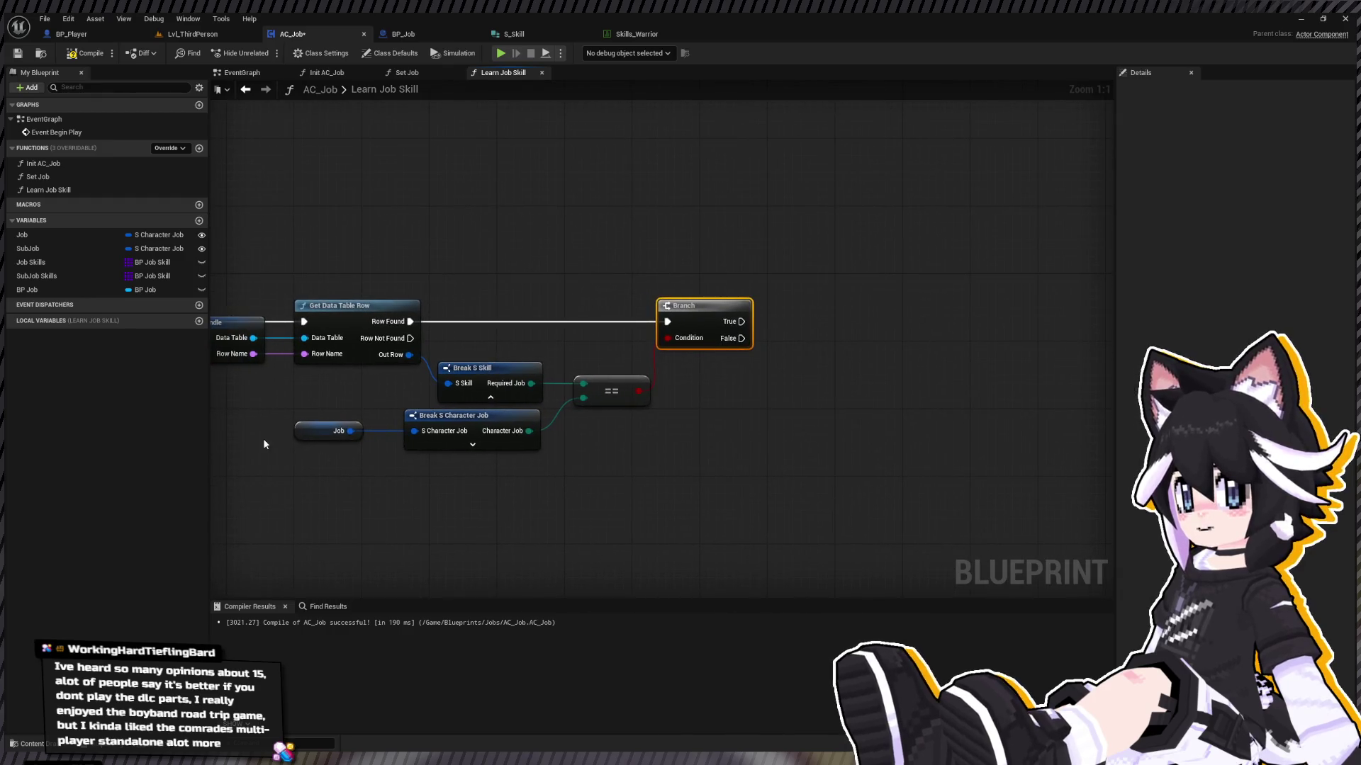
click(477, 445)
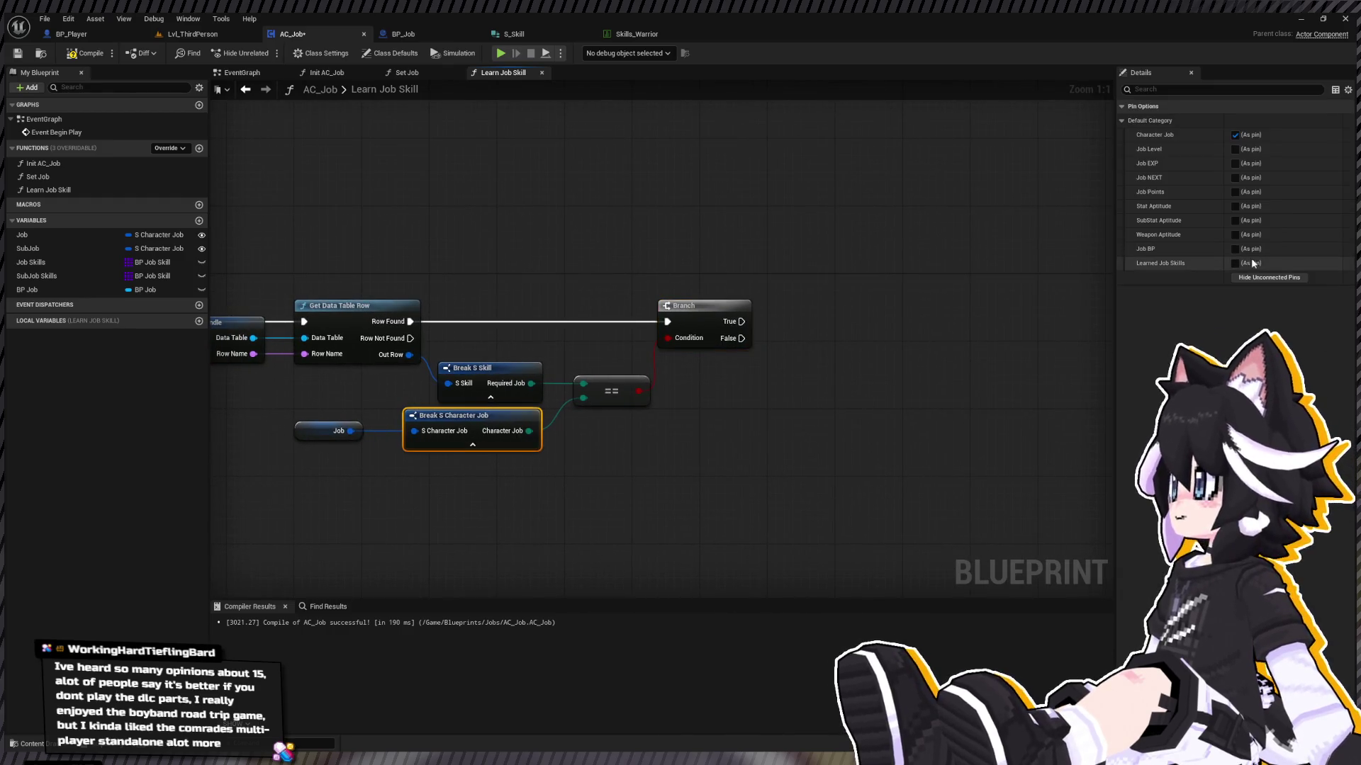
click(1235, 263)
drag(540, 446, 874, 447)
text(add unique)
key(Return)
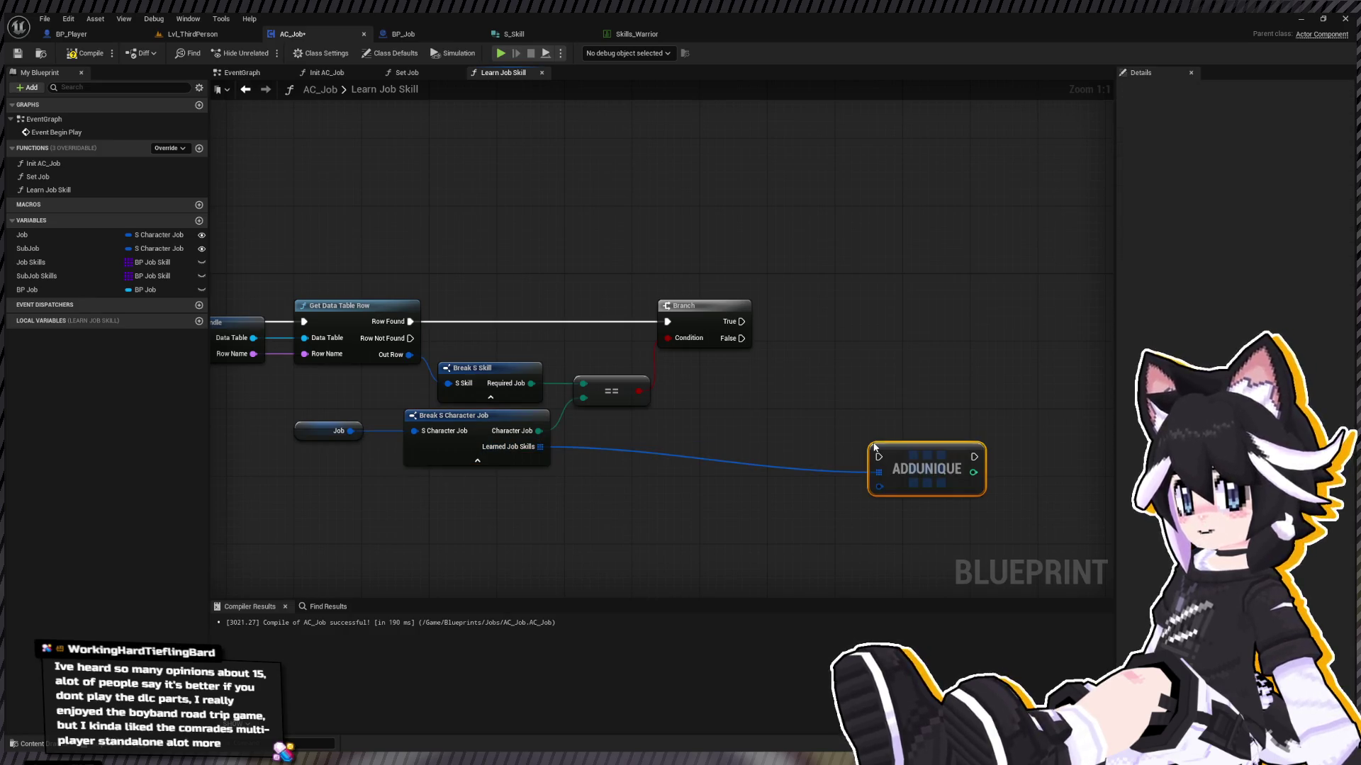
key(Delete)
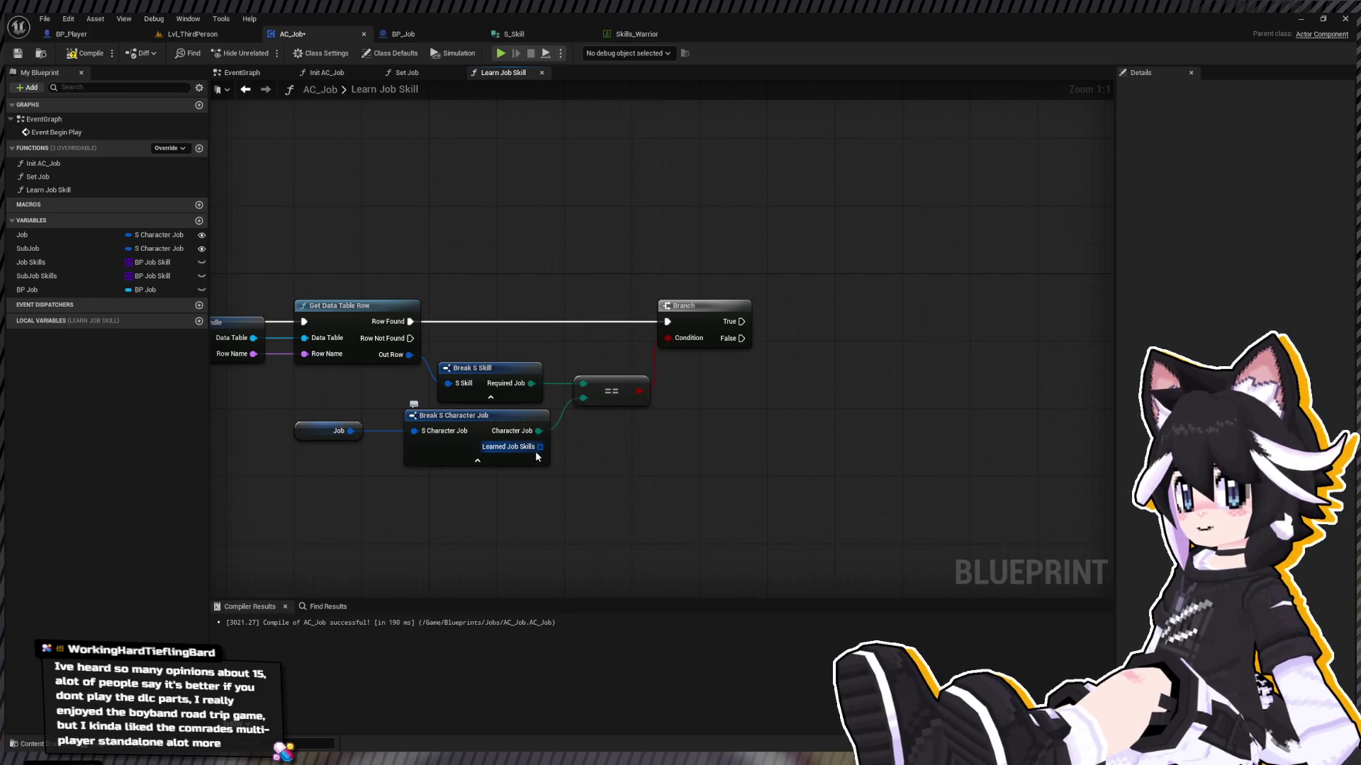
mouse_move(537, 455)
mouse_down()
mouse_move(676, 449)
mouse_move(743, 477)
mouse_move(860, 423)
mouse_up()
click(709, 450)
drag(741, 321, 826, 423)
mouse_move(295, 517)
mouse_down()
mouse_move(568, 487)
mouse_move(918, 409)
mouse_up()
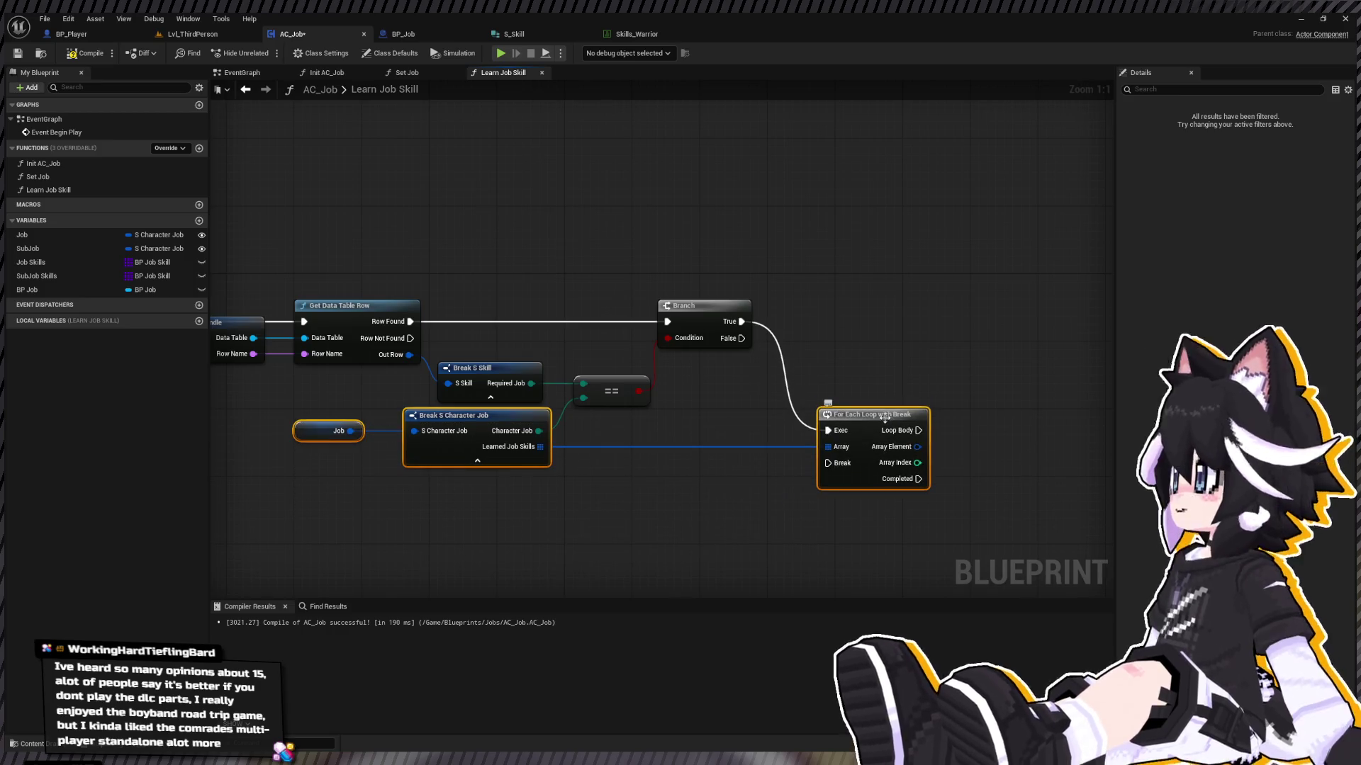
Step: Break the loop's Array Element into a Break S Skill node with all pins hidden
drag(761, 404, 669, 323)
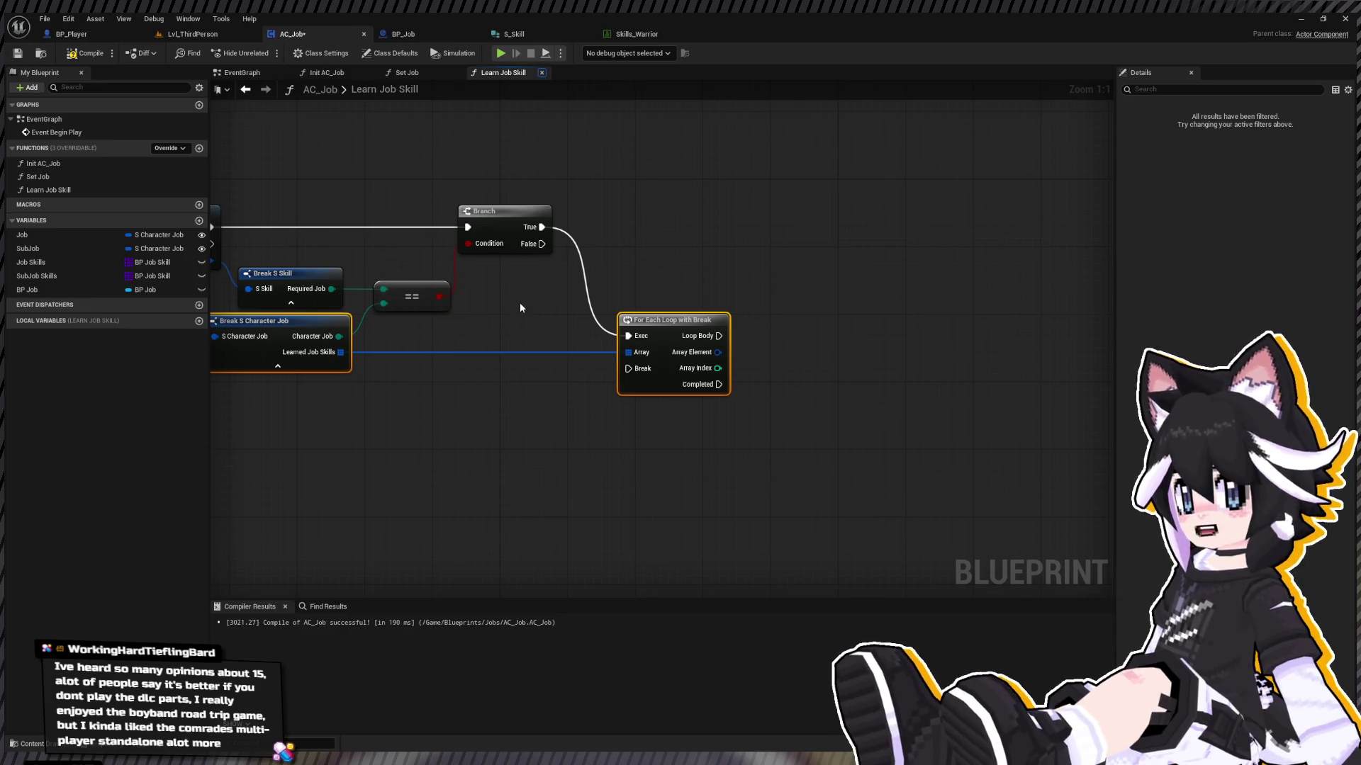
mouse_move(717, 353)
mouse_down()
mouse_move(747, 348)
mouse_move(793, 397)
mouse_up()
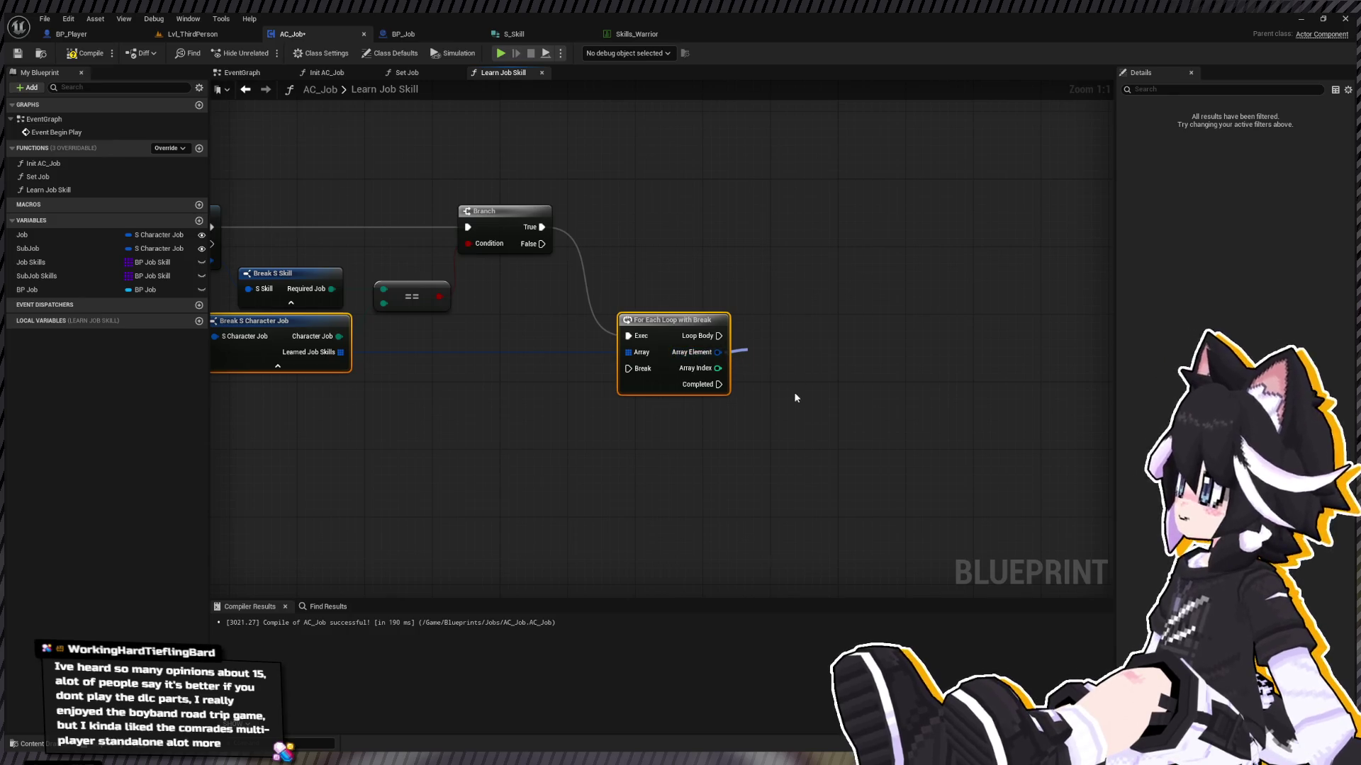
click(847, 403)
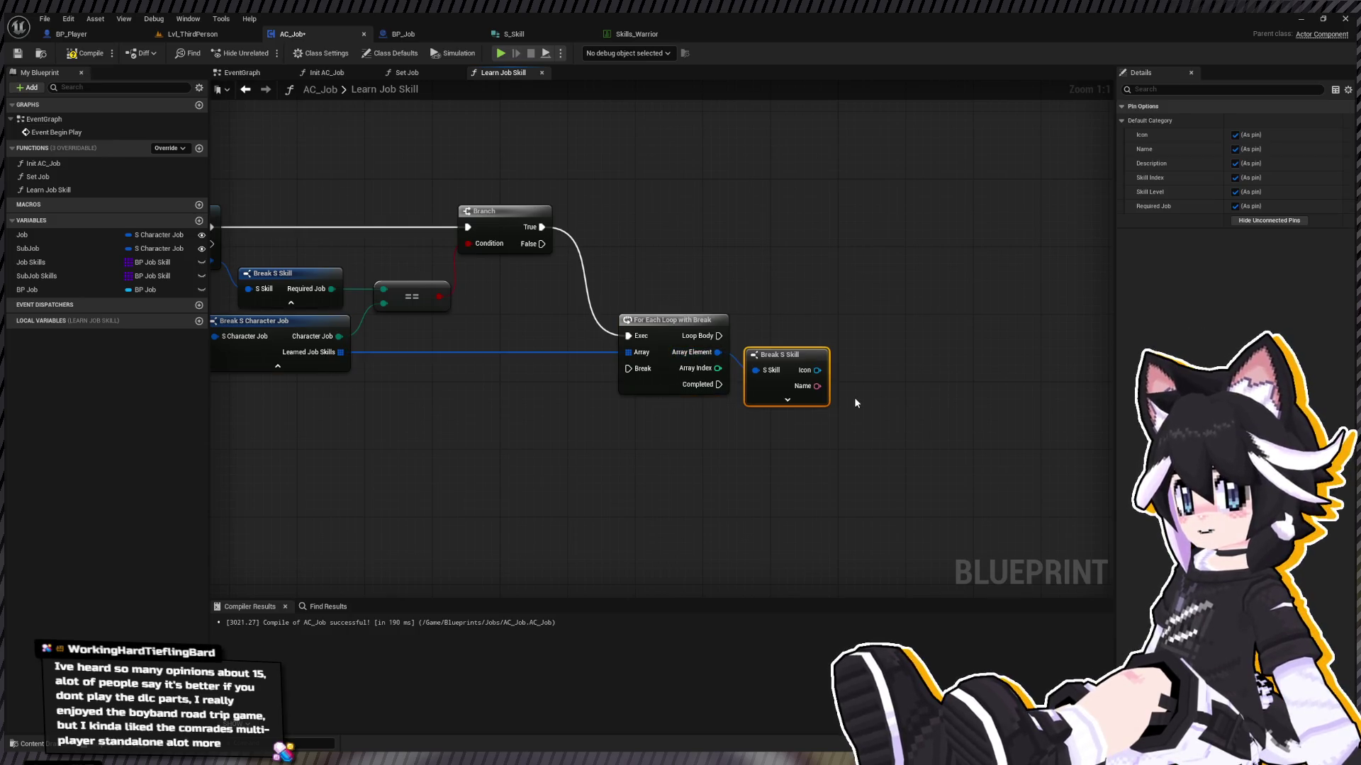
click(1286, 222)
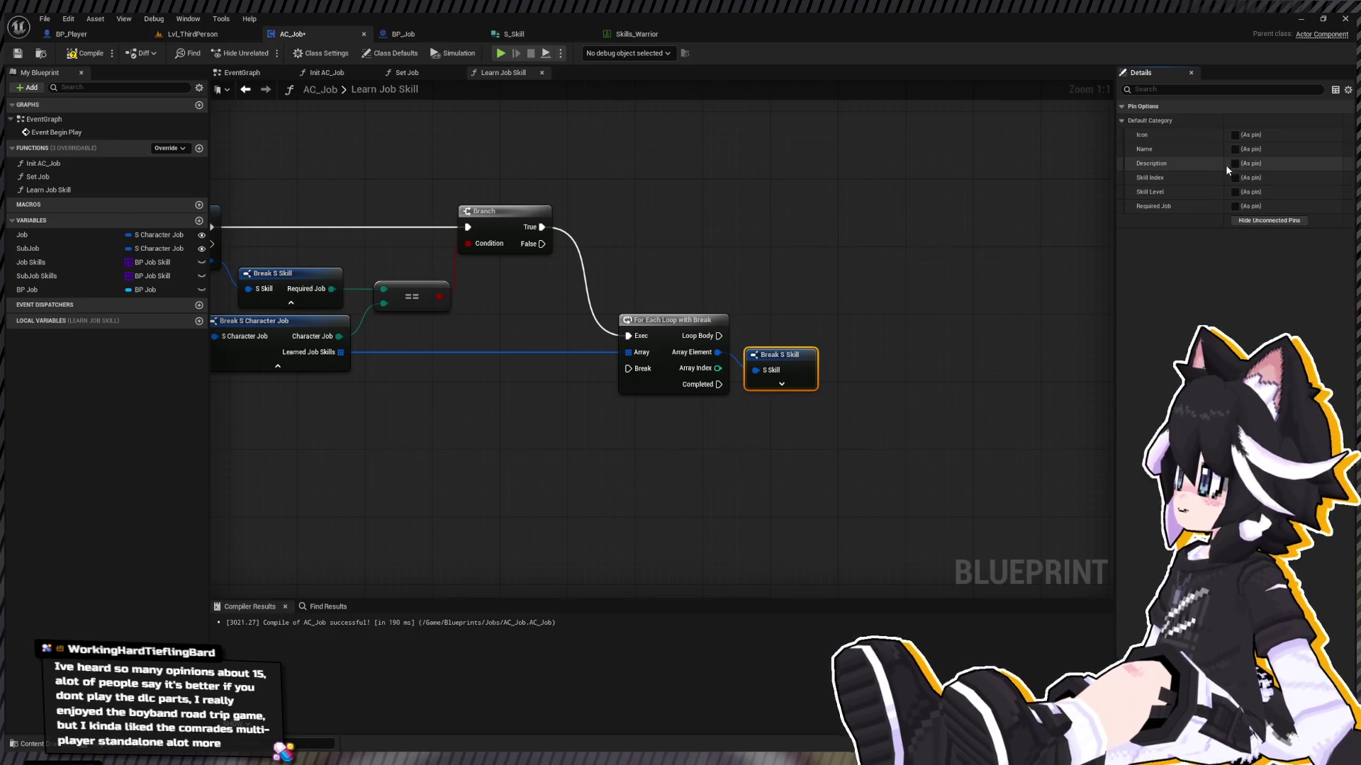
mouse_move(784, 311)
mouse_down()
mouse_move(950, 322)
mouse_move(500, 359)
mouse_up()
drag(296, 316, 607, 425)
drag(552, 350, 553, 393)
click(958, 356)
drag(958, 357, 958, 400)
Step: Expose the Name pin on both Break S Skill nodes and wire out the new skill's Name
click(564, 278)
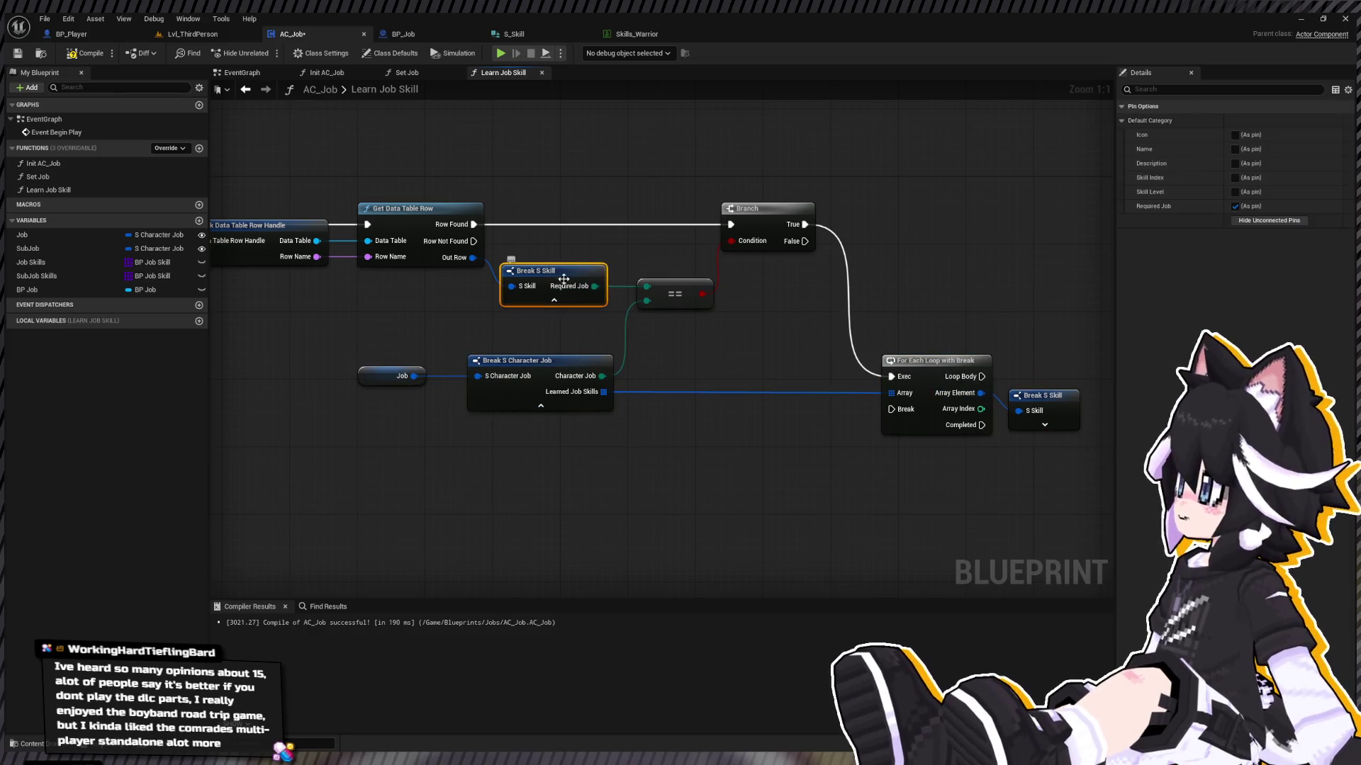
click(1235, 148)
drag(961, 323, 809, 337)
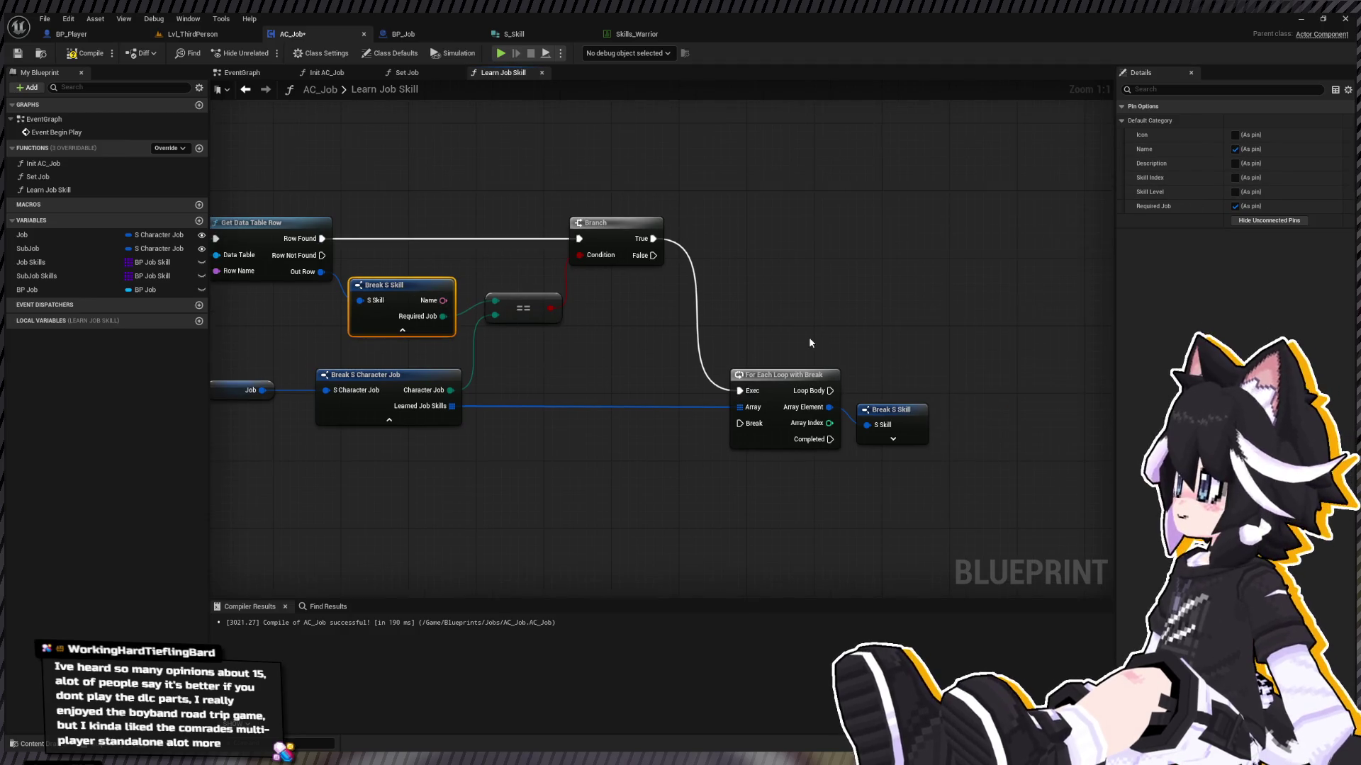
click(891, 411)
click(1249, 149)
mouse_move(443, 300)
mouse_down()
mouse_move(1006, 320)
mouse_move(1060, 338)
mouse_up()
mouse_move(1063, 384)
mouse_down()
mouse_move(880, 389)
mouse_move(661, 326)
mouse_move(783, 286)
mouse_up()
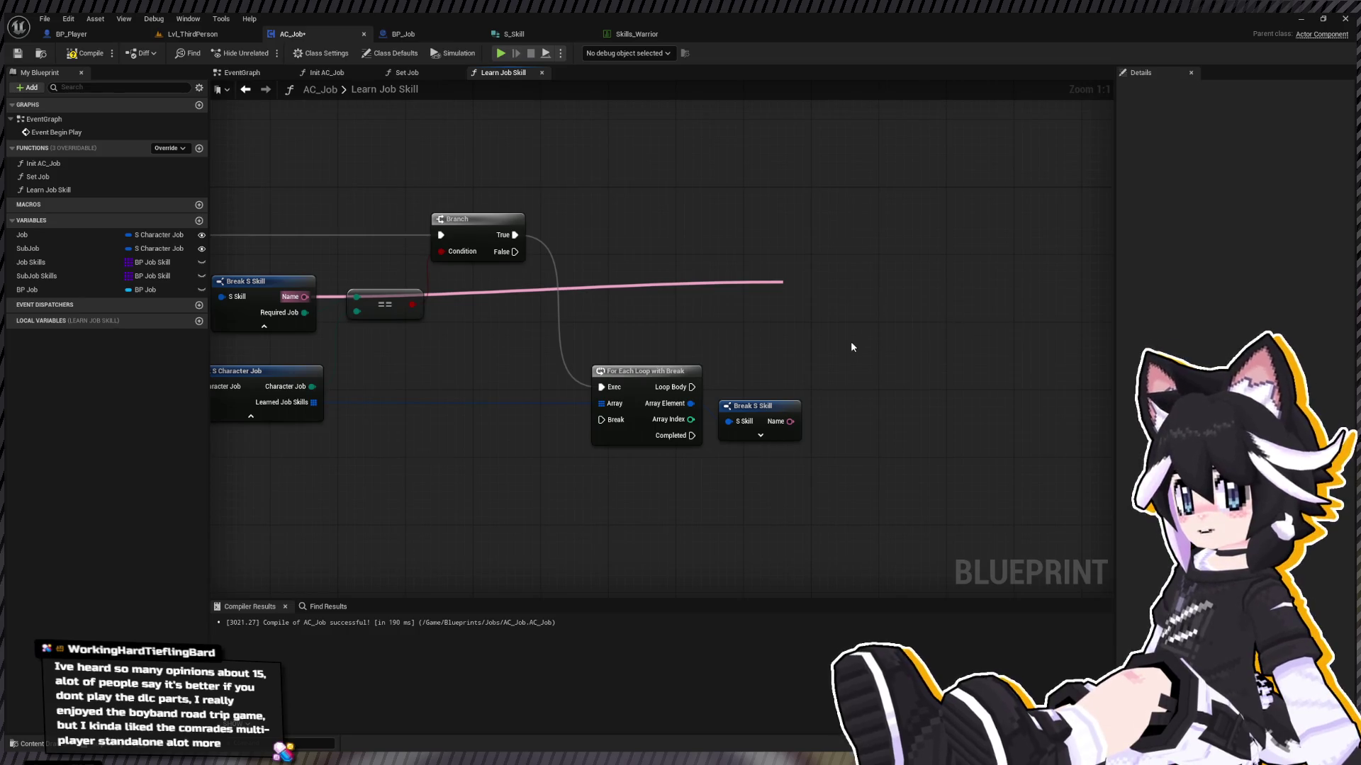
Step: Compare the two skill Names with != and branch on it from Loop Body
click(852, 383)
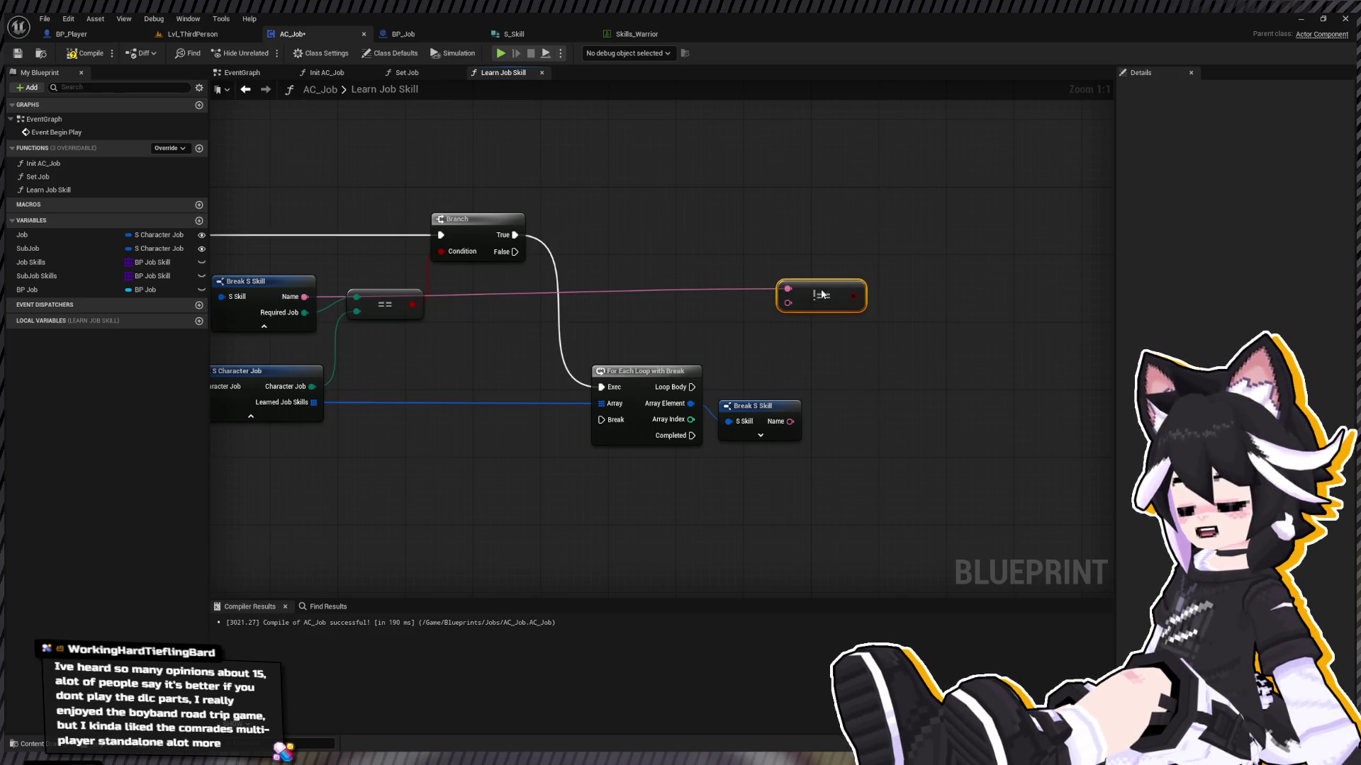
mouse_move(789, 421)
mouse_down()
mouse_move(821, 310)
mouse_move(925, 388)
mouse_move(889, 336)
mouse_move(918, 382)
mouse_up()
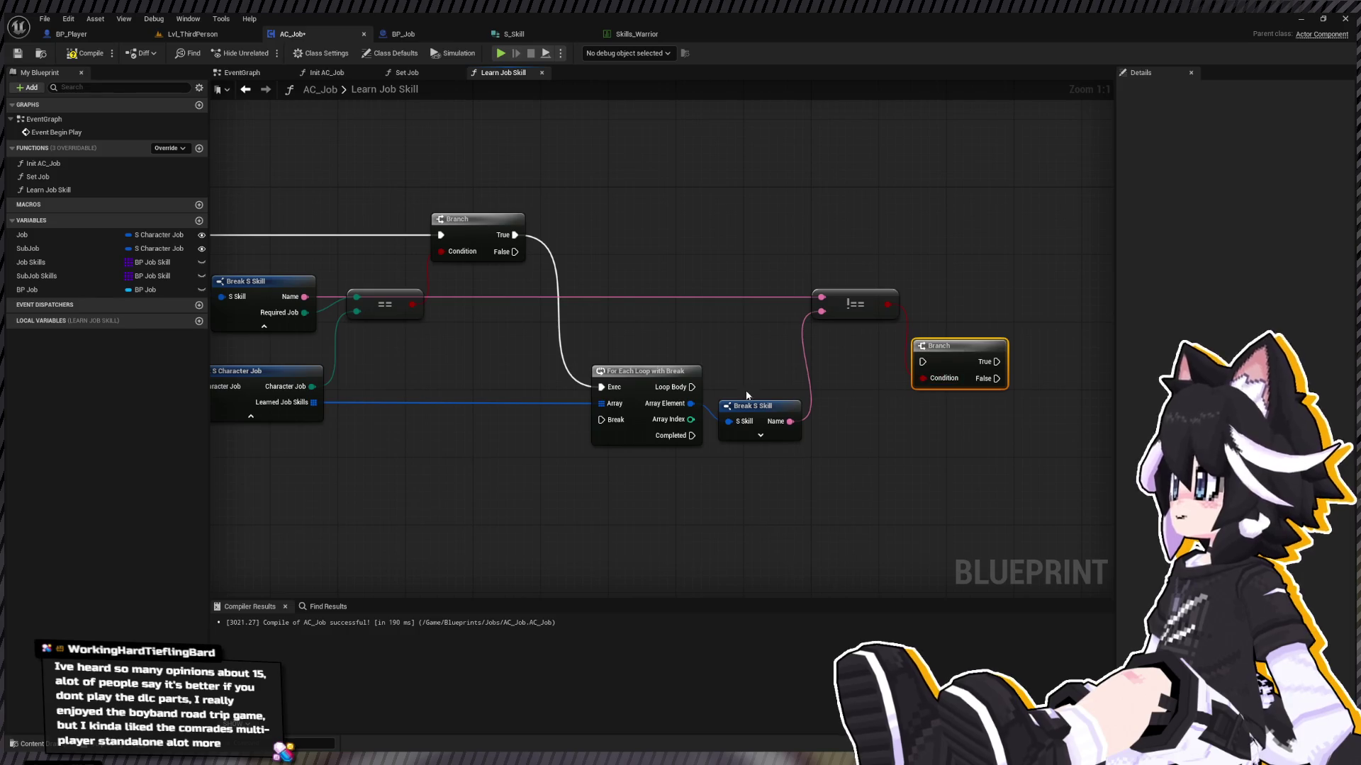
drag(691, 387, 959, 394)
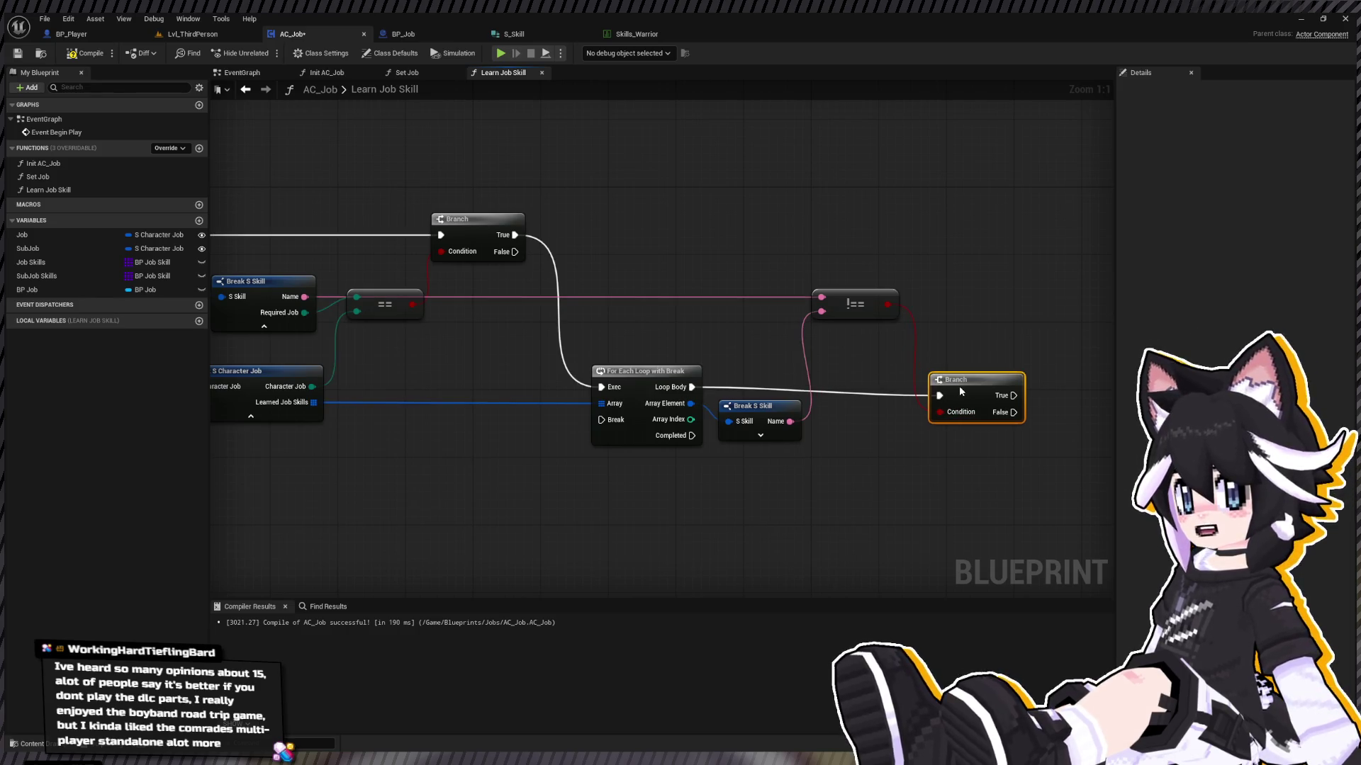
drag(886, 452, 700, 426)
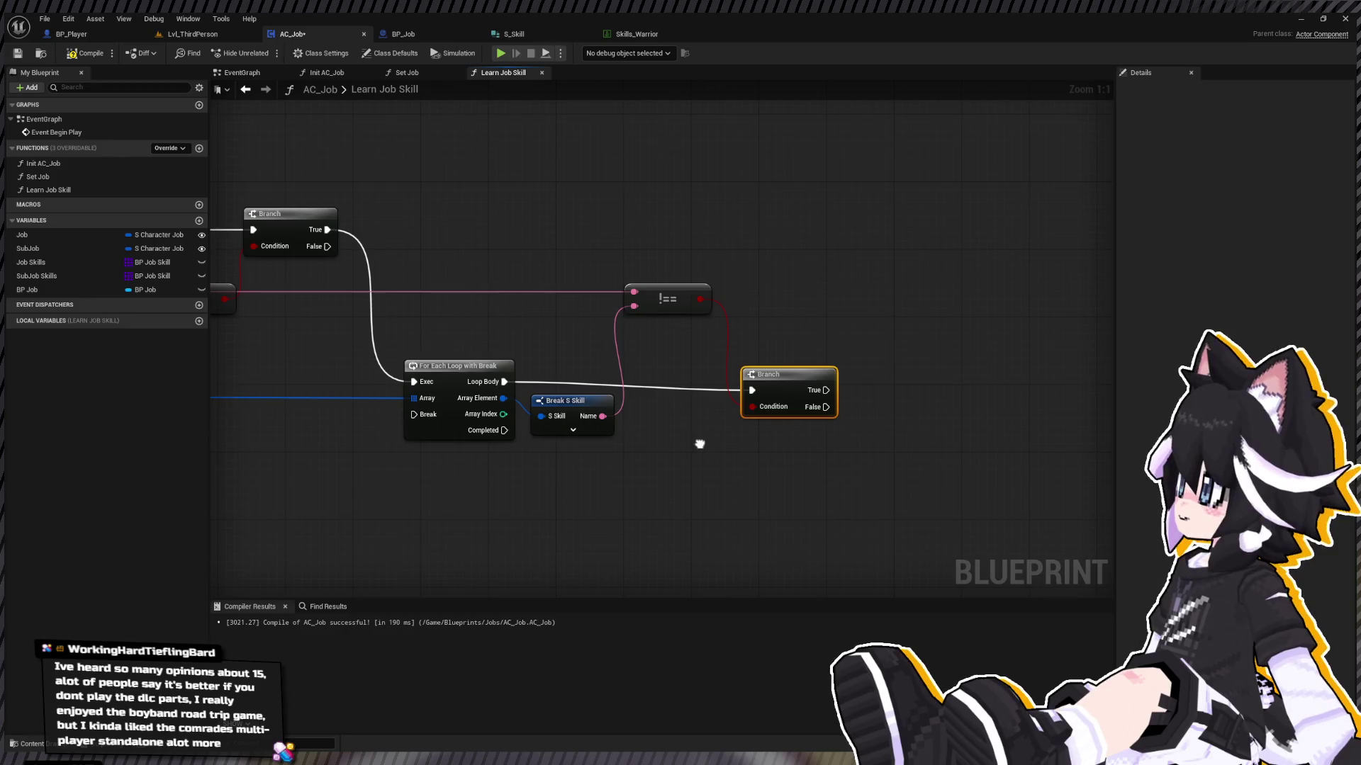
scroll(534, 361, down, 2)
drag(533, 358, 966, 365)
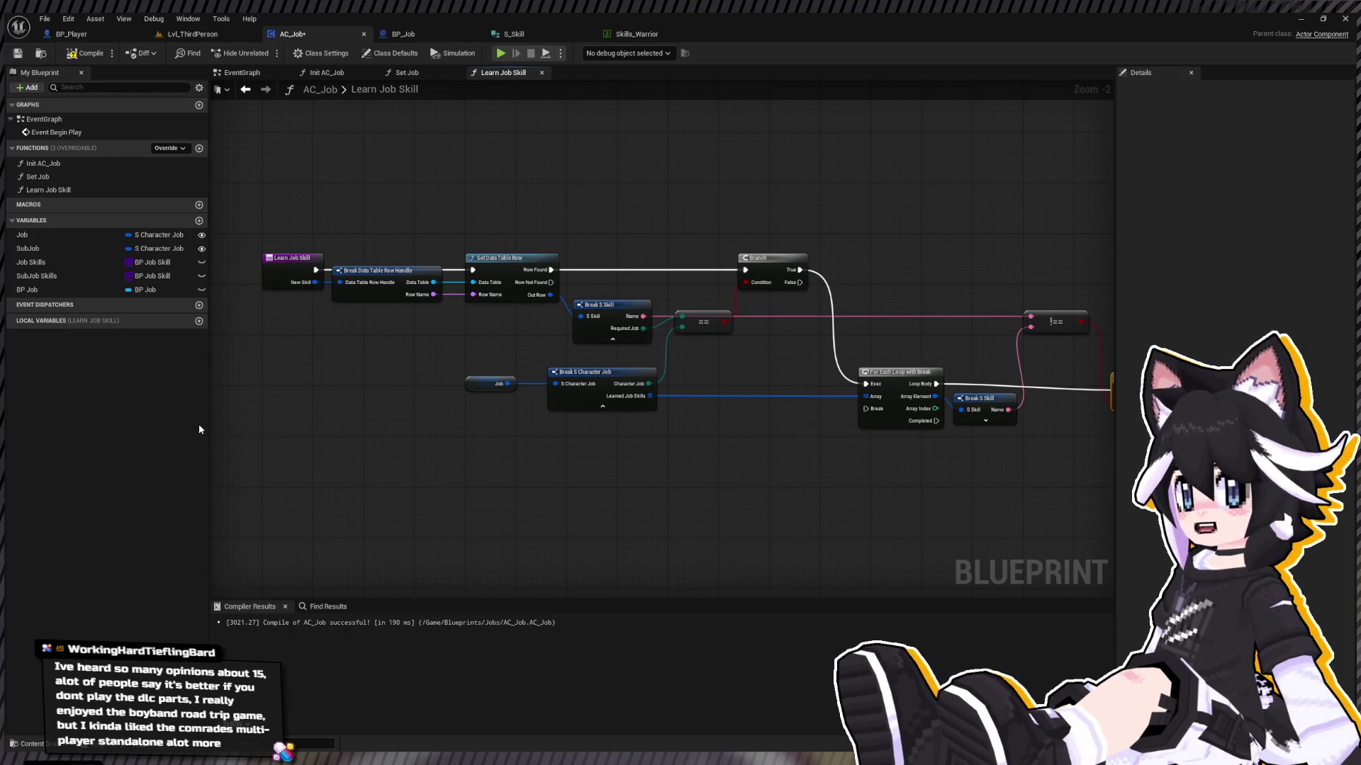
Step: Straighten the Branch wire and realign the lower row of nodes, the not-equal check and the inner Branch
drag(209, 418, 149, 418)
drag(753, 365, 595, 349)
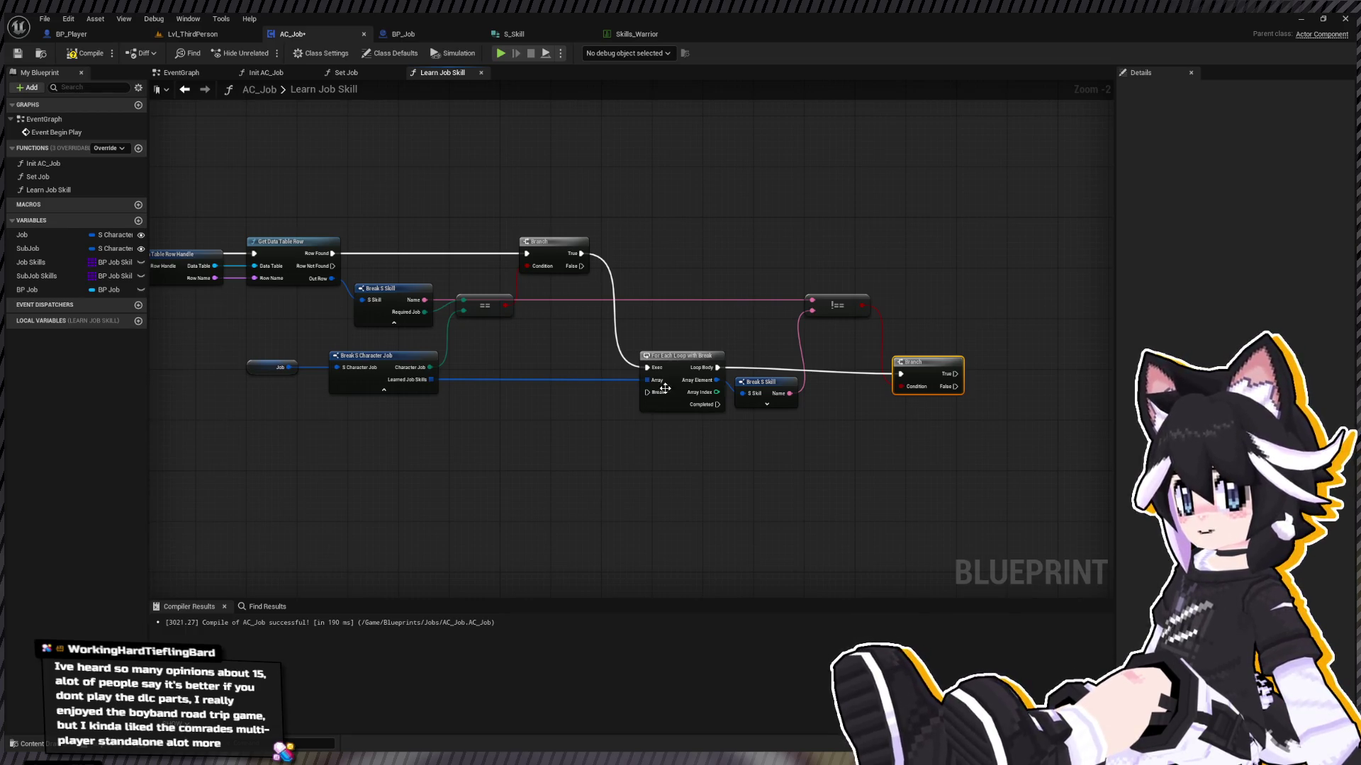
key(q)
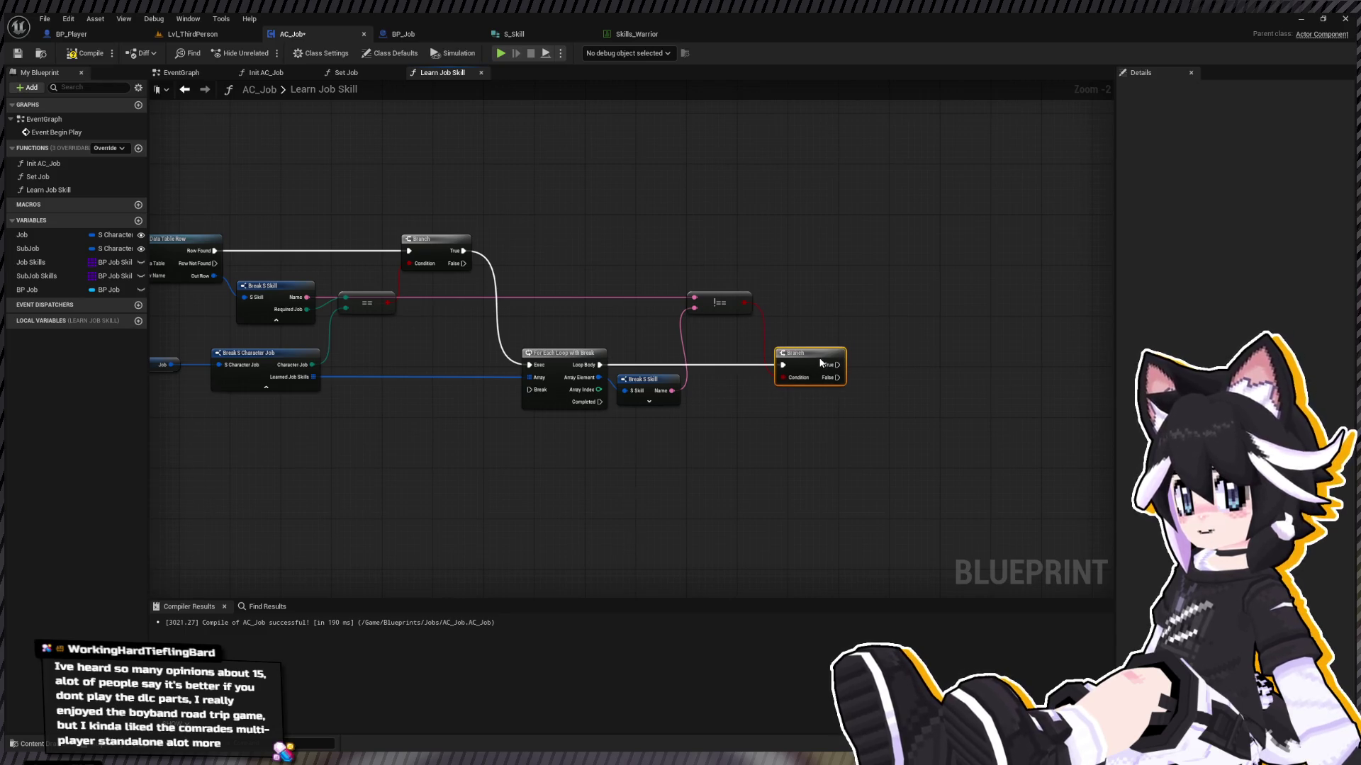
mouse_move(587, 310)
mouse_down()
mouse_move(953, 325)
mouse_move(785, 339)
mouse_up()
drag(325, 371, 878, 417)
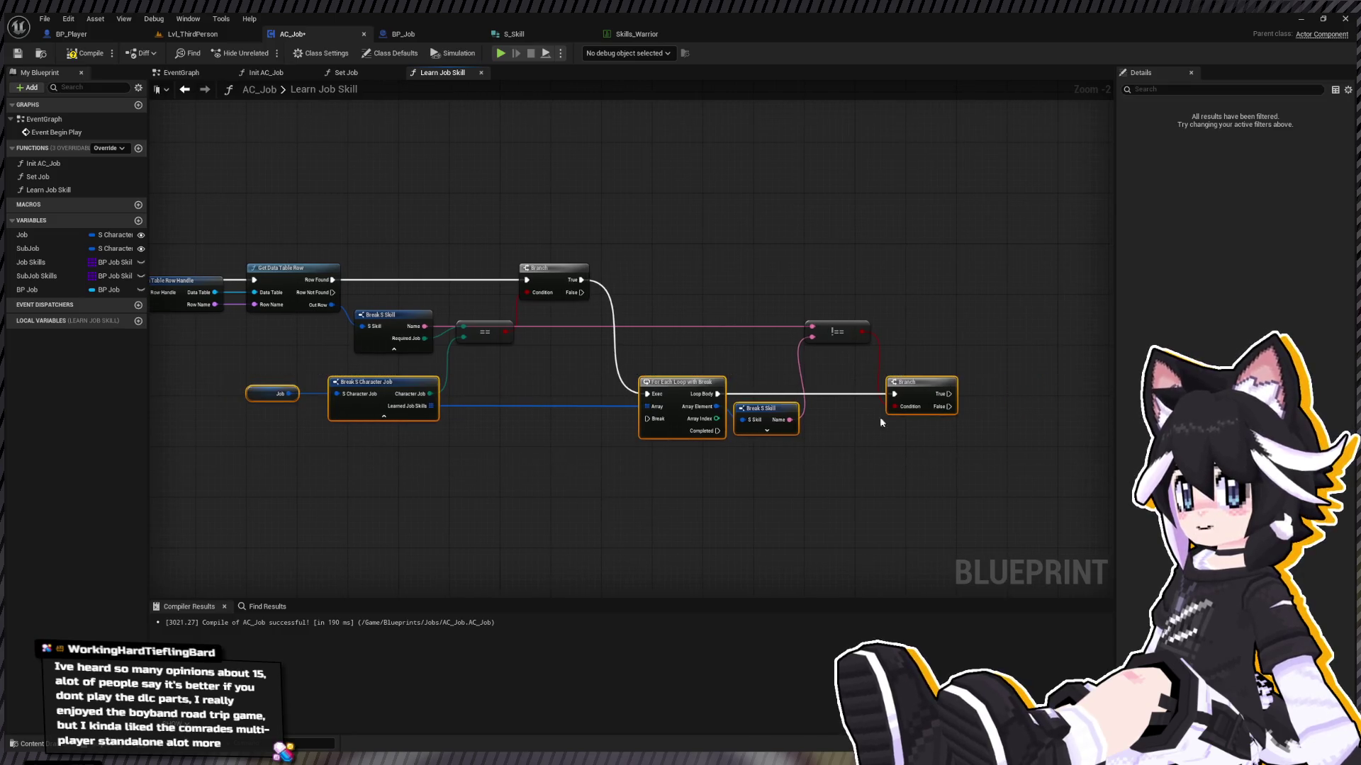
drag(683, 389, 681, 377)
mouse_move(253, 442)
mouse_down()
mouse_move(378, 445)
mouse_move(566, 366)
mouse_move(531, 373)
mouse_up()
drag(723, 411, 511, 435)
drag(760, 344, 894, 447)
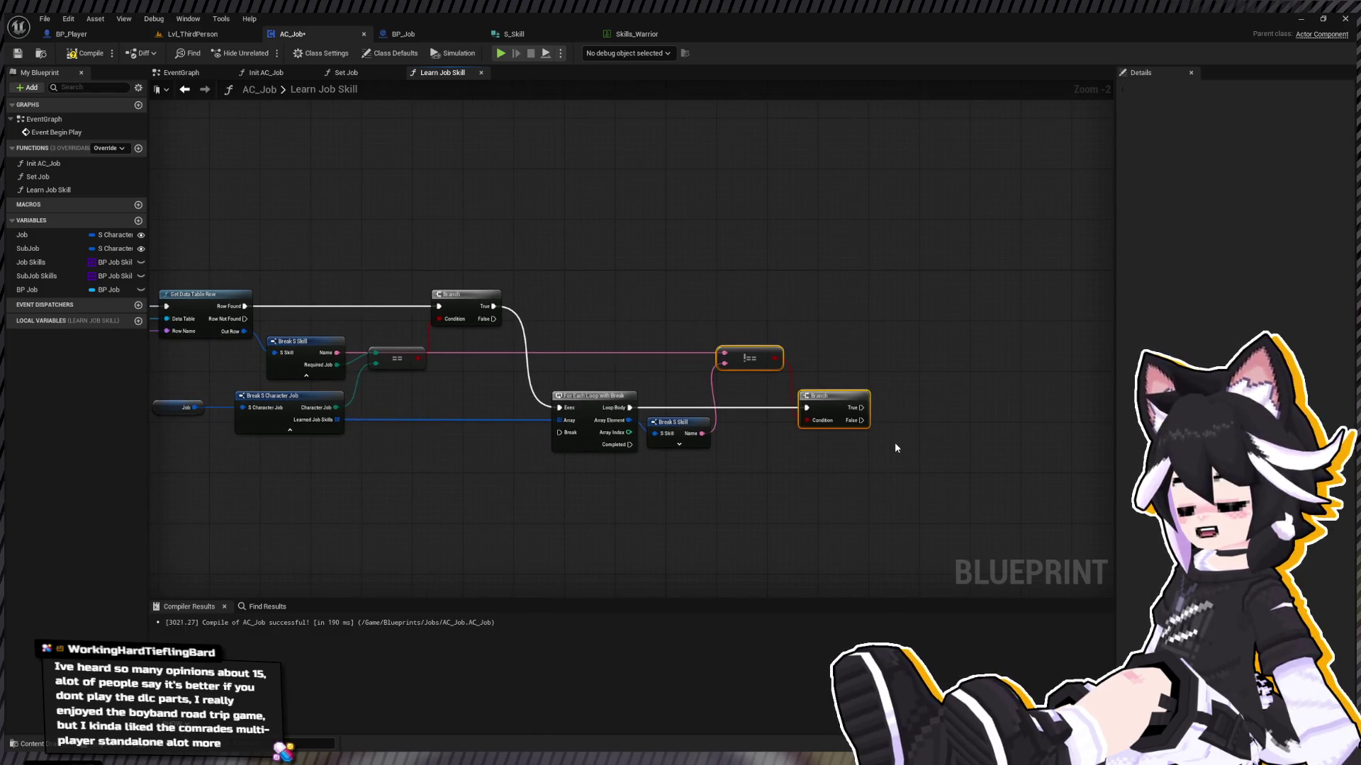
mouse_move(830, 395)
mouse_down()
mouse_move(876, 385)
mouse_move(791, 385)
mouse_move(696, 477)
mouse_move(659, 416)
mouse_move(636, 419)
mouse_move(814, 425)
mouse_up()
click(849, 394)
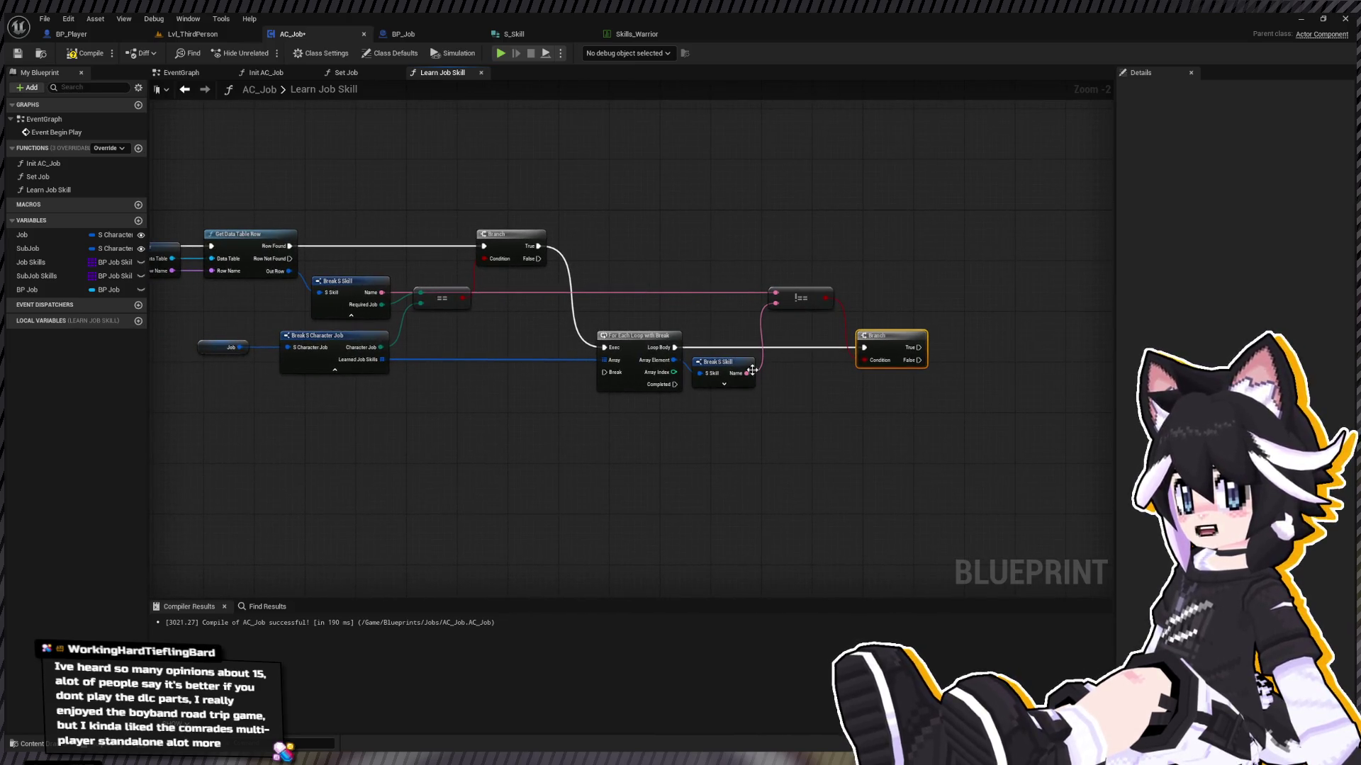
Step: Paste a copy of the Job and Break S Character Job nodes under the inner Branch
drag(151, 402, 425, 328)
mouse_move(717, 413)
mouse_down()
mouse_move(419, 424)
mouse_move(307, 413)
mouse_up()
key(ctrl+v)
mouse_move(582, 402)
mouse_down()
mouse_move(461, 404)
mouse_move(528, 402)
mouse_up()
click(540, 408)
drag(355, 436, 554, 400)
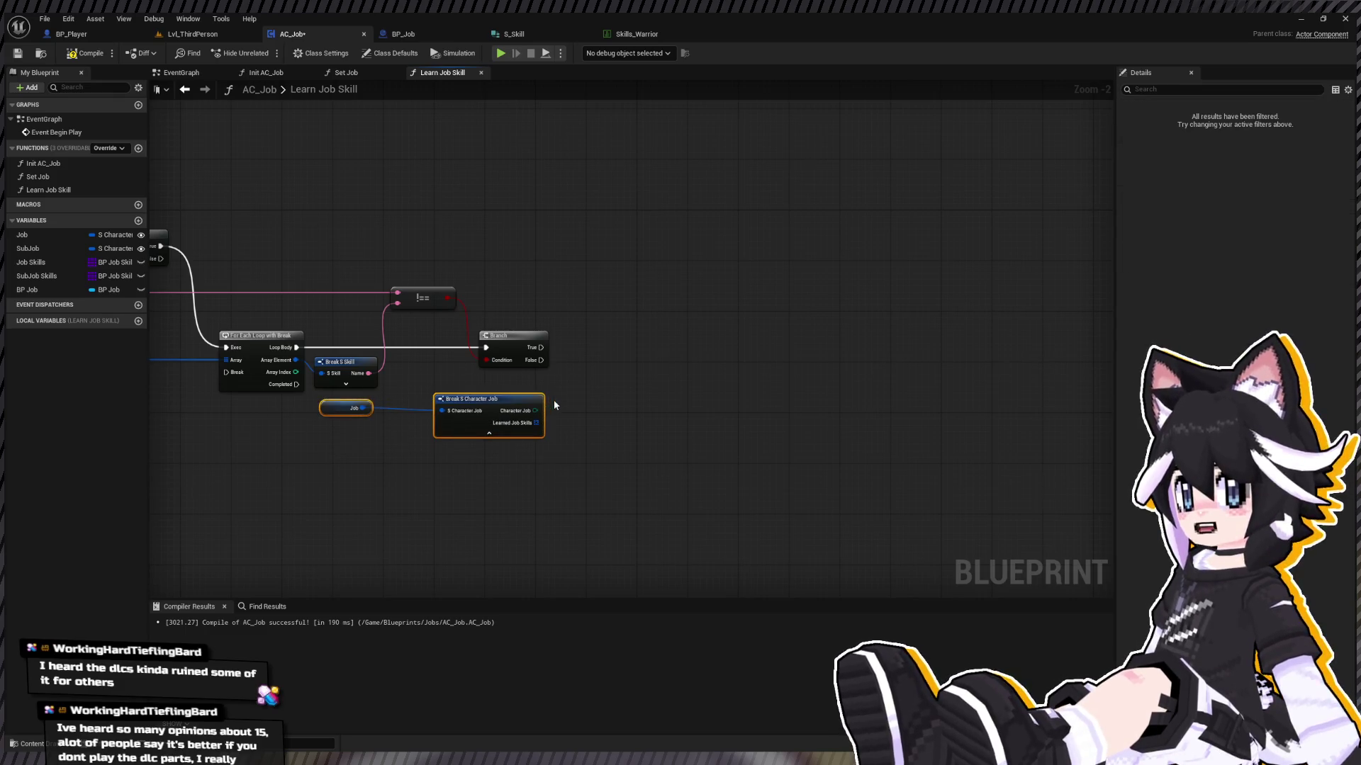
Step: Add an Array ADD node on the copy's Learned Job Skills, run from the inner Branch's True
mouse_move(623, 464)
mouse_down()
mouse_move(606, 487)
mouse_move(595, 429)
mouse_up()
click(659, 482)
drag(320, 454, 581, 391)
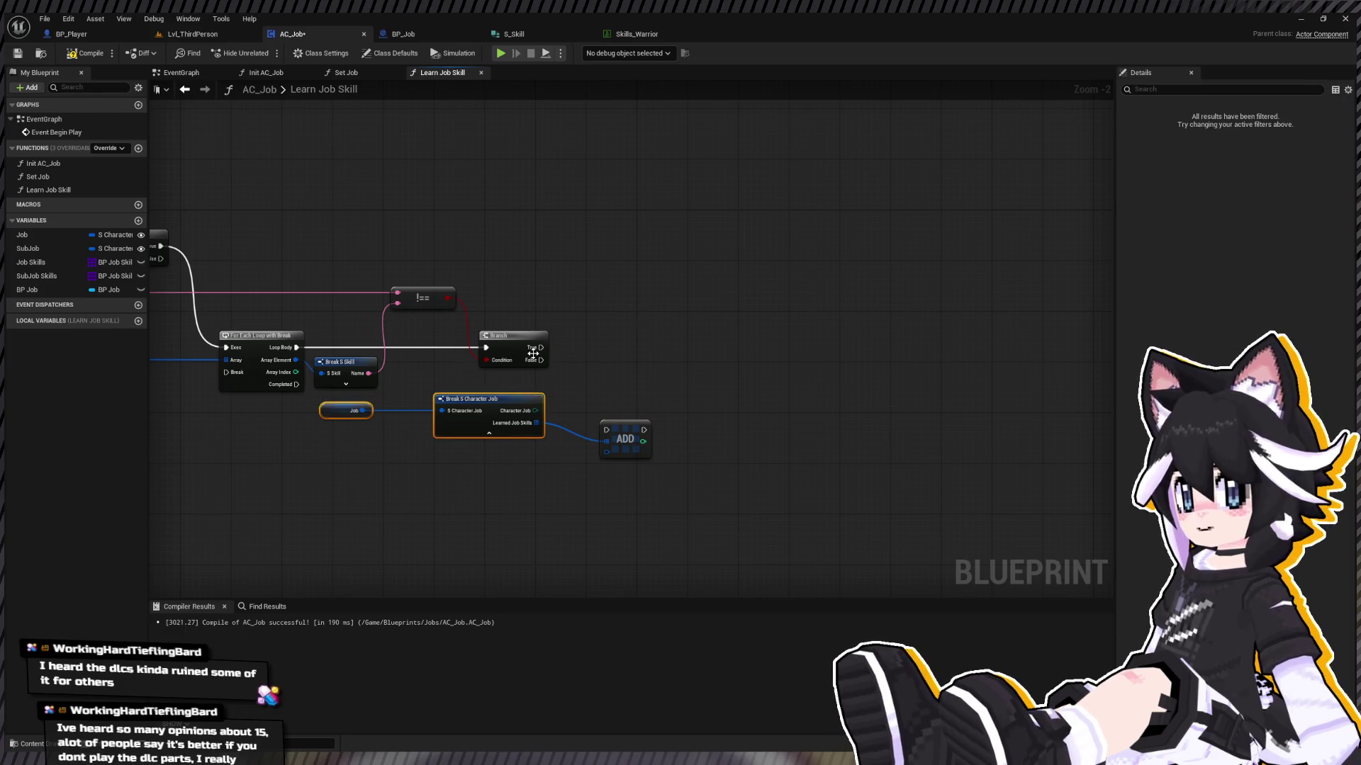
mouse_move(541, 348)
mouse_down()
mouse_move(606, 429)
mouse_move(616, 347)
mouse_up()
Step: Nudge the copied Break S Character Job node into place and drop a Print String after the ADD
drag(758, 471, 848, 488)
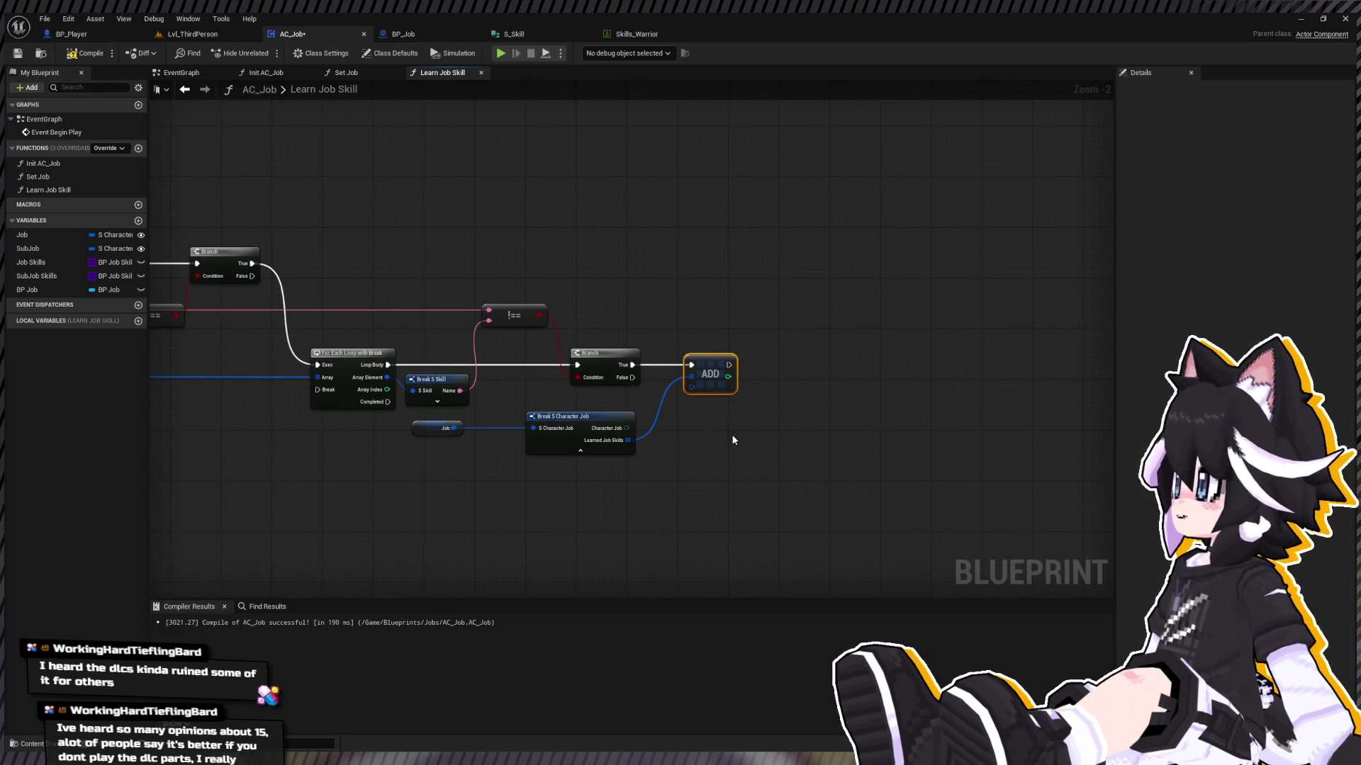
drag(580, 423, 587, 423)
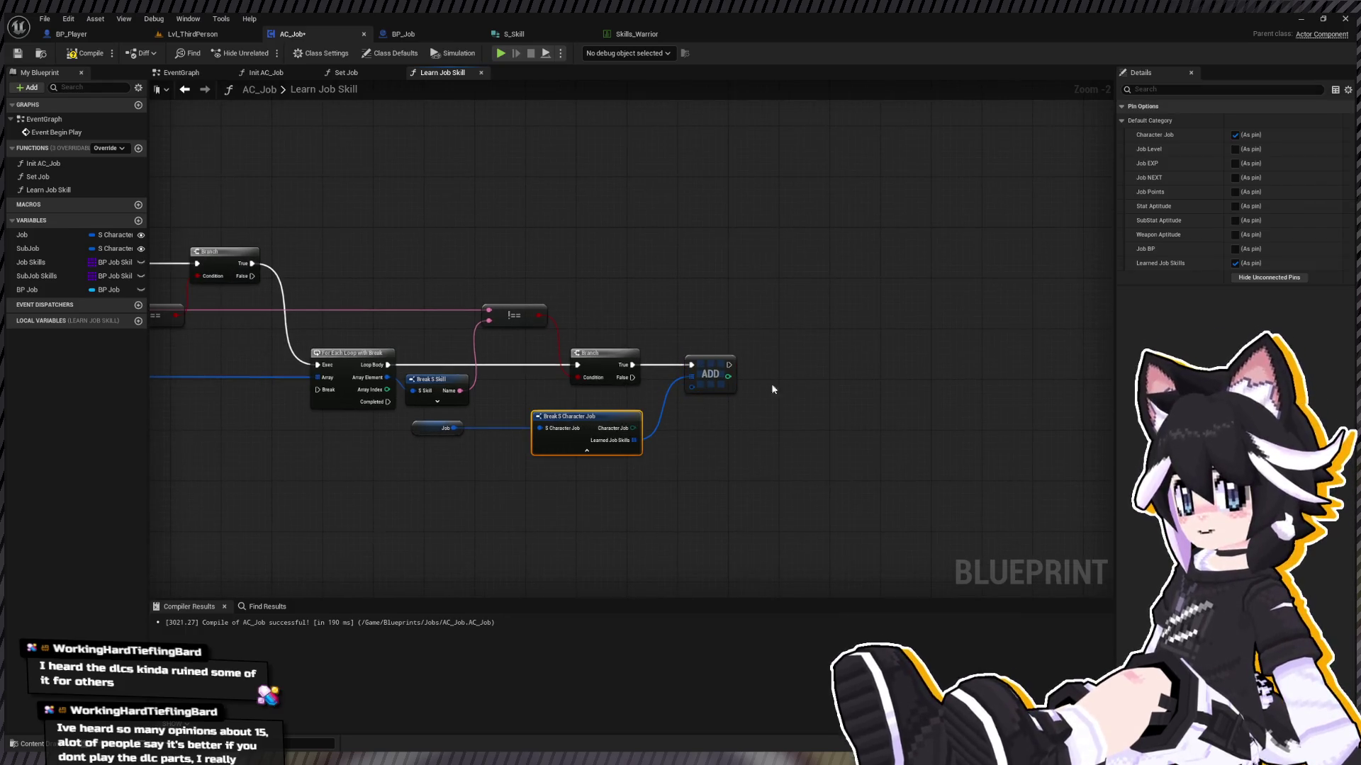
drag(453, 479, 666, 415)
mouse_move(751, 333)
mouse_down()
mouse_move(742, 349)
mouse_move(774, 321)
mouse_up()
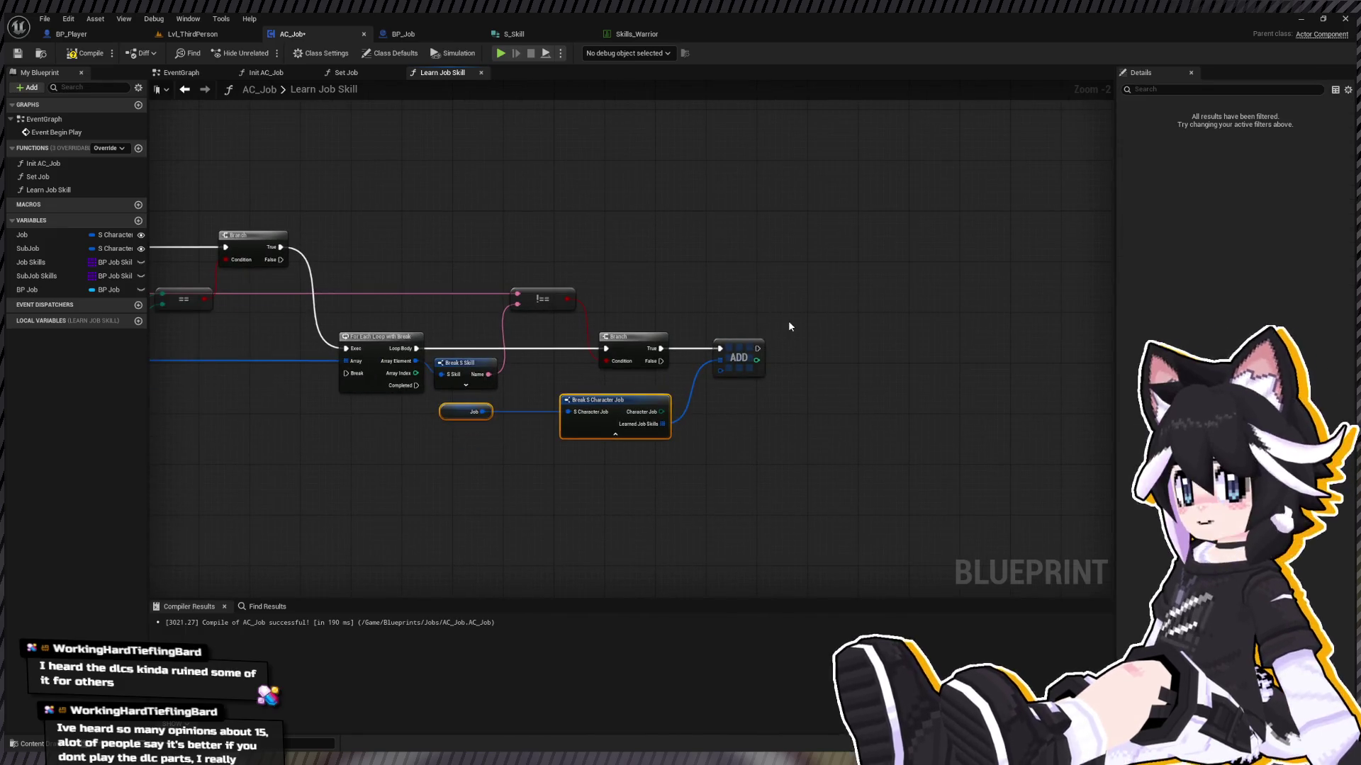
click(789, 324)
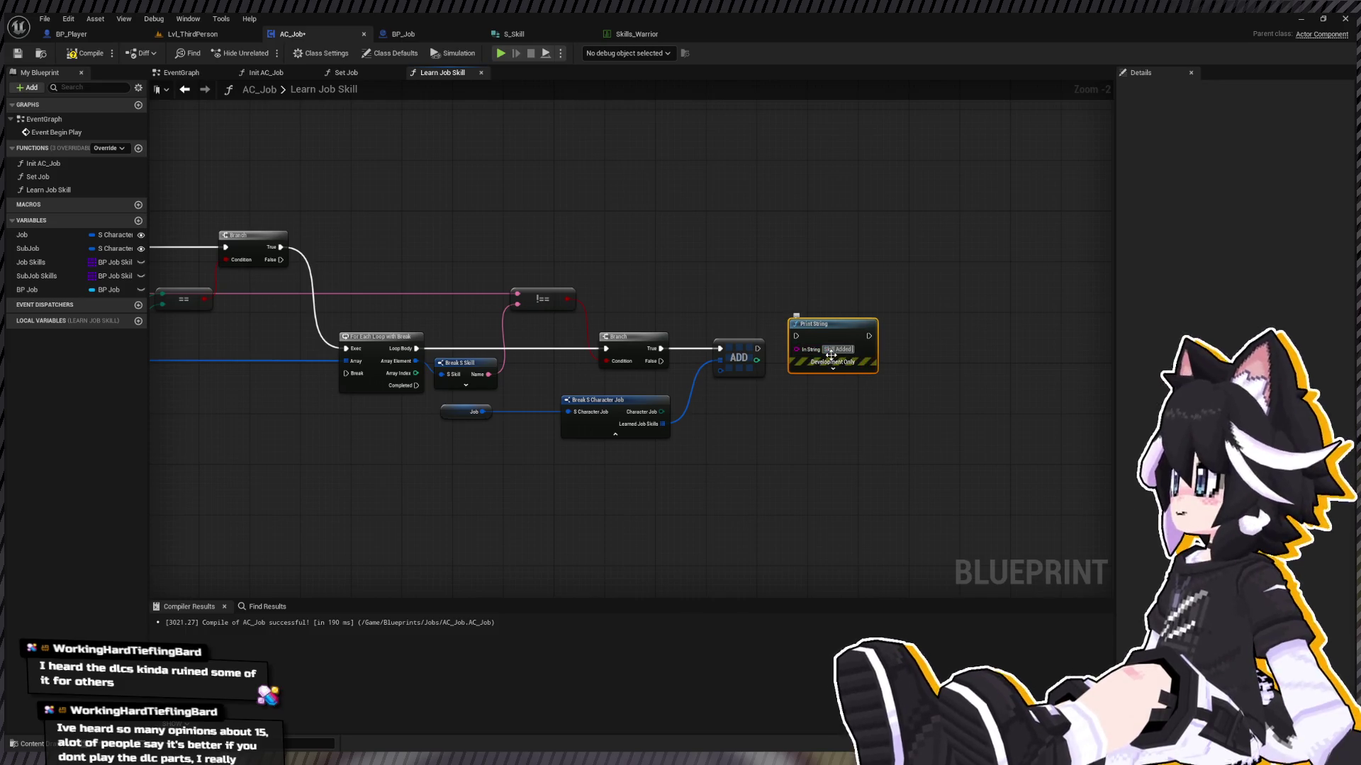
Step: Run the 'Skill Added' Print String from the ADD node's exec output
drag(758, 349, 796, 336)
drag(501, 386, 833, 412)
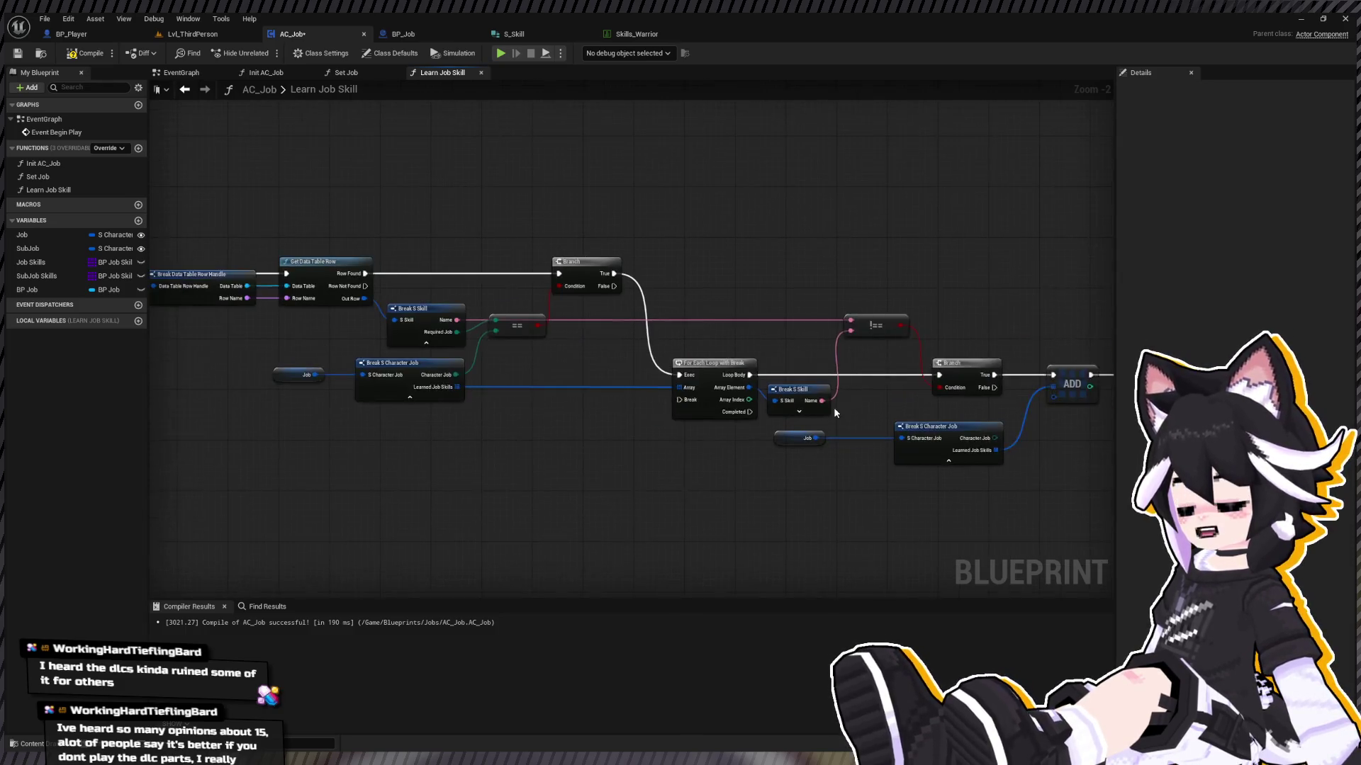
scroll(833, 411, down, 1)
Step: Compile AC_Job and switch to the EventGraph at Event Begin Play
click(17, 54)
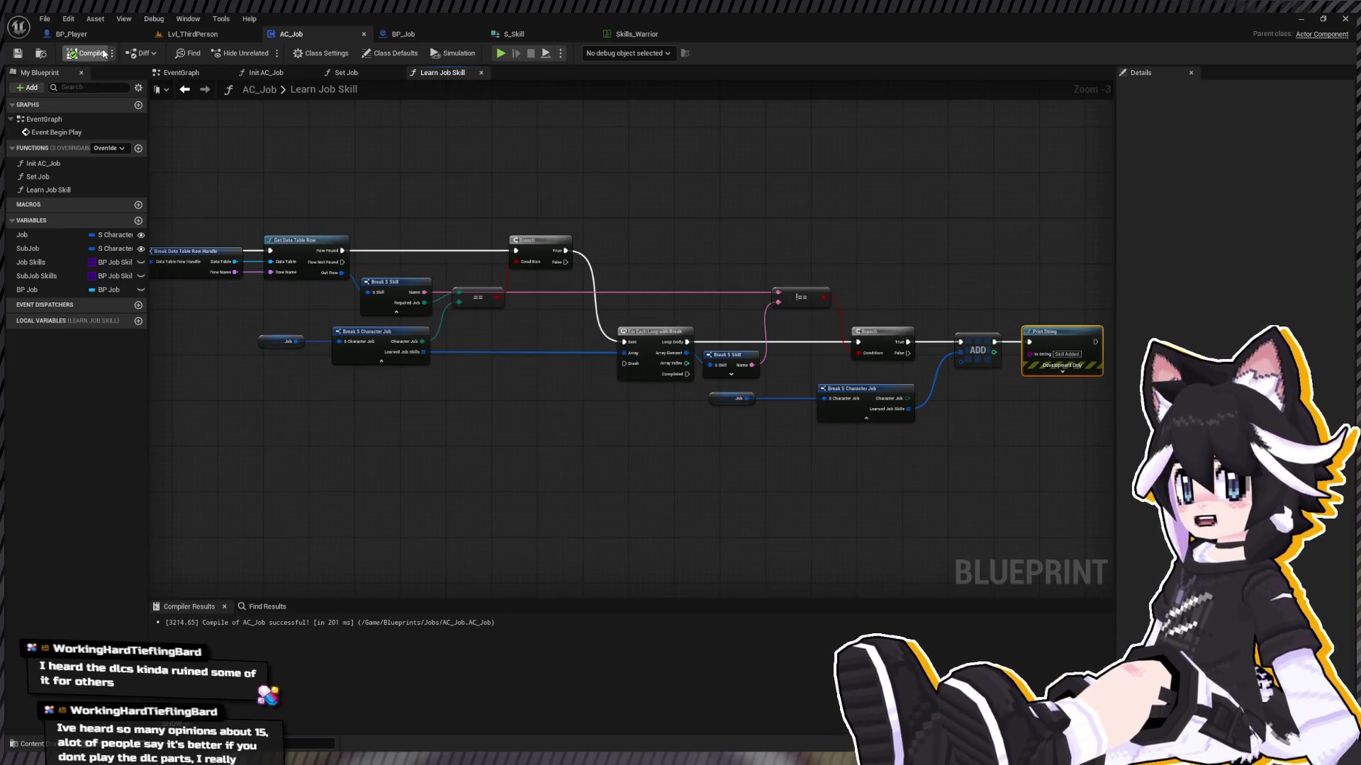
double_click(50, 196)
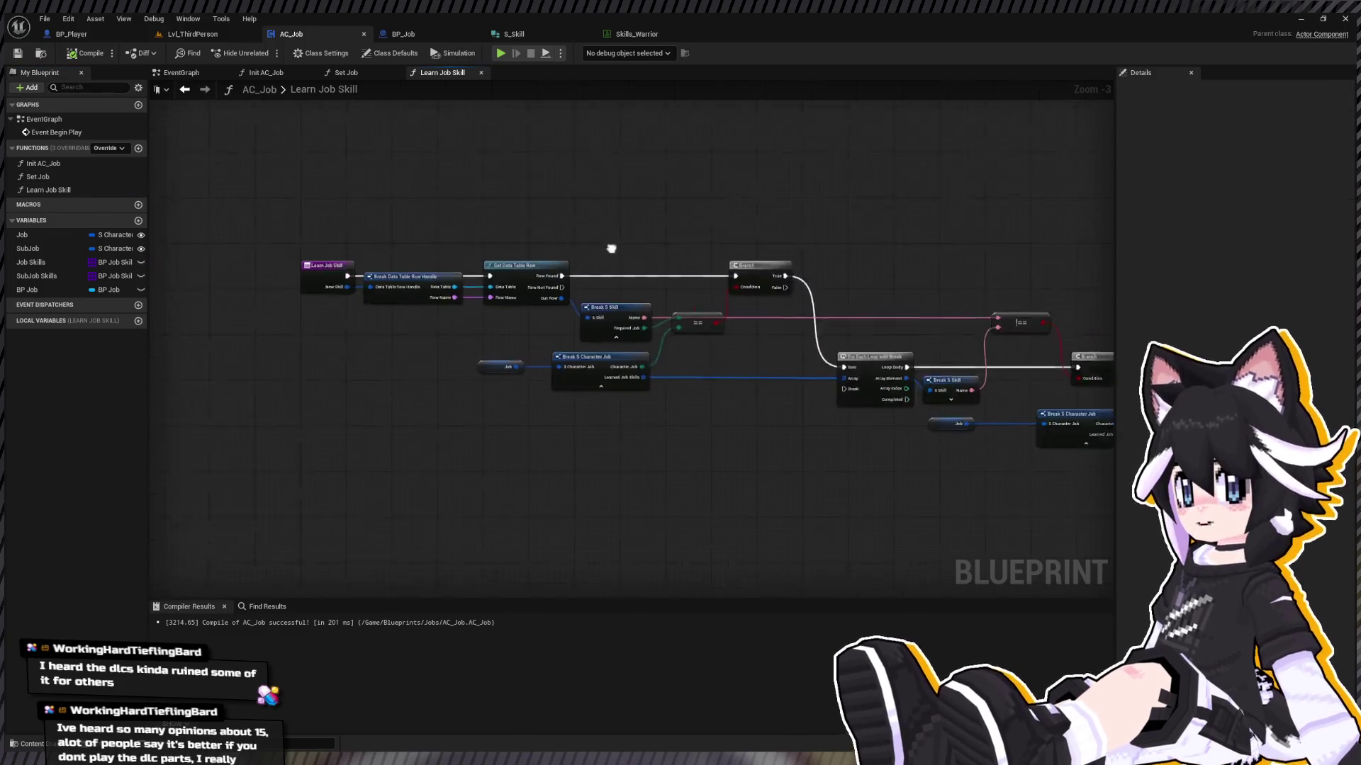
double_click(63, 132)
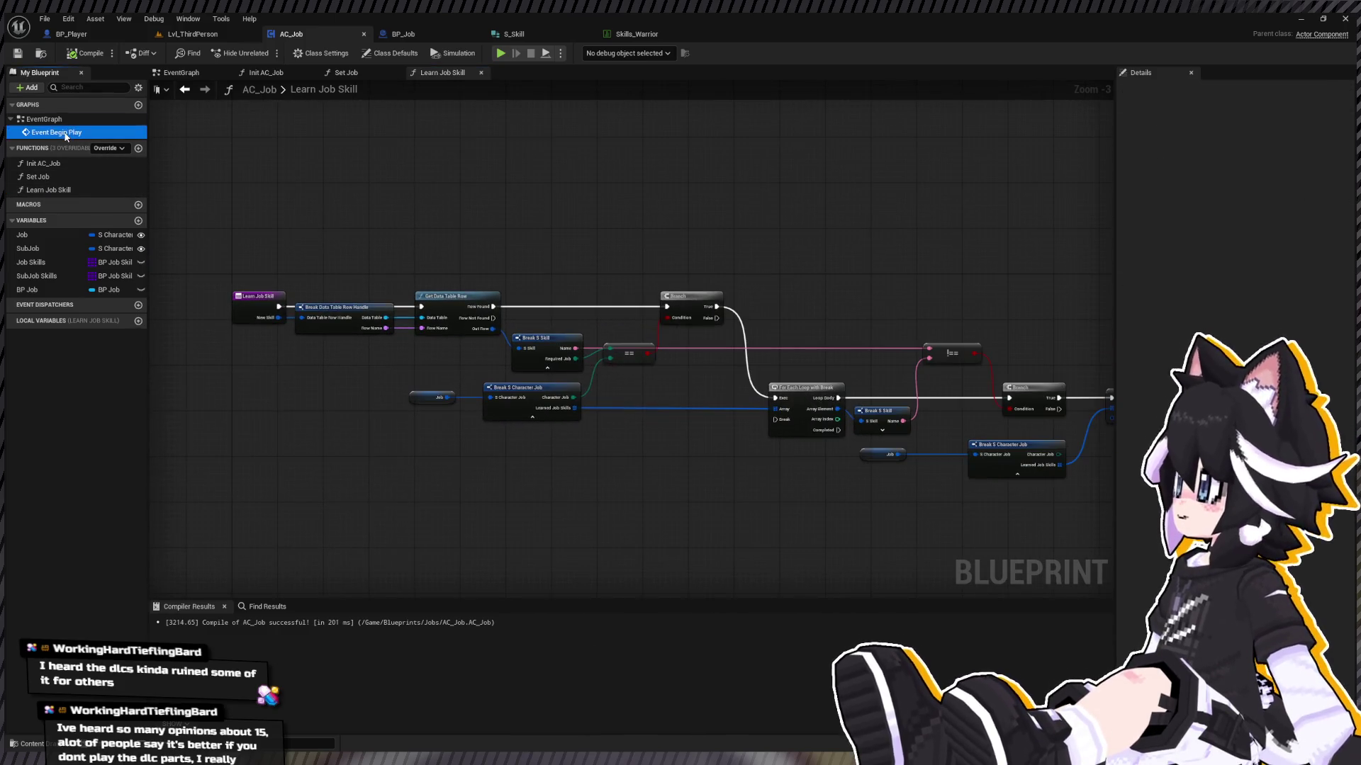
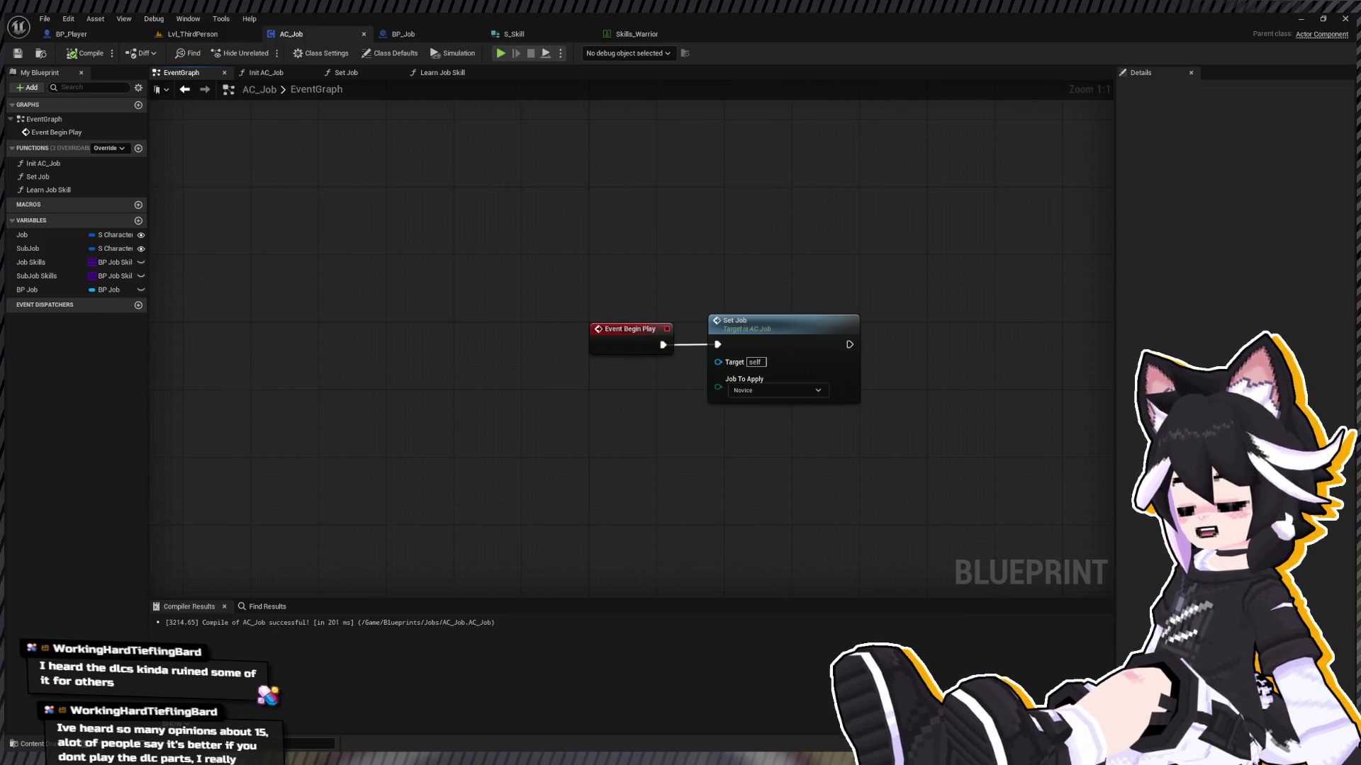
Step: Add a '1' keyboard event to AC_Job's EventGraph whose Pressed calls Learn Job Skill
drag(672, 330, 500, 279)
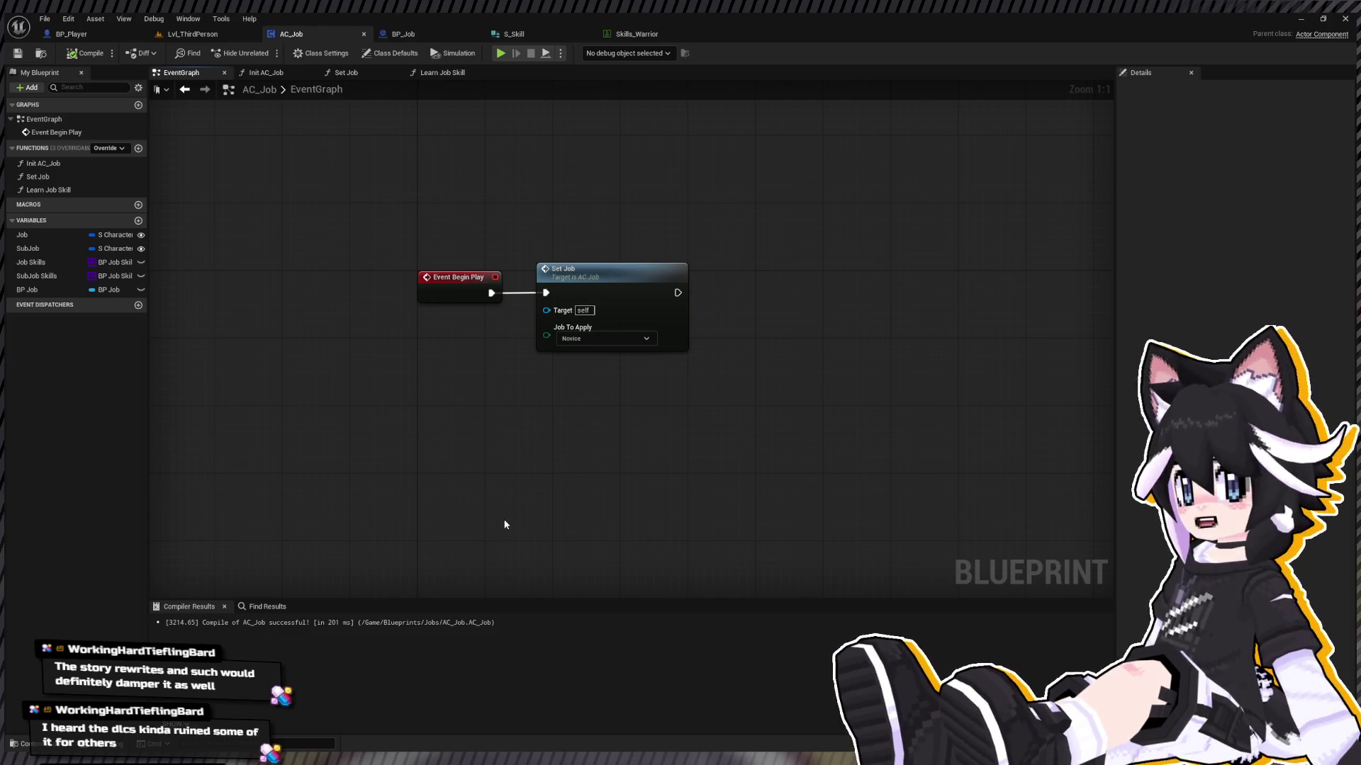
key(ctrl+v)
mouse_move(547, 425)
mouse_down()
mouse_move(501, 438)
mouse_move(617, 457)
mouse_move(740, 443)
mouse_up()
click(48, 202)
drag(694, 490, 656, 506)
Step: Feed a Make Data Table Row Handle into New Skill, then view the Skills_Warrior table
drag(728, 444, 829, 435)
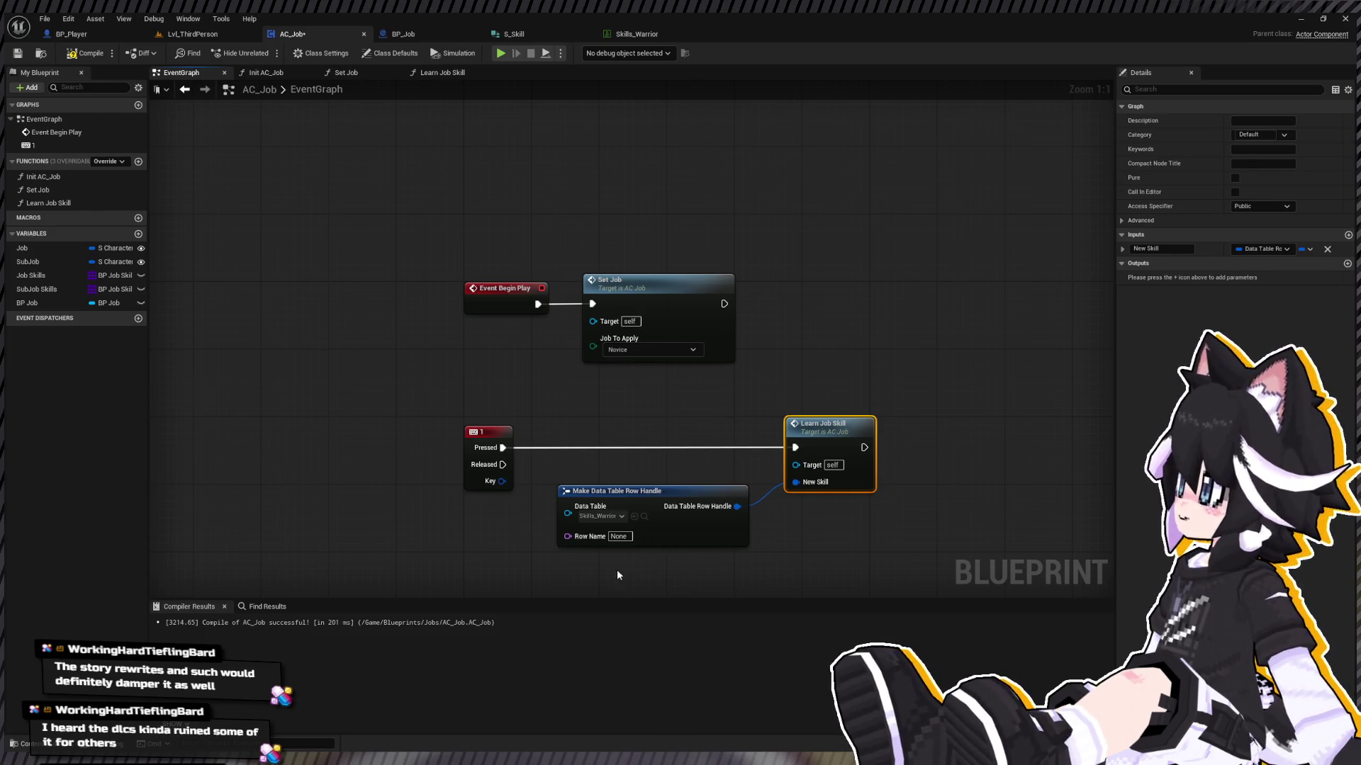
drag(649, 574, 660, 474)
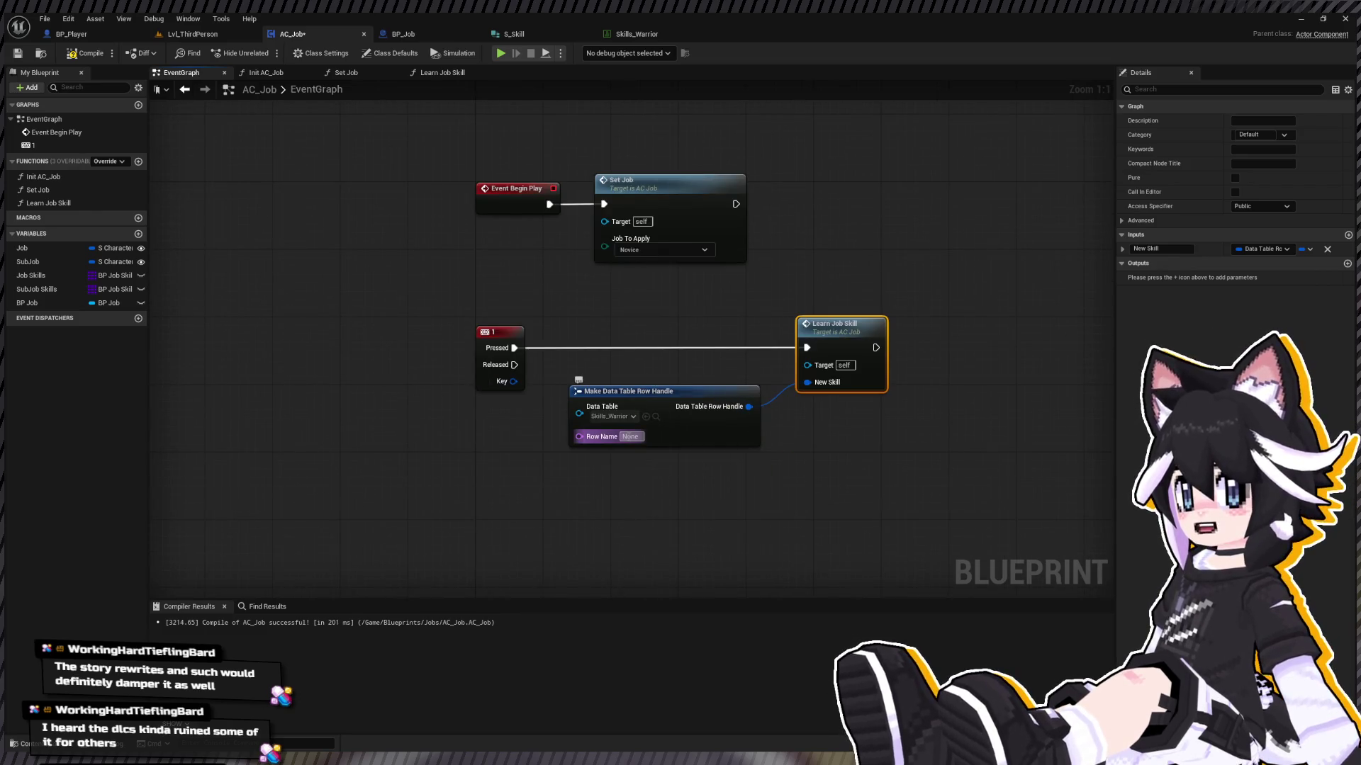
click(616, 372)
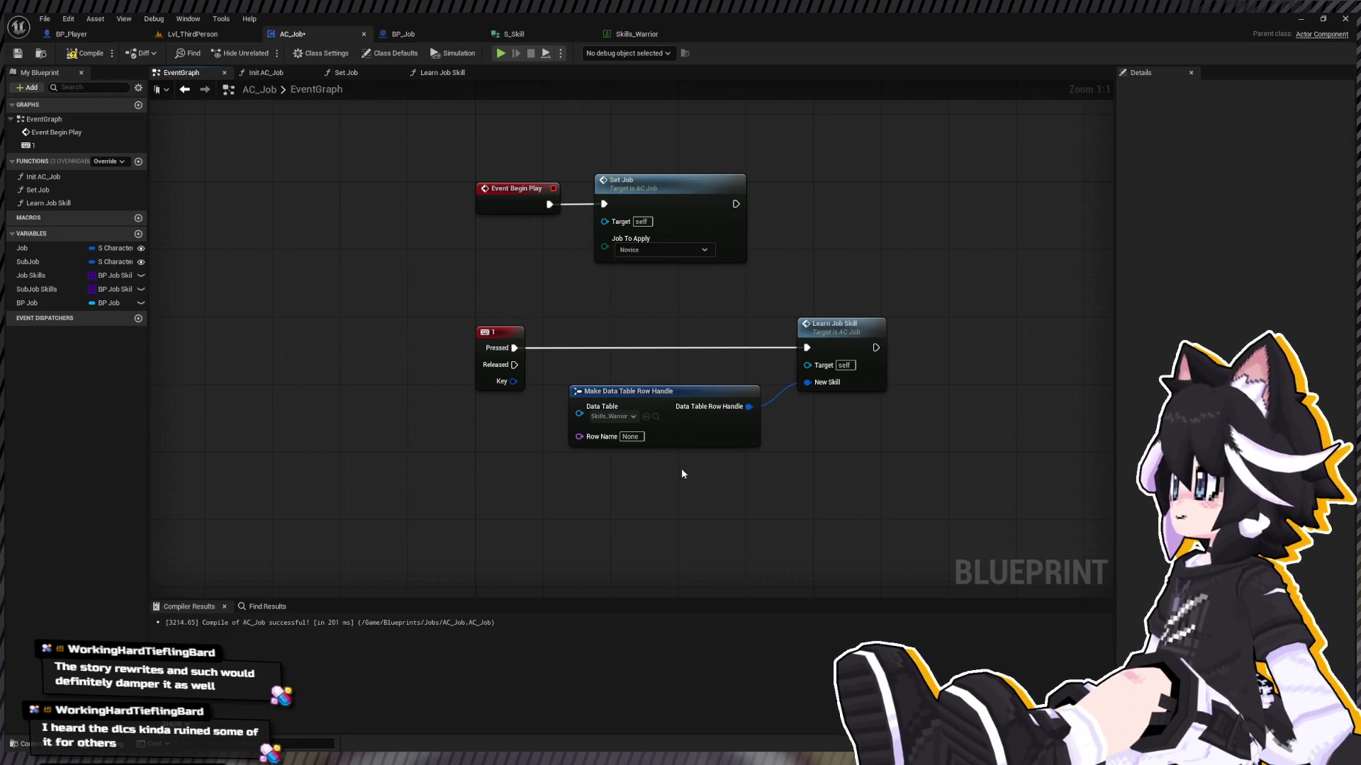
click(636, 34)
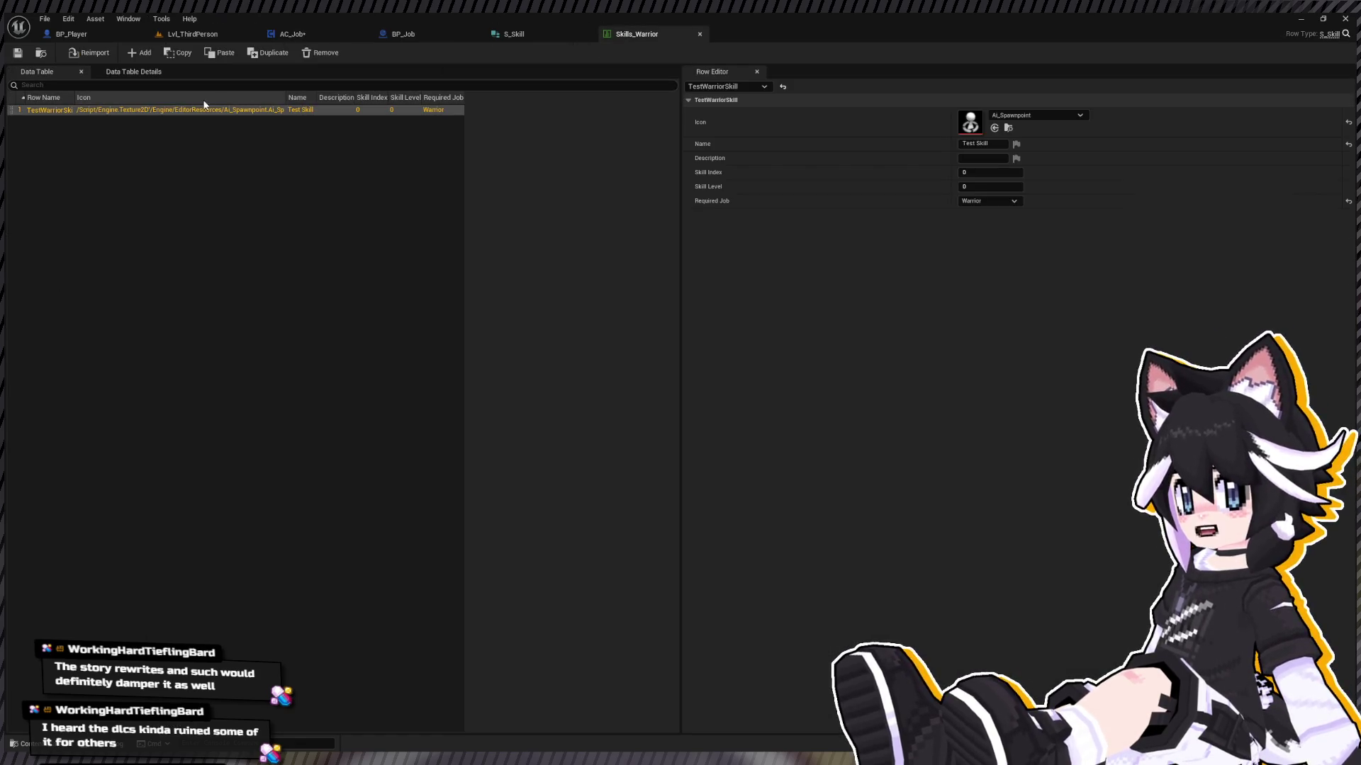
Step: Inspect the TestWarriorSkill row and set the key test's Row Name to TestWarriorSkill
click(202, 110)
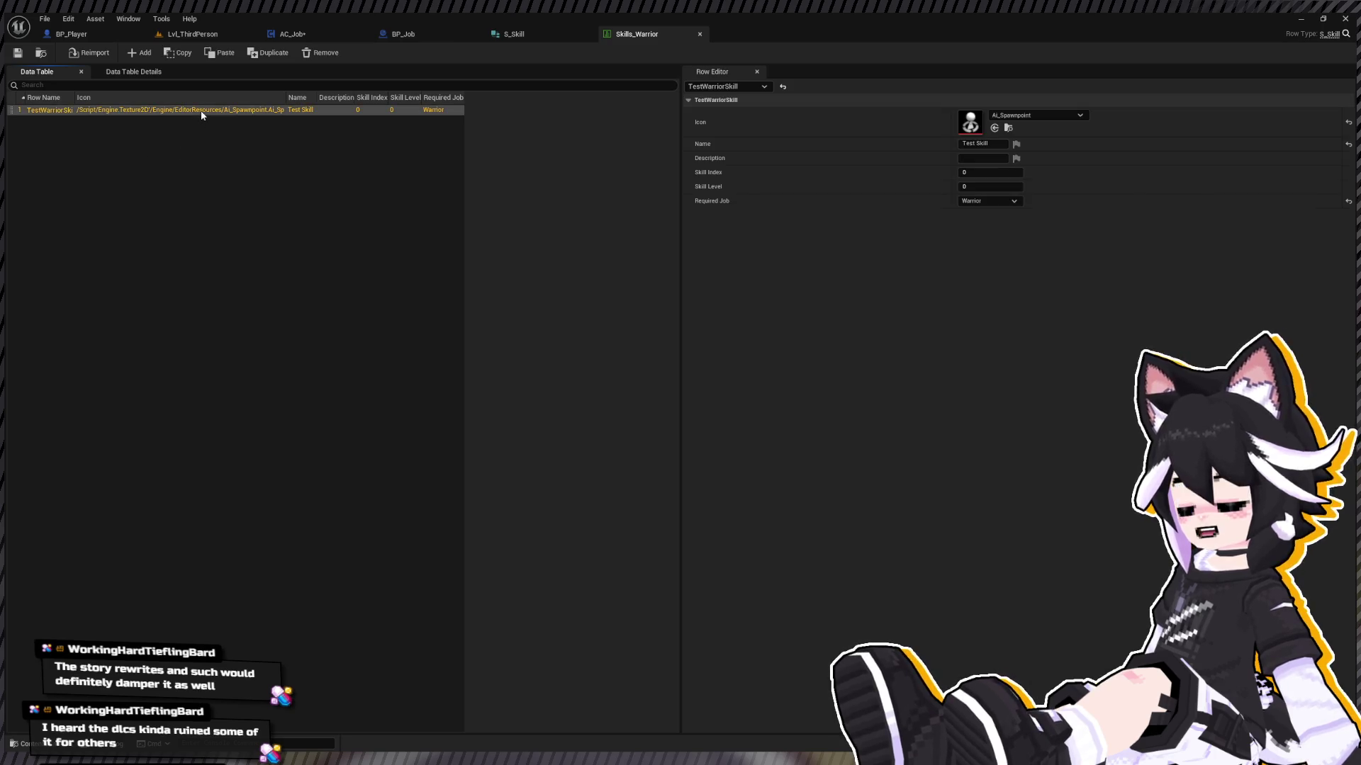
click(603, 117)
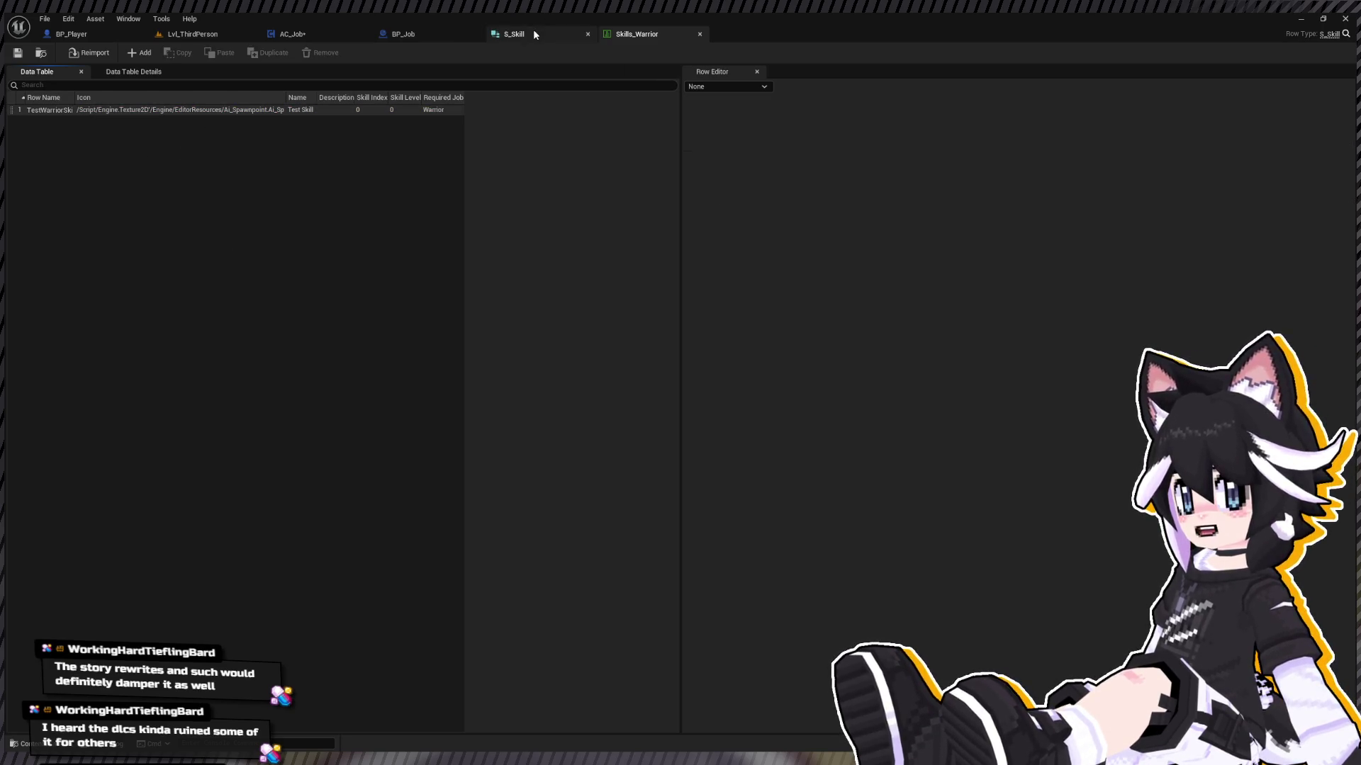
click(386, 32)
click(292, 33)
click(630, 436)
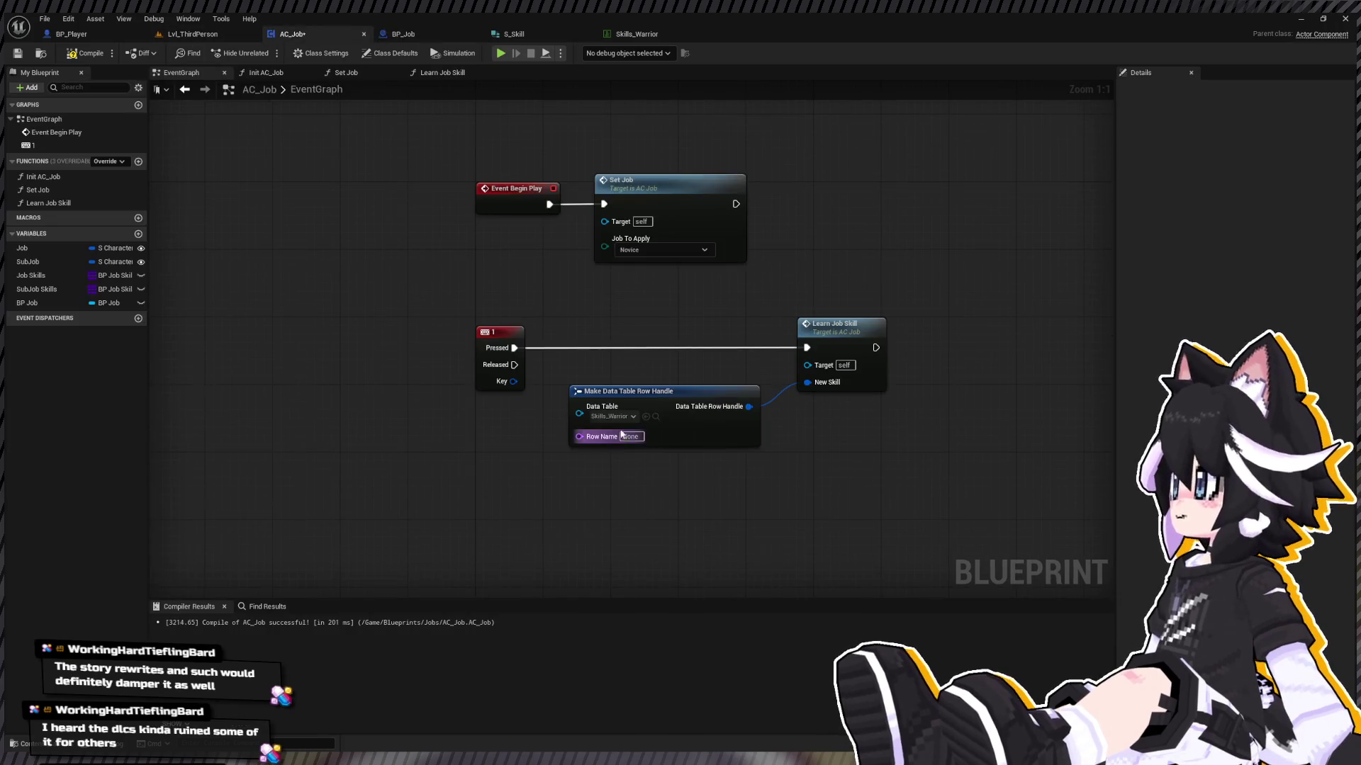
click(624, 452)
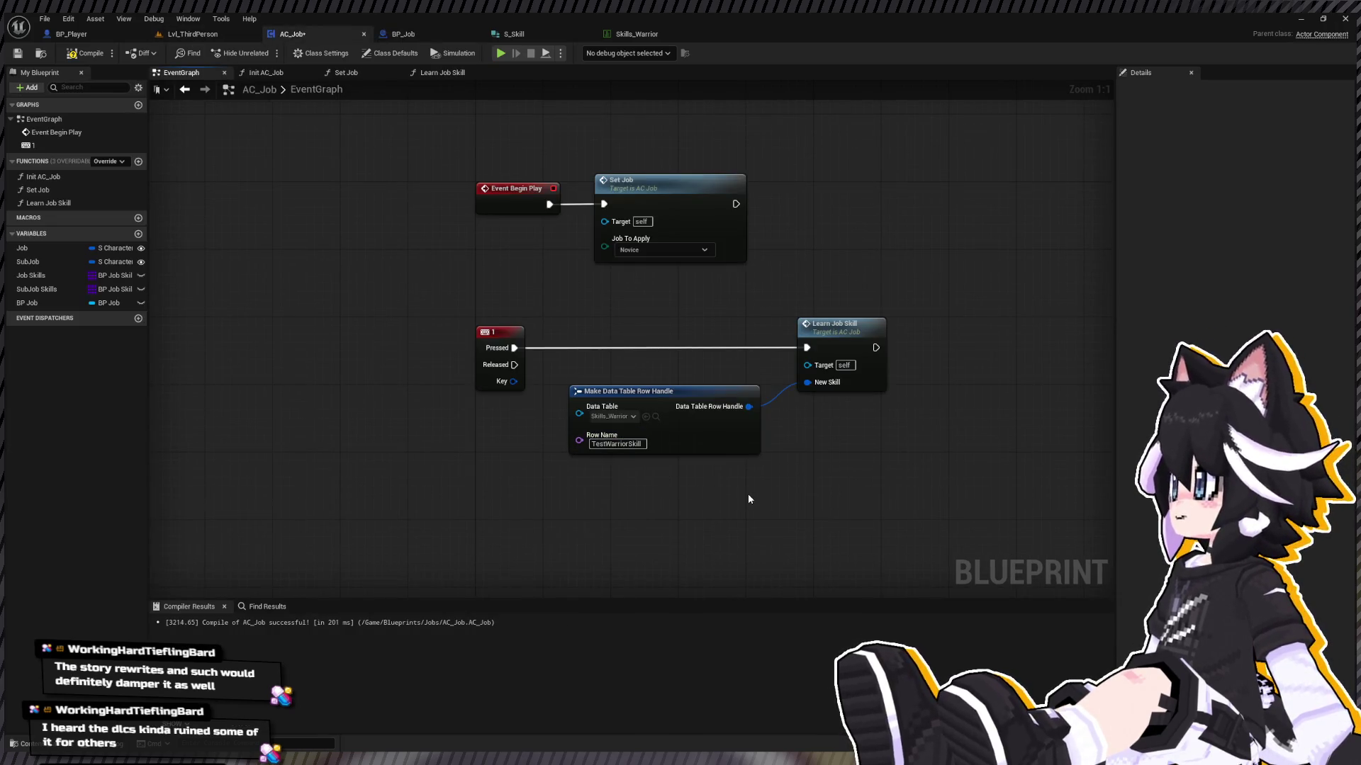
Step: Delete the leftover row handle node, compile AC_Job, and open the Learn Job Skill graph
click(822, 390)
drag(813, 389, 808, 388)
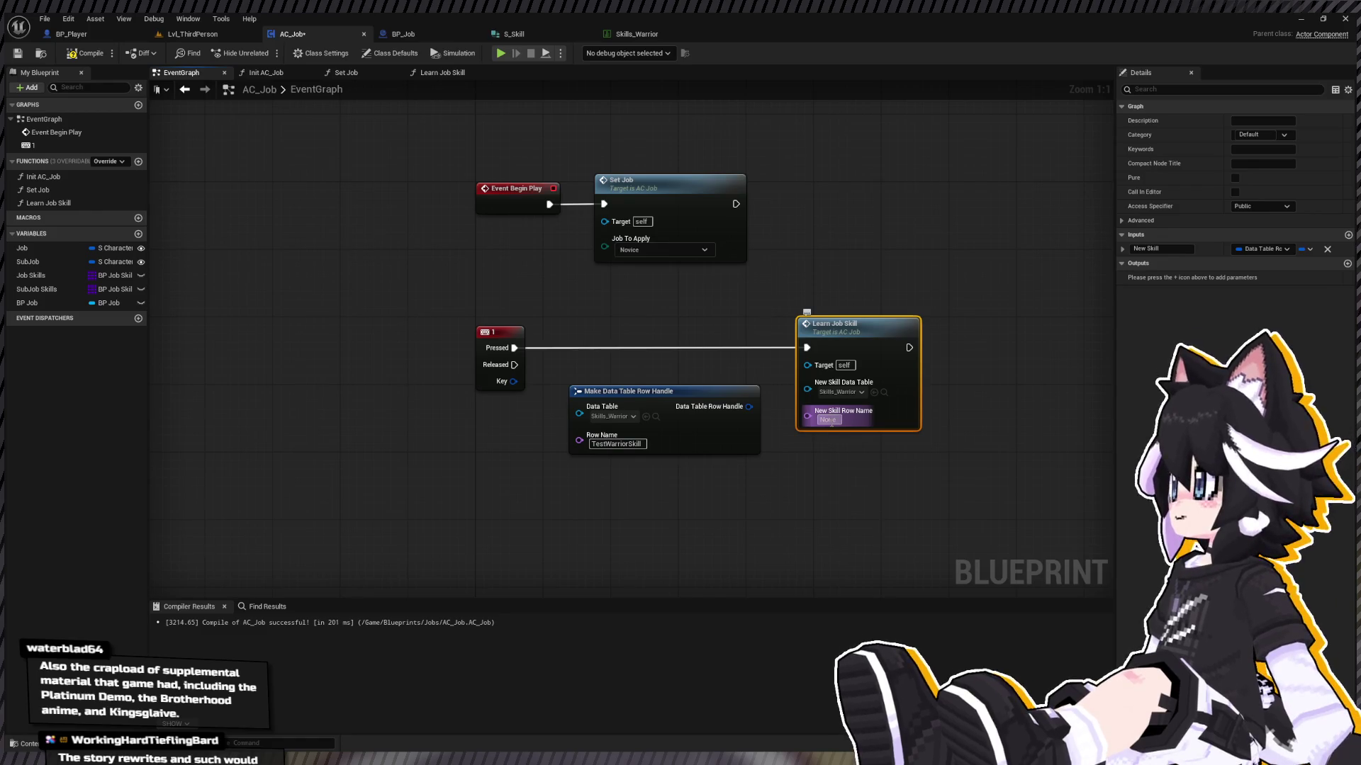
click(709, 402)
key(Delete)
click(78, 54)
double_click(861, 321)
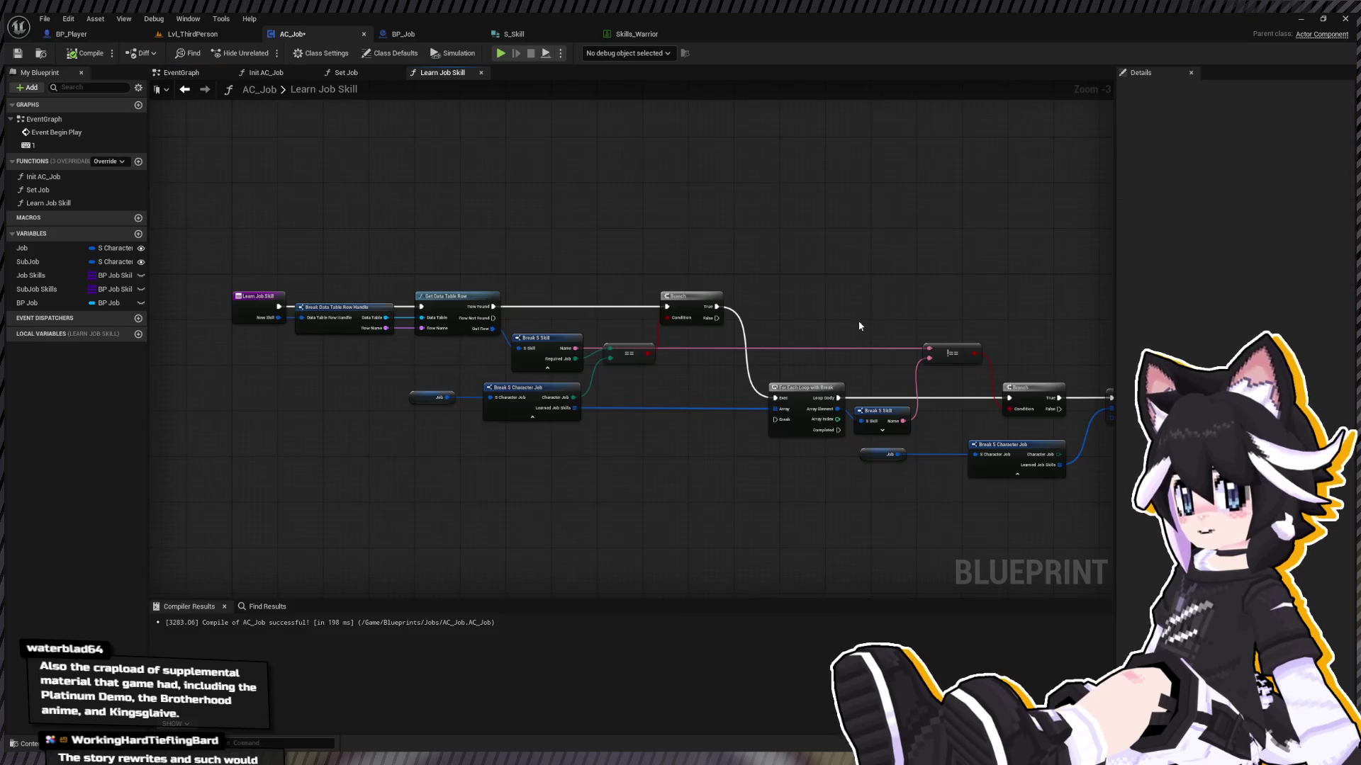
Step: Duplicate the Print String node and change its text to 'Already have skill'
scroll(857, 326, down, 3)
click(602, 325)
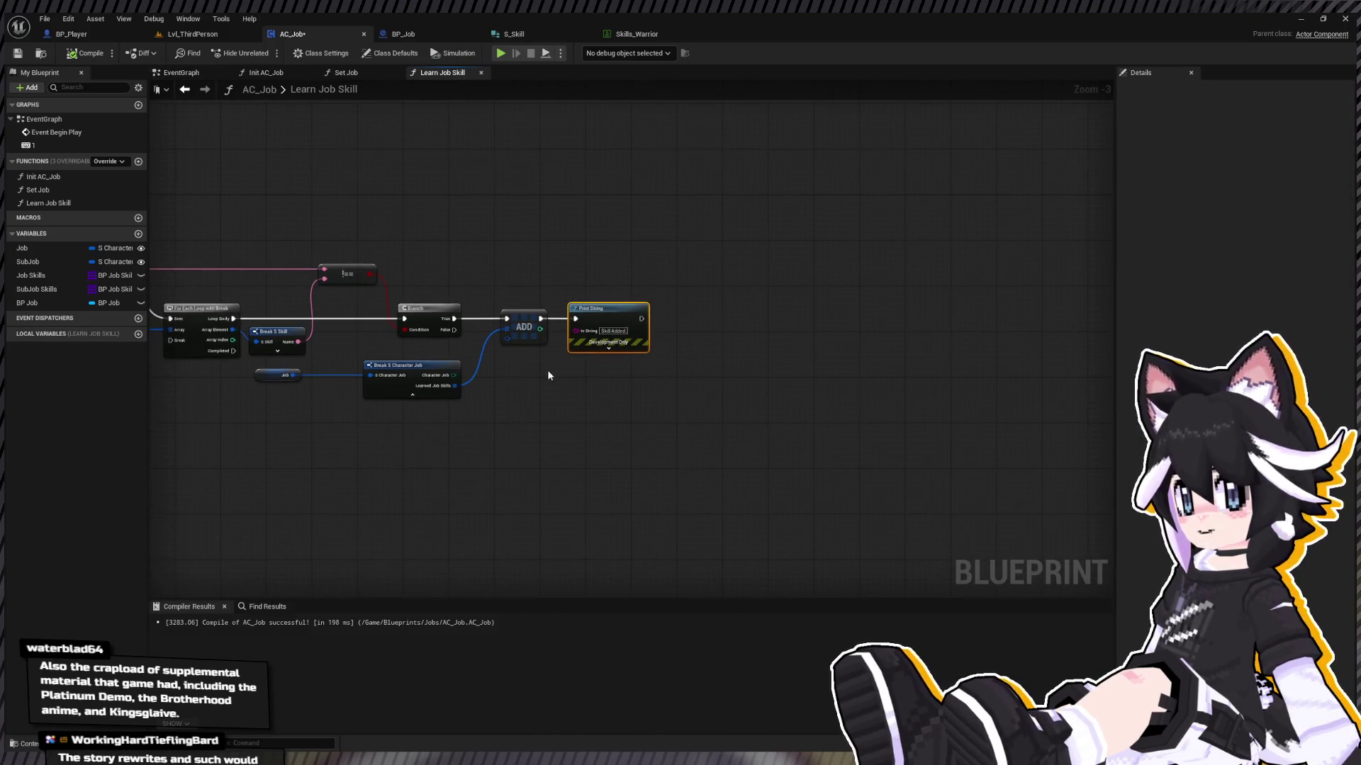
key(ctrl+c)
key(ctrl+v)
click(595, 404)
key(BackSpace)
text(Already have skill)
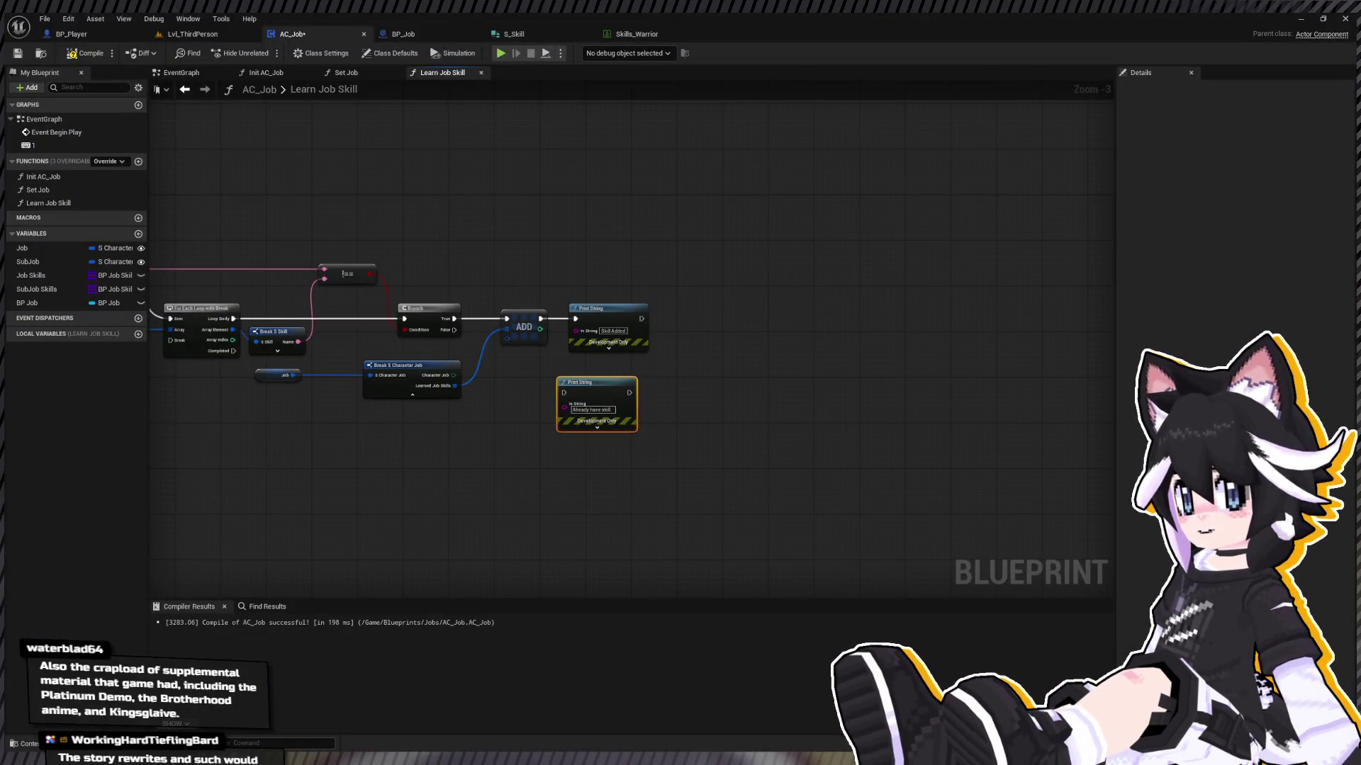
Step: Wire Branch False to the new Print String, keep ADD on the upper one, and compile
drag(541, 319, 564, 393)
drag(595, 386, 608, 386)
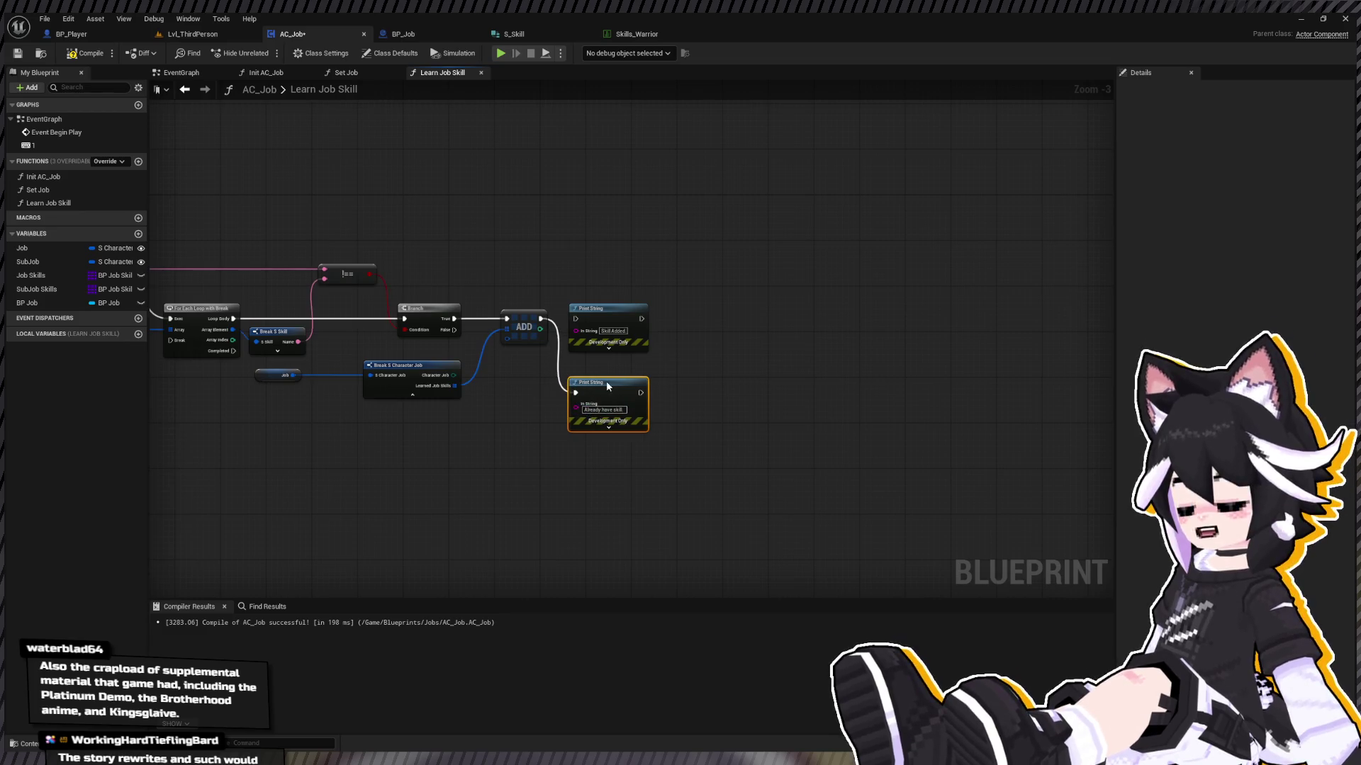
key(ctrl+z)
drag(453, 330, 564, 392)
drag(542, 319, 575, 319)
click(85, 53)
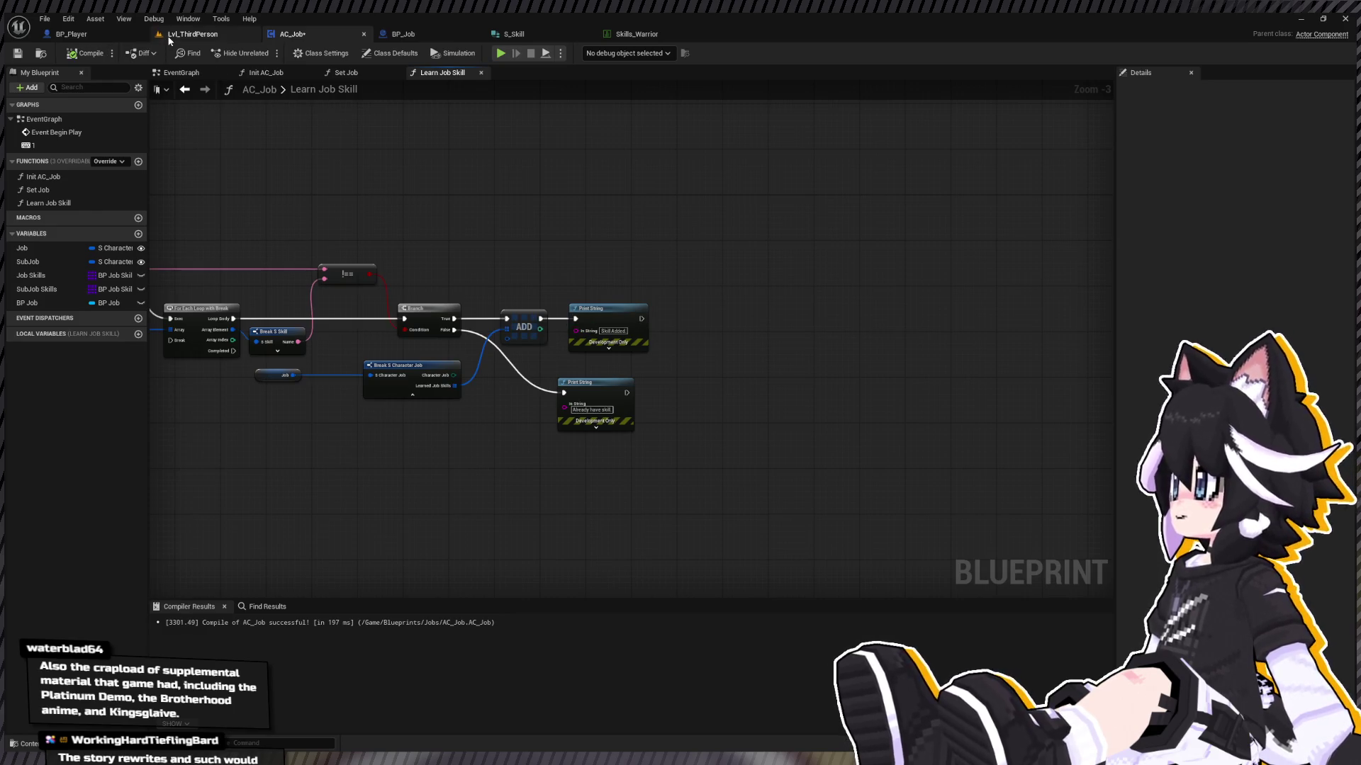
click(173, 35)
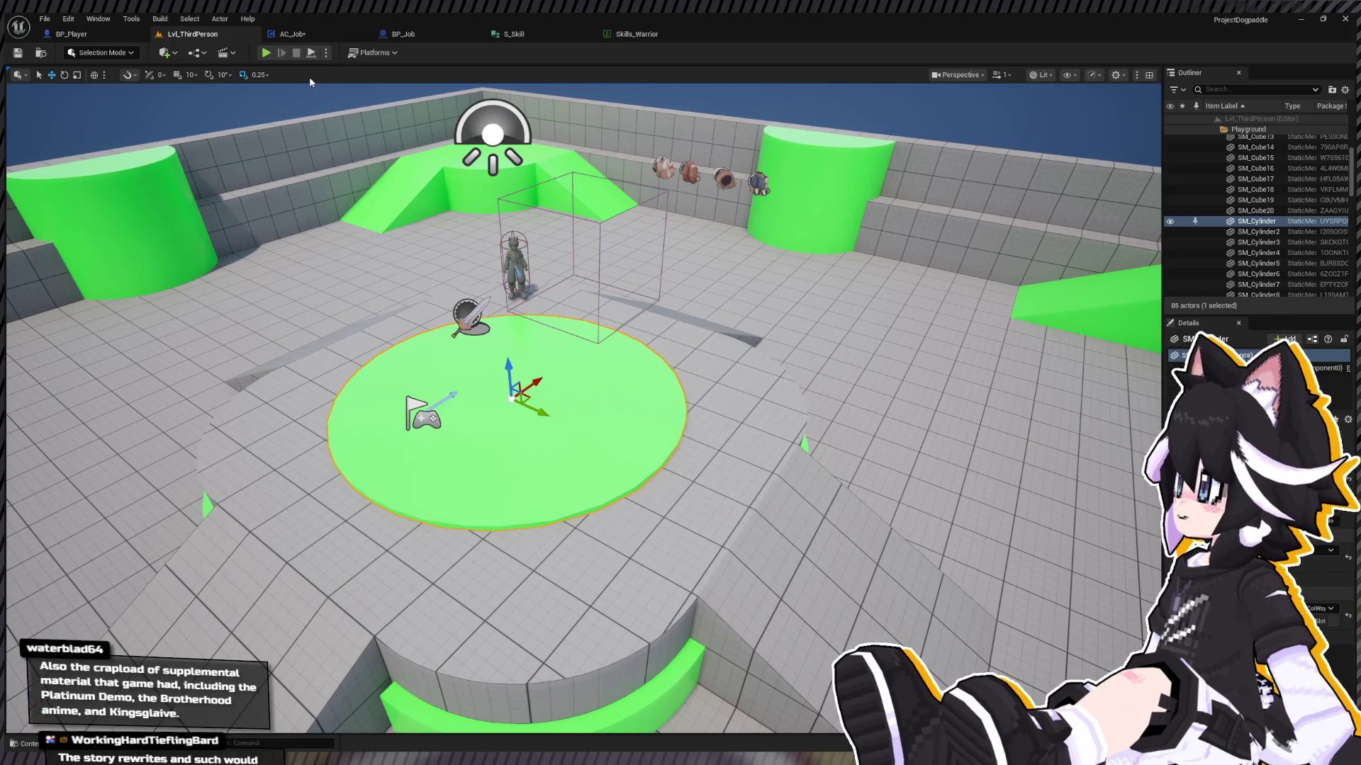
Step: Play the level and open the Status screen from the in-game menu
click(267, 54)
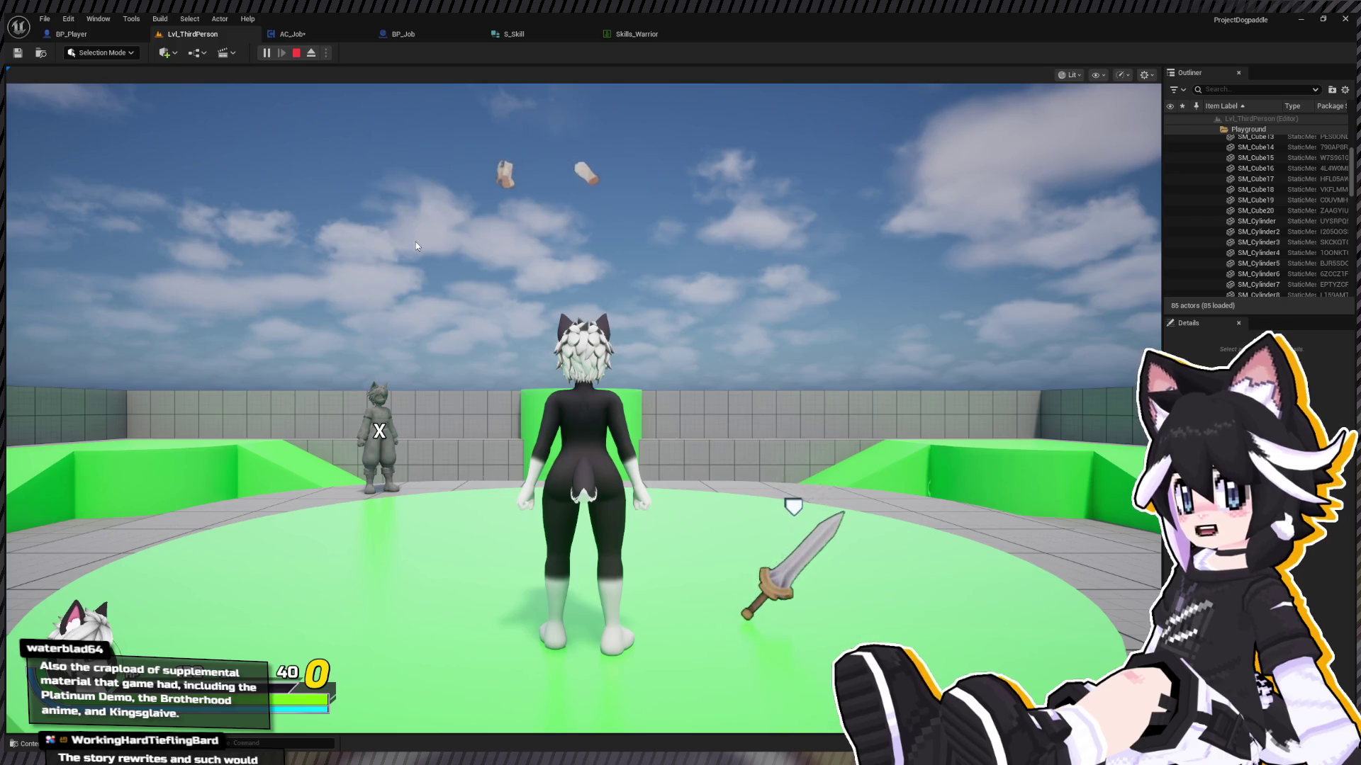
click(416, 245)
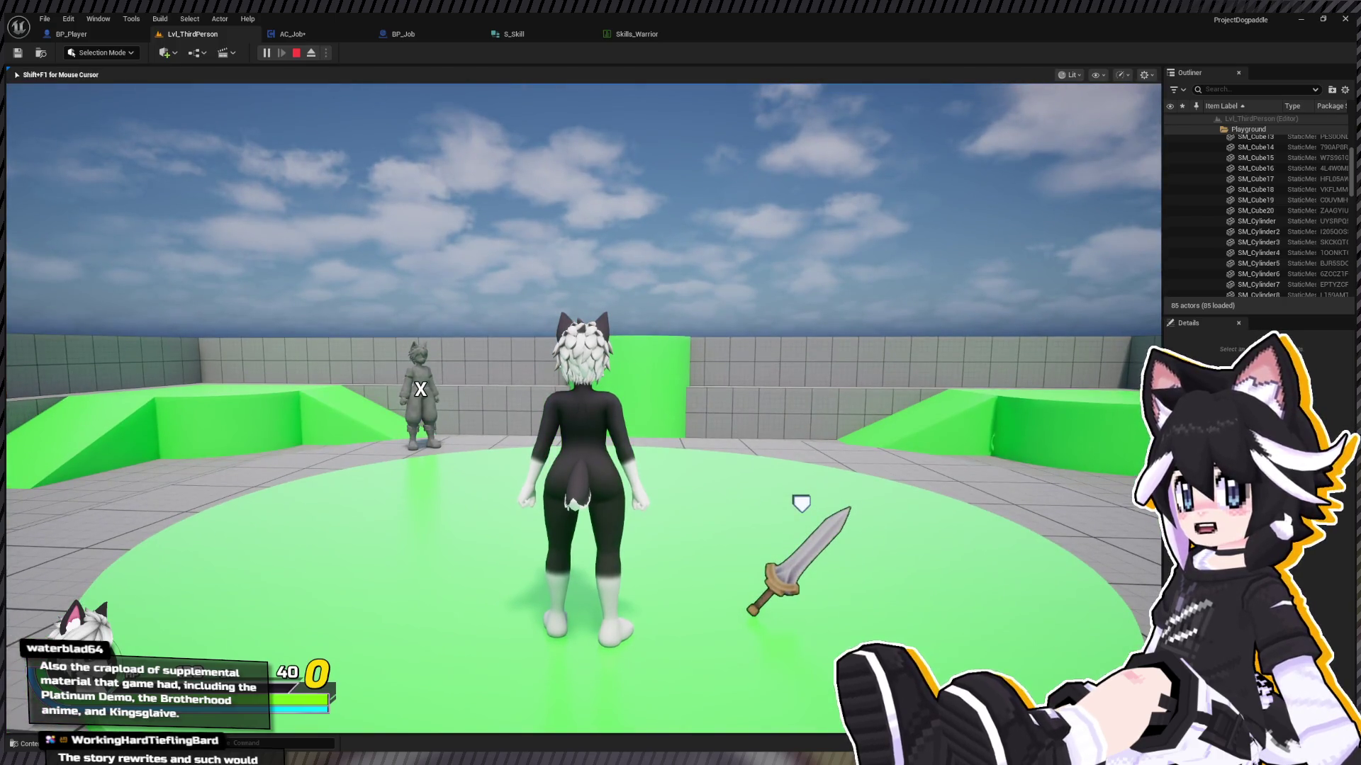
key(Tab)
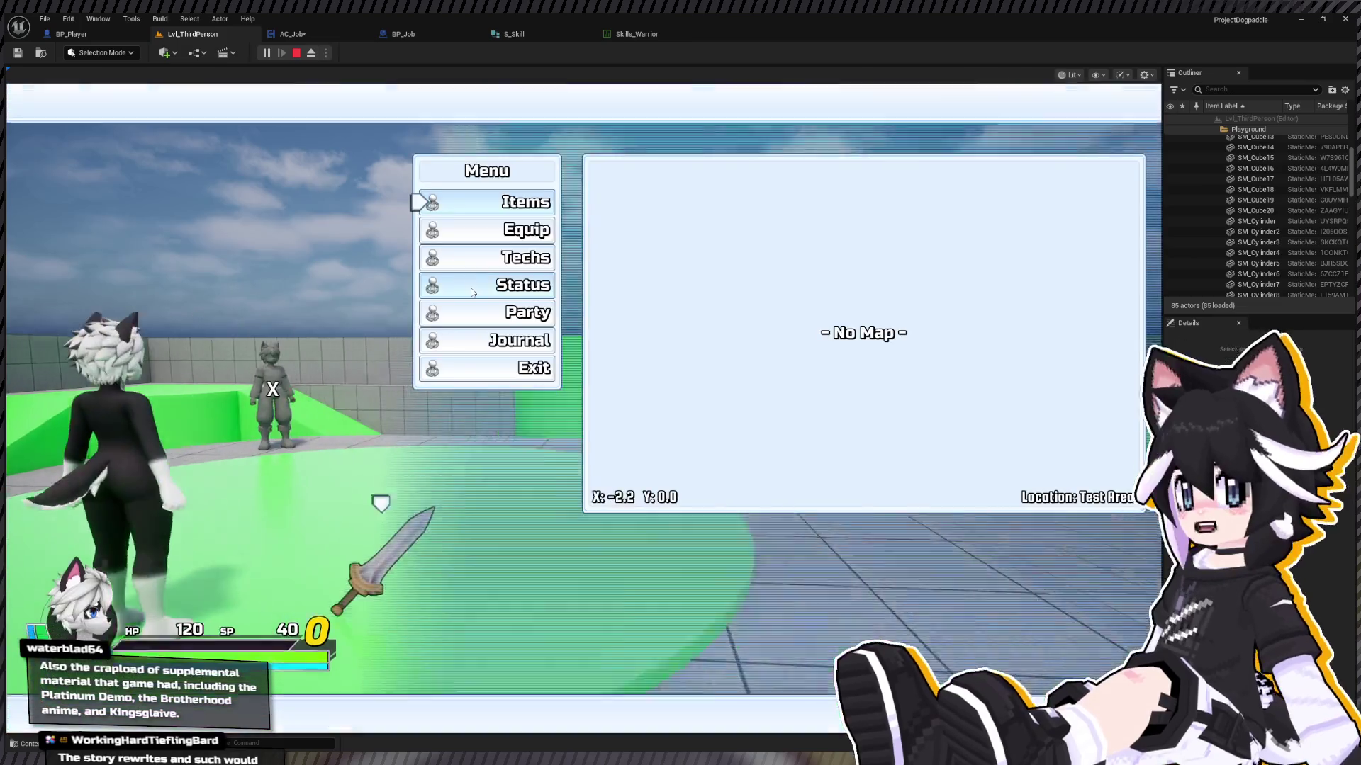
key(Down)
key(Down)
key(Down)
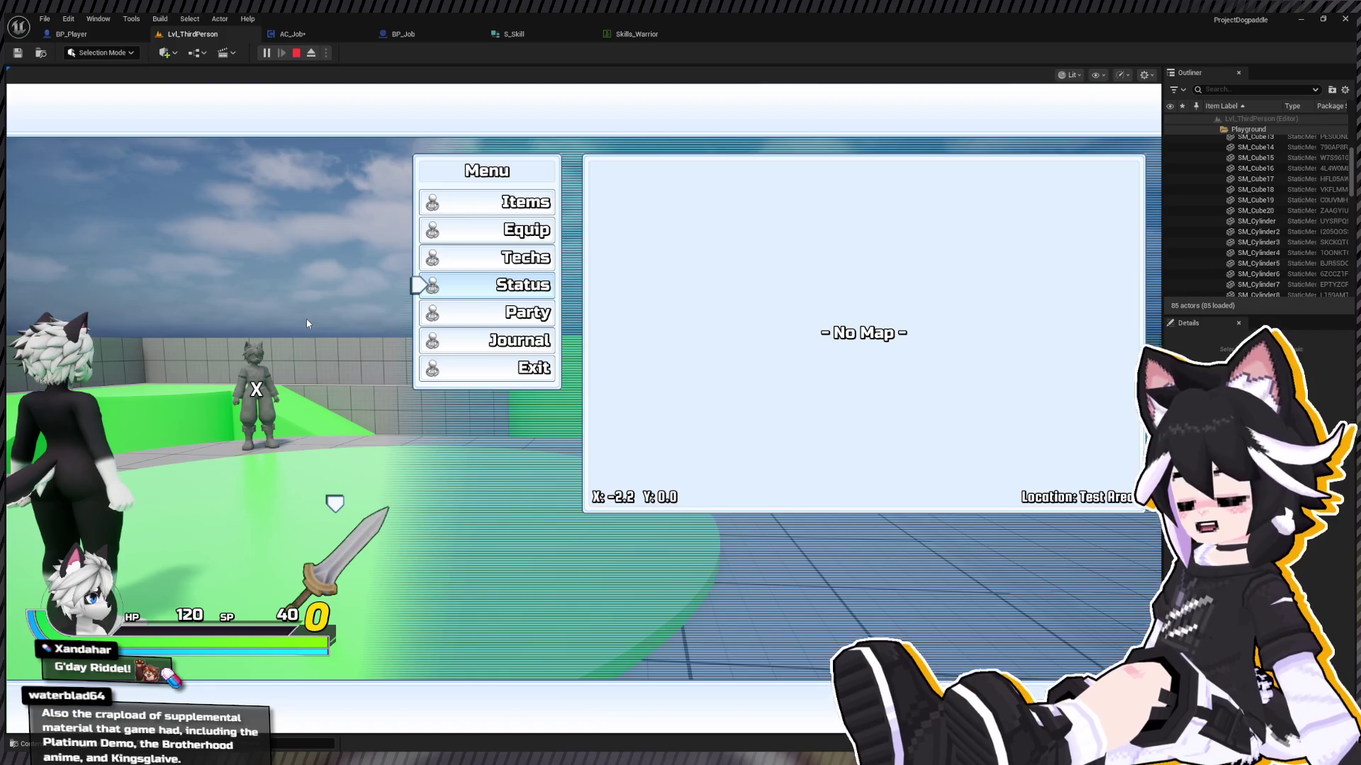
key(Down)
key(Down)
key(Up)
key(Up)
key(Up)
key(Down)
key(Down)
key(Down)
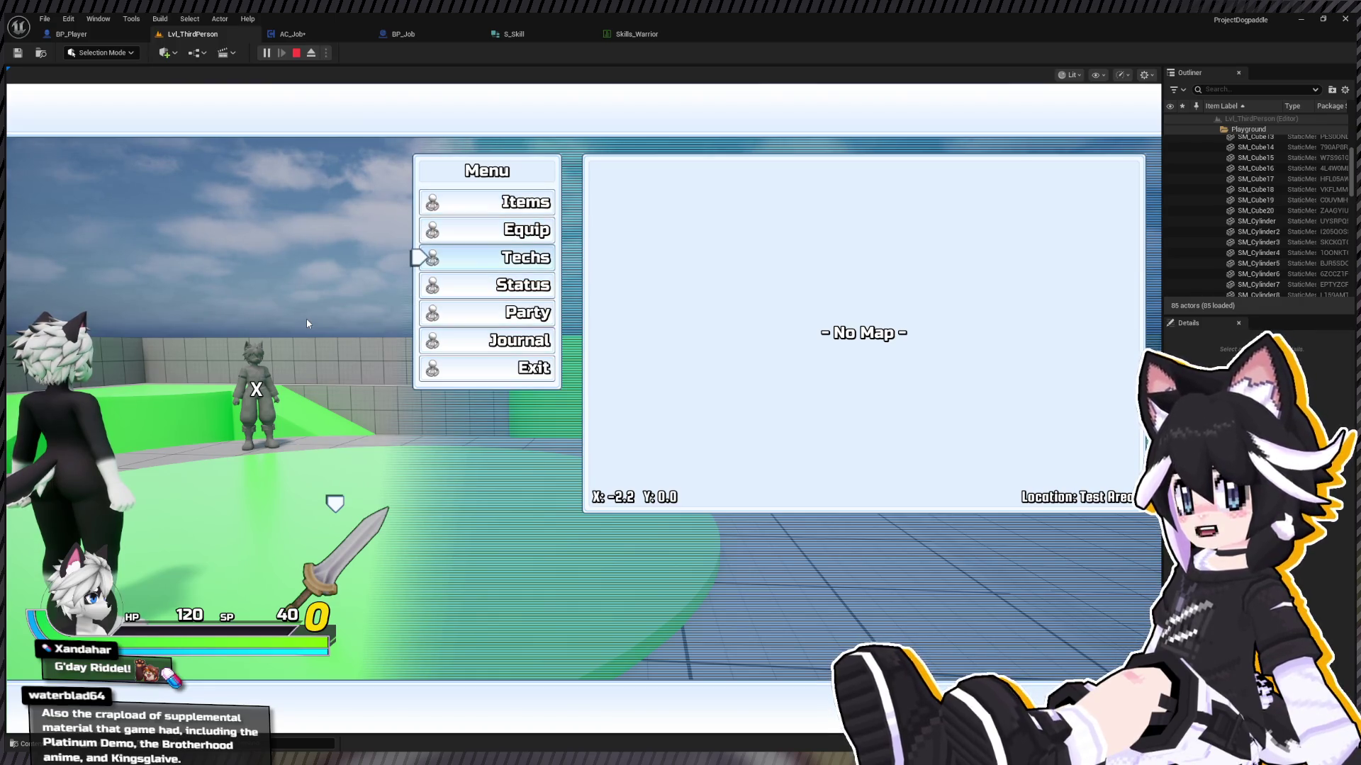
key(Return)
Step: Close the Status screen, run the character around, then view the S_Skill structure
key(Escape)
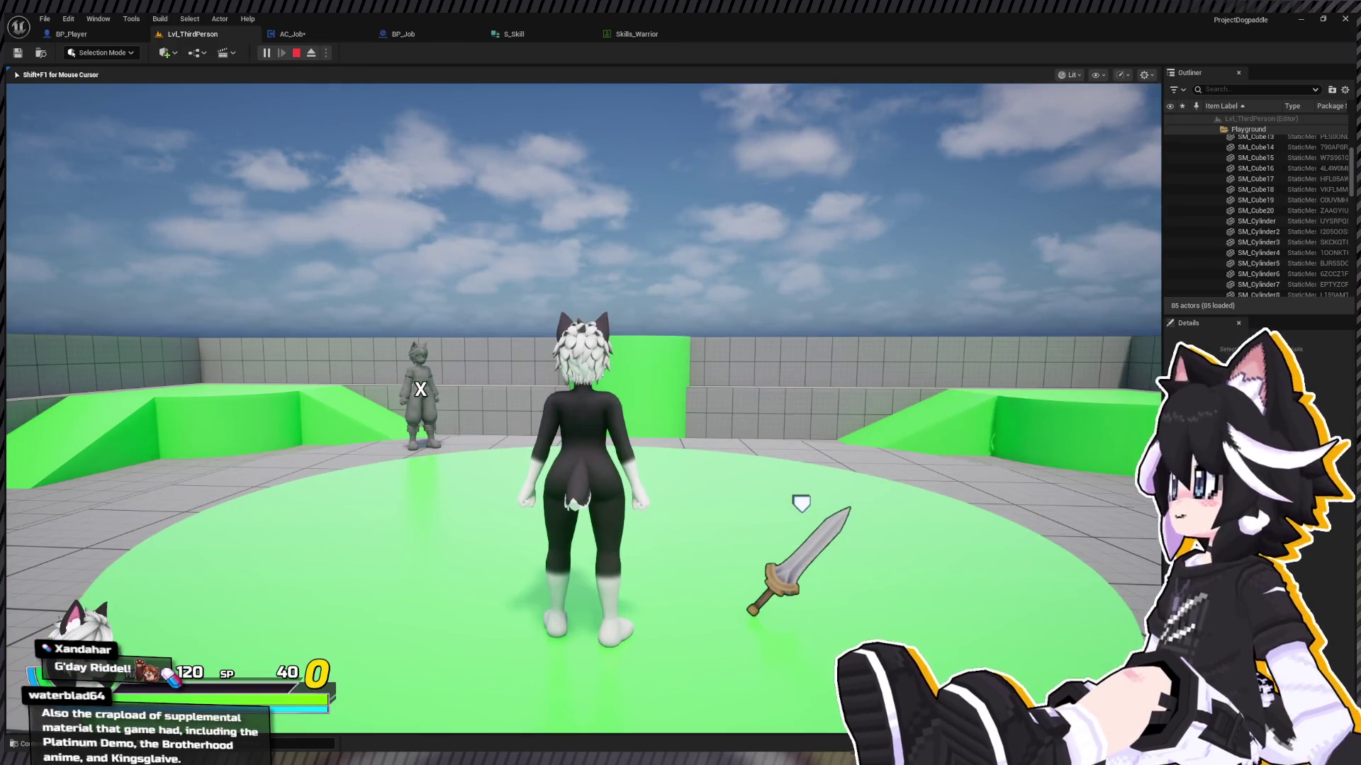
key(a)
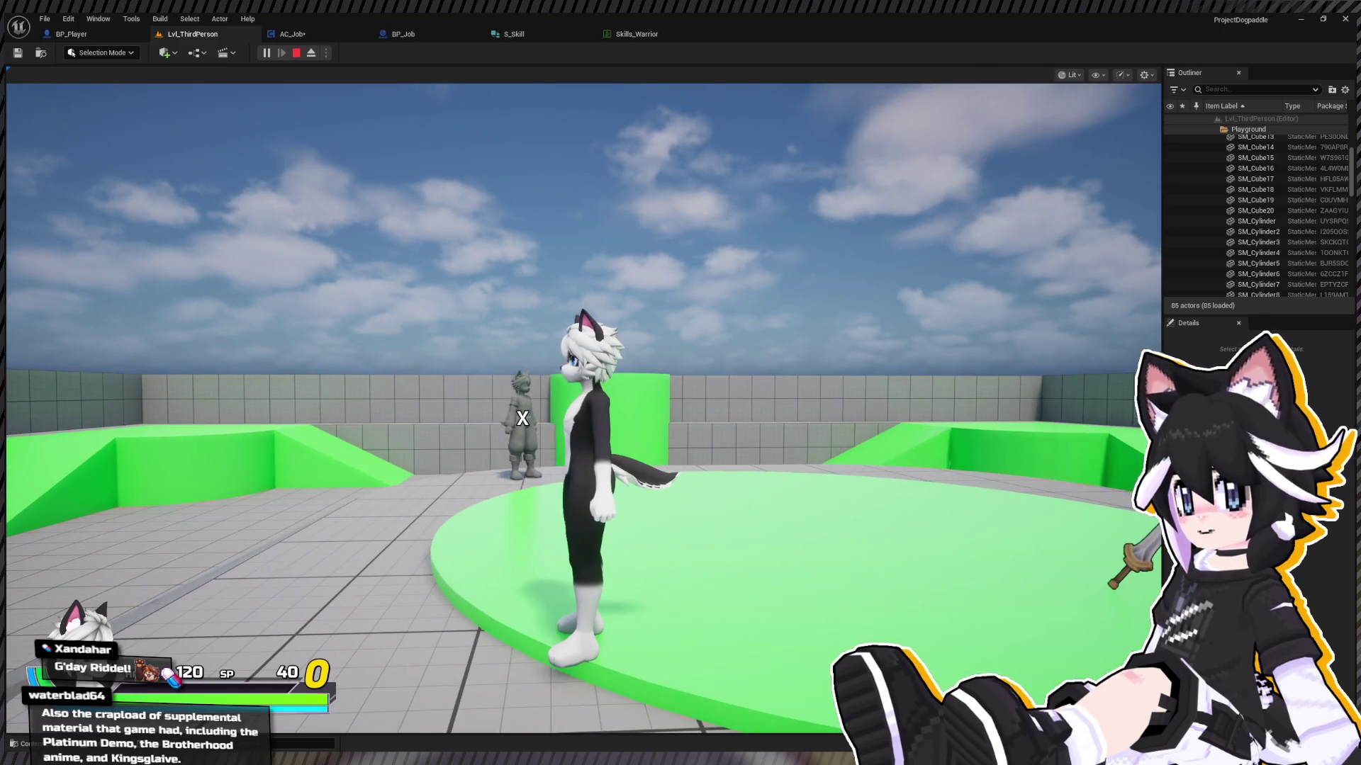
click(513, 34)
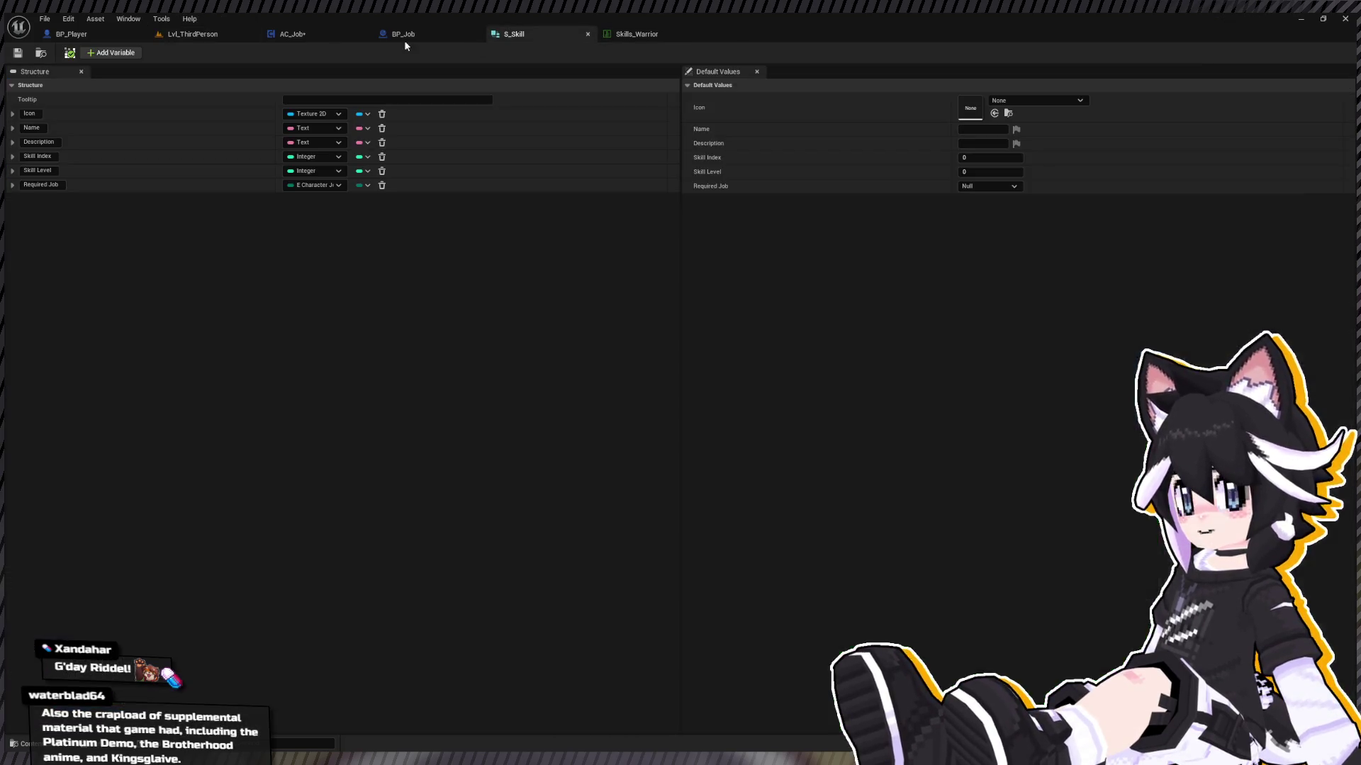
Step: Review AC_Job's Set Job and Init AC_Job function graphs
click(289, 34)
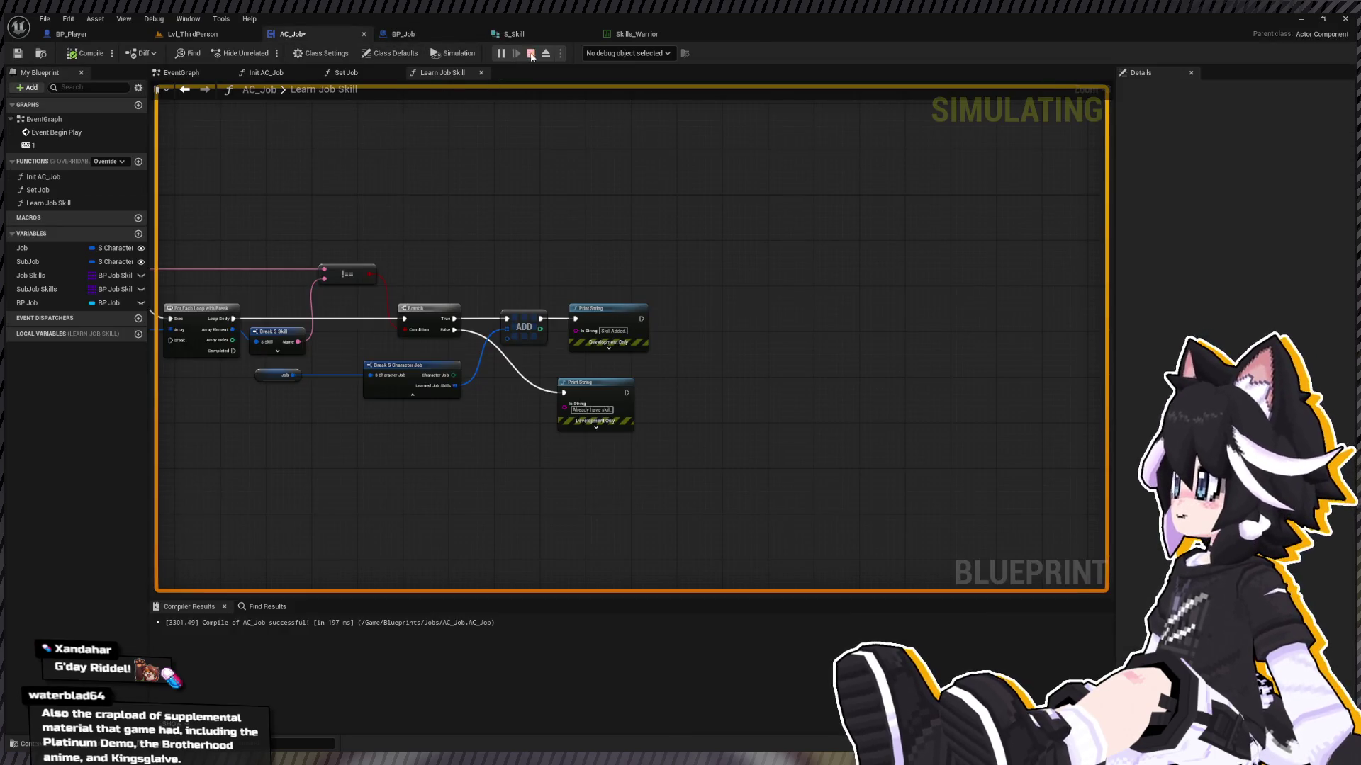
double_click(104, 188)
double_click(107, 177)
double_click(585, 303)
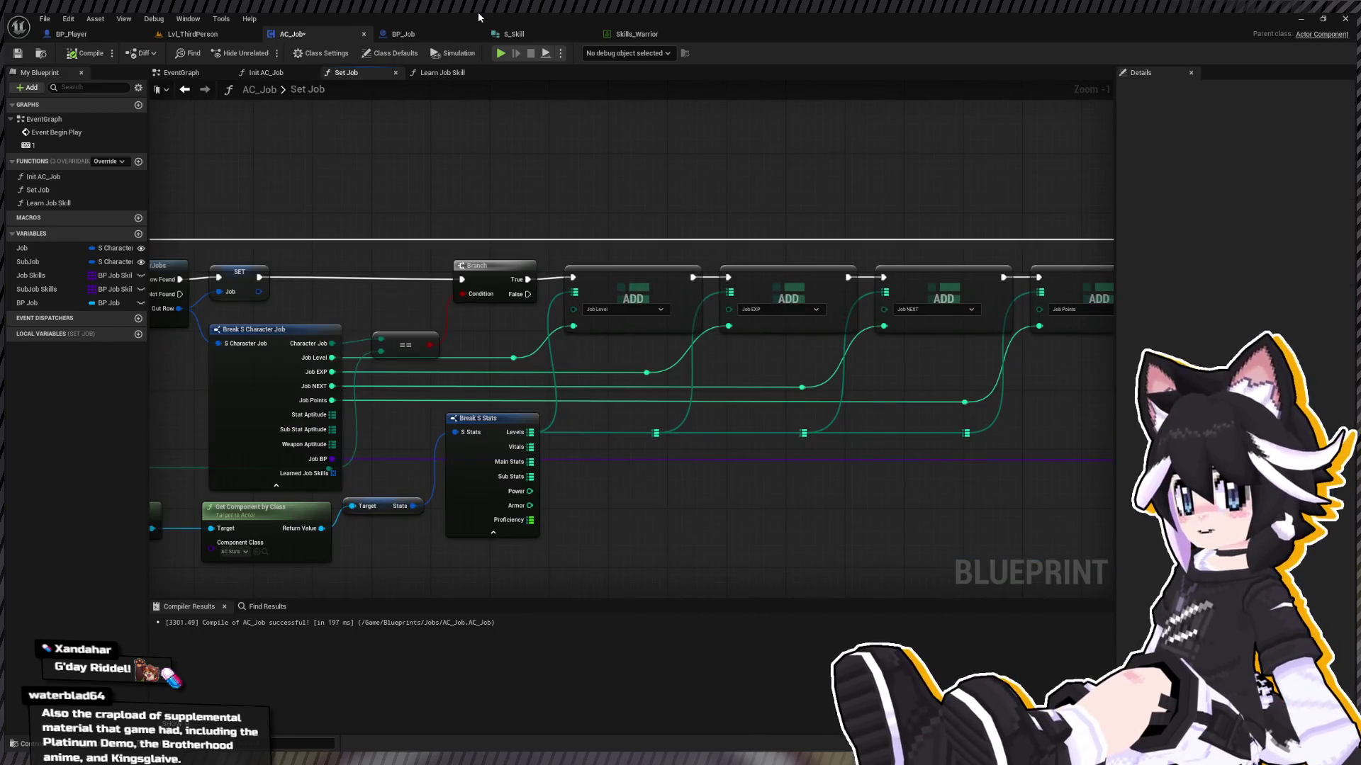
Step: Look over Skills_Warrior, S_Skill and the Learn Job Skill graph, then open BP_Player's EventGraph
click(614, 32)
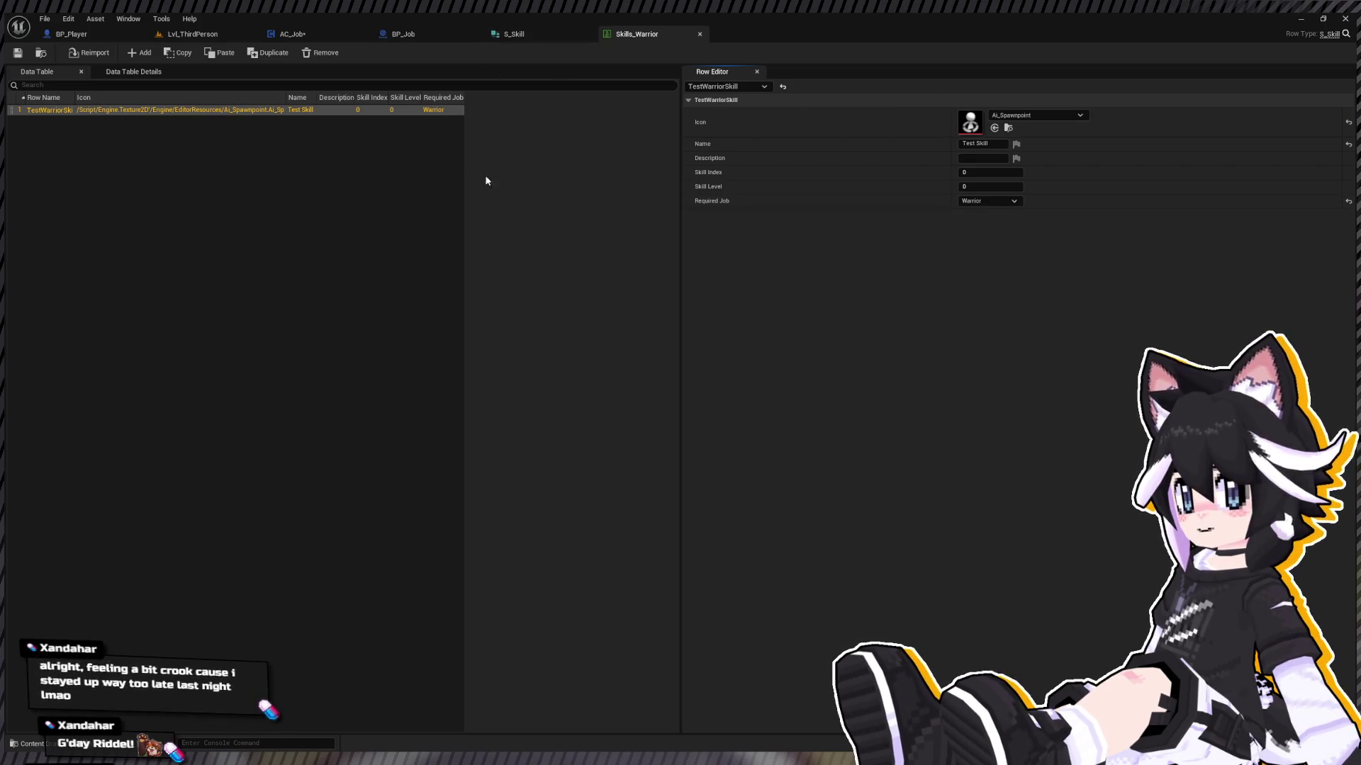
click(536, 33)
click(290, 35)
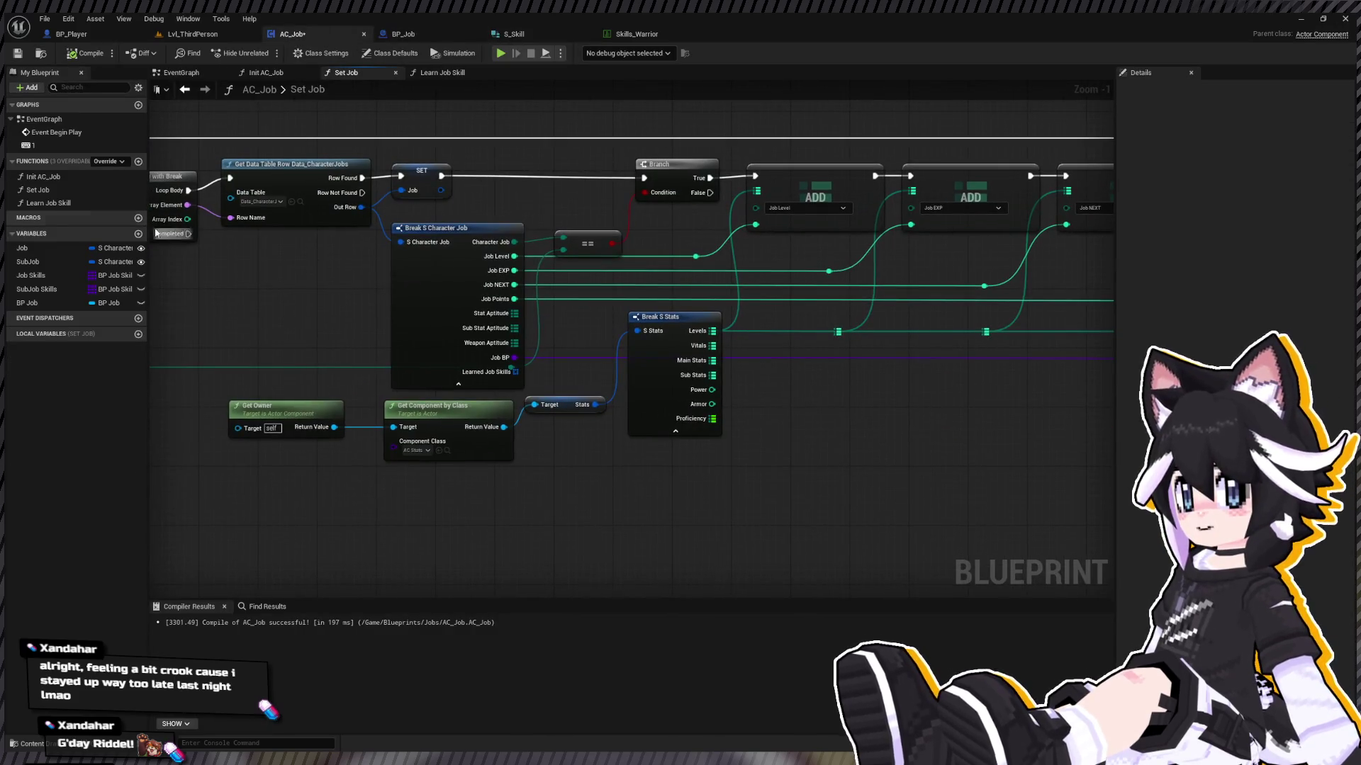
double_click(95, 204)
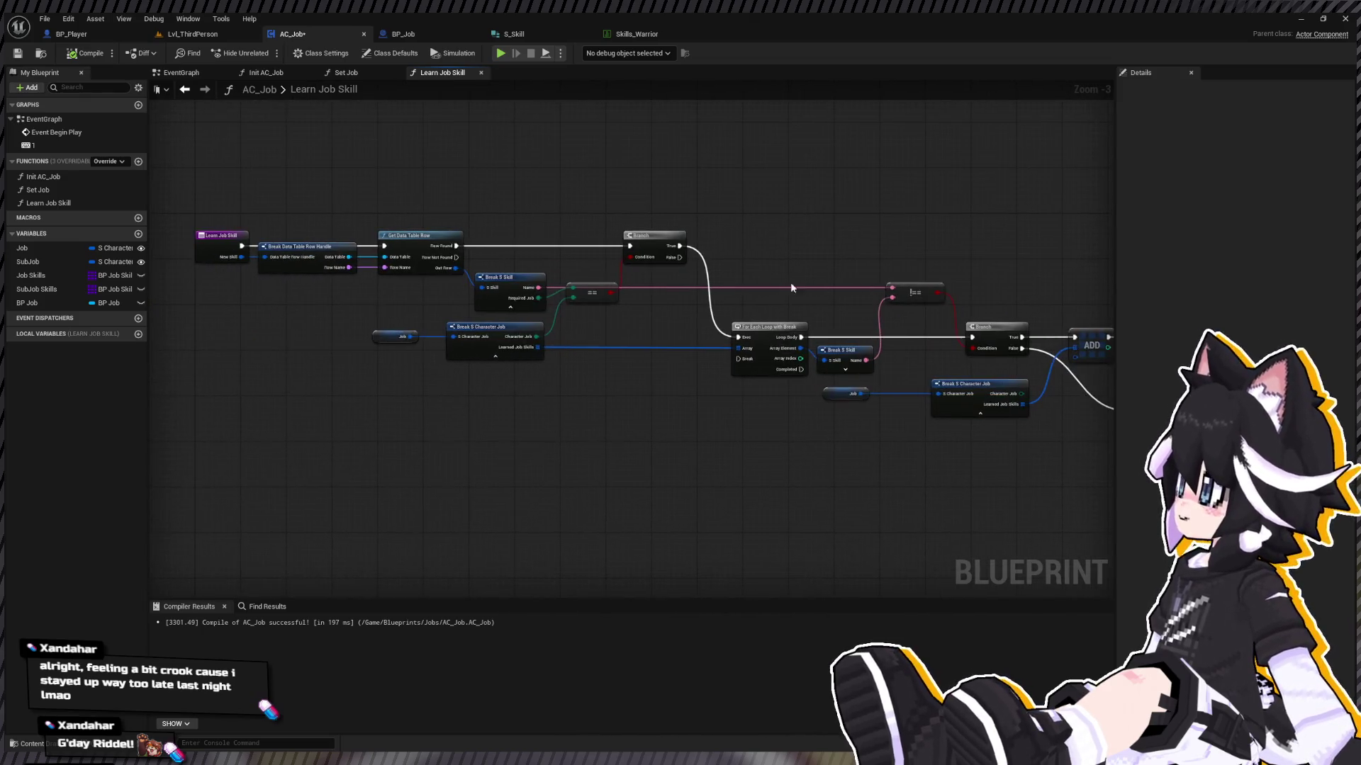
scroll(635, 269, up, 1)
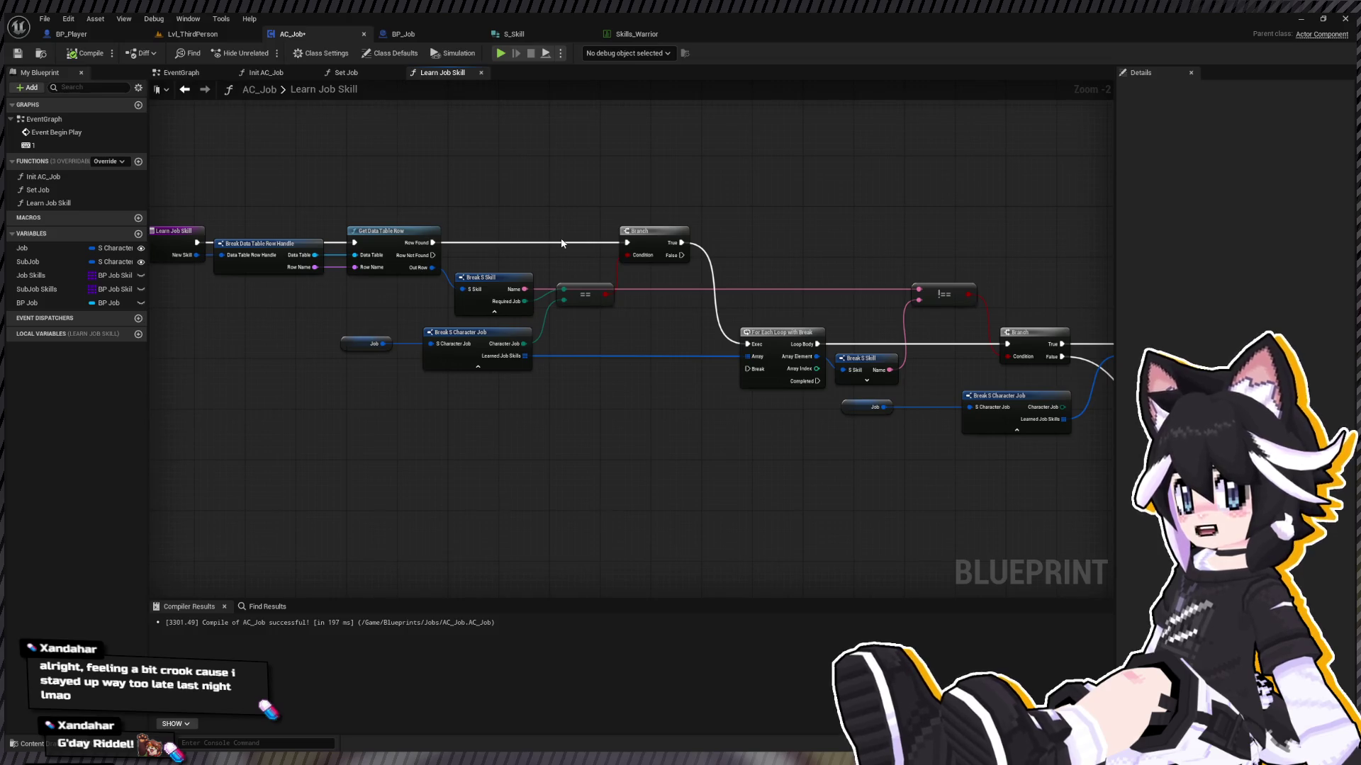
click(86, 37)
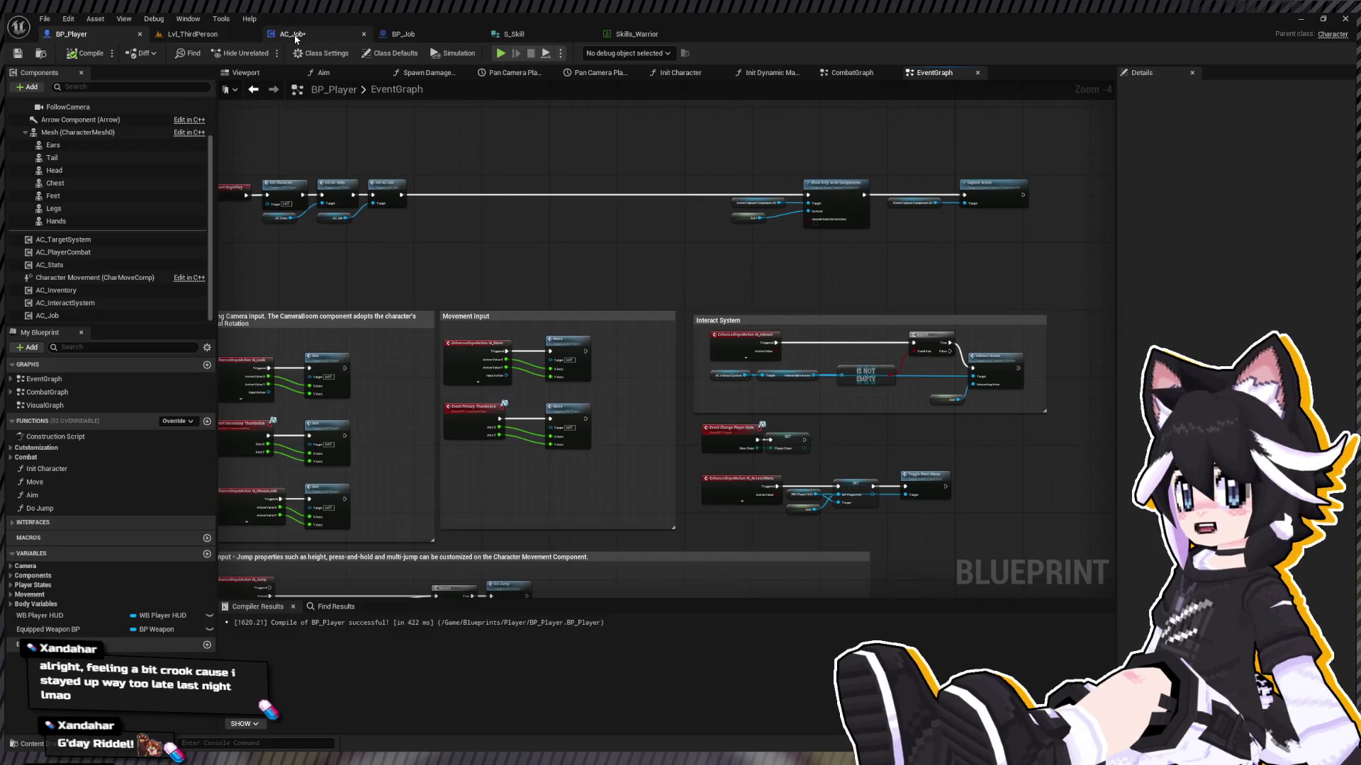
Step: Open AC_Job's Init AC_Job function graph to review it
click(292, 34)
click(65, 188)
double_click(70, 178)
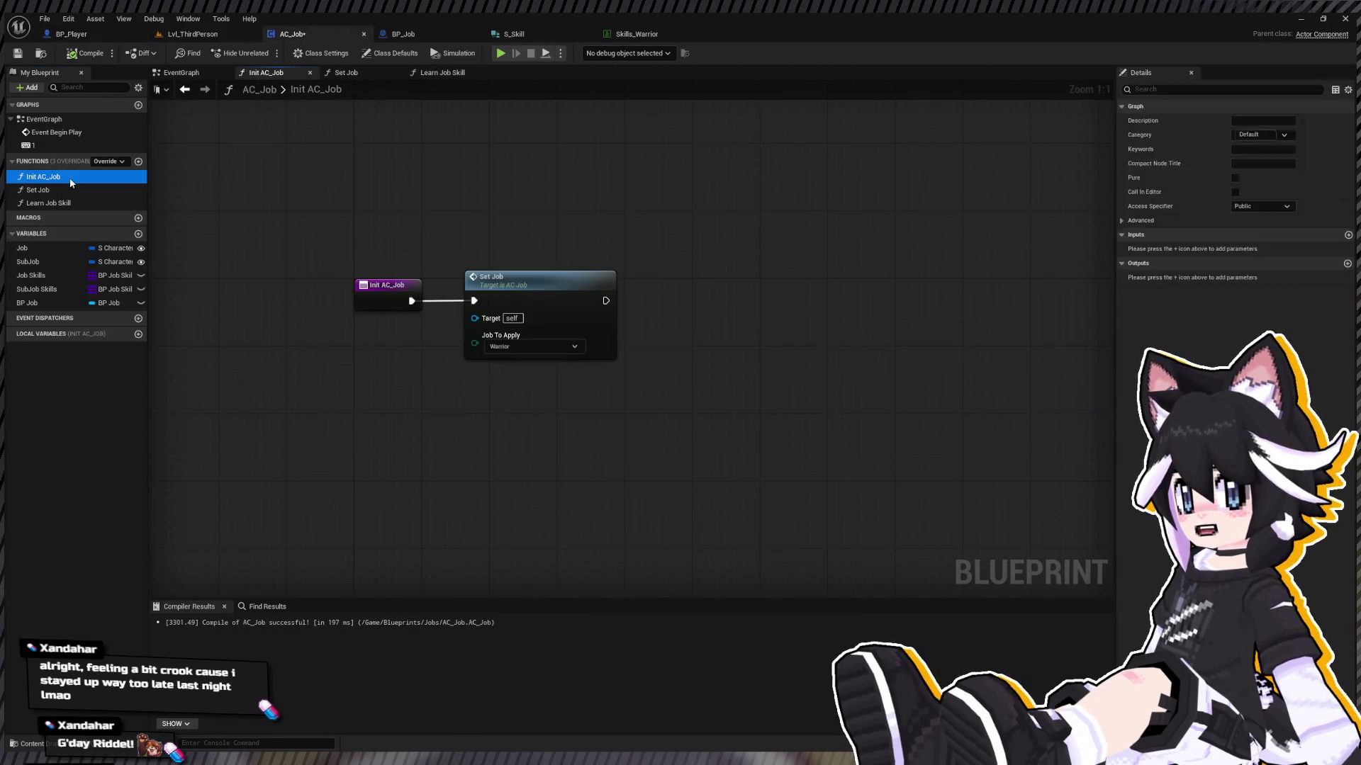
drag(604, 206, 587, 200)
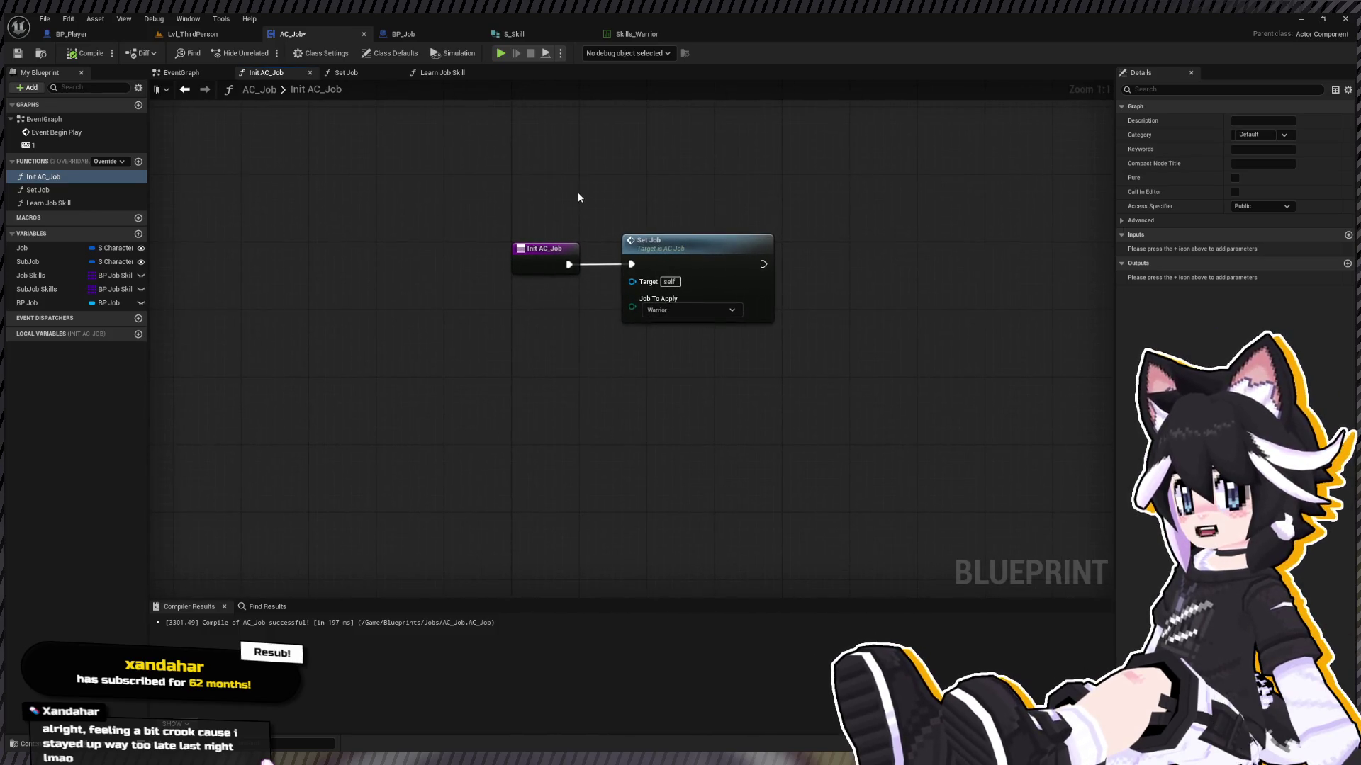
scroll(532, 194, up, 1)
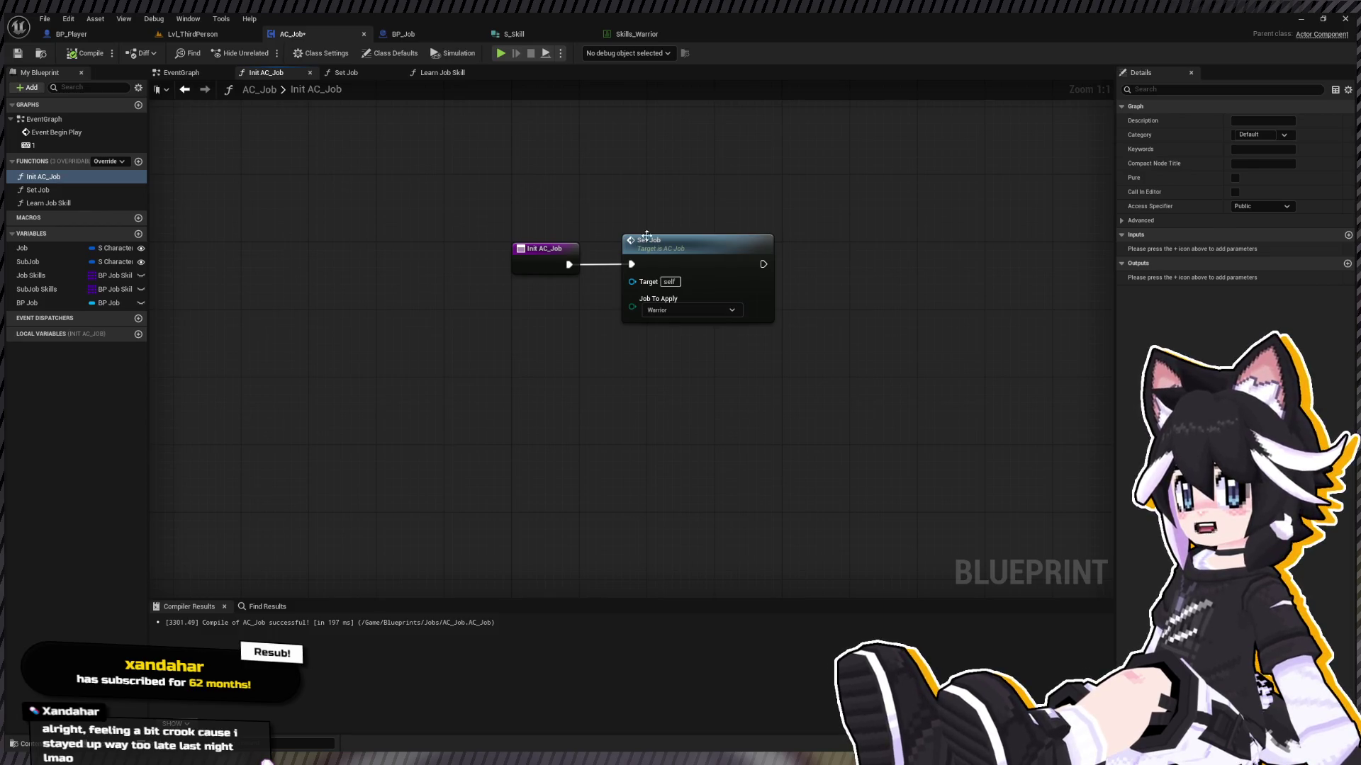
Step: Review the Set Job graph's nodes, then open Skills_Warrior with the Jobs folder assets shown
double_click(706, 259)
scroll(411, 425, down, 5)
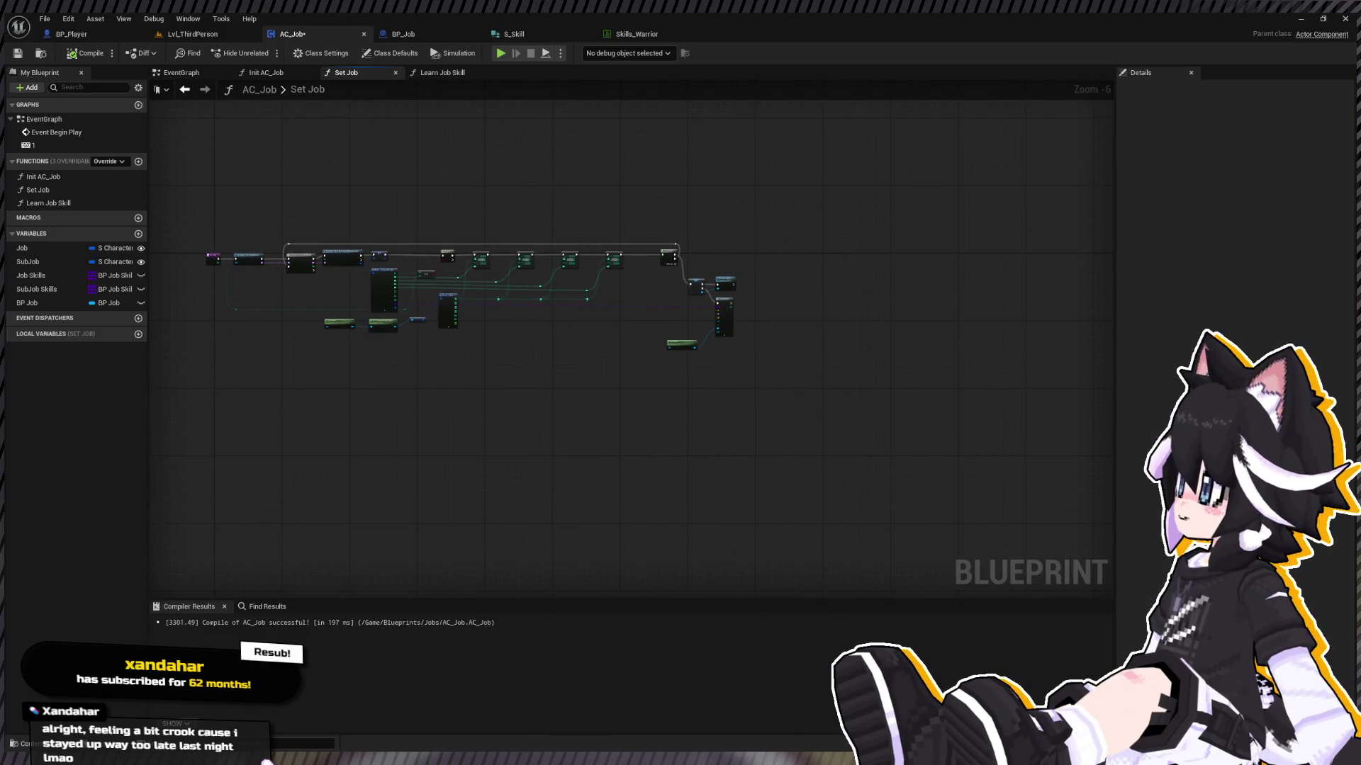
drag(602, 398, 538, 372)
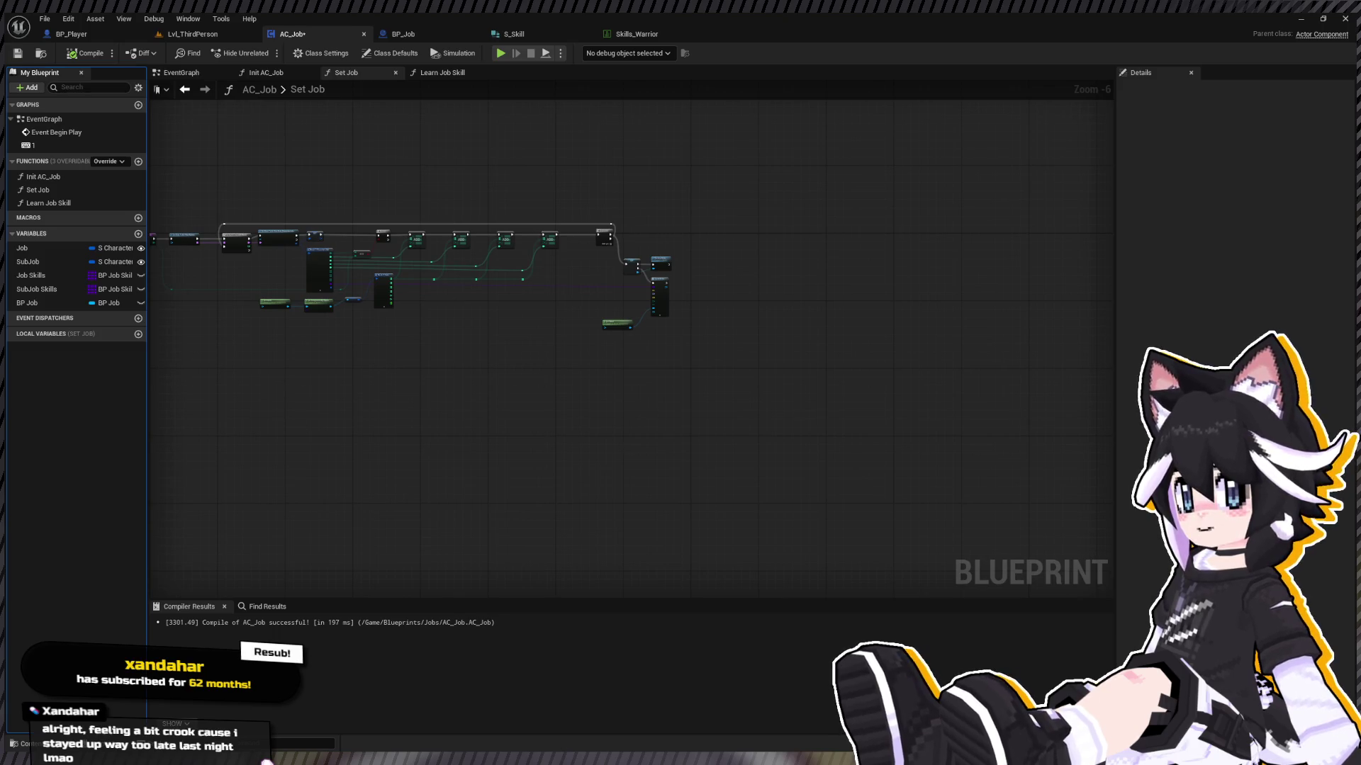
scroll(678, 238, up, 5)
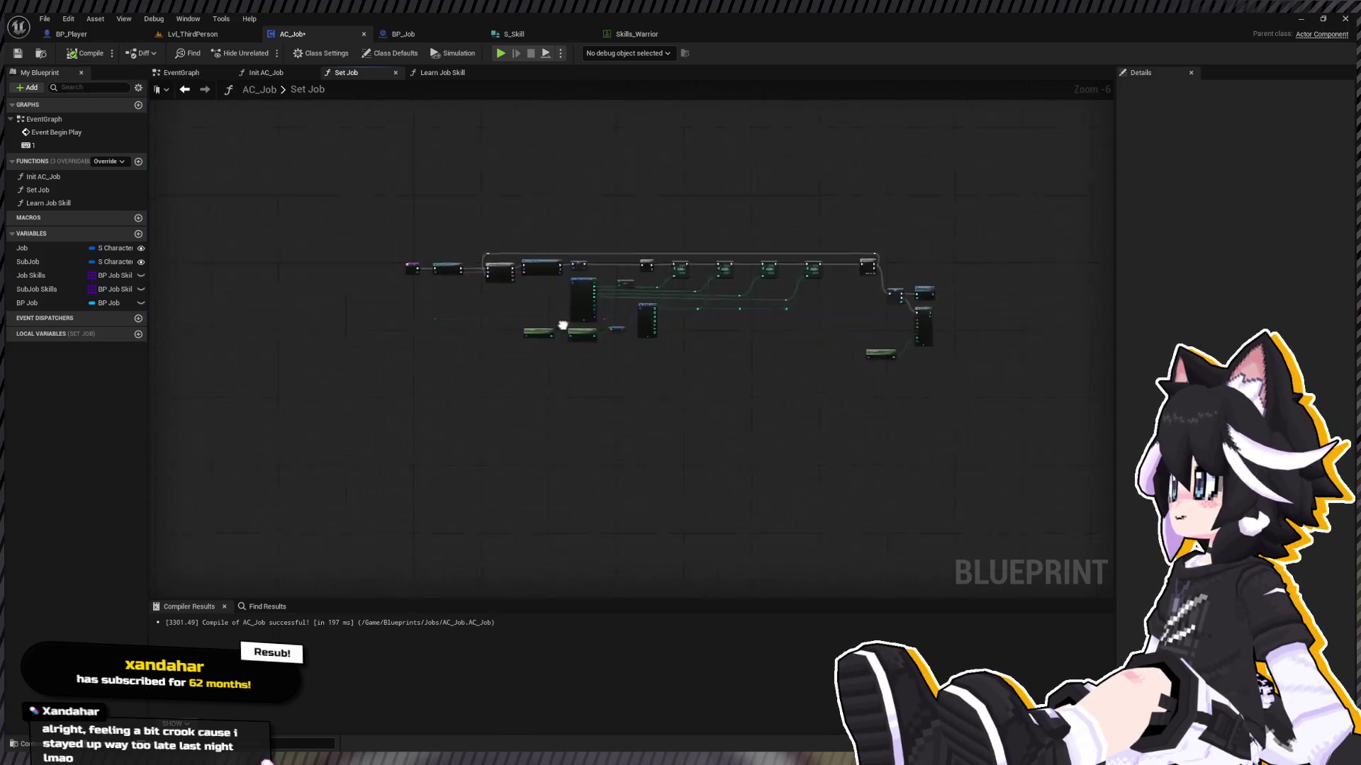
mouse_move(677, 238)
mouse_down()
mouse_move(576, 258)
mouse_move(306, 243)
mouse_move(282, 253)
mouse_up()
mouse_move(970, 303)
mouse_down()
mouse_move(729, 307)
mouse_move(944, 321)
mouse_up()
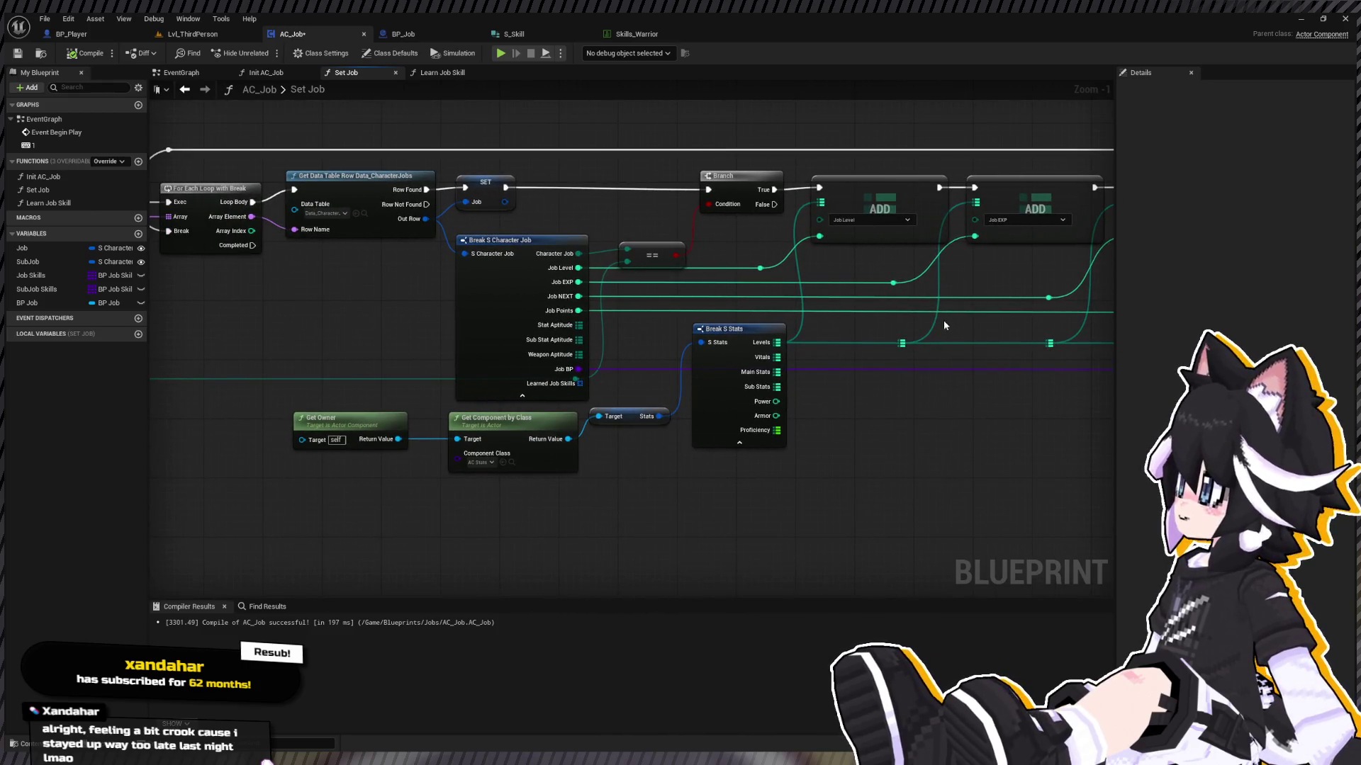
mouse_move(850, 415)
mouse_down()
mouse_move(452, 386)
mouse_move(808, 376)
mouse_move(452, 326)
mouse_move(573, 322)
mouse_up()
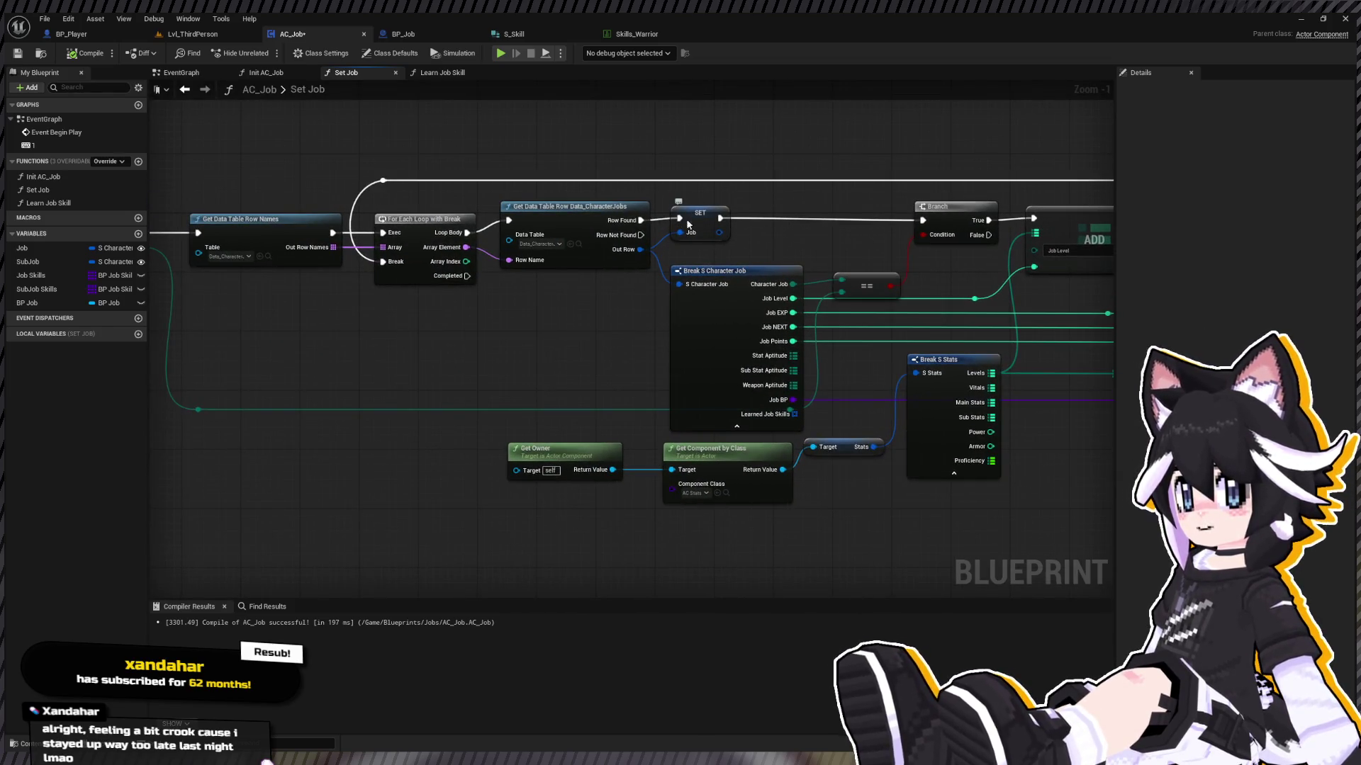
mouse_move(463, 259)
mouse_down()
mouse_move(656, 275)
mouse_move(556, 301)
mouse_up()
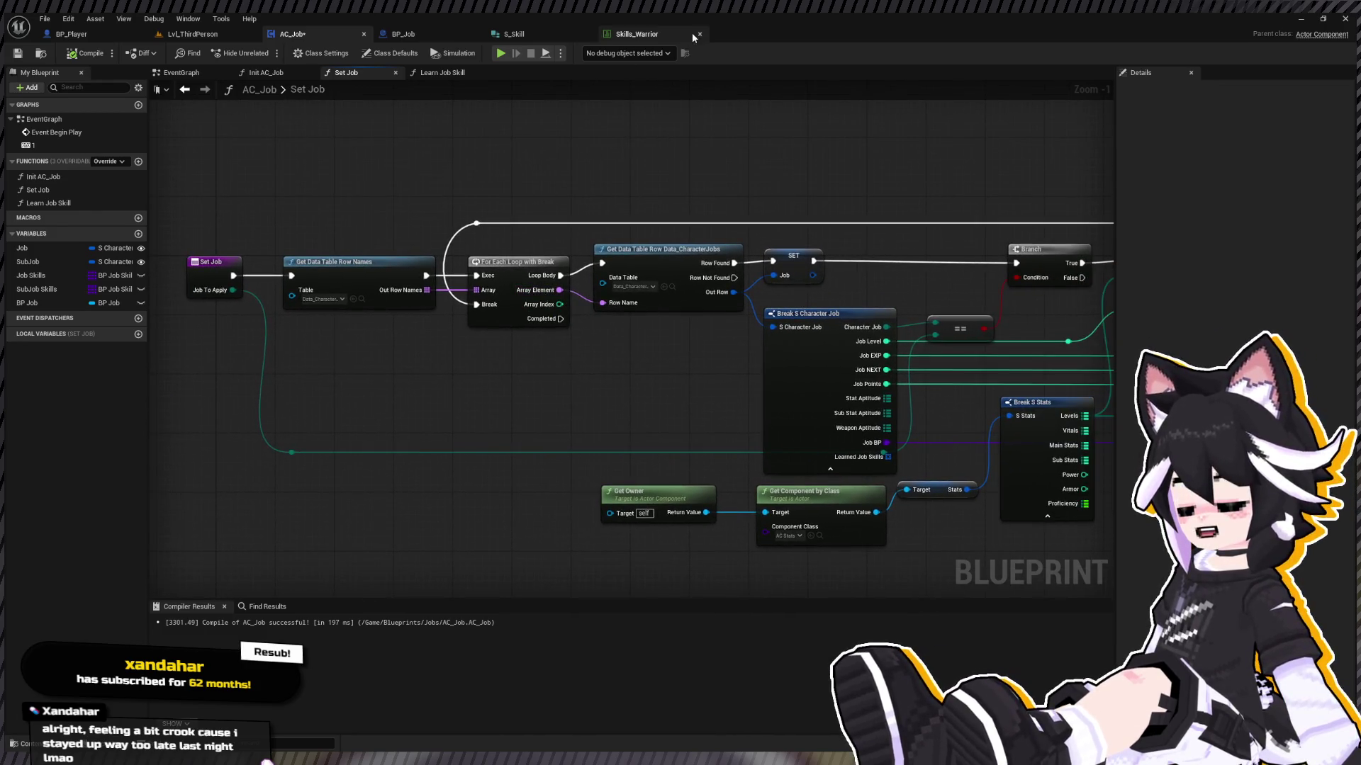
click(678, 31)
key(ctrl+space)
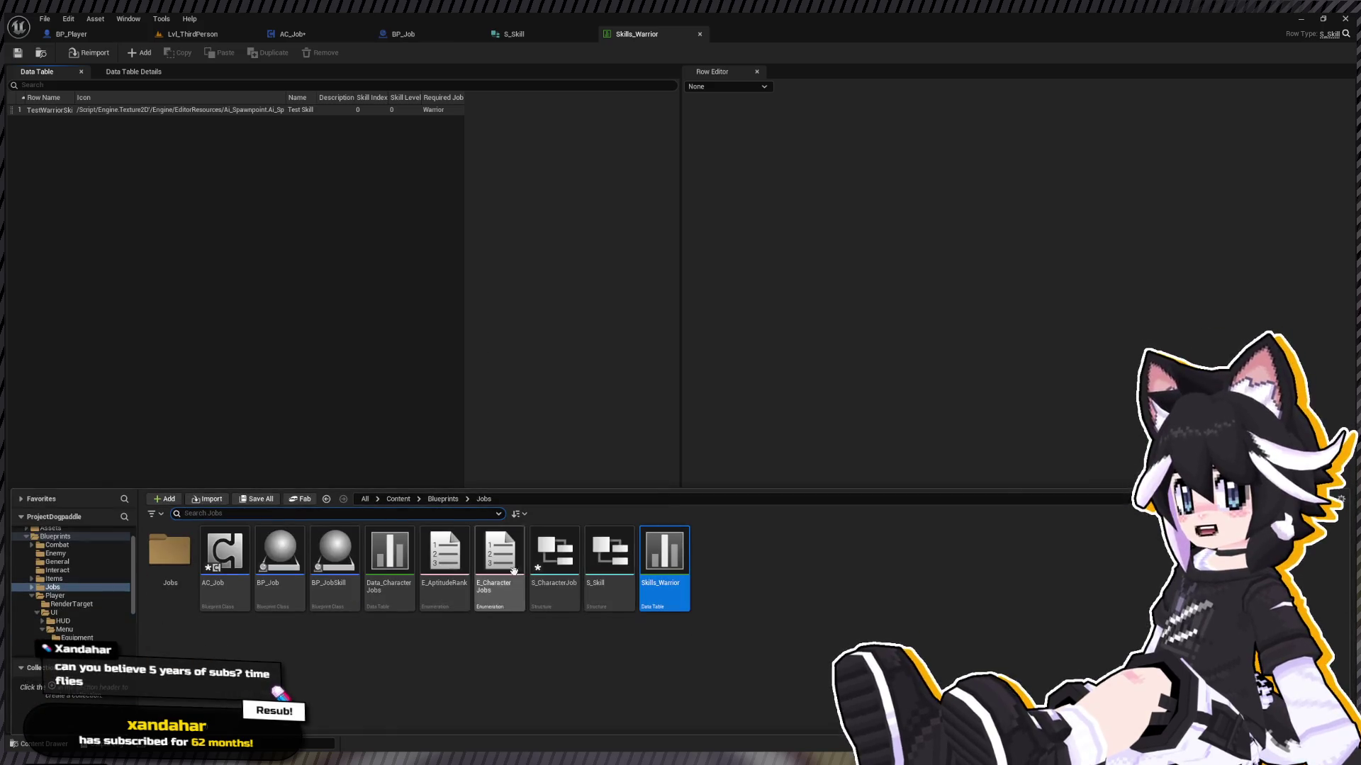
Step: Check the Warrior and Fighter rows in Data_CharacterJobs, then return to Lvl_ThirdPerson and play
double_click(390, 557)
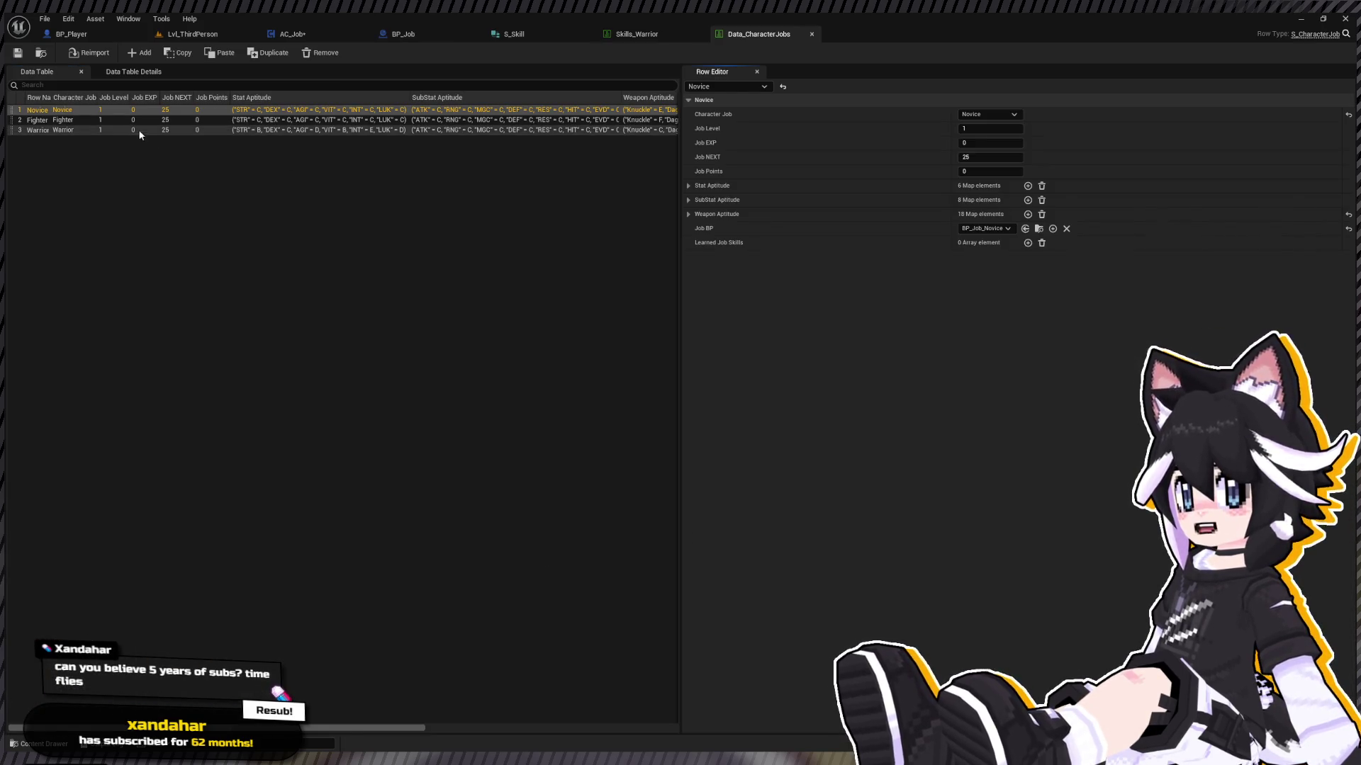
click(128, 131)
click(133, 120)
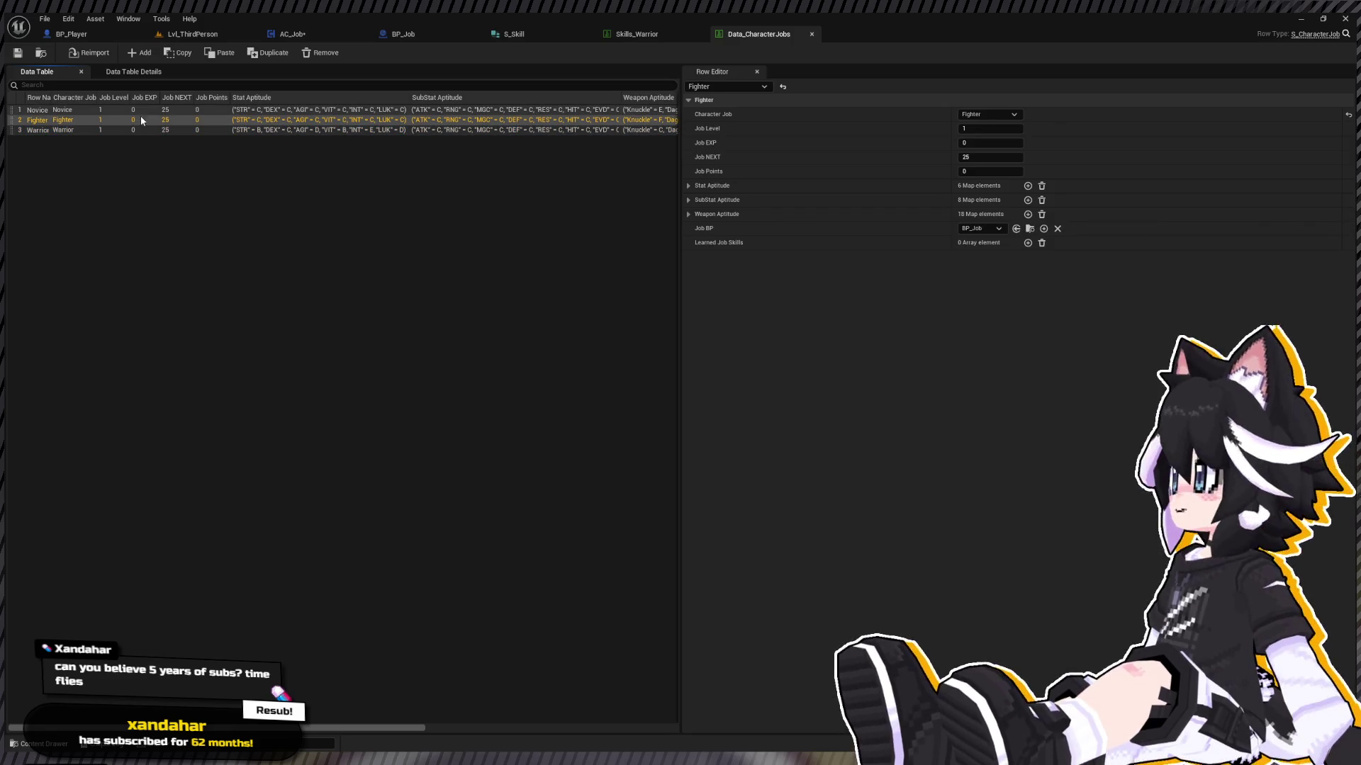
click(163, 129)
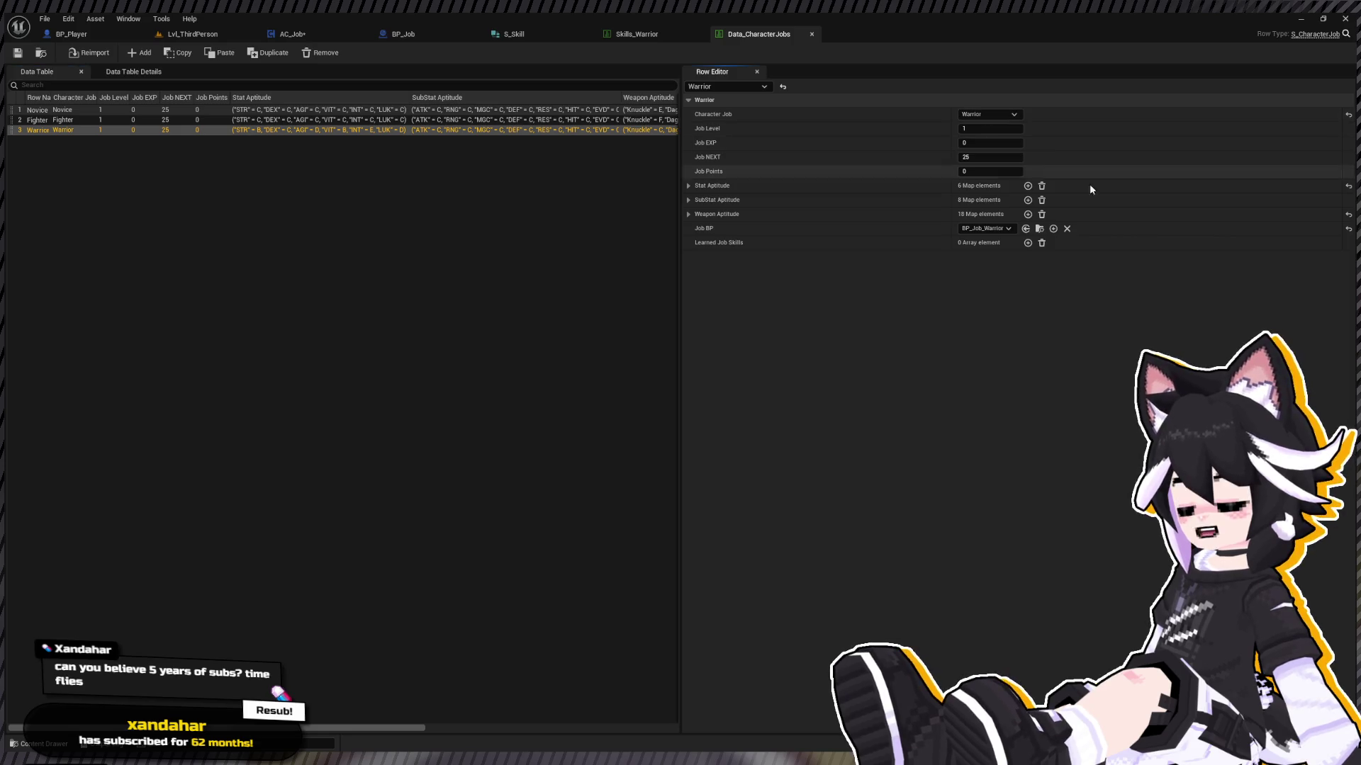
click(191, 34)
click(266, 52)
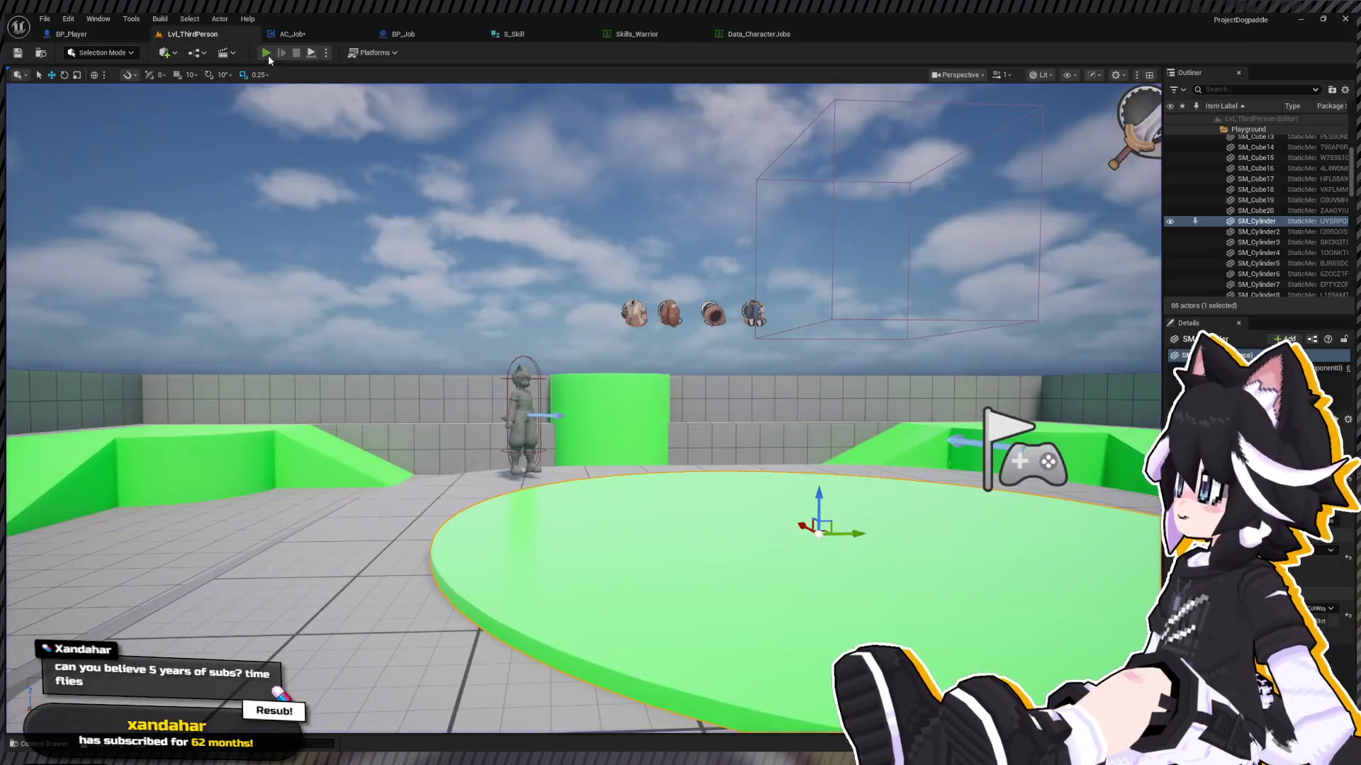
Step: Check the Party and Status screens in game, then stop the playtest and return to AC_Job
key(Tab)
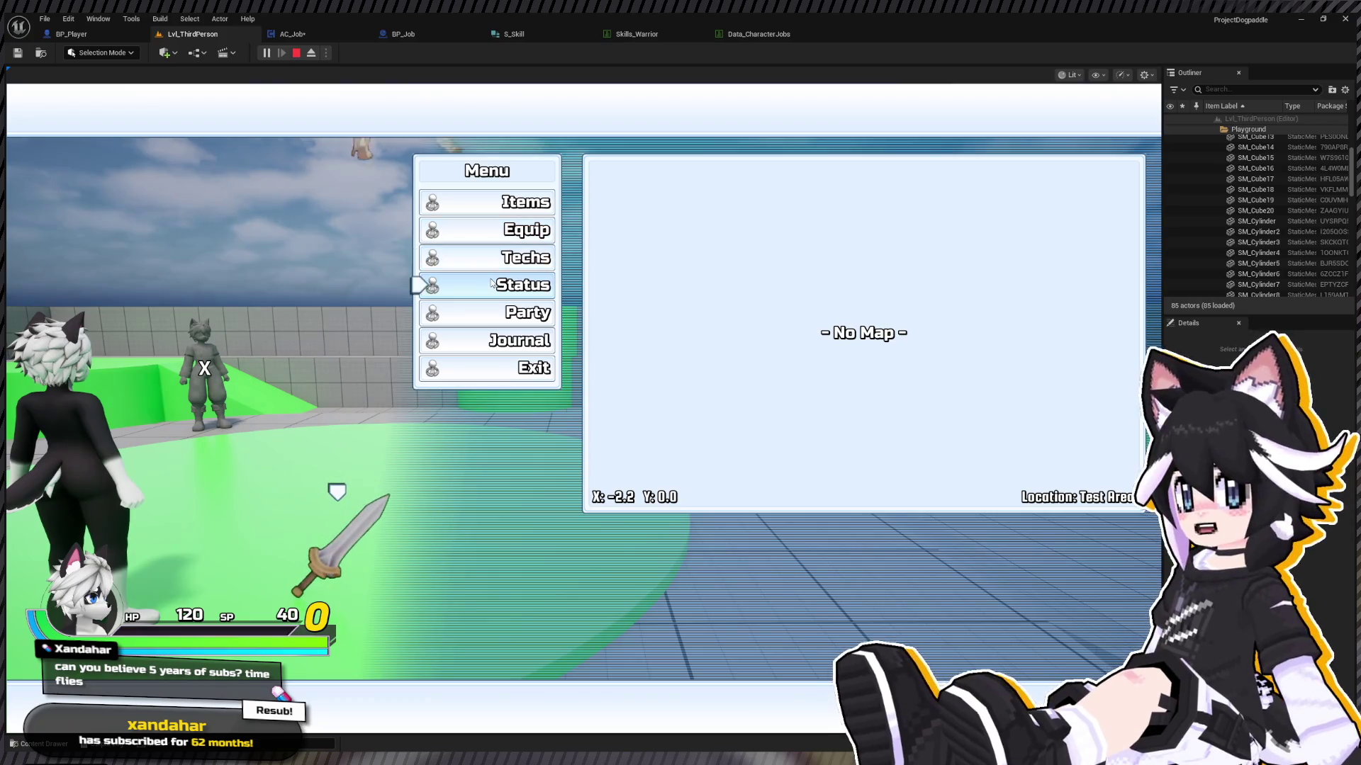
key(Tab)
key(Tab)
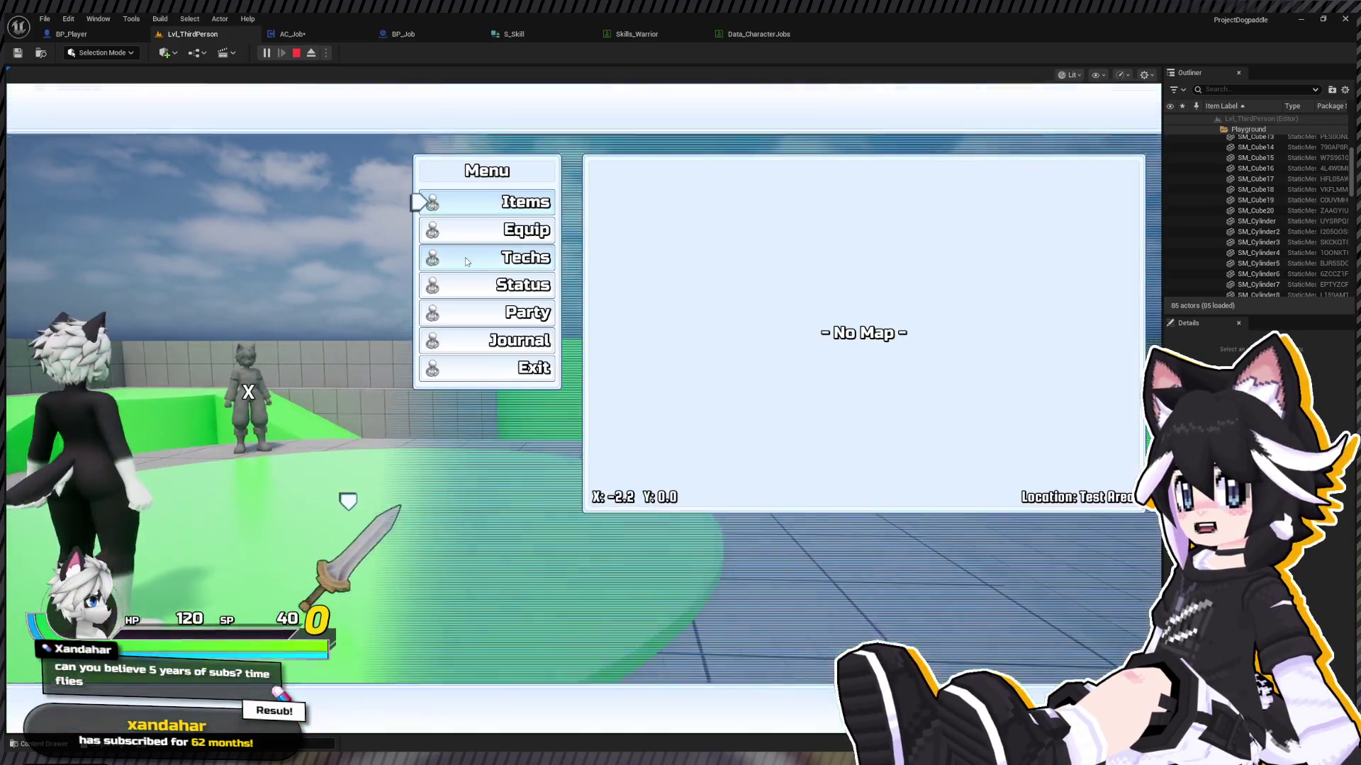
key(Down)
key(Down)
key(Down)
key(Return)
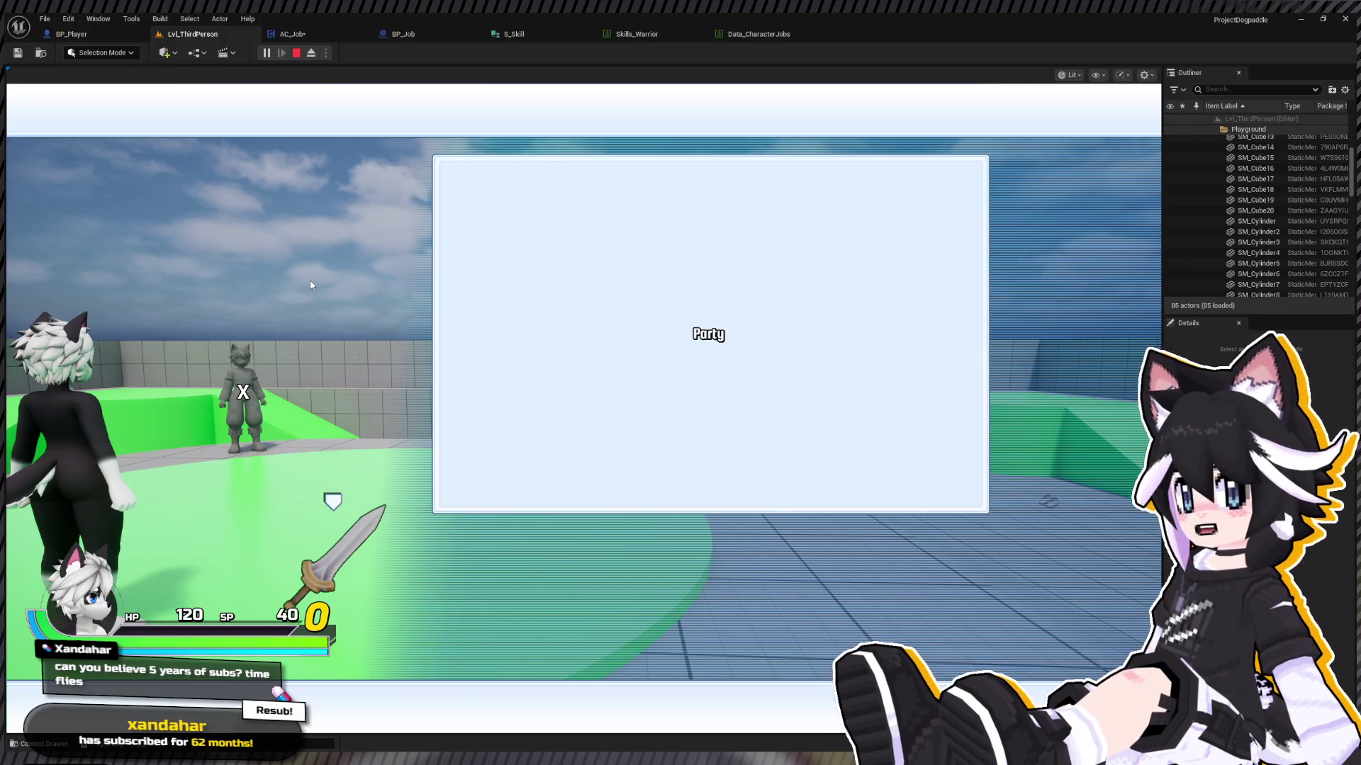
key(Tab)
key(Down)
key(Down)
key(Down)
key(Return)
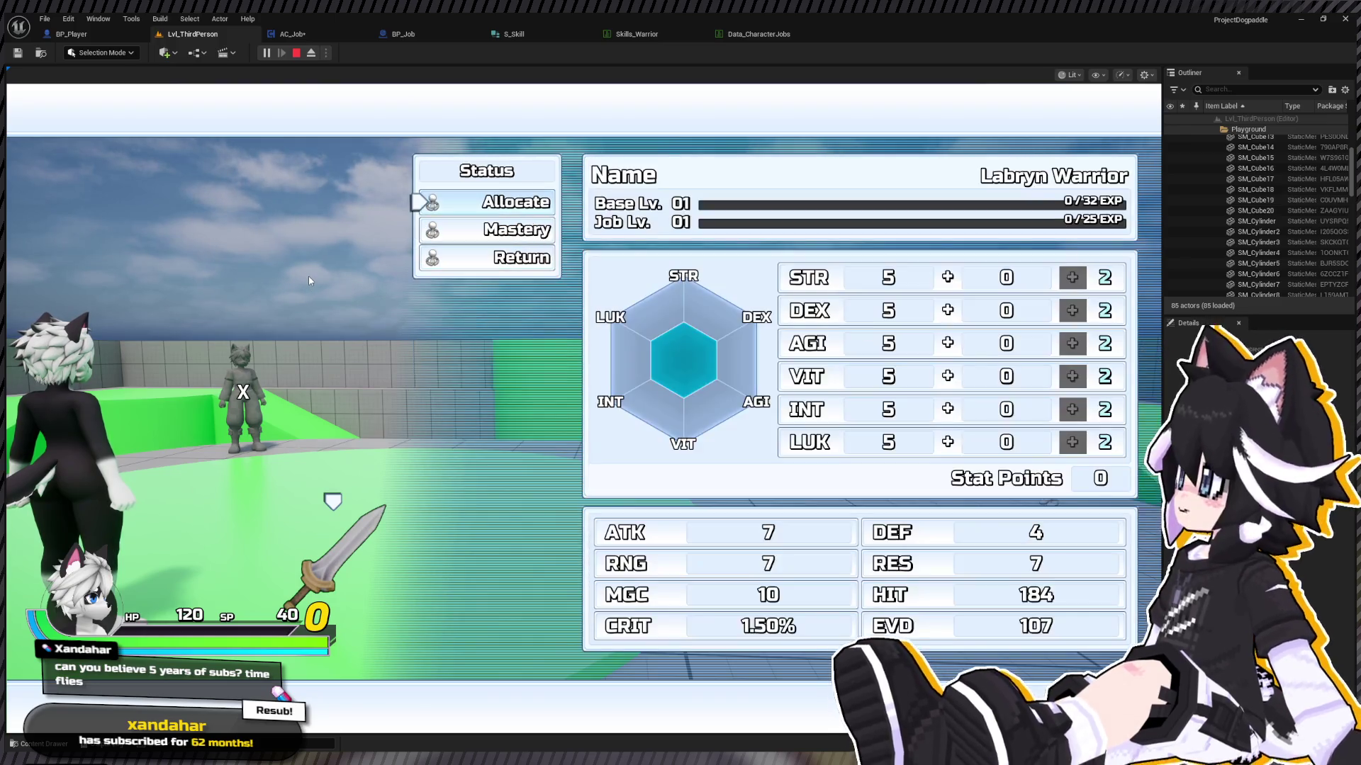
key(Down)
click(296, 52)
click(297, 34)
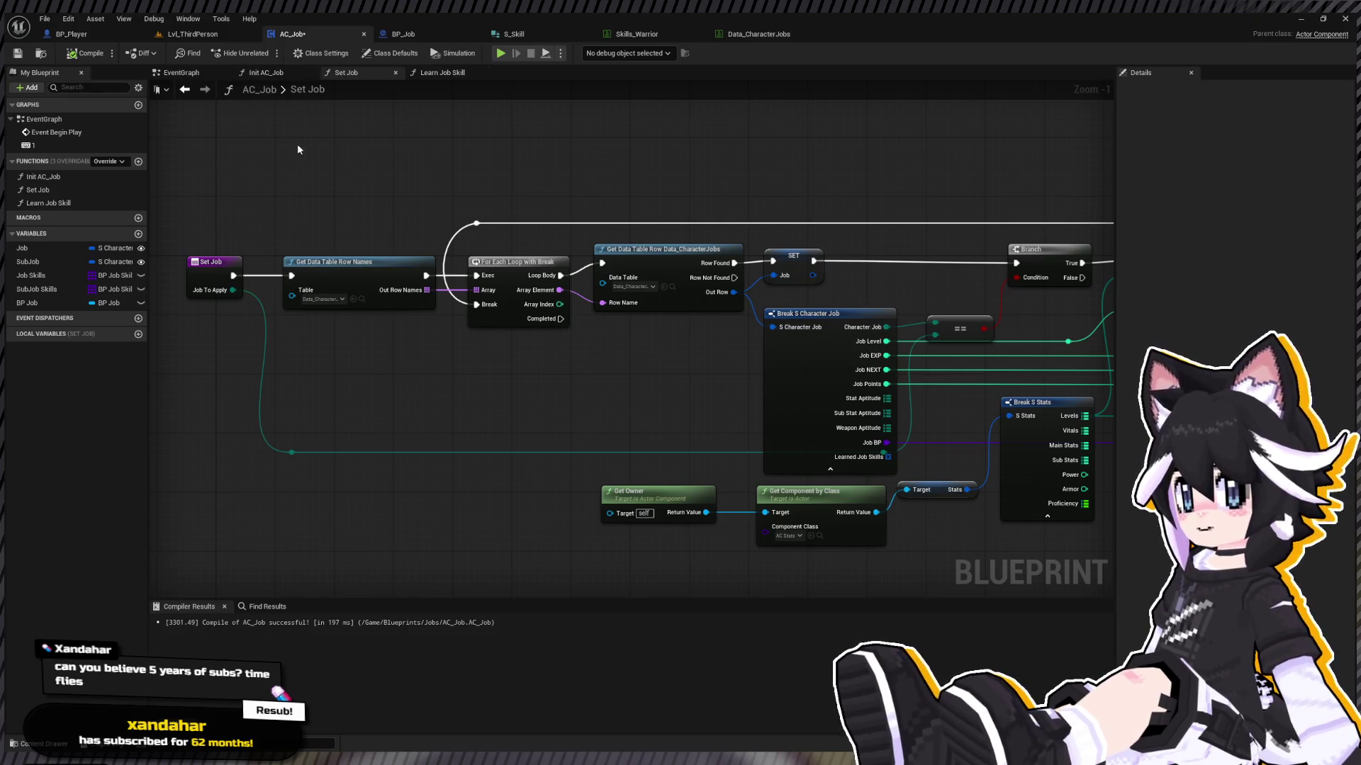
Step: Look at the BP_Job blueprint, then bring up AC_Job's EventGraph
key(ctrl+space)
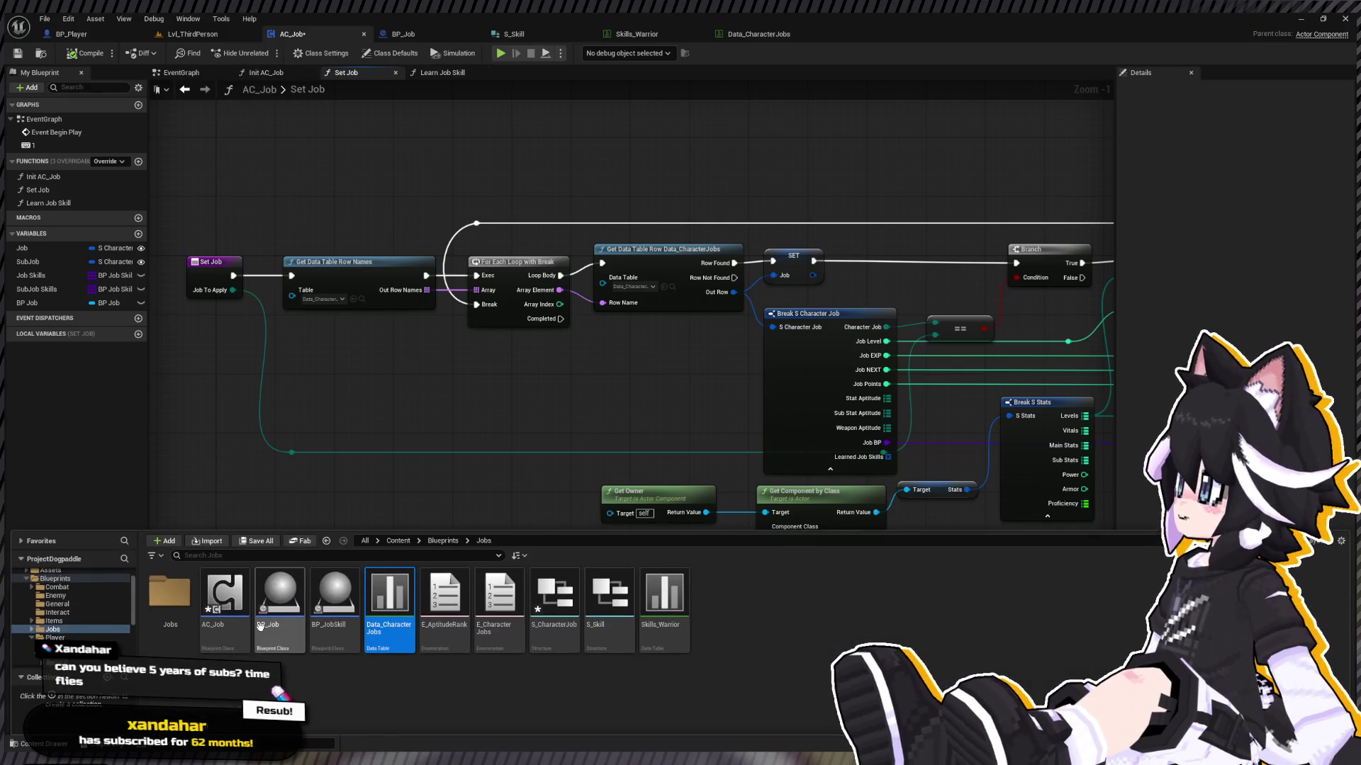
double_click(261, 627)
click(295, 34)
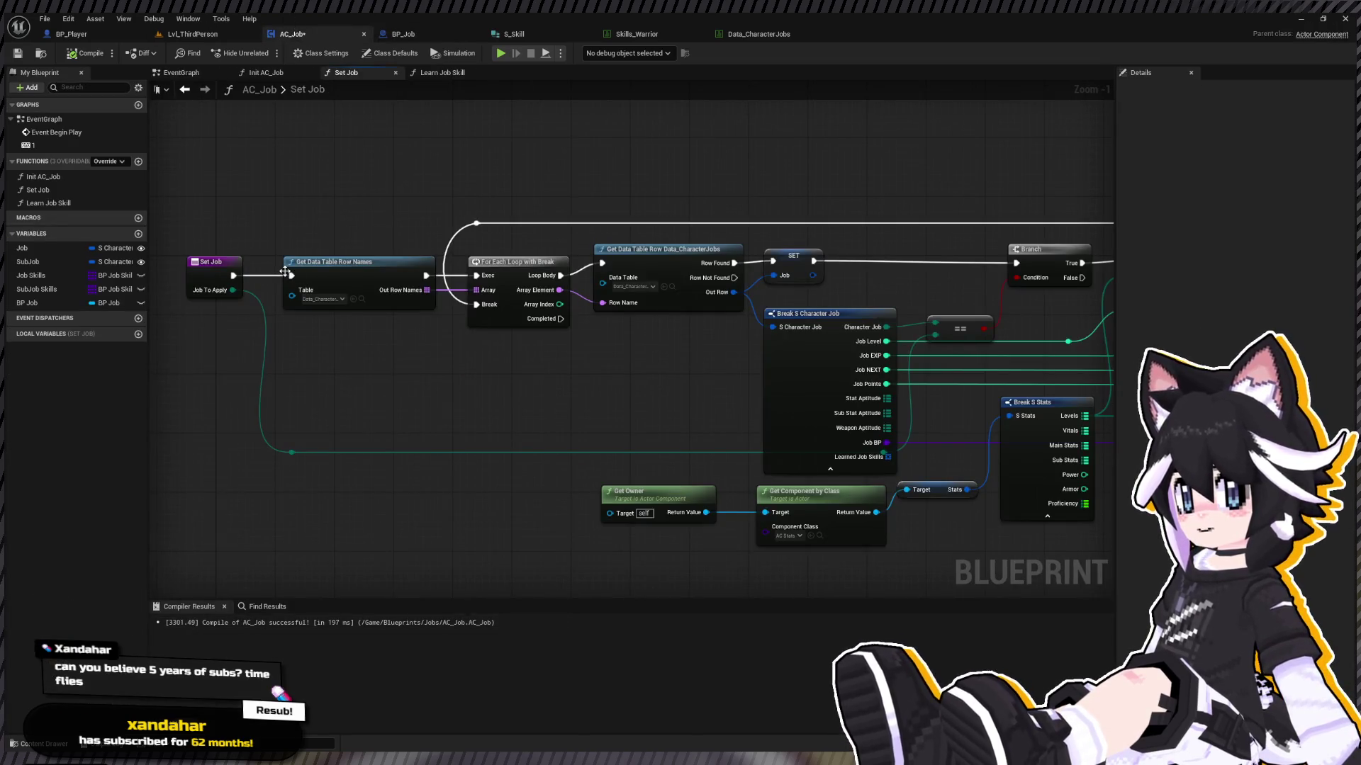
drag(282, 201, 412, 221)
double_click(88, 142)
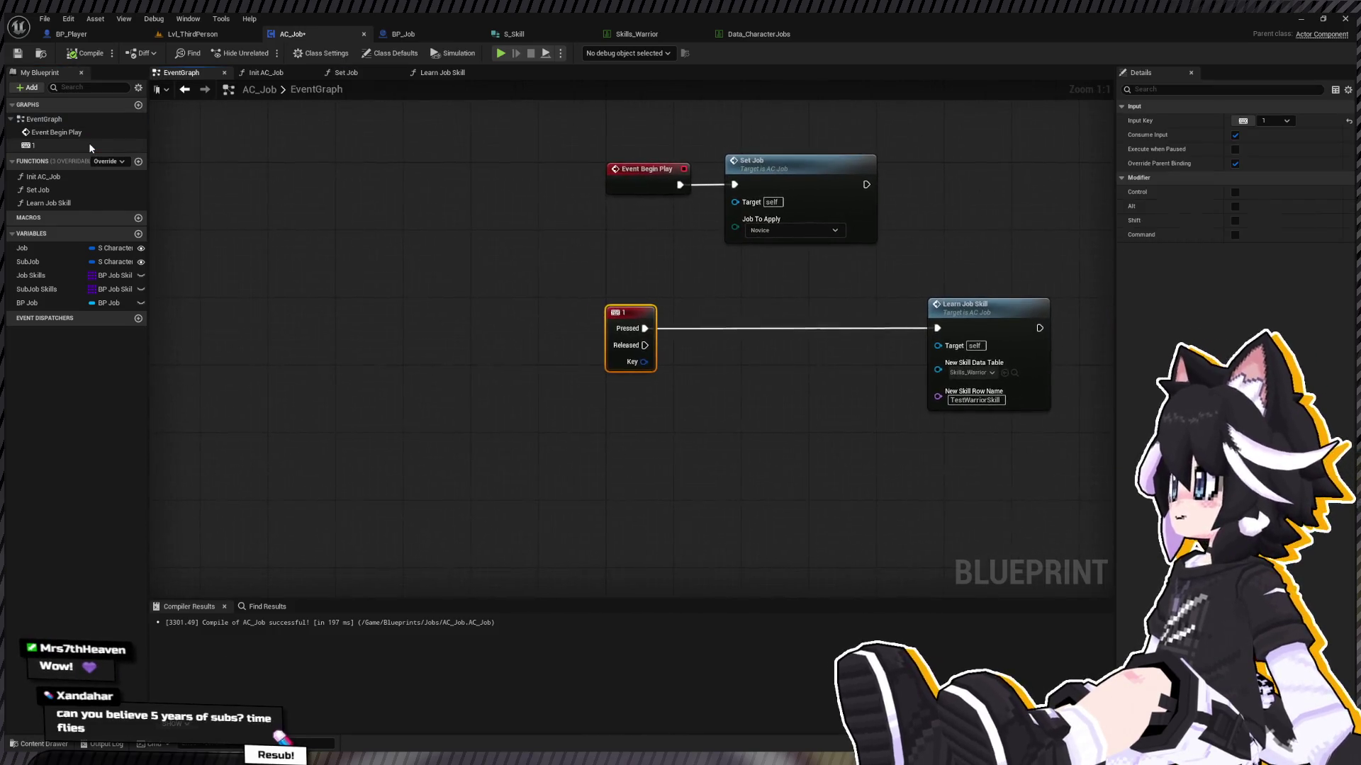
drag(565, 227, 375, 290)
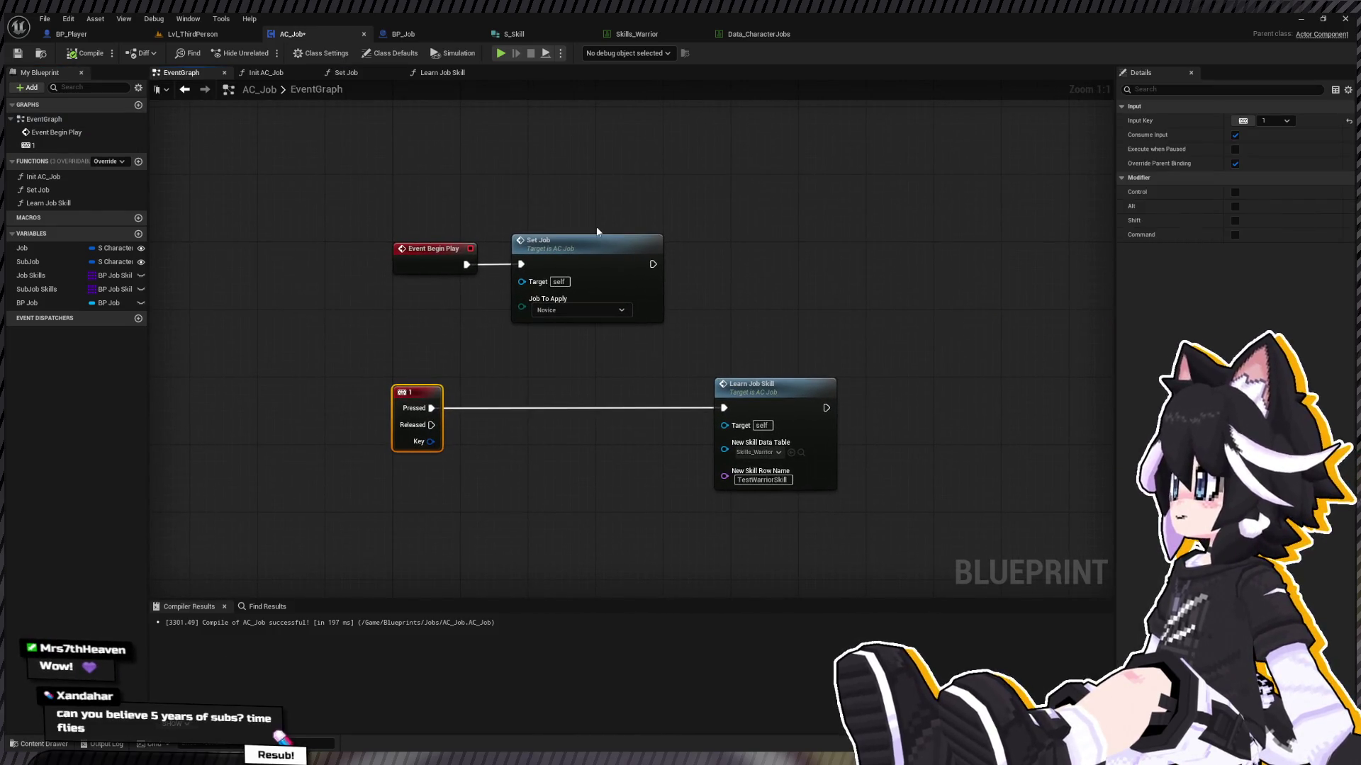
click(413, 236)
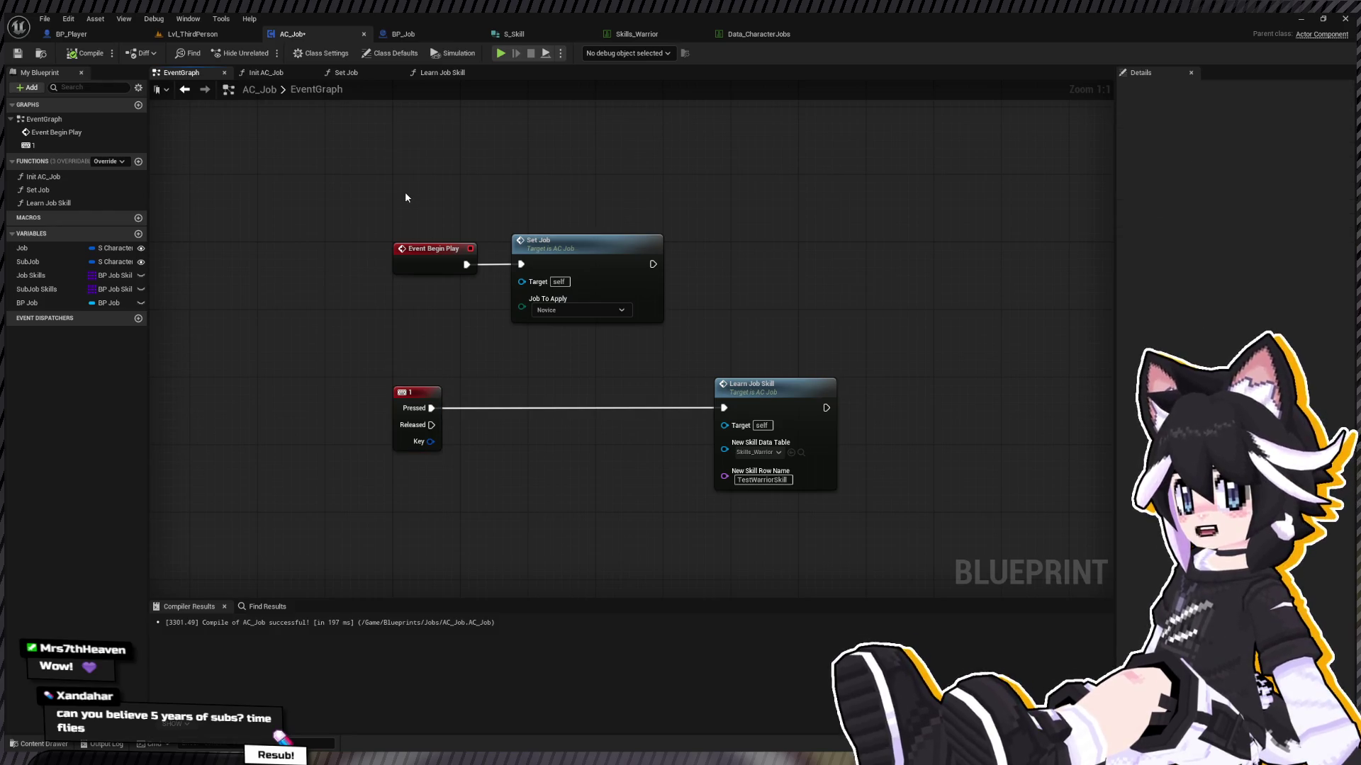
Step: Delete the Set Job (Warrior) call after Event Begin Play and replay Lvl_ThirdPerson
click(592, 319)
click(581, 310)
click(572, 357)
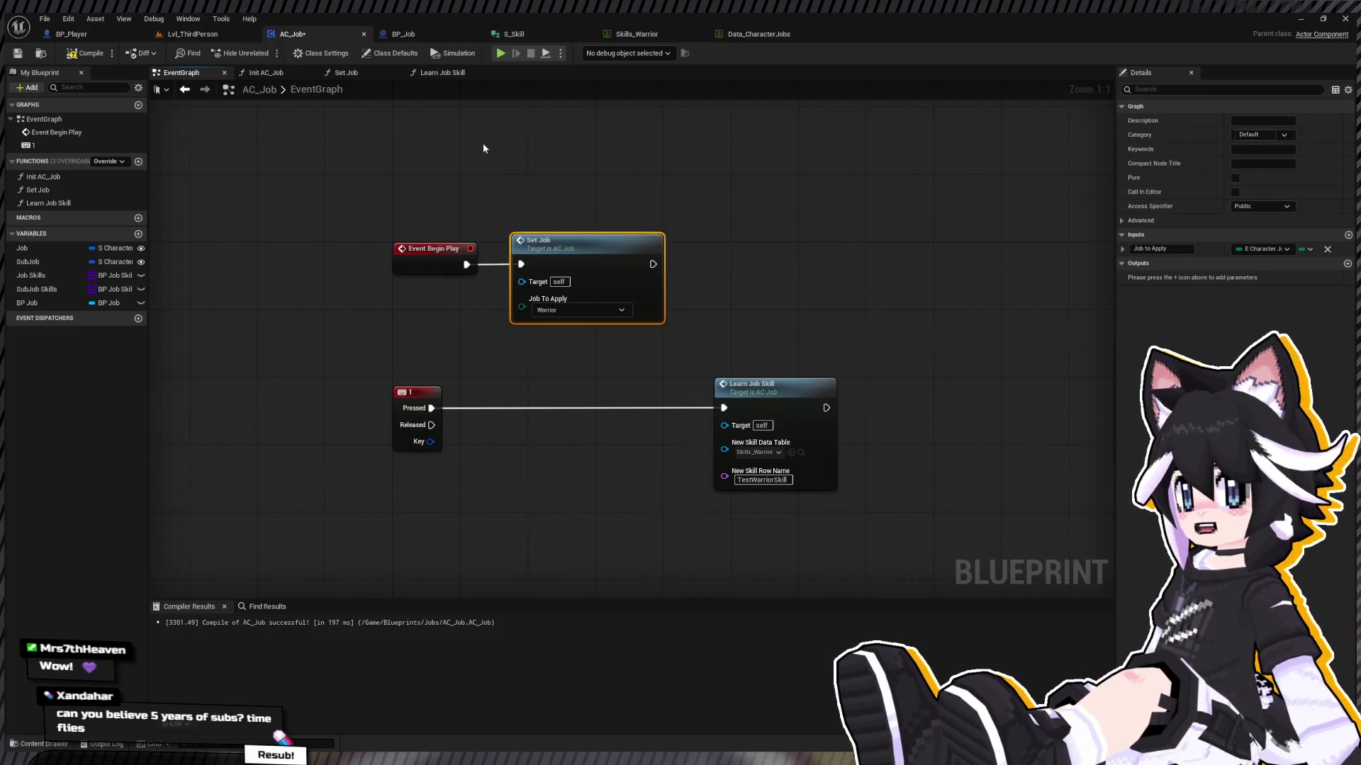
key(Delete)
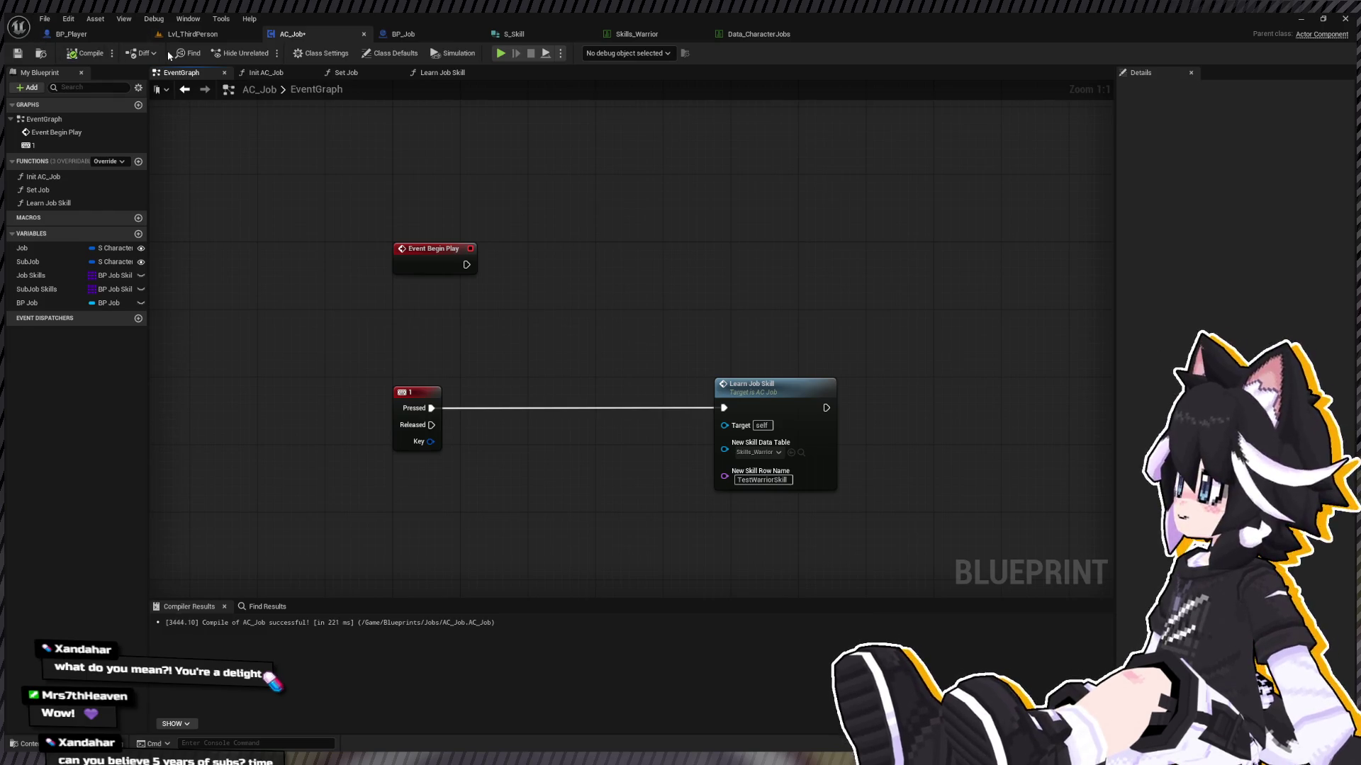
click(206, 34)
click(266, 54)
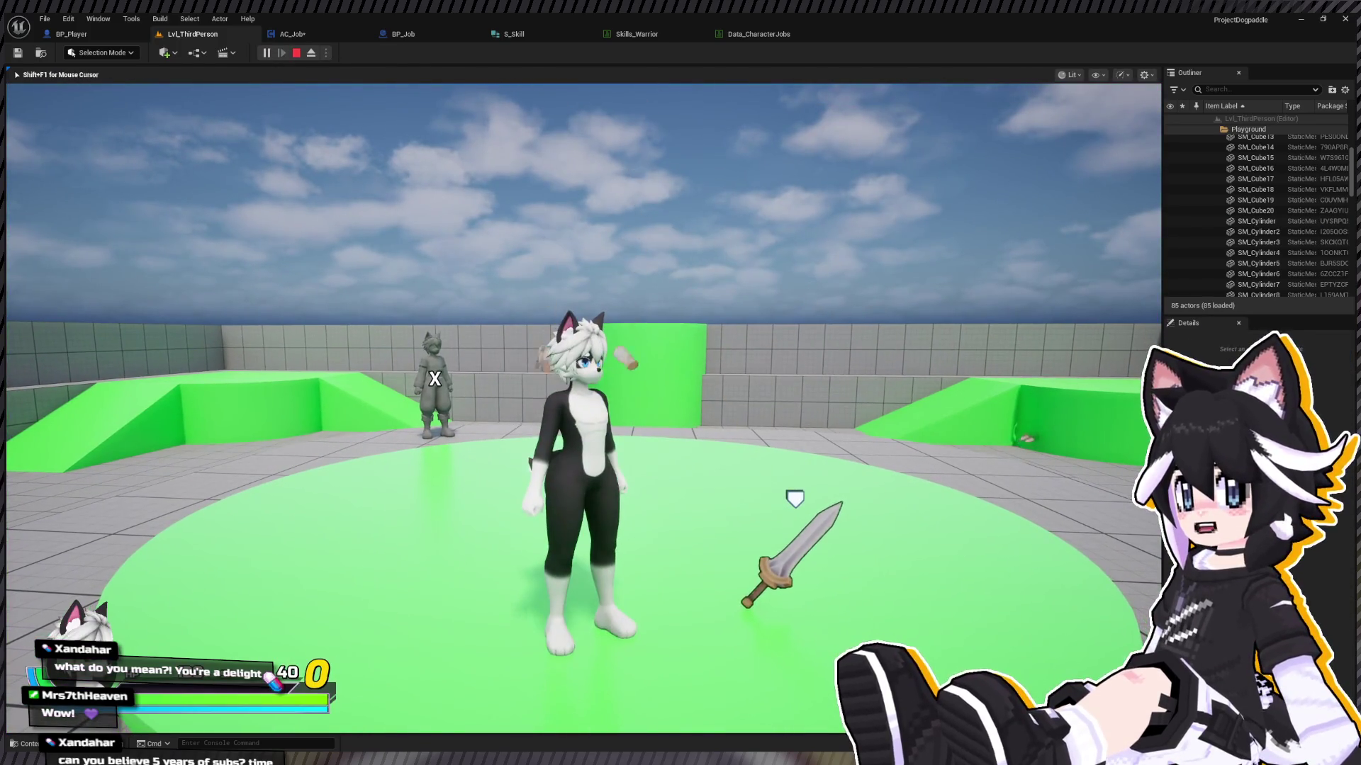
Step: Check the character's Status screen in game, then stop the play session
key(Tab)
key(Down)
key(Down)
key(Return)
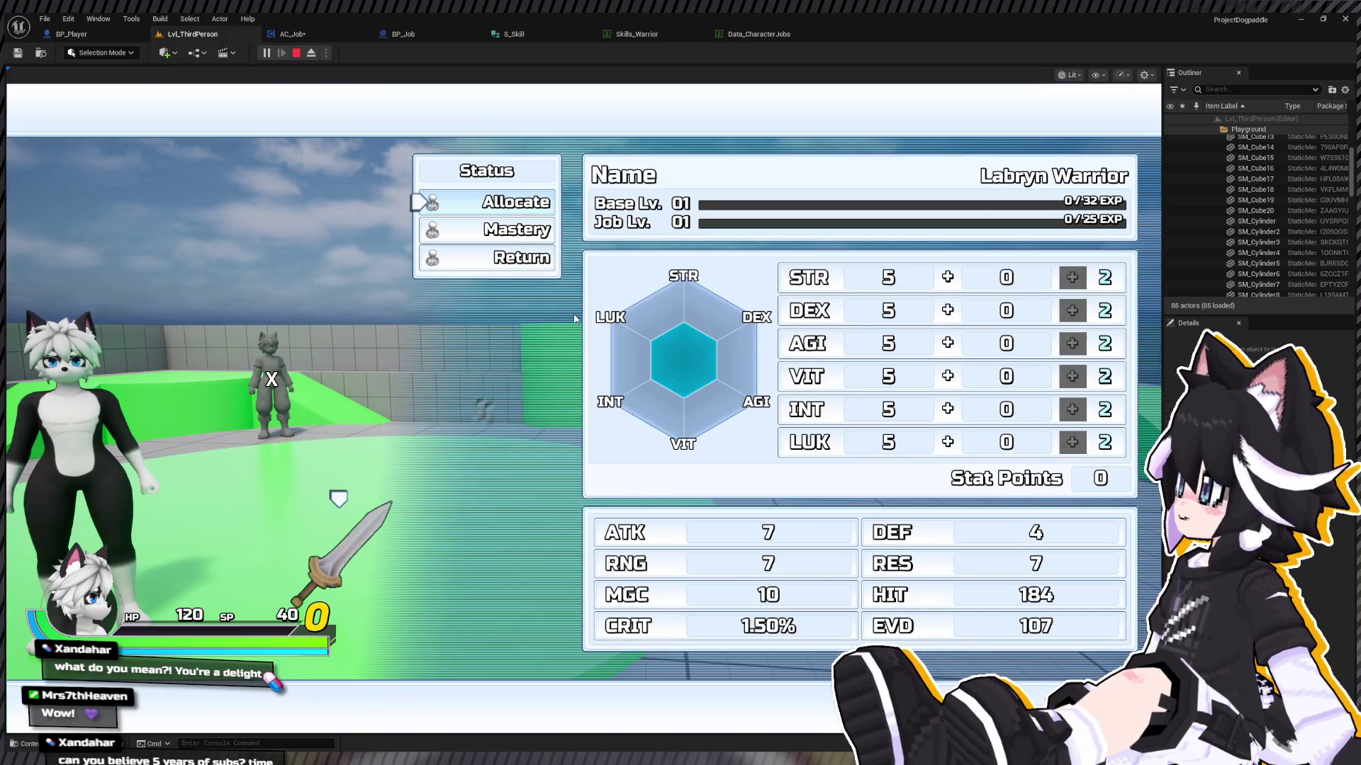
key(Tab)
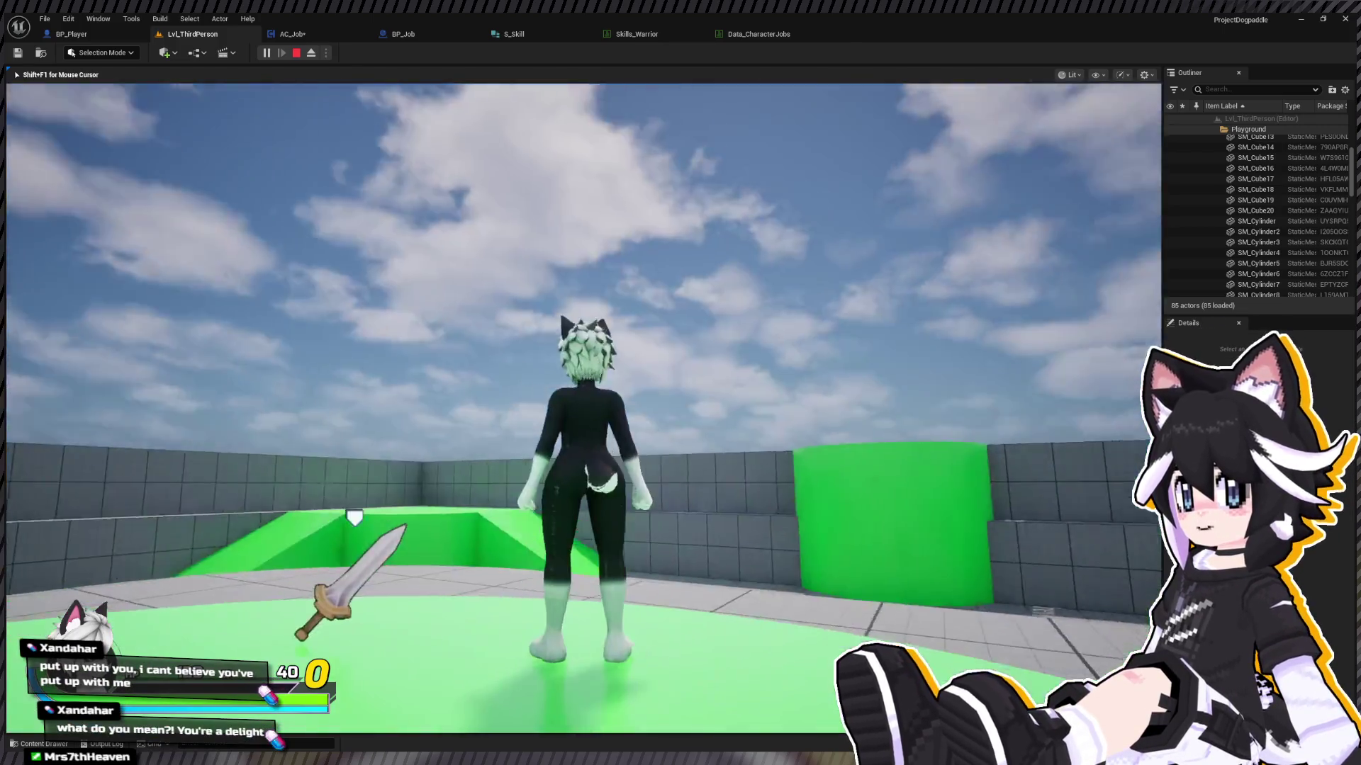
key(Escape)
Step: Inspect the Job variable's defaults in AC_Job, then switch to BP_Player
click(290, 34)
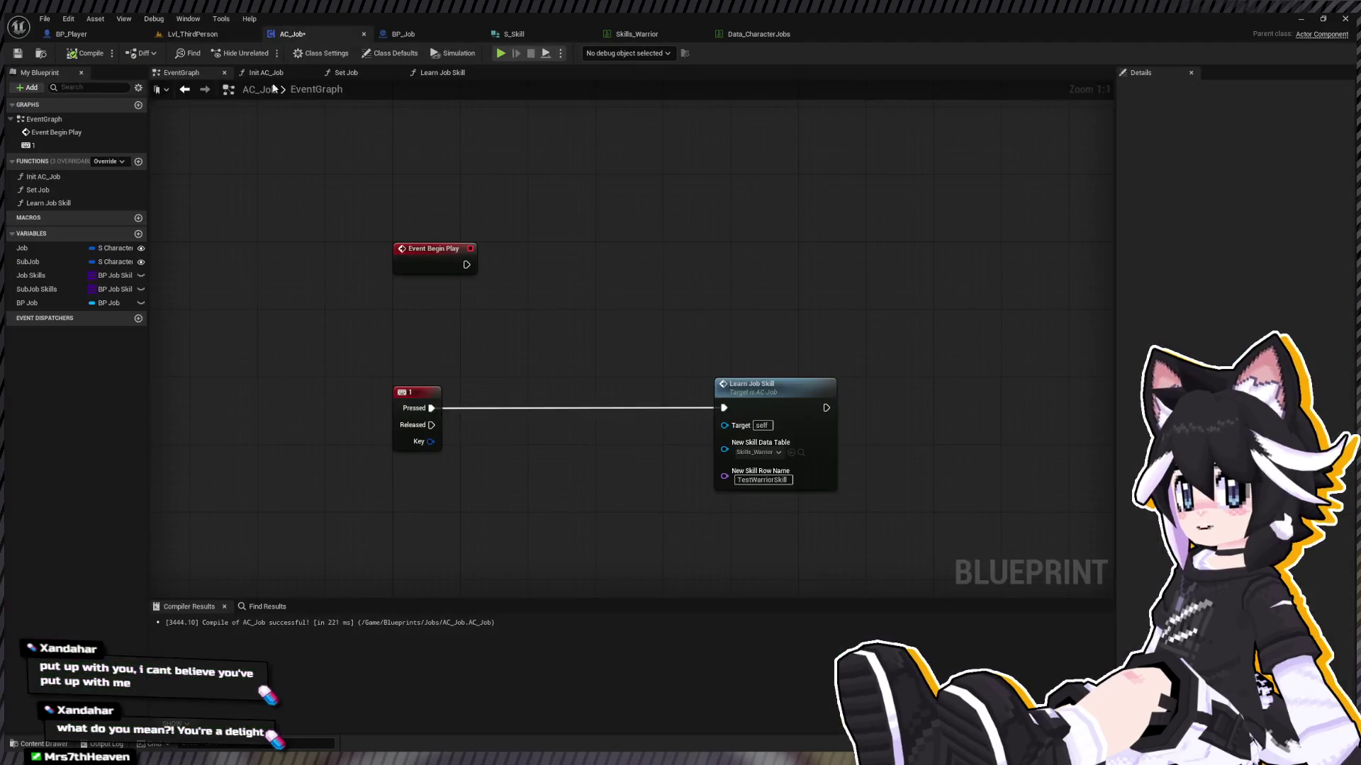
click(39, 248)
click(104, 34)
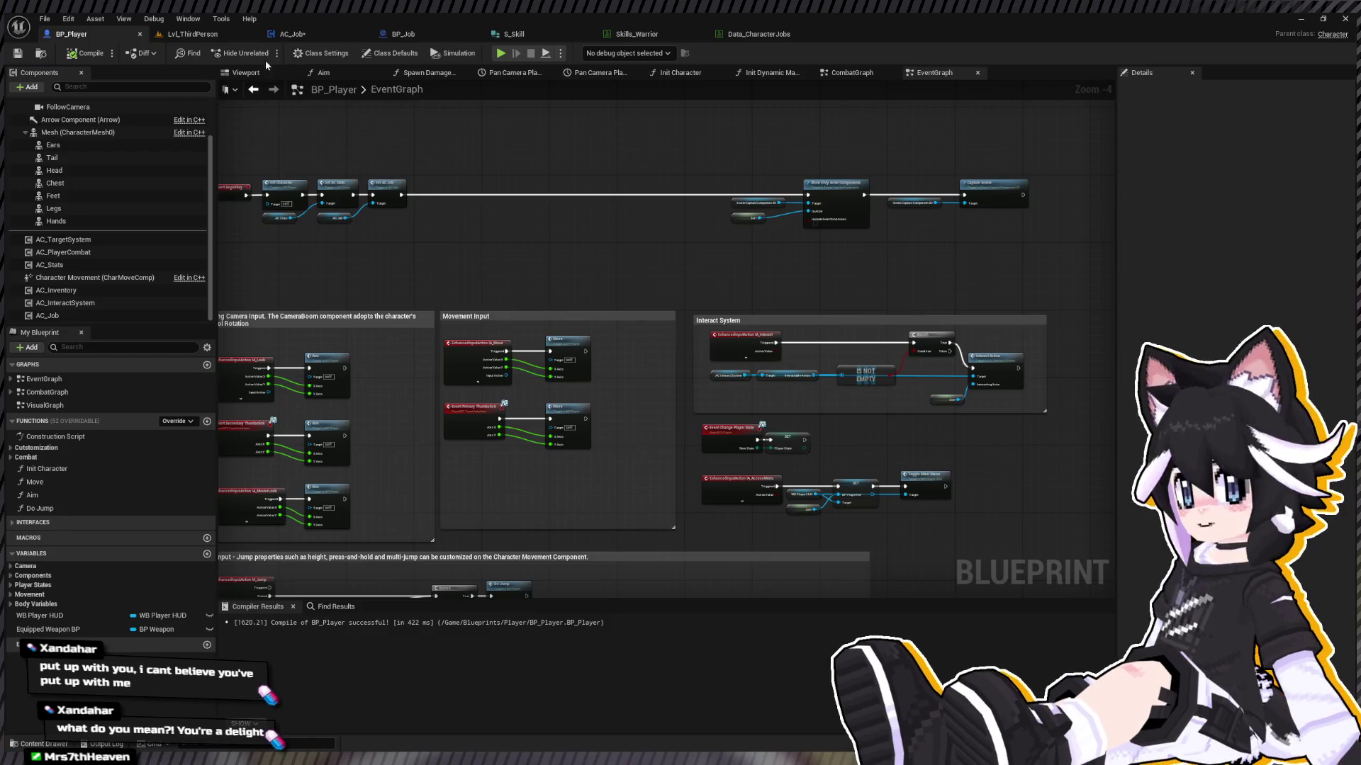
Step: Start a play-in-editor session on the level and give the game viewport focus
click(193, 34)
click(267, 52)
click(558, 209)
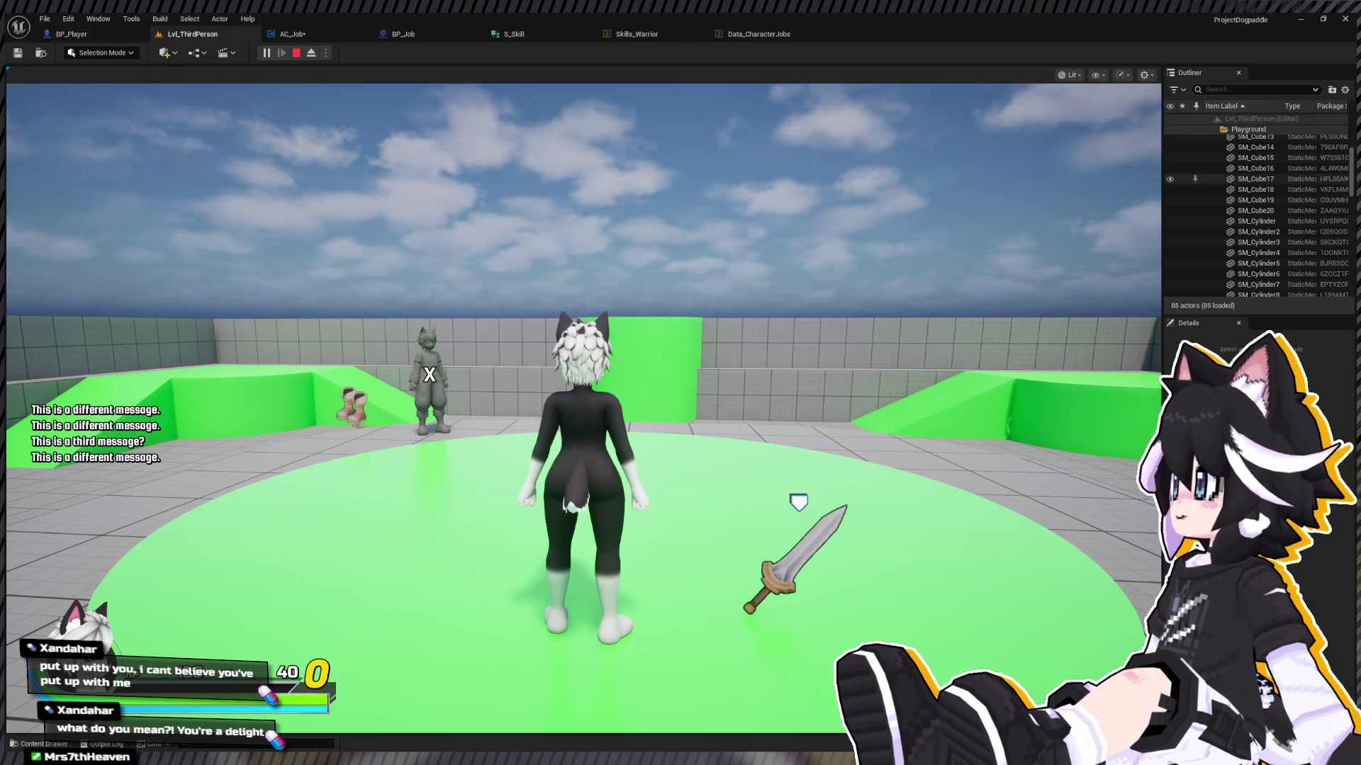
Step: Filter the Outliner for 'player', clear the filter, and bring up the Content Drawer
click(1252, 90)
text(p)
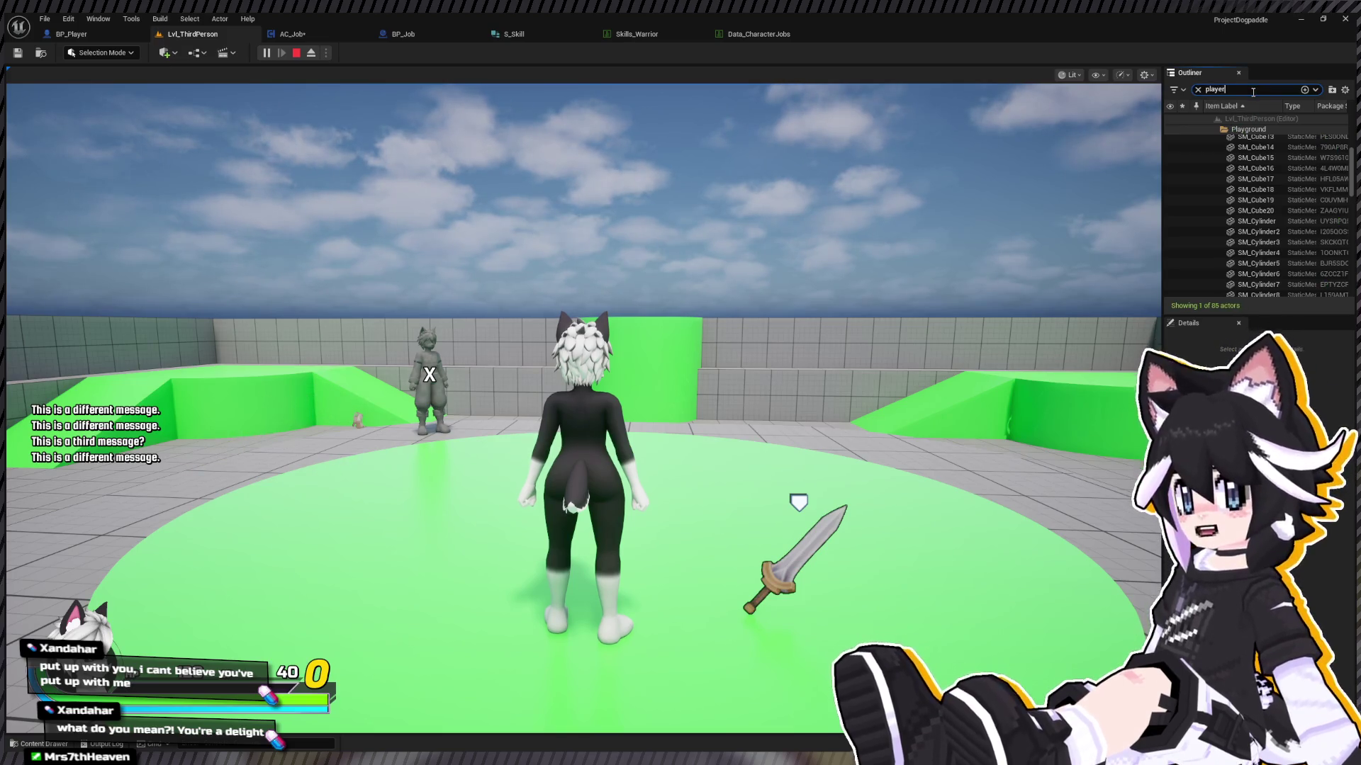
text(layer)
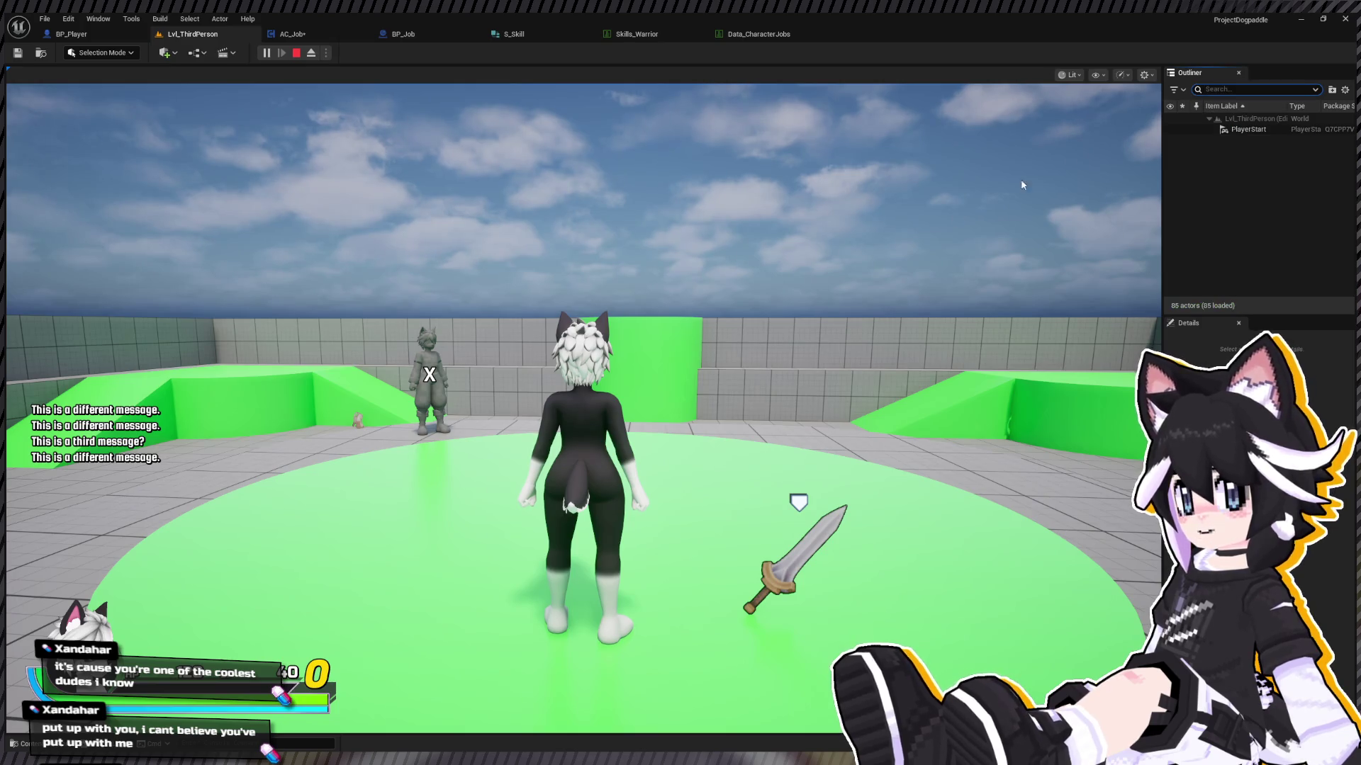
click(1199, 90)
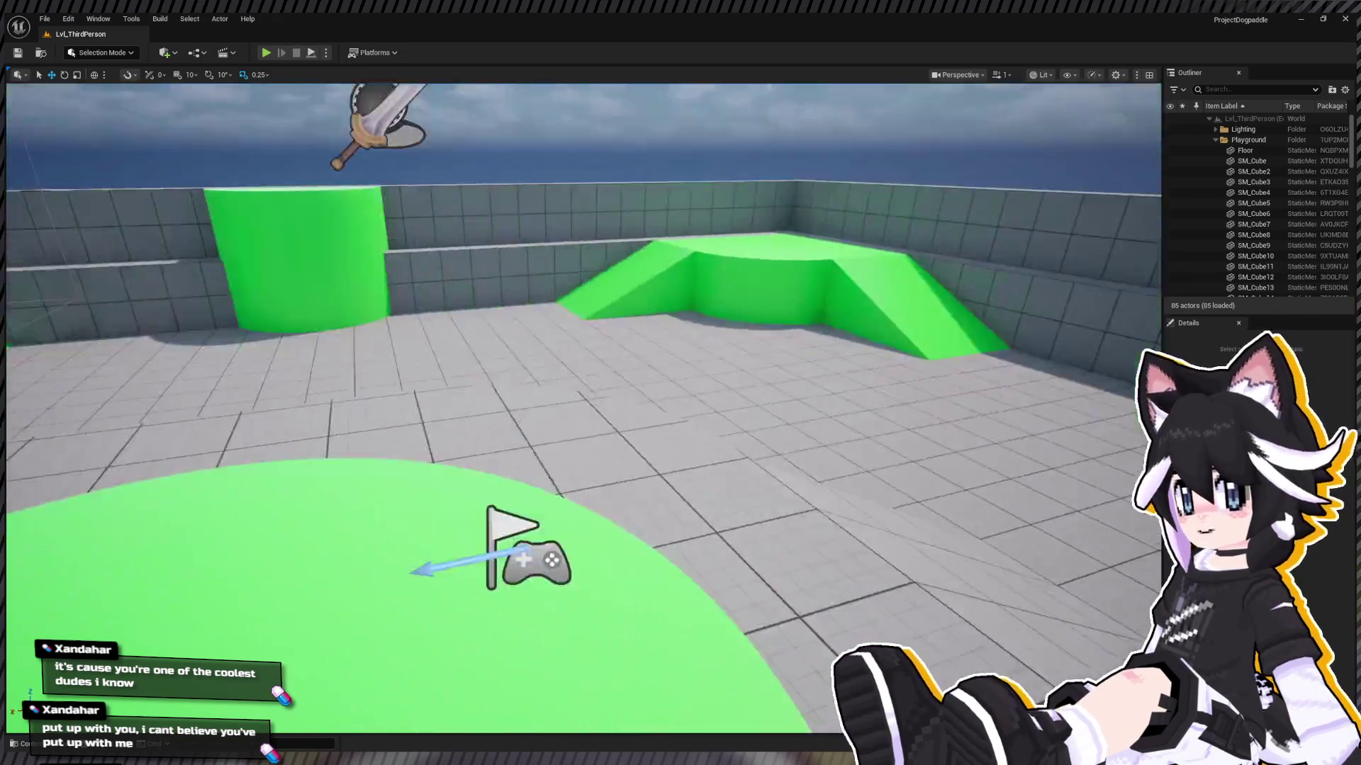
key(ctrl+space)
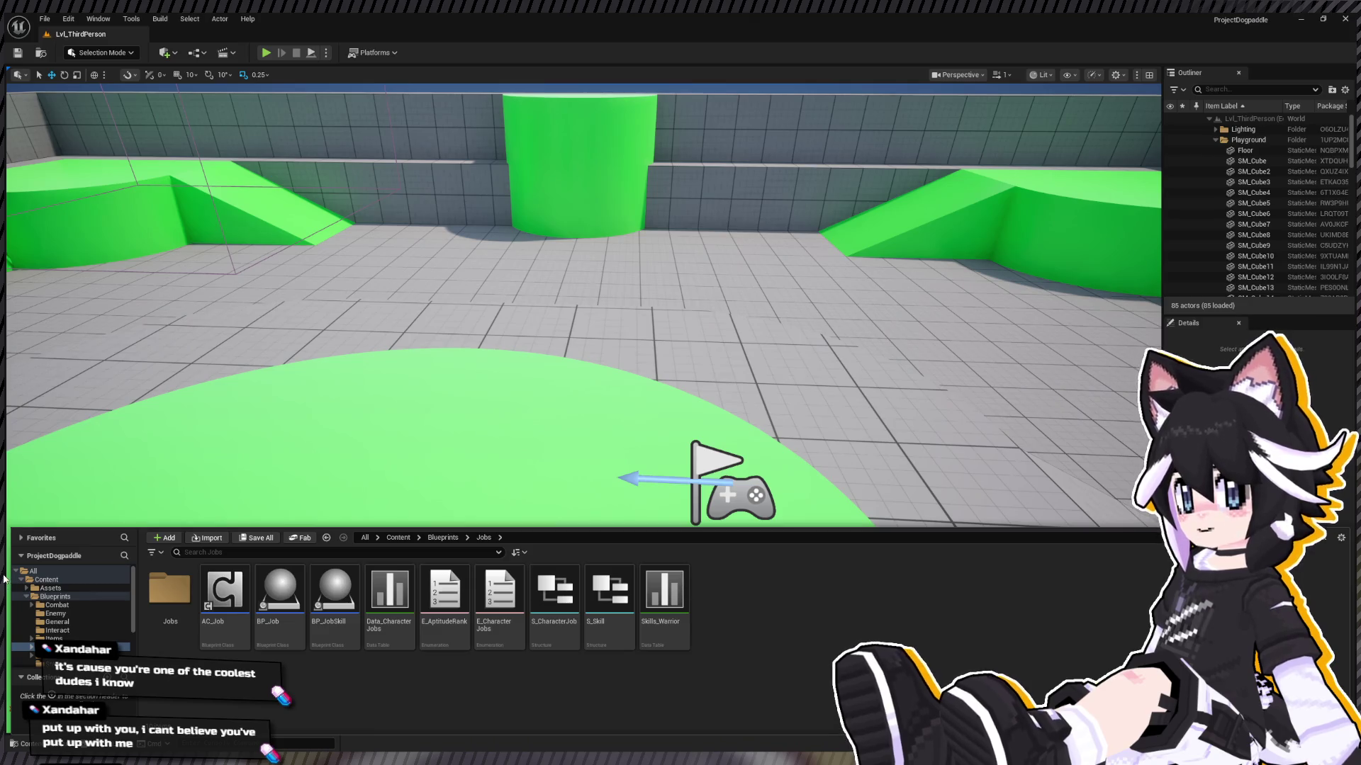
Step: In AC_Job's Learn Job Skill function, wire a Print String 'A' to Row Not Found
click(218, 594)
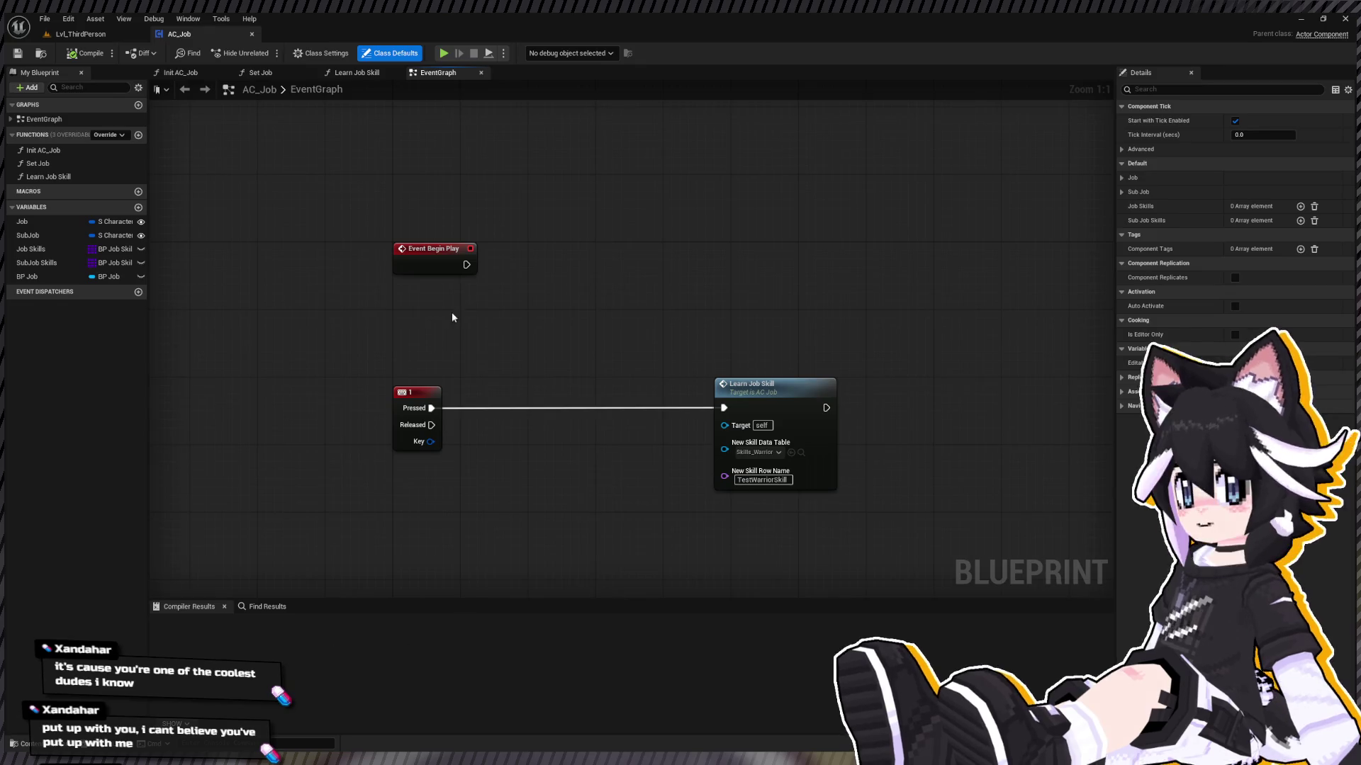
drag(452, 314, 349, 331)
click(648, 497)
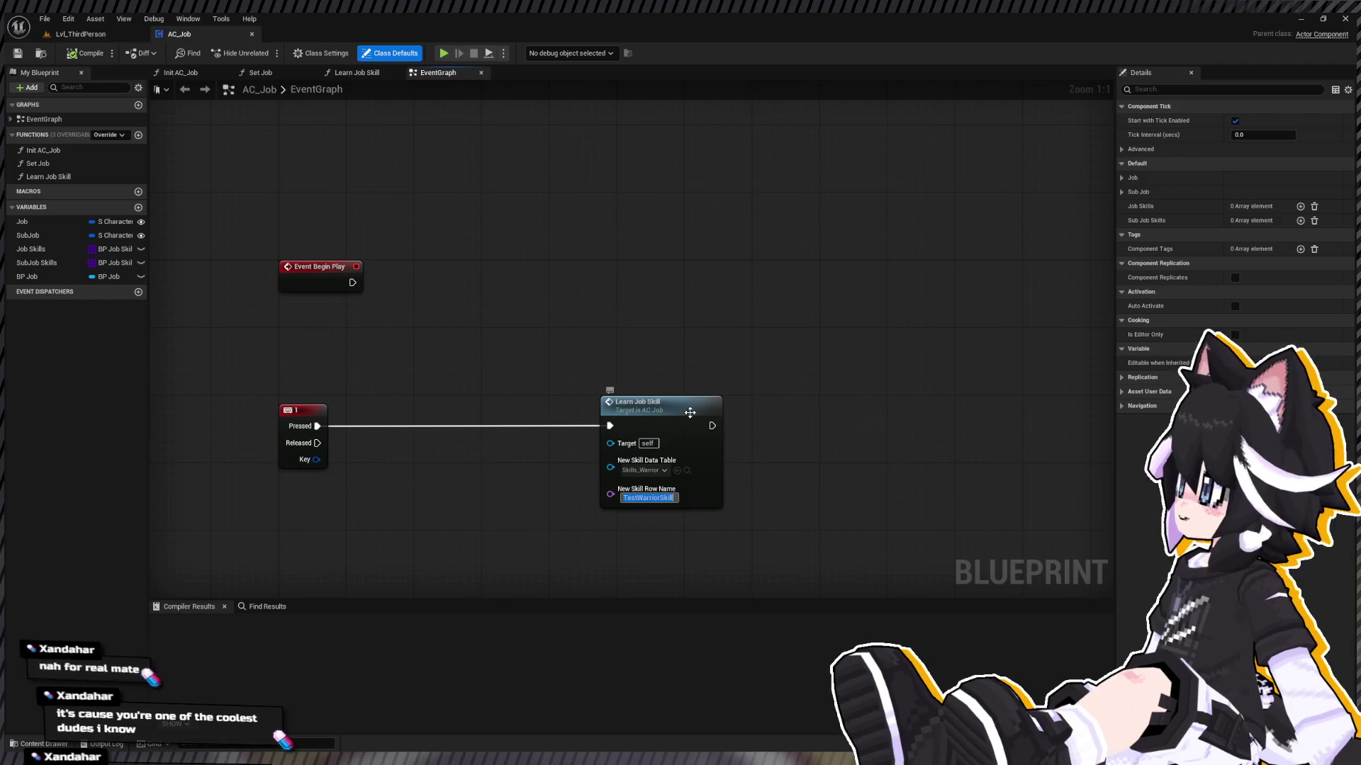
double_click(637, 406)
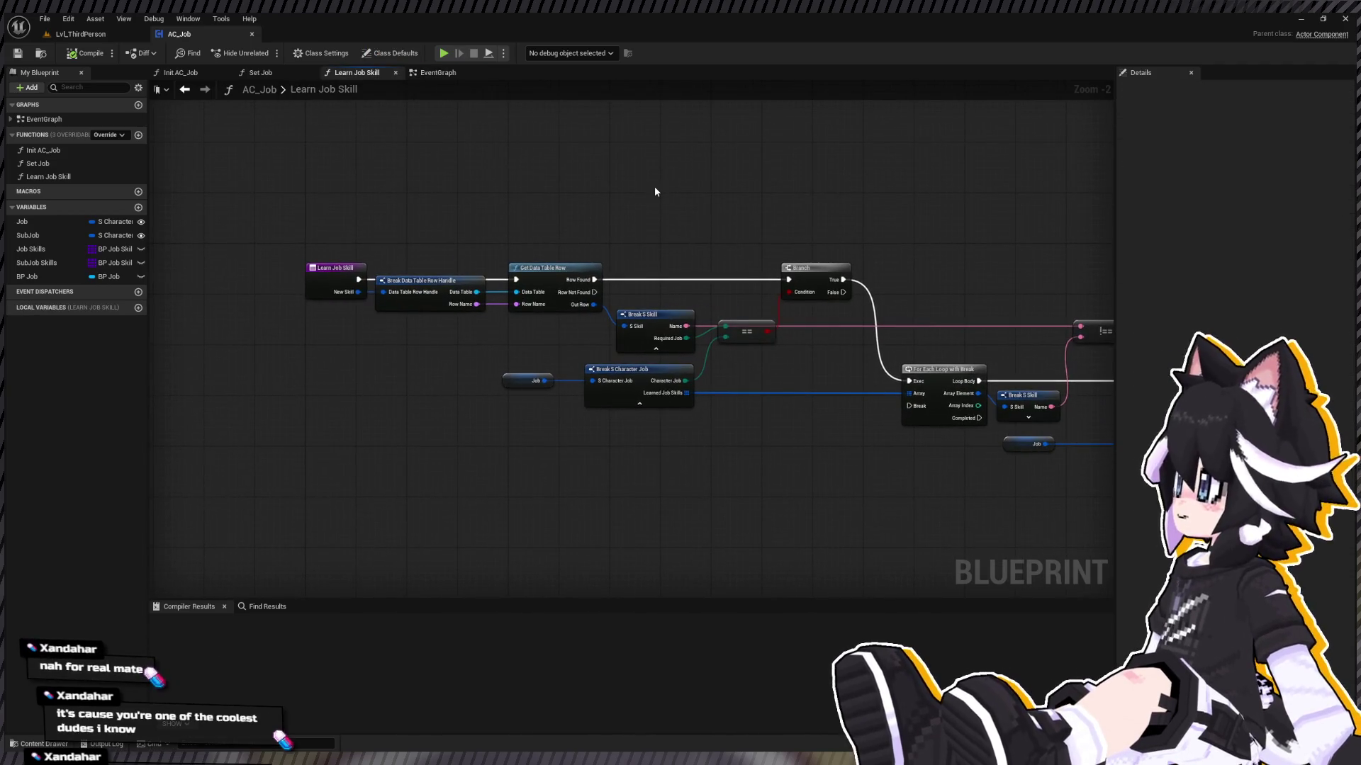
key(ctrl+v)
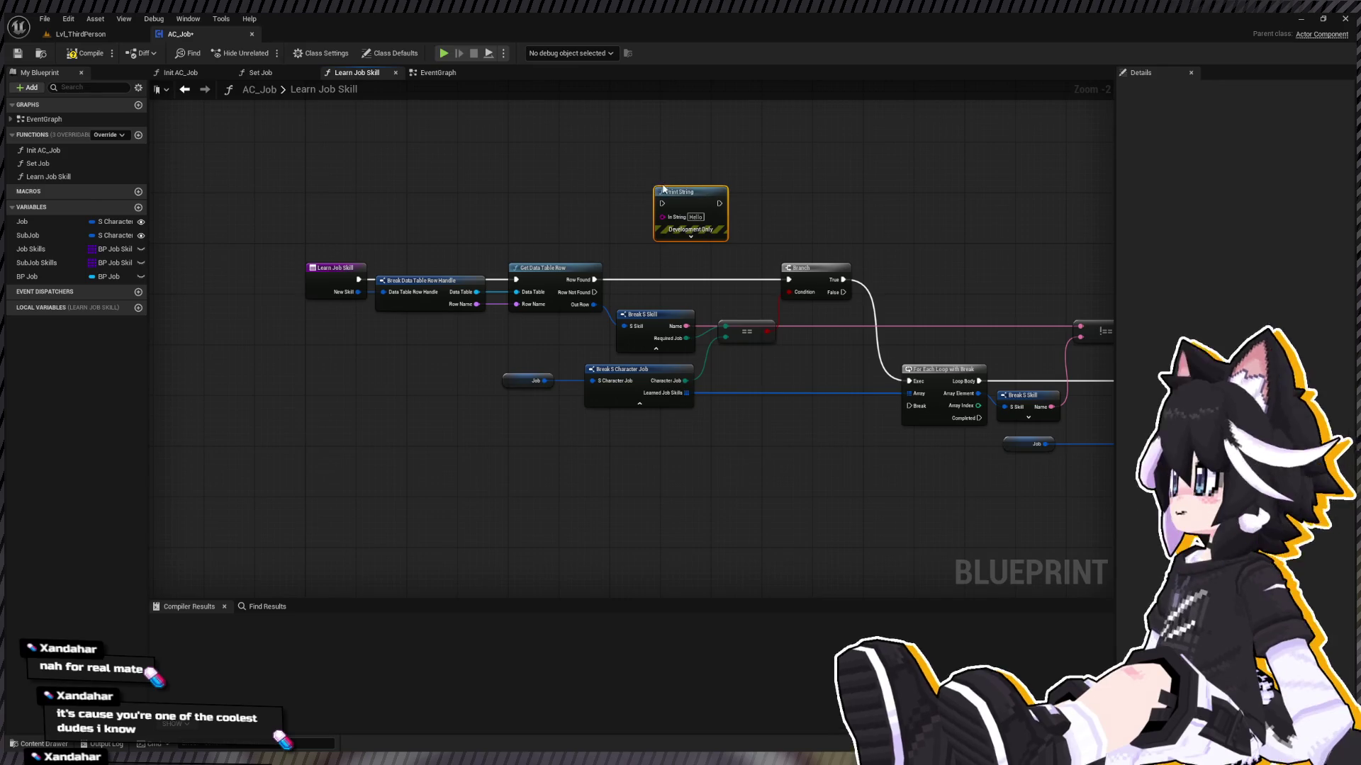
drag(653, 185, 460, 211)
drag(402, 317, 467, 229)
Step: Add a second Print String with text 'B' on the Branch's False output
click(487, 226)
key(ctrl+c)
key(ctrl+v)
drag(677, 260, 648, 318)
click(707, 273)
text(B)
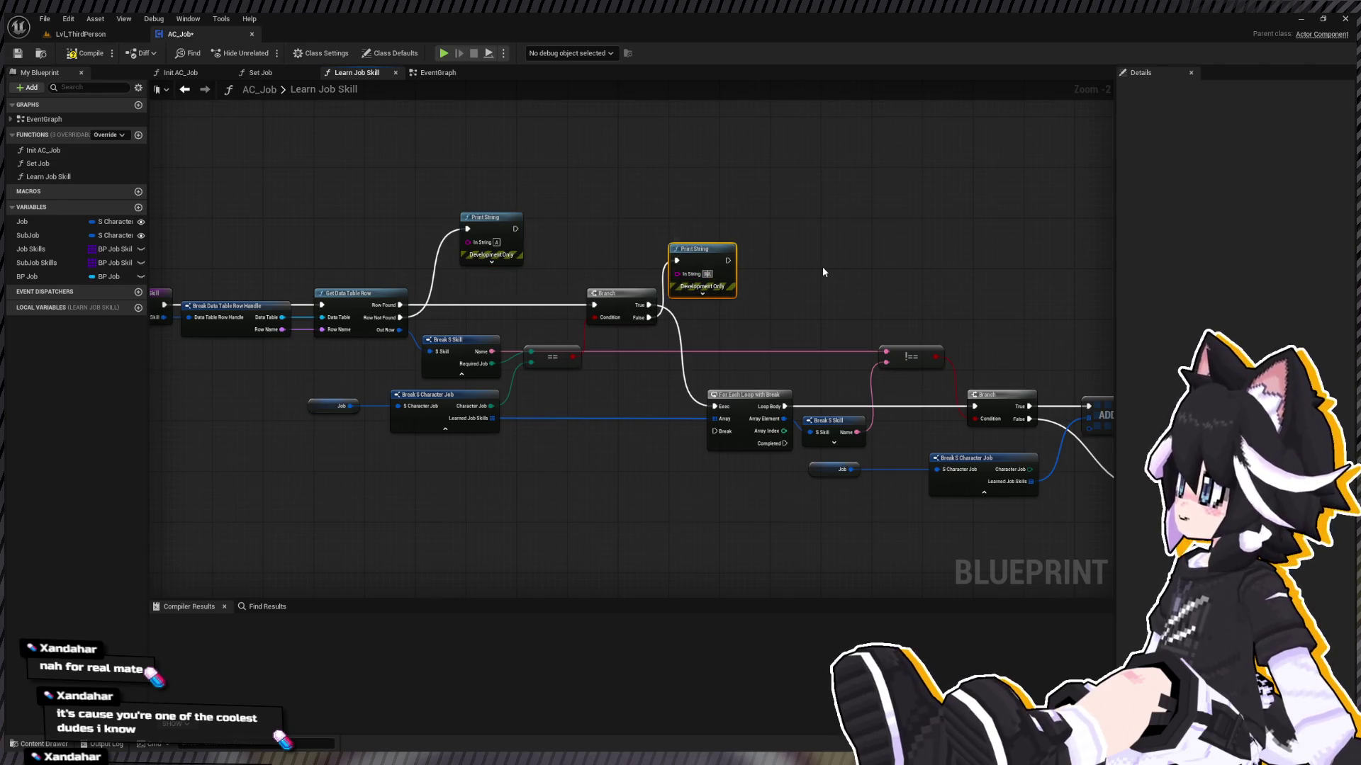
click(822, 266)
Step: Wire the Skill Added print into the For Each loop's Break through two reroute points
drag(818, 268, 554, 256)
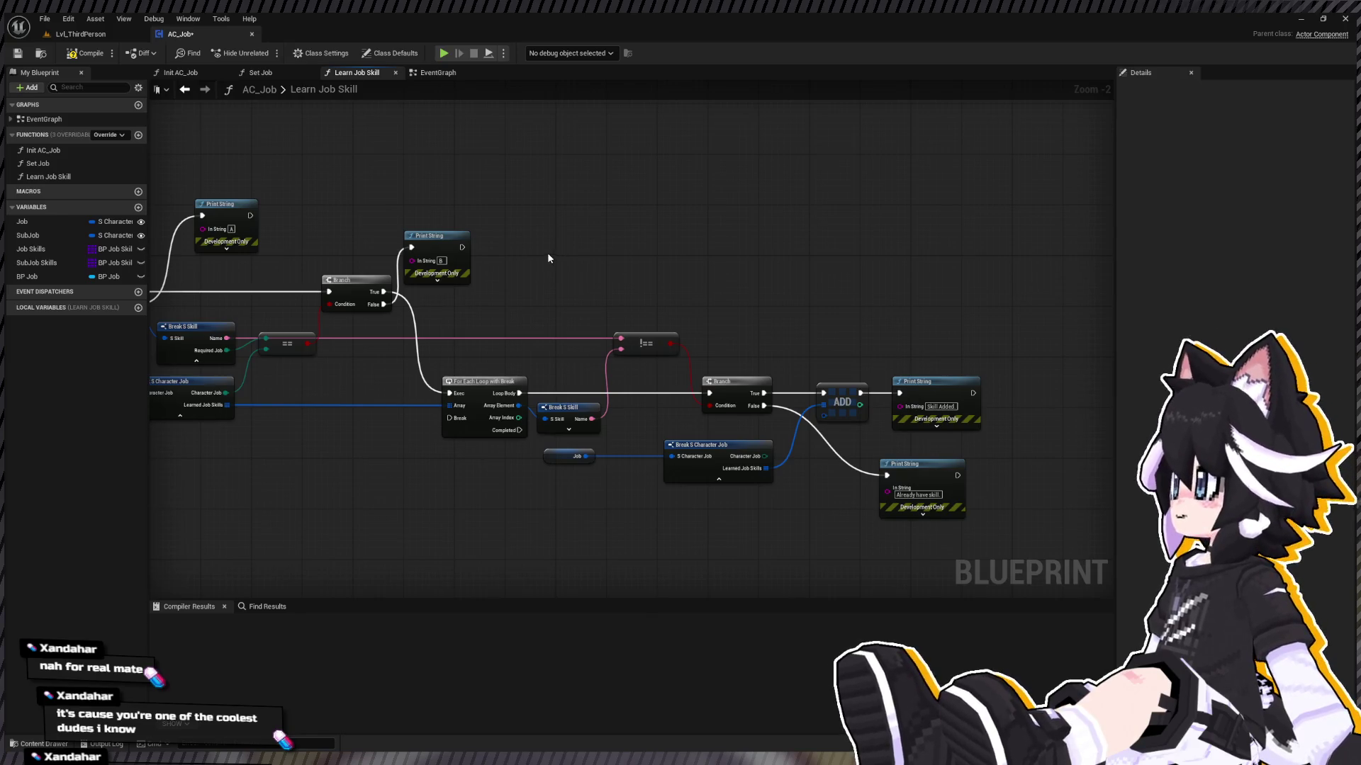
mouse_move(973, 393)
mouse_down()
mouse_move(504, 280)
mouse_move(440, 438)
mouse_move(448, 418)
mouse_up()
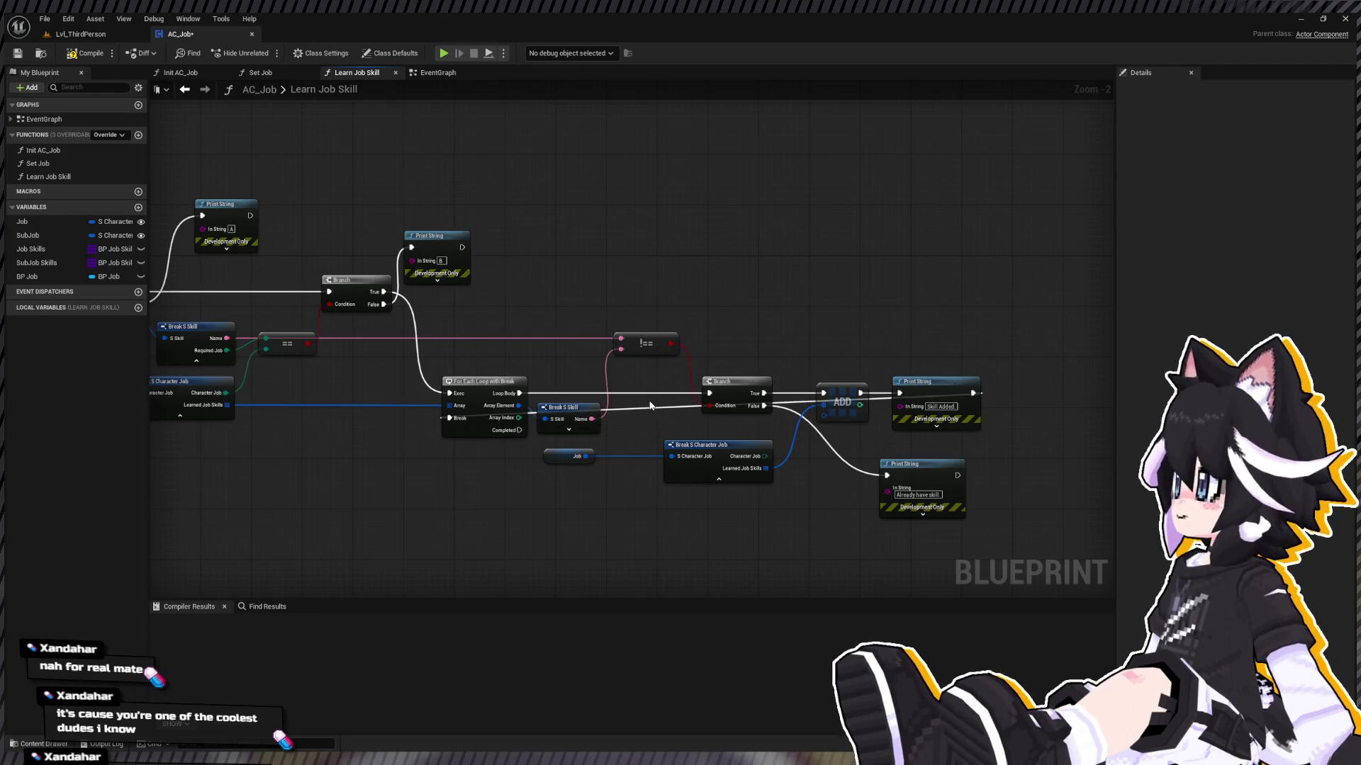
double_click(671, 406)
mouse_move(671, 407)
mouse_down()
mouse_move(921, 399)
mouse_move(971, 369)
mouse_move(884, 340)
mouse_move(993, 360)
mouse_up()
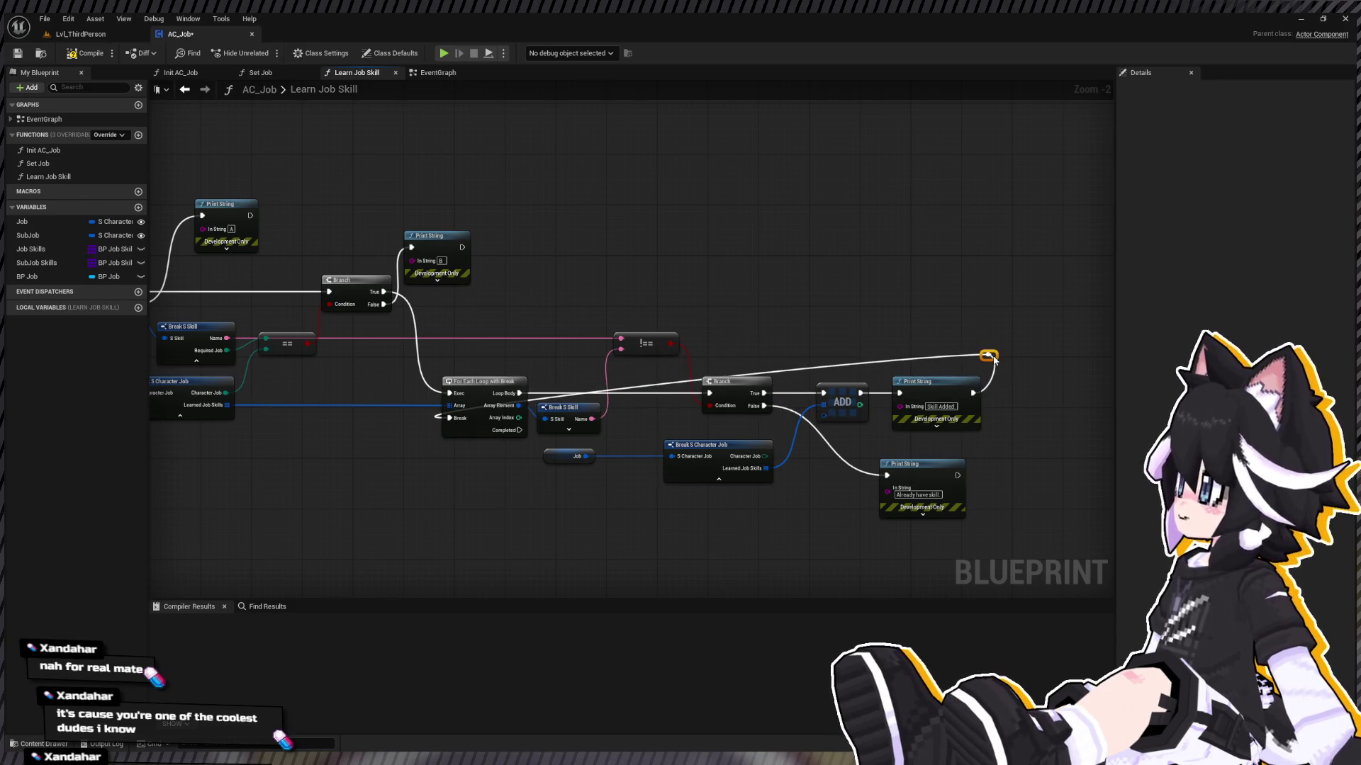
double_click(893, 355)
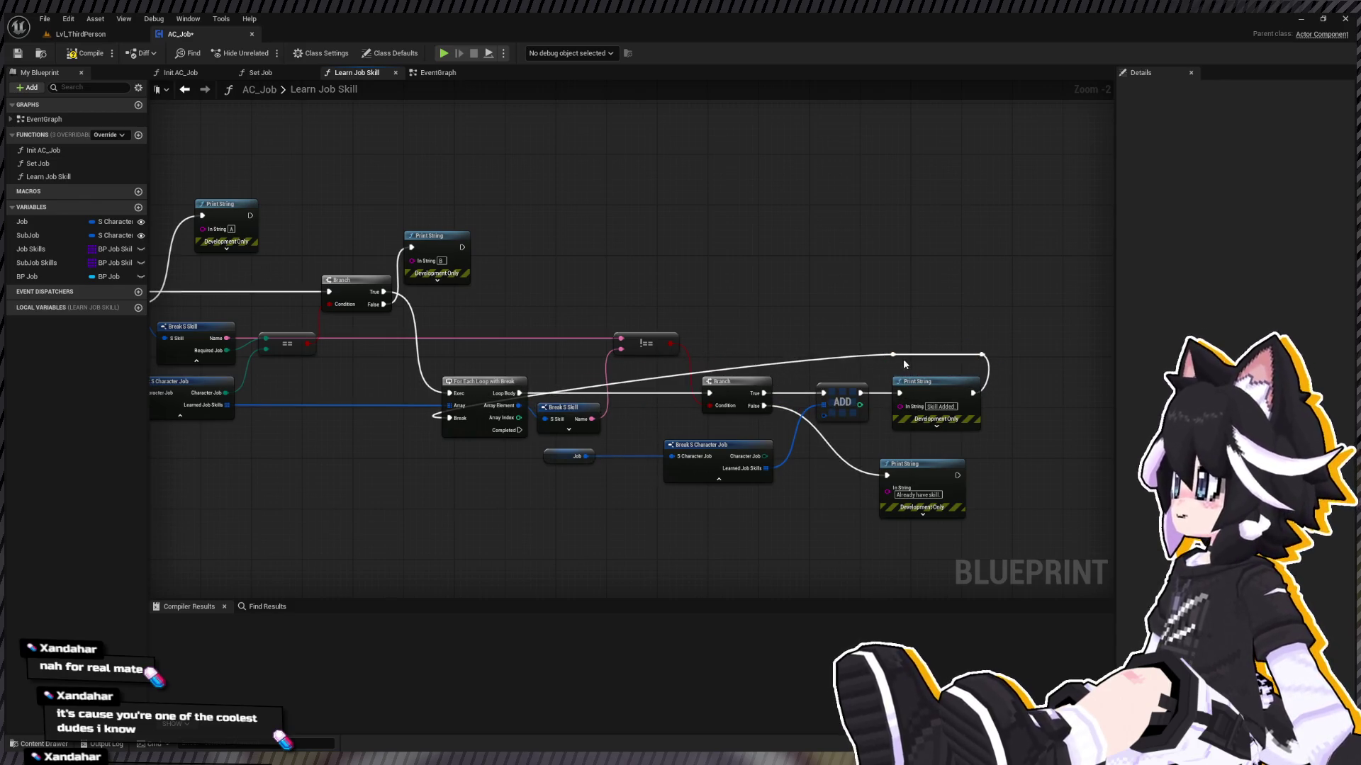
mouse_move(902, 356)
mouse_down()
mouse_move(868, 340)
mouse_move(425, 361)
mouse_move(455, 361)
mouse_up()
click(95, 36)
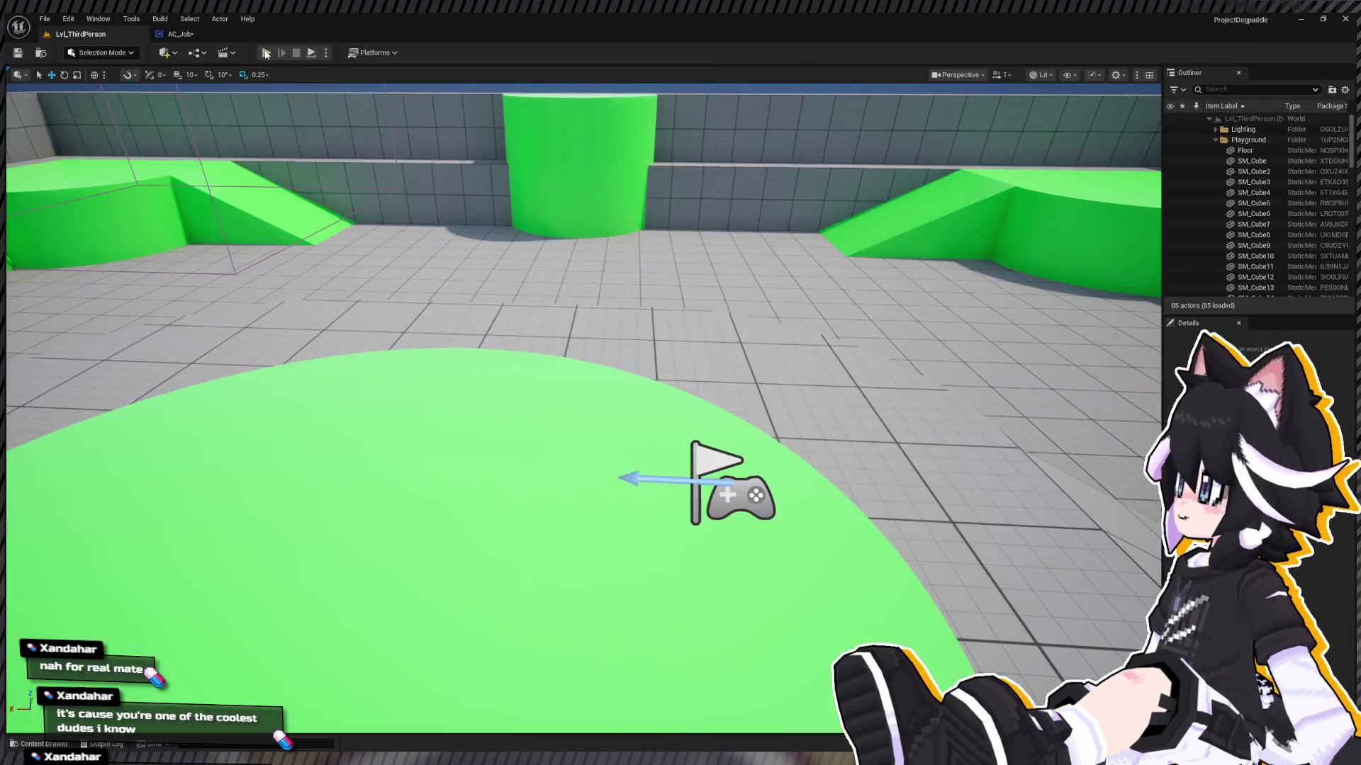
Step: Play-test the level again, moving the character around, then end the session
click(266, 53)
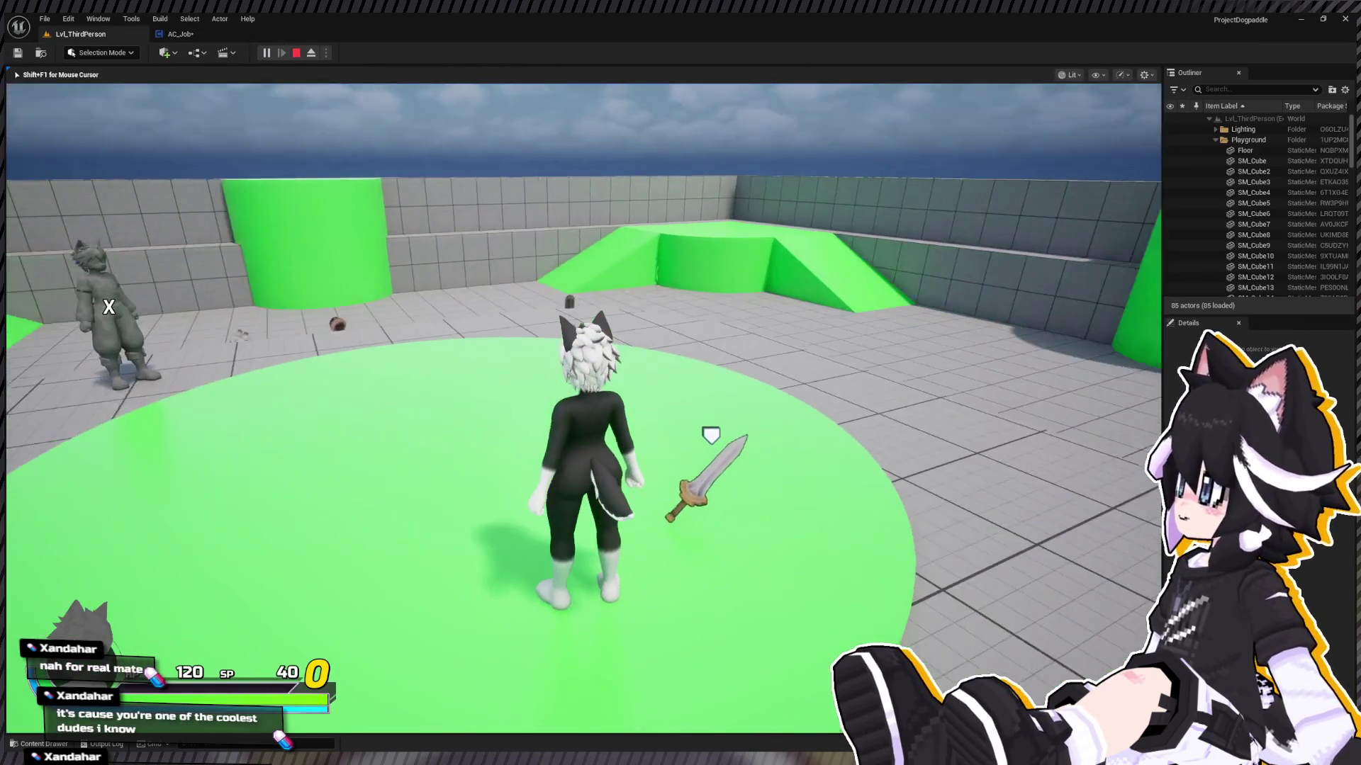
key(s)
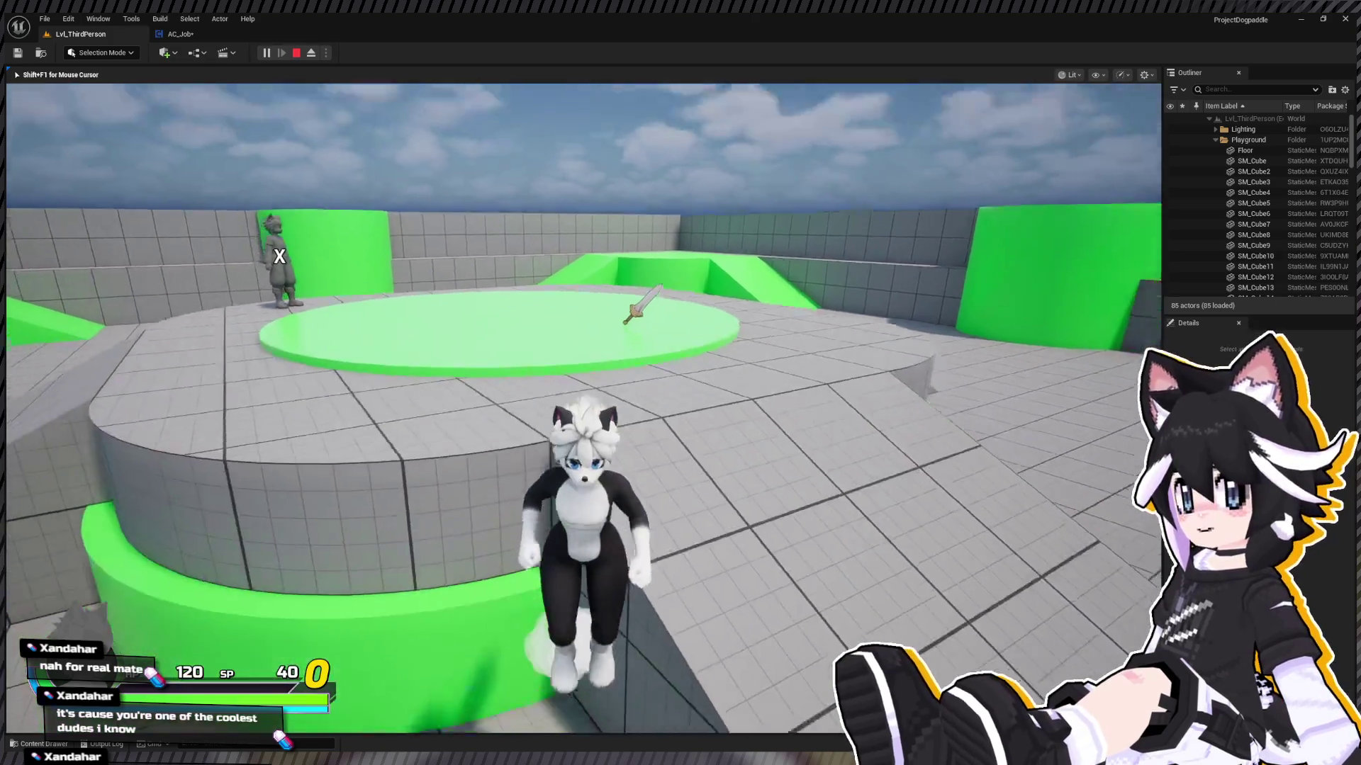
key(alt+2)
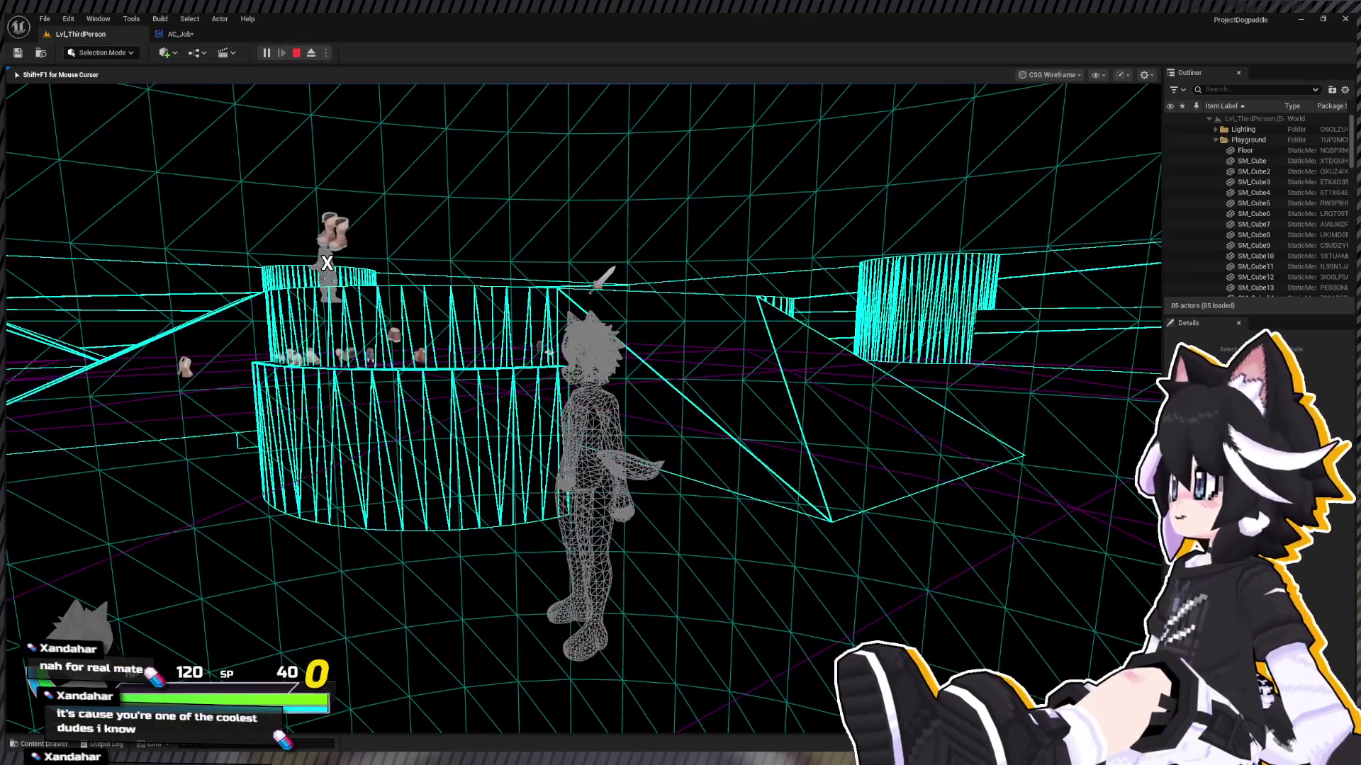
key(alt+3)
key(alt+4)
key(Escape)
Step: Remove the key 1 and Learn Job Skill test nodes from AC_Job's event graph
click(181, 34)
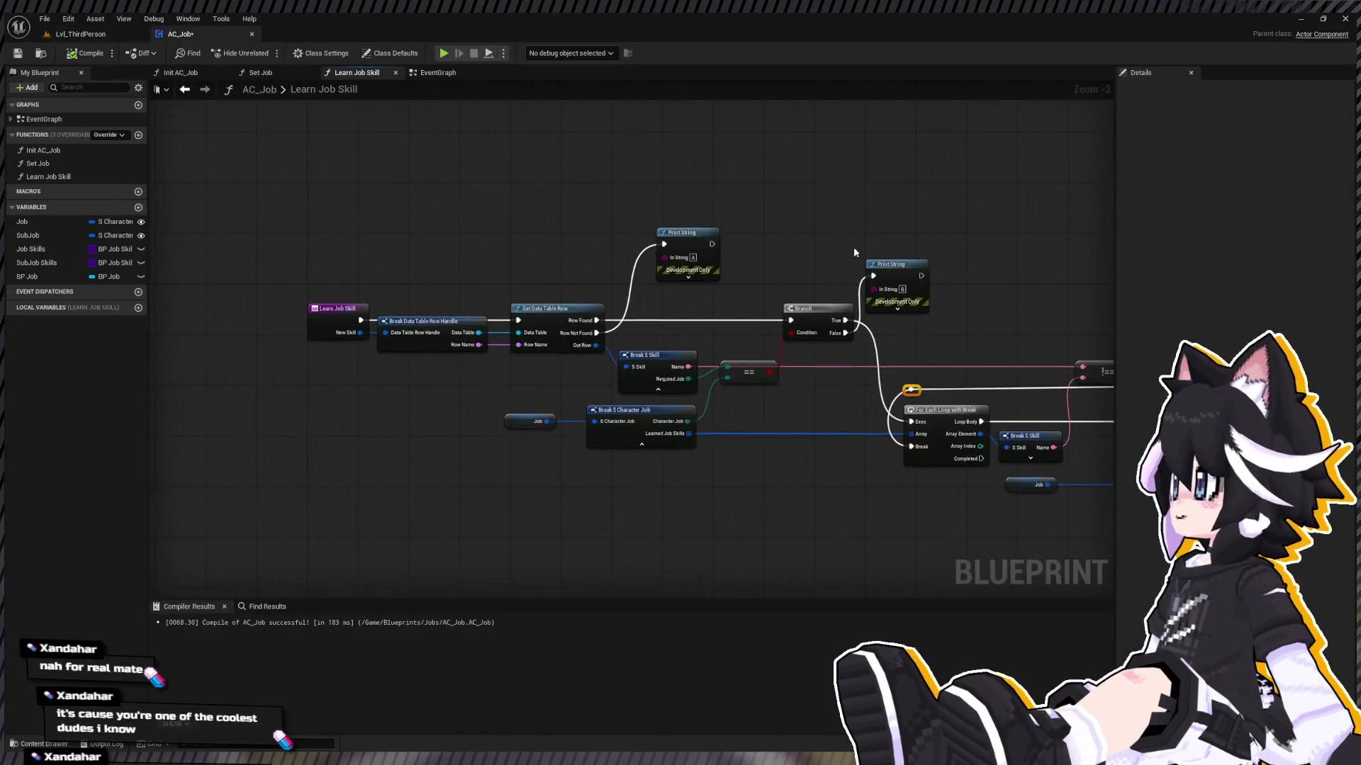
click(74, 121)
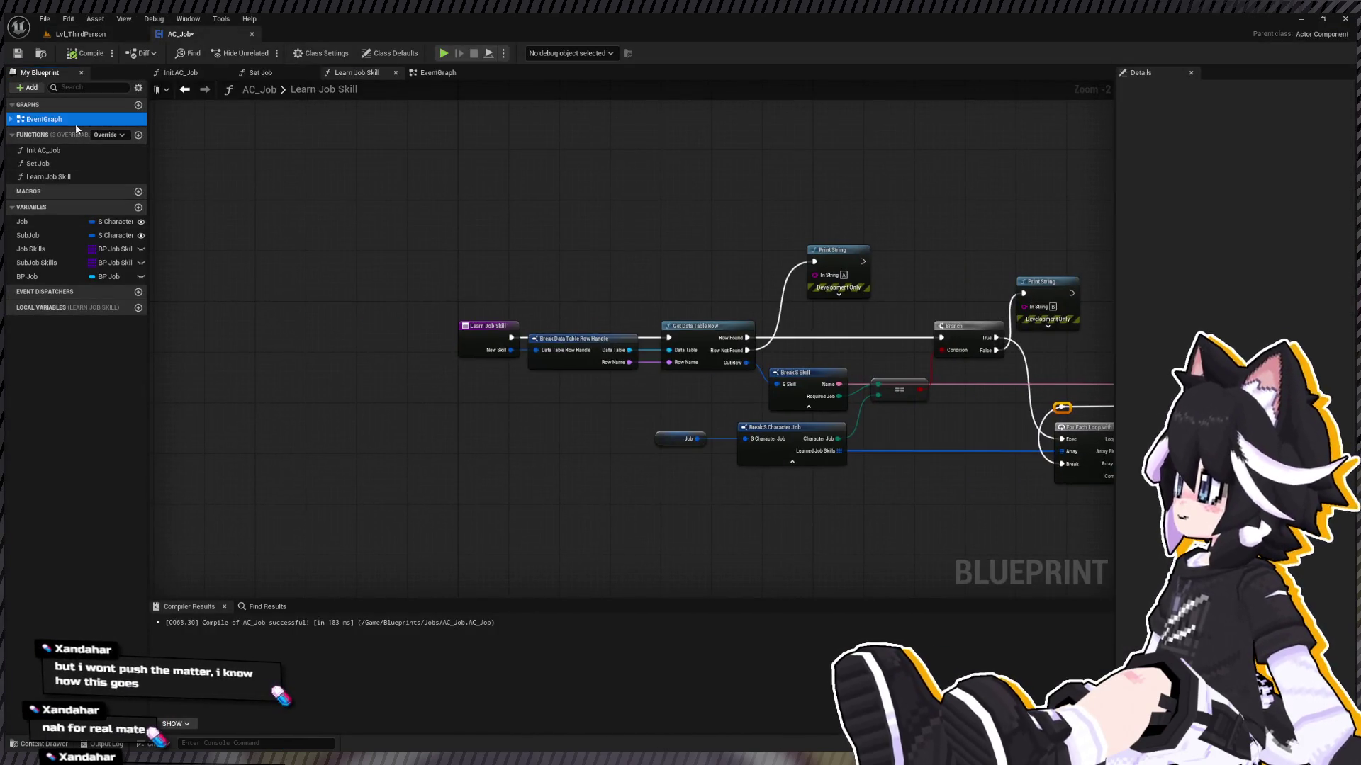
double_click(76, 120)
drag(370, 316, 857, 486)
key(Delete)
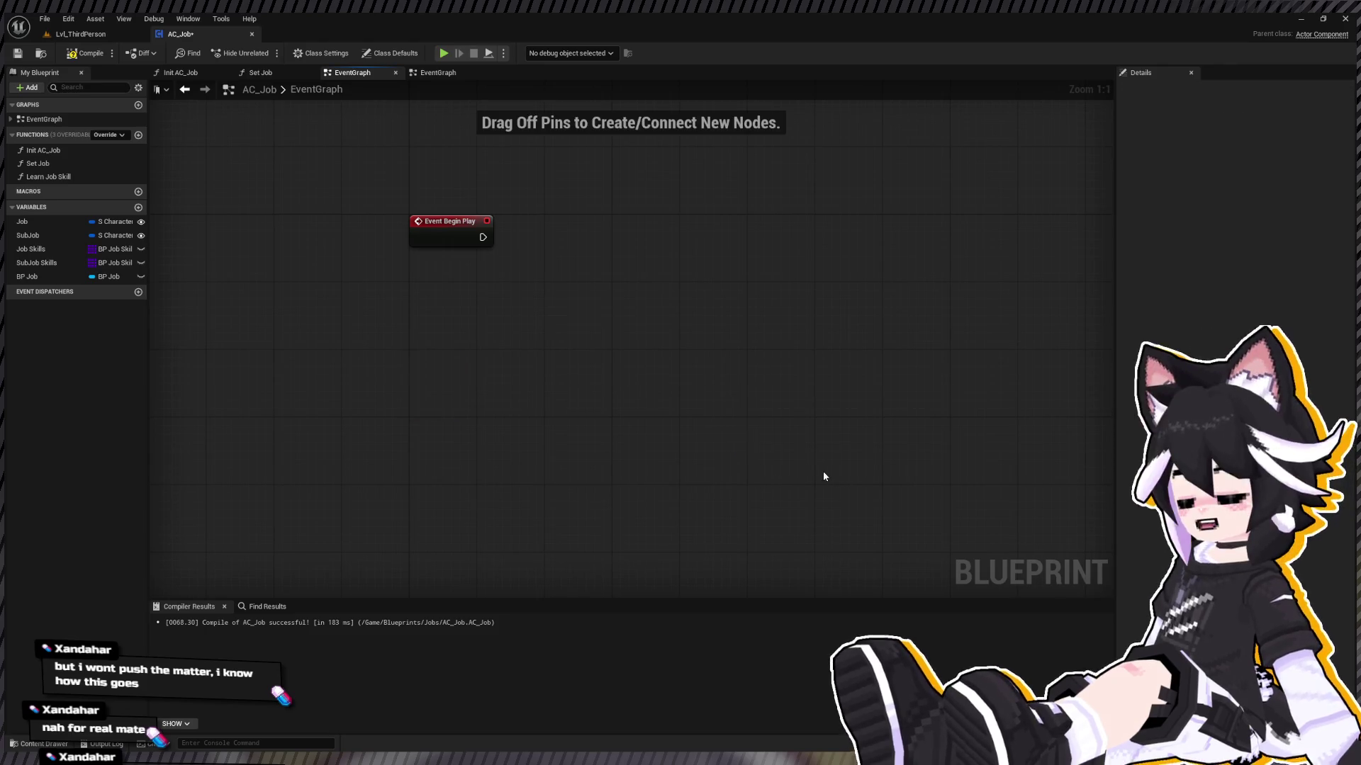
key(ctrl+z)
drag(368, 314, 958, 500)
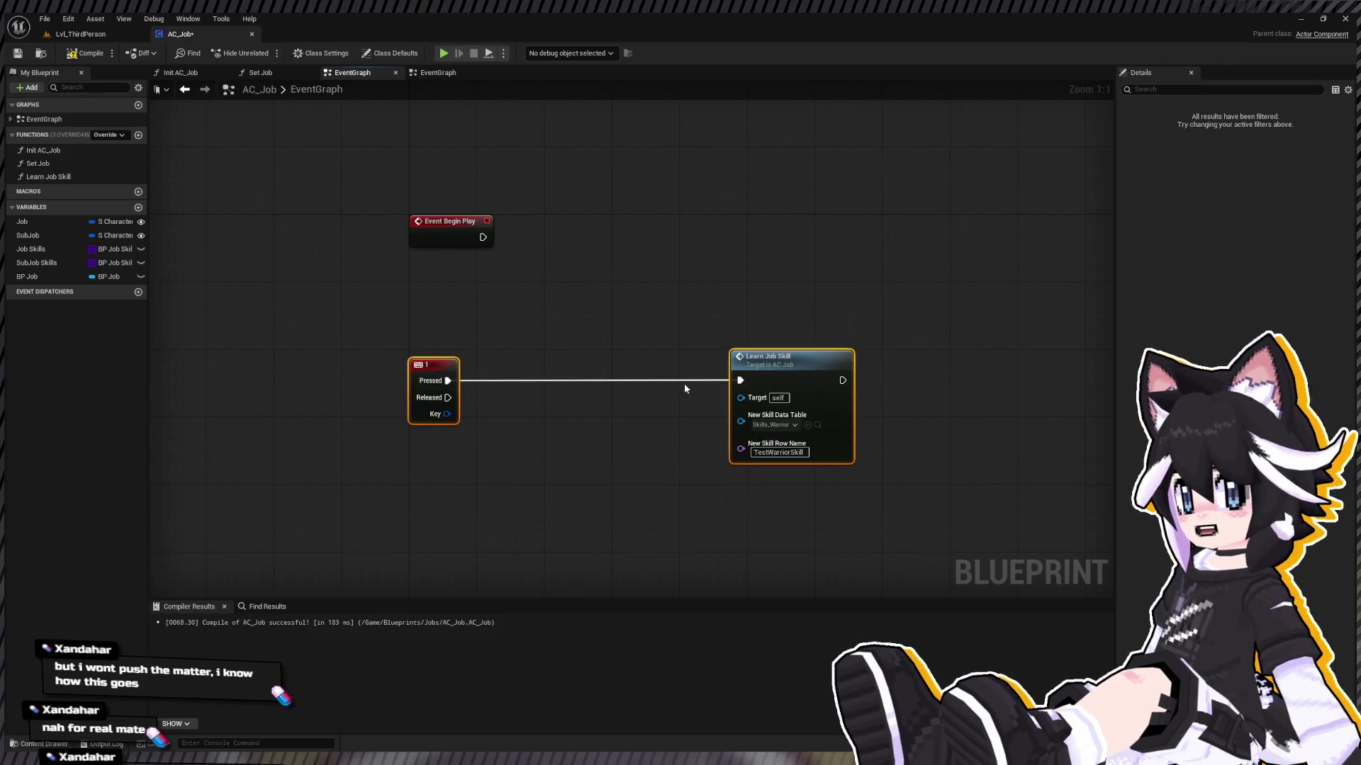
key(Delete)
Step: Open the BP_Player blueprint from the Player folder in the Content Drawer
key(ctrl+space)
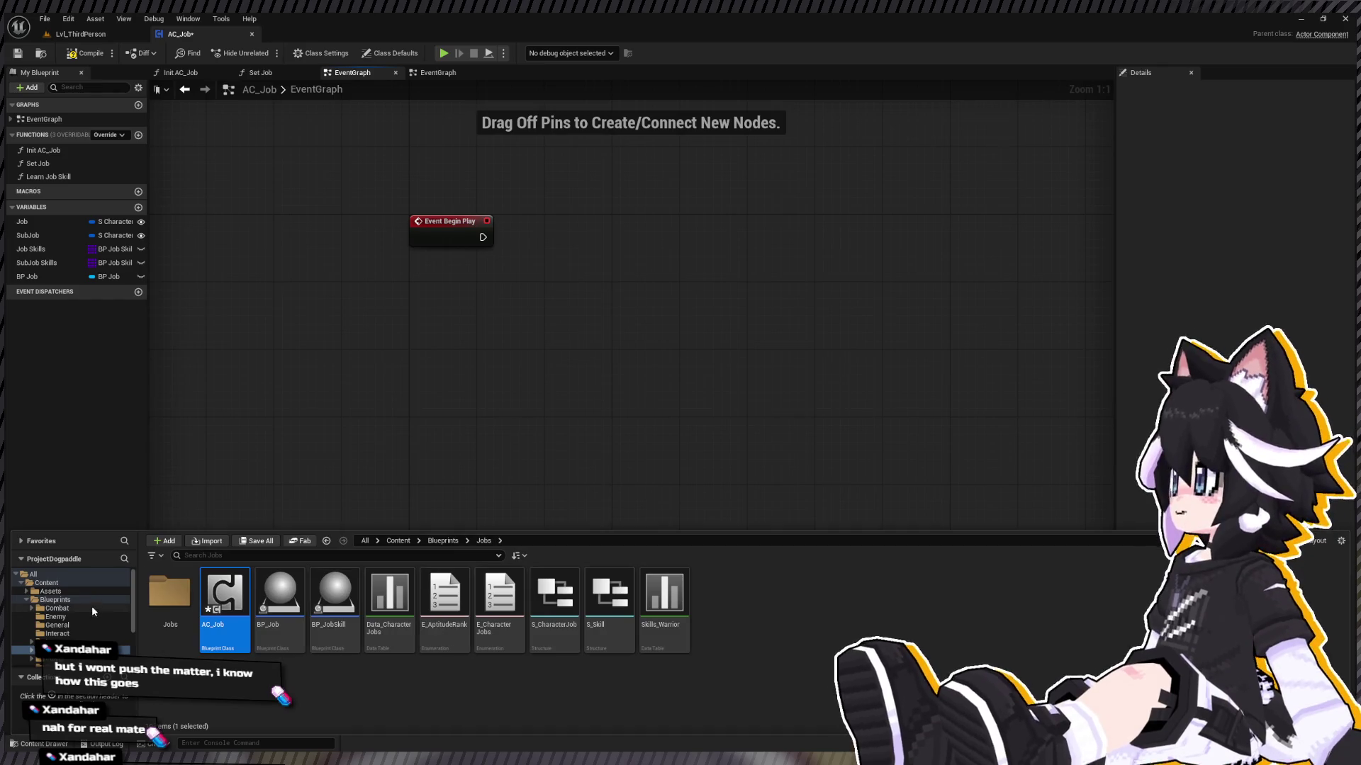
click(50, 659)
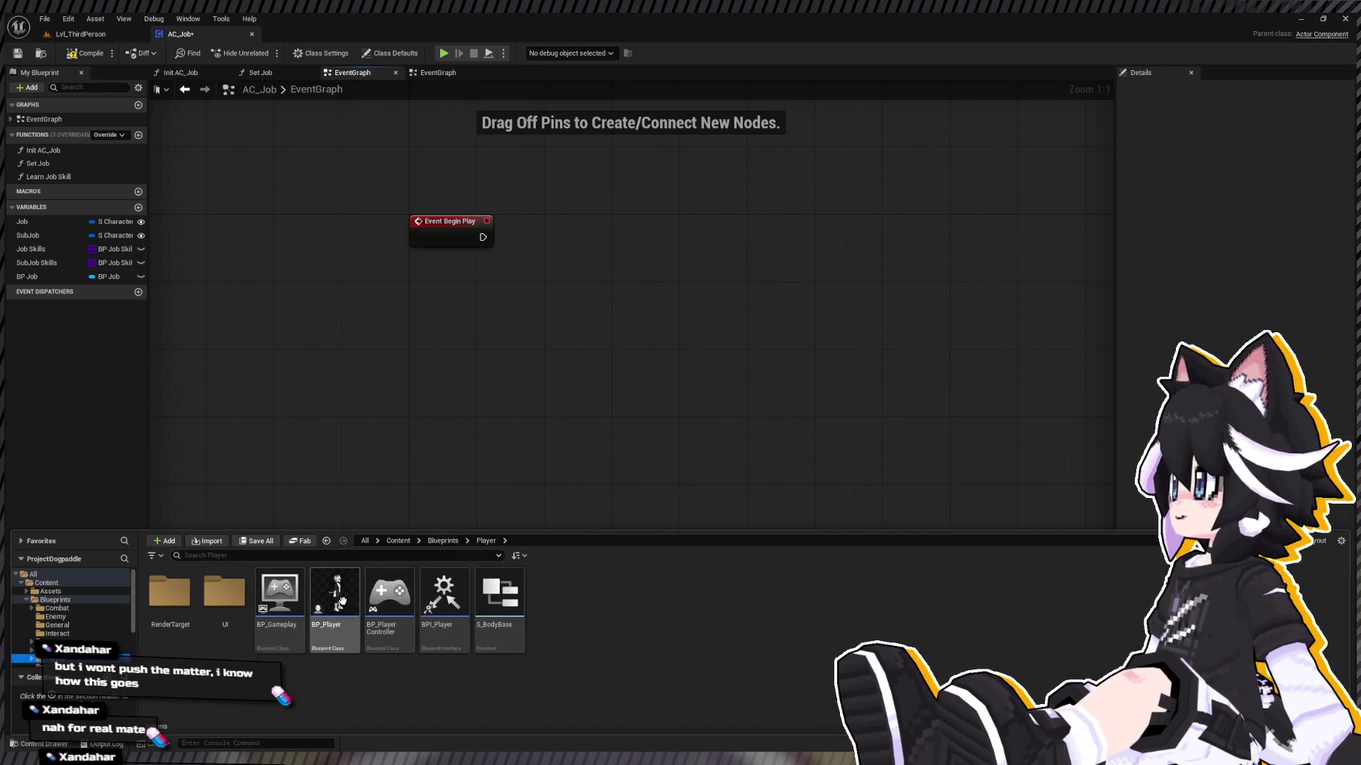
click(314, 593)
double_click(314, 592)
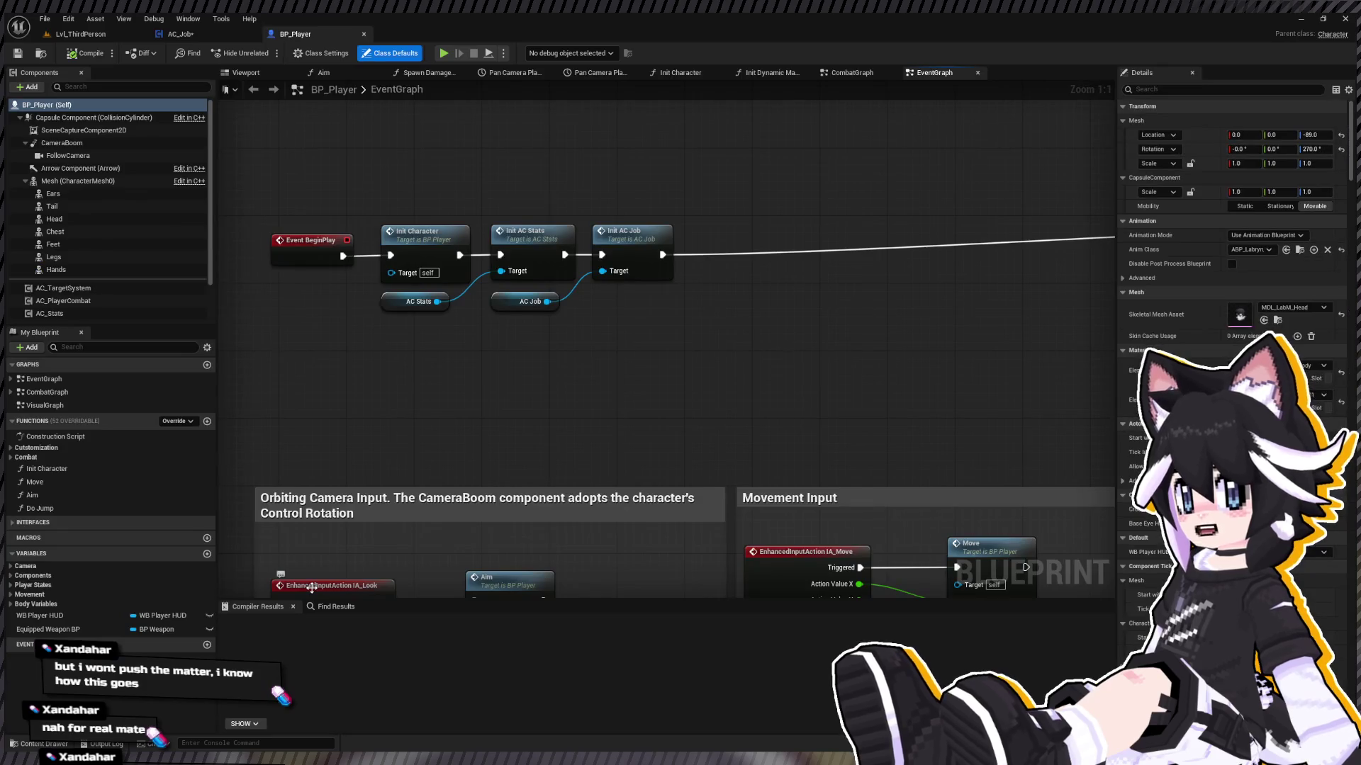
Step: Paste the key 1 test nodes into BP_Player, calling Learn Job Skill via an AC_Job reference
scroll(107, 213, down, 2)
mouse_move(345, 372)
mouse_down()
mouse_move(496, 379)
mouse_move(442, 586)
mouse_up()
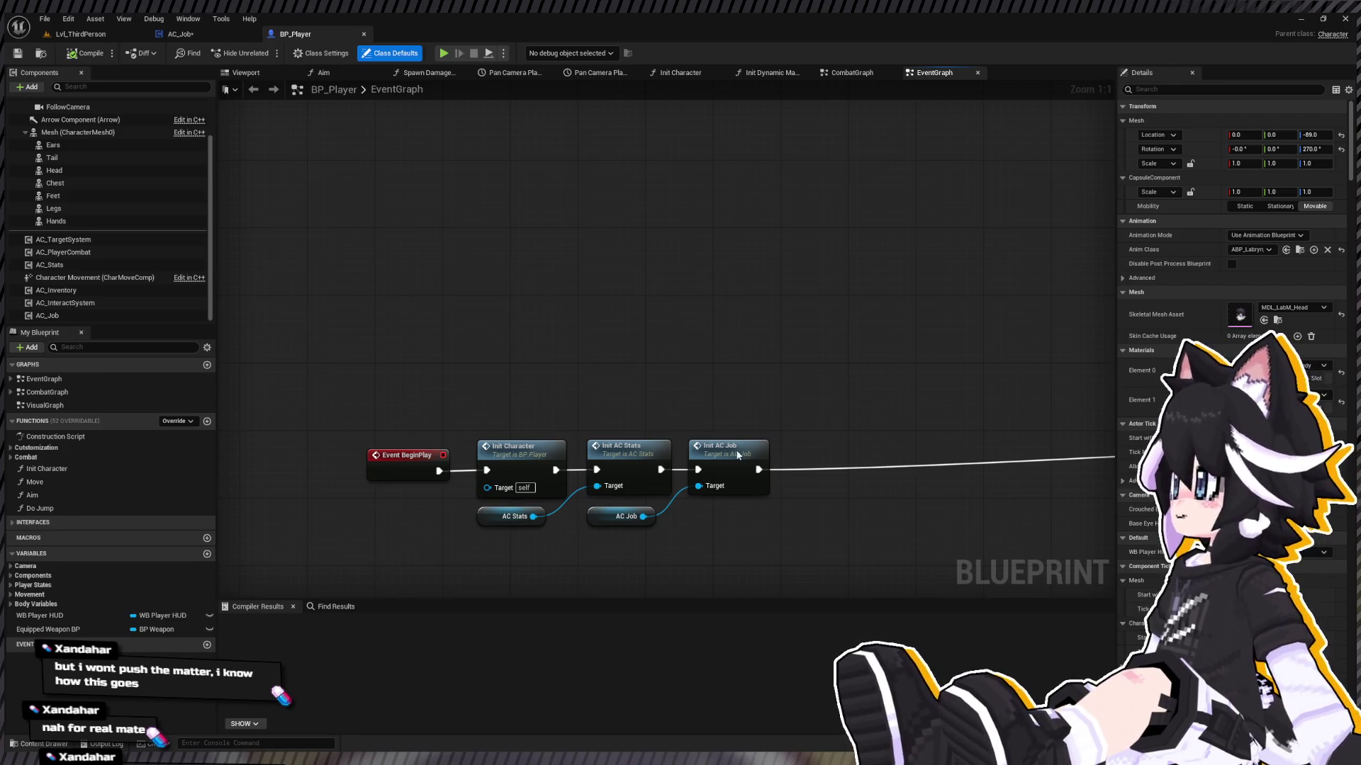
key(ctrl+v)
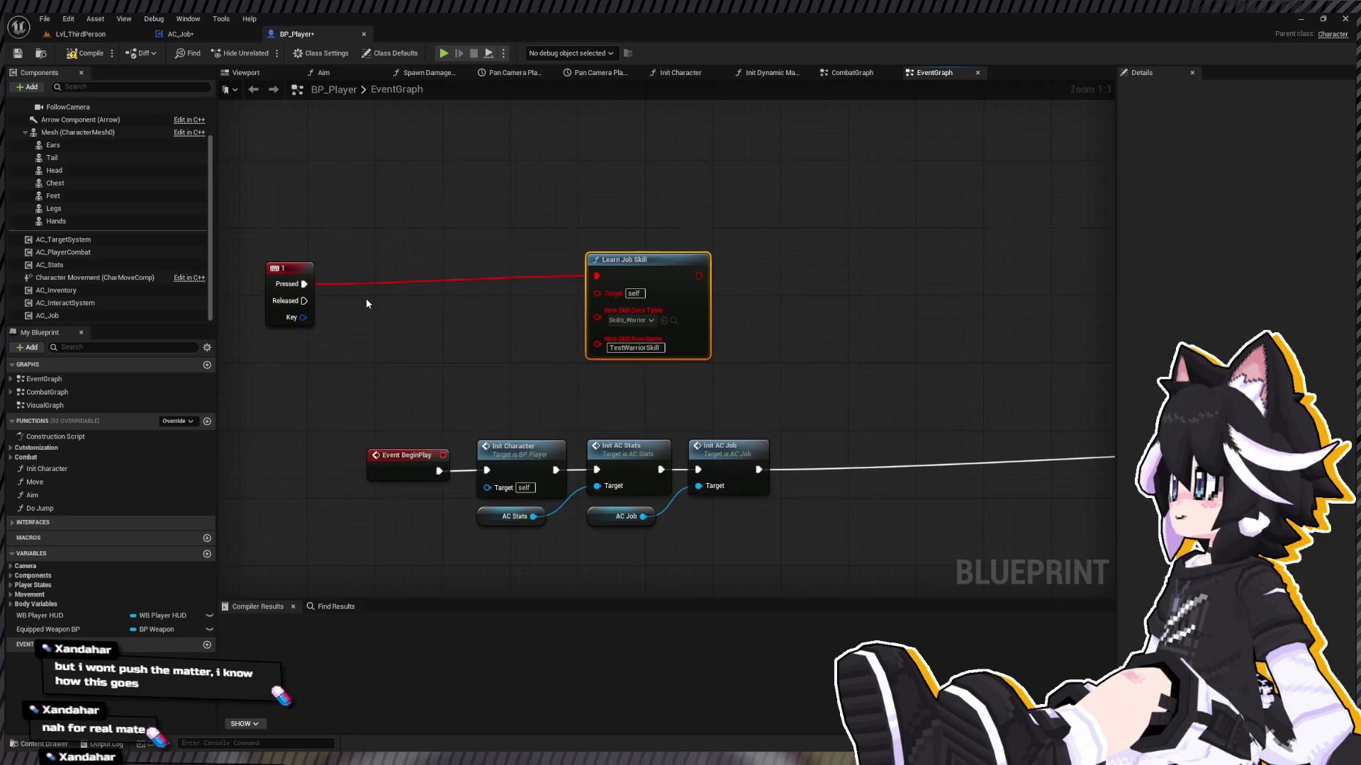
key(Delete)
mouse_move(47, 315)
mouse_down()
mouse_move(350, 331)
mouse_move(350, 347)
mouse_move(504, 290)
mouse_up()
mouse_move(395, 291)
mouse_down()
mouse_move(518, 316)
mouse_move(654, 267)
mouse_up()
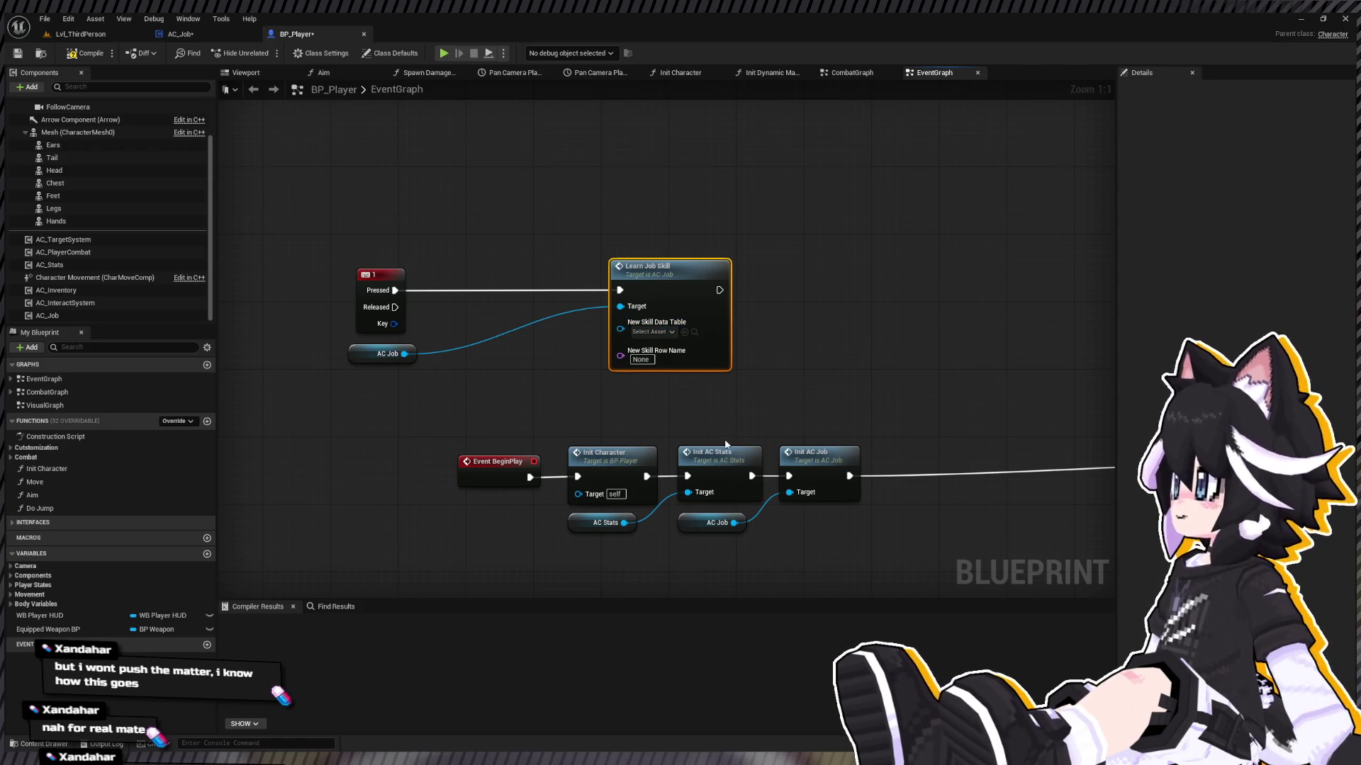
Step: Set Learn Job Skill's data table to Skills_Warrior and its Row Name to TestWarriorSkill
click(696, 331)
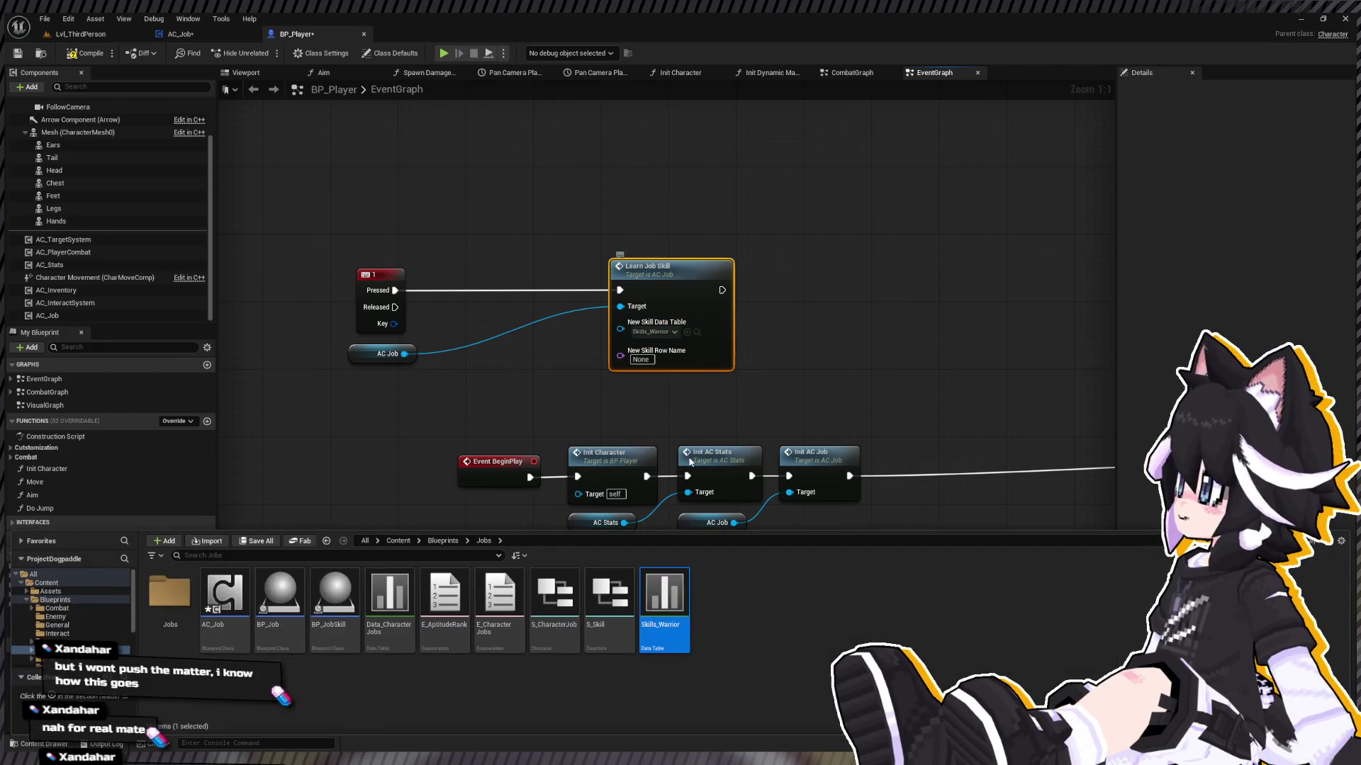
double_click(667, 626)
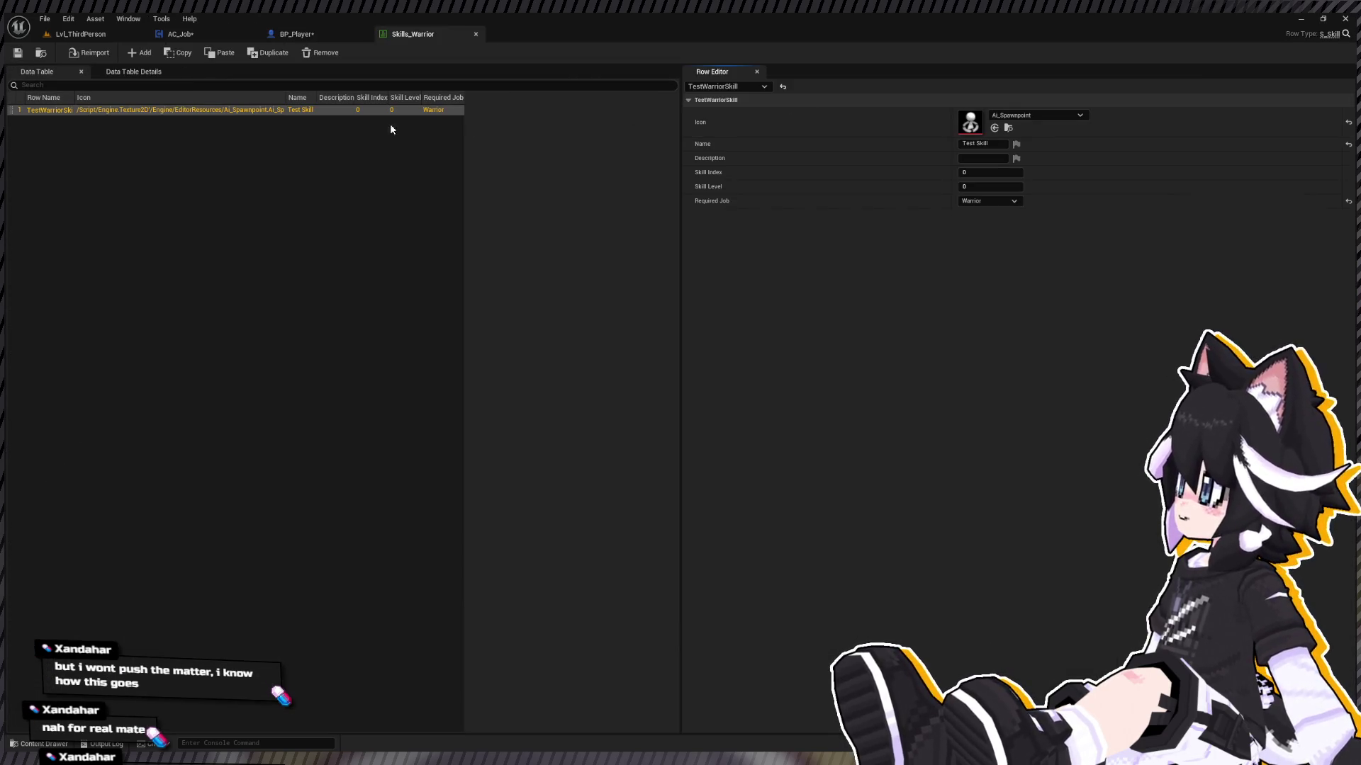
click(173, 215)
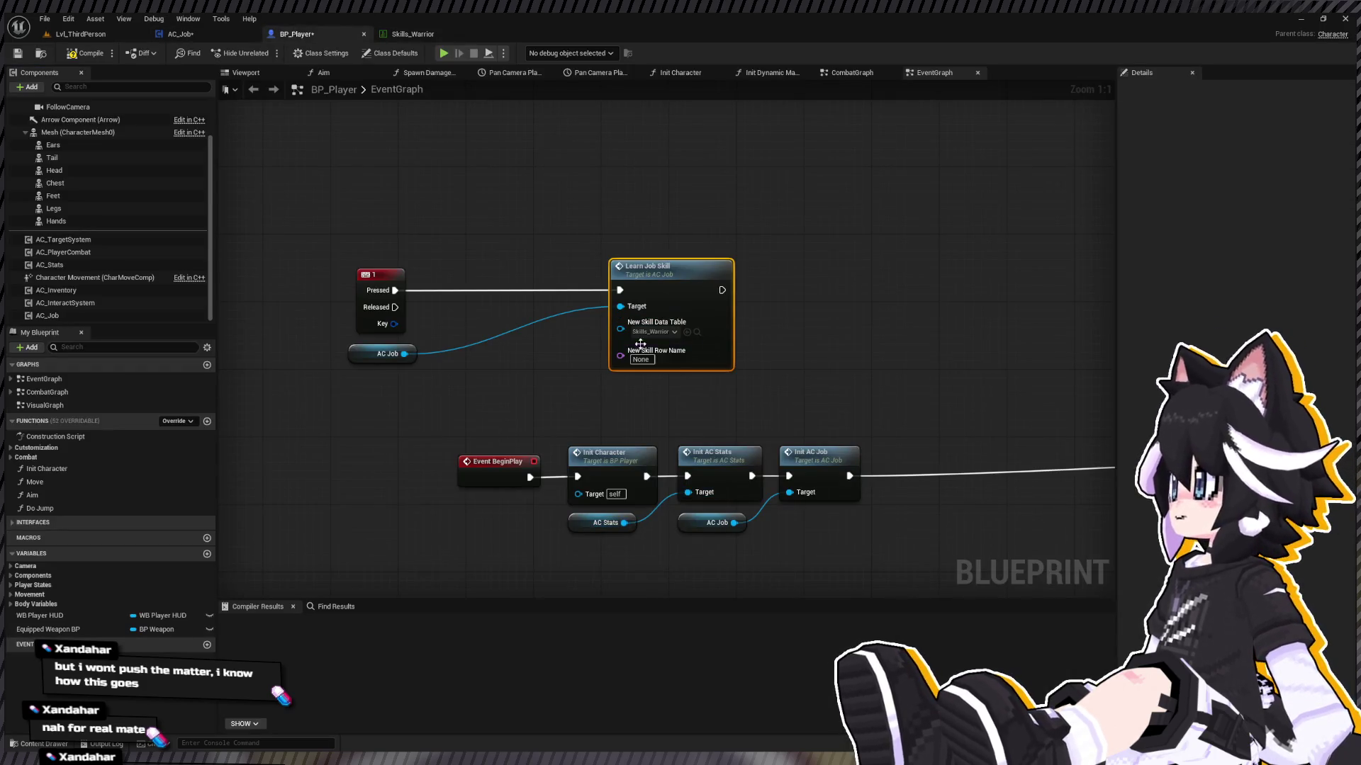
text(TestWarriorSkill)
click(822, 347)
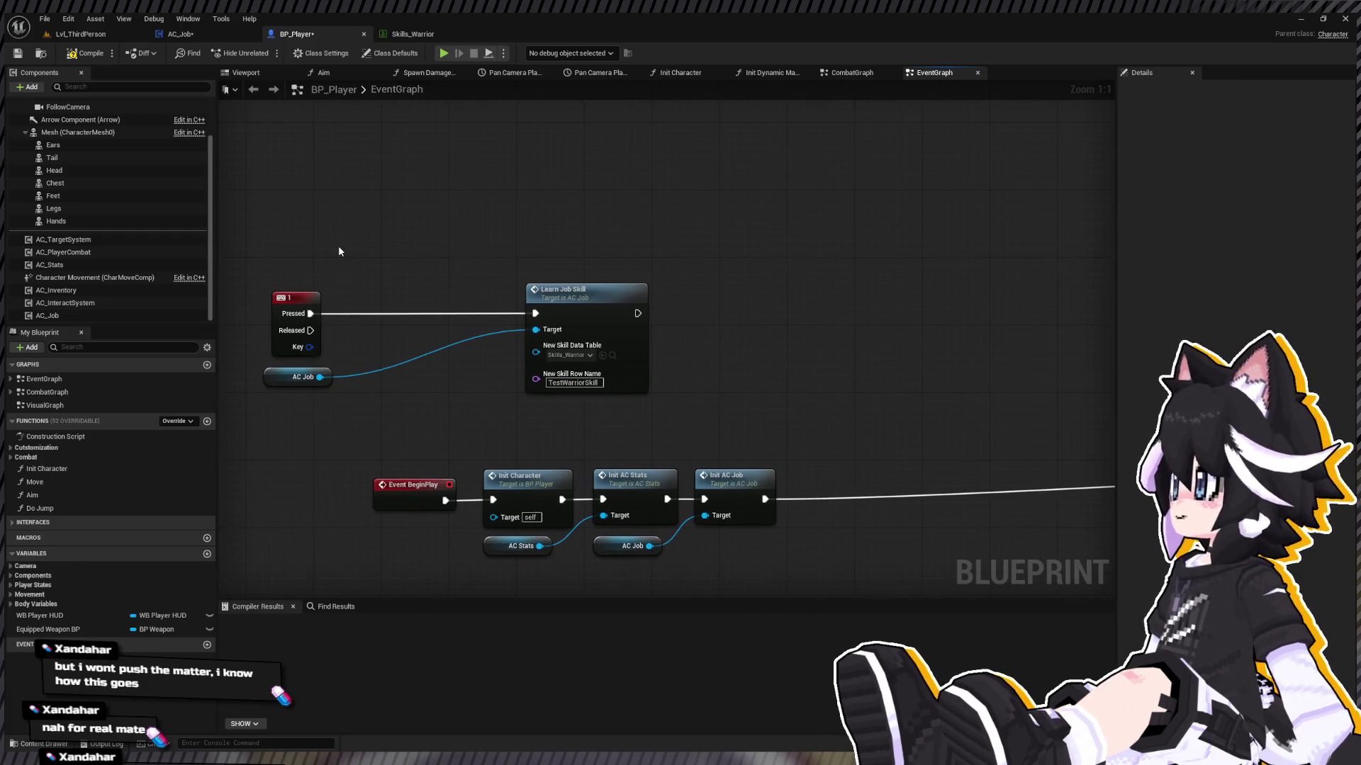
Step: Add a Print String with empty text to run before the skill is learned
key(ctrl+v)
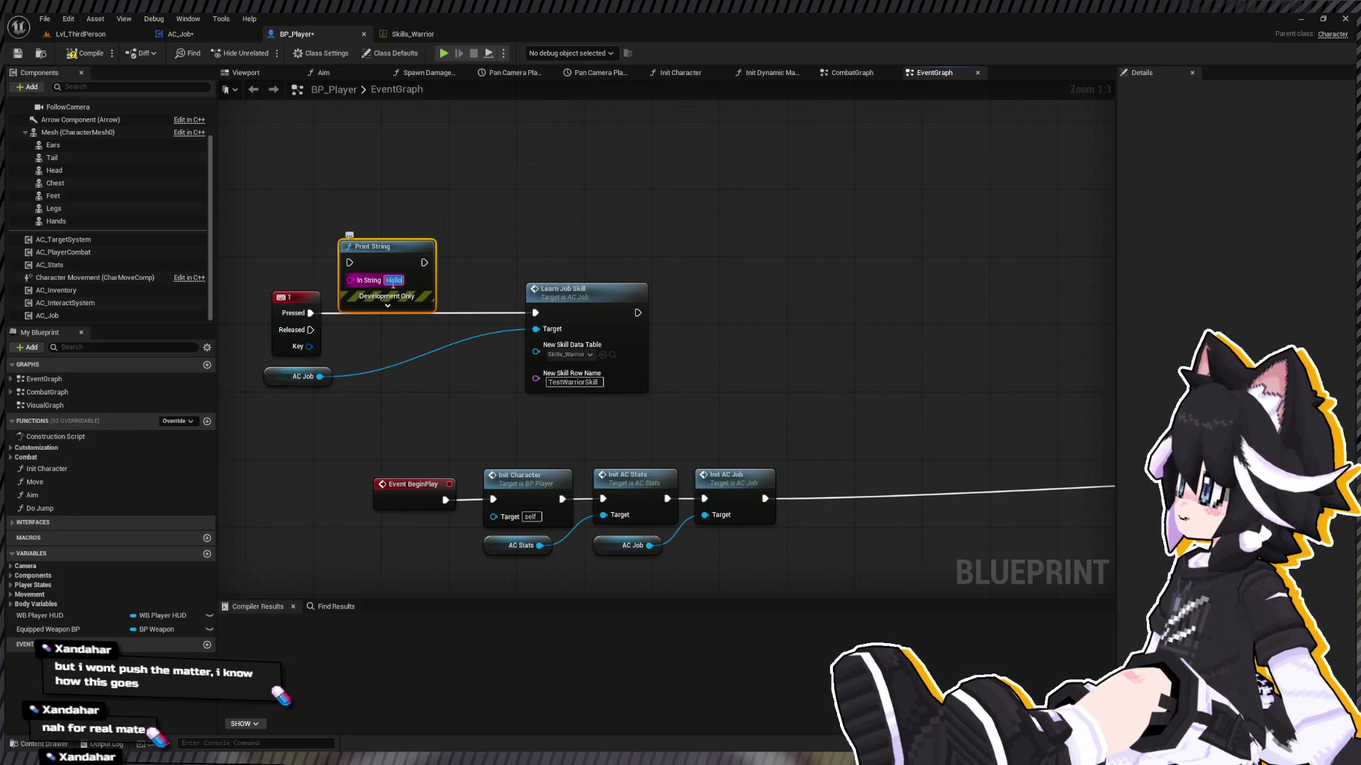
key(BackSpace)
mouse_move(318, 314)
mouse_down()
mouse_move(350, 262)
mouse_move(537, 313)
mouse_up()
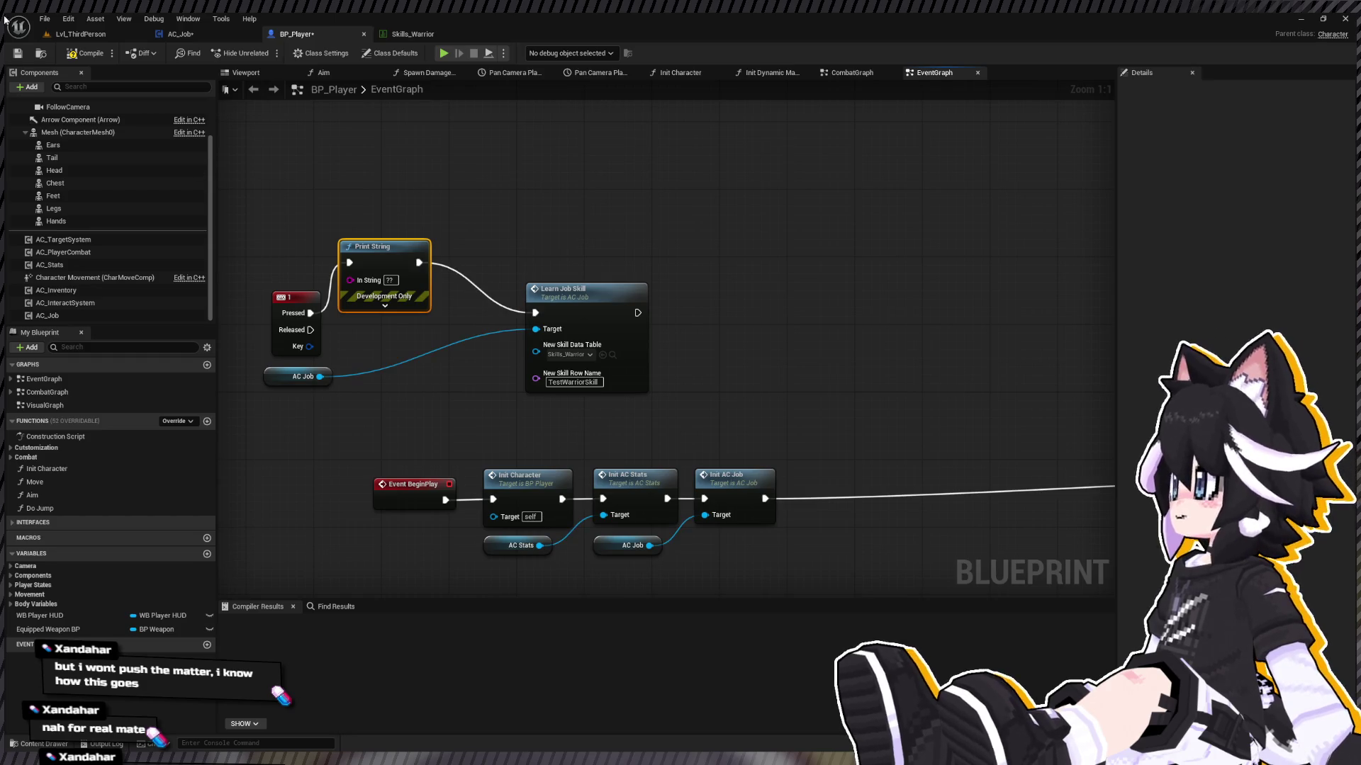
Step: Compile BP_Player, play-test the skill-learning key in game, then stop and open AC_Job
click(88, 54)
click(101, 34)
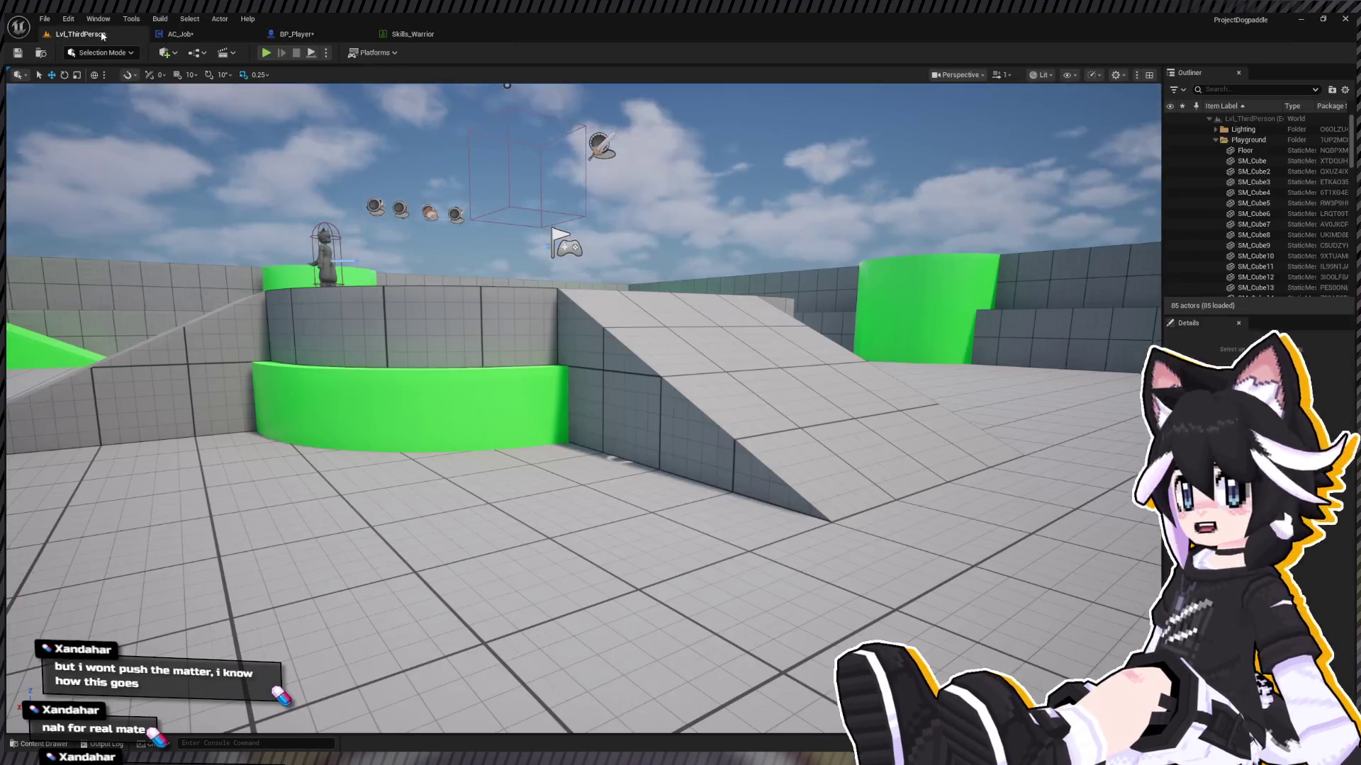
click(267, 53)
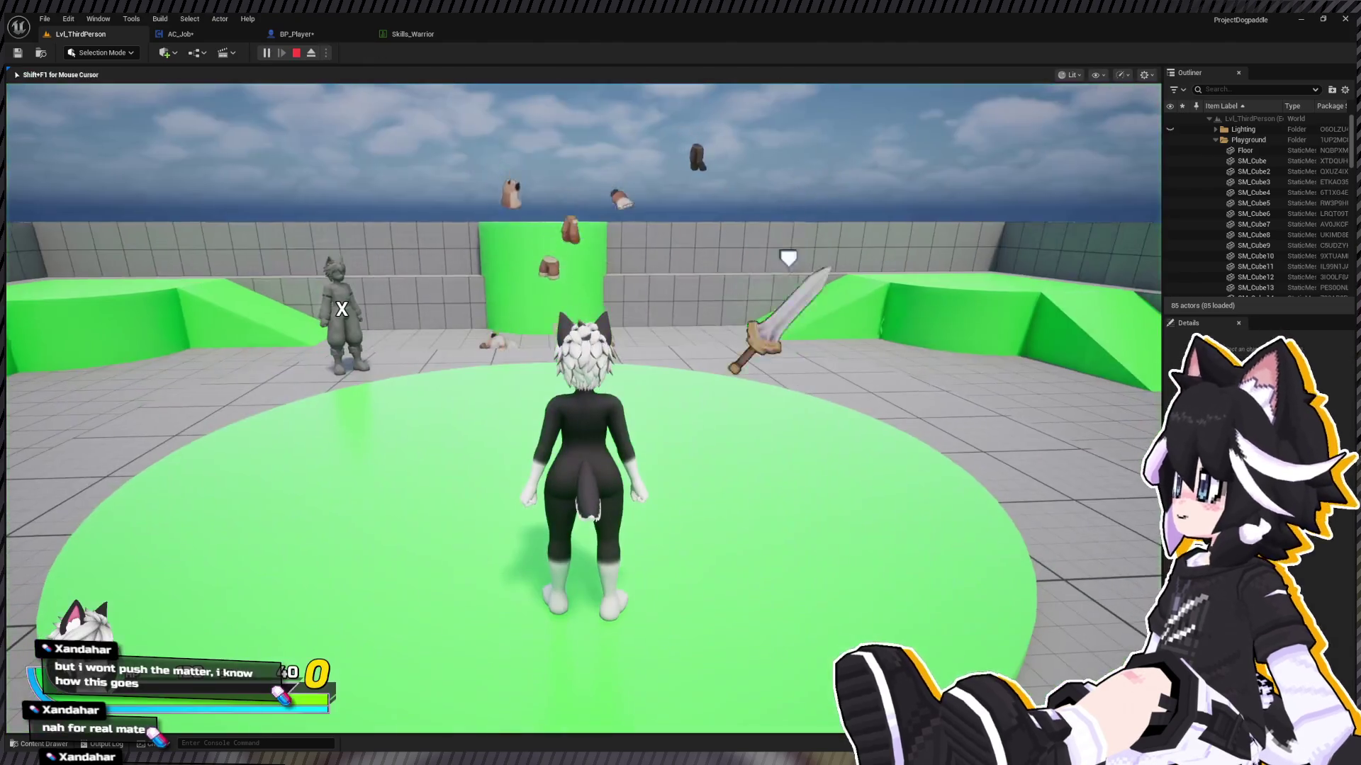
key(w)
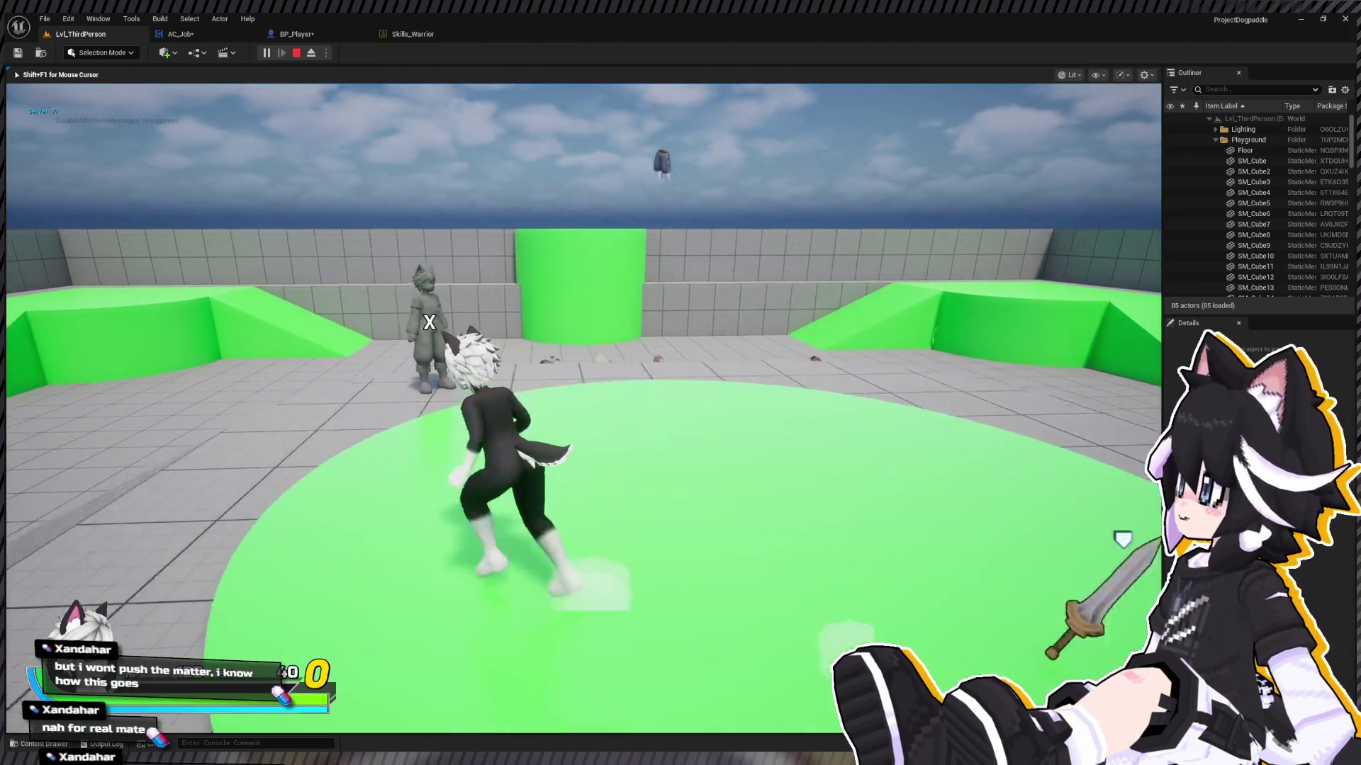
key(w)
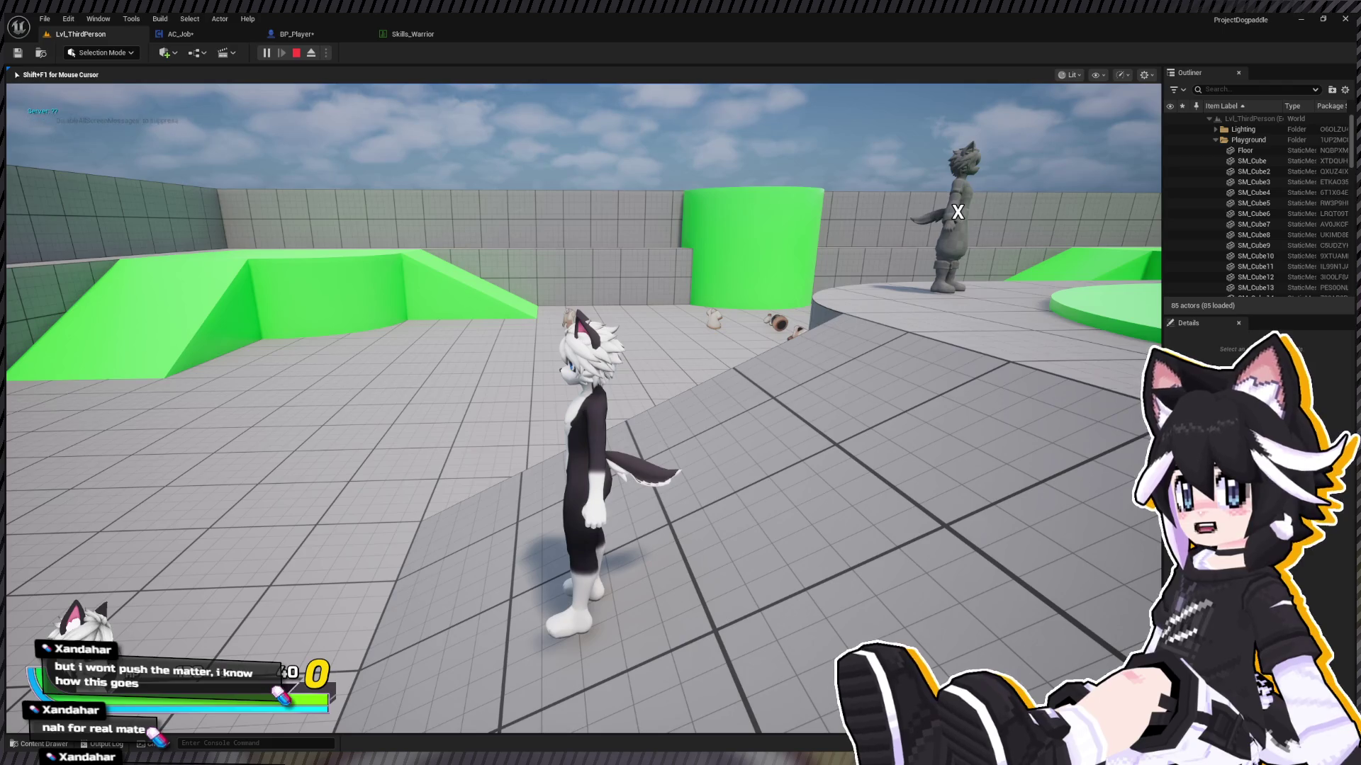
key(shift+F1)
click(161, 34)
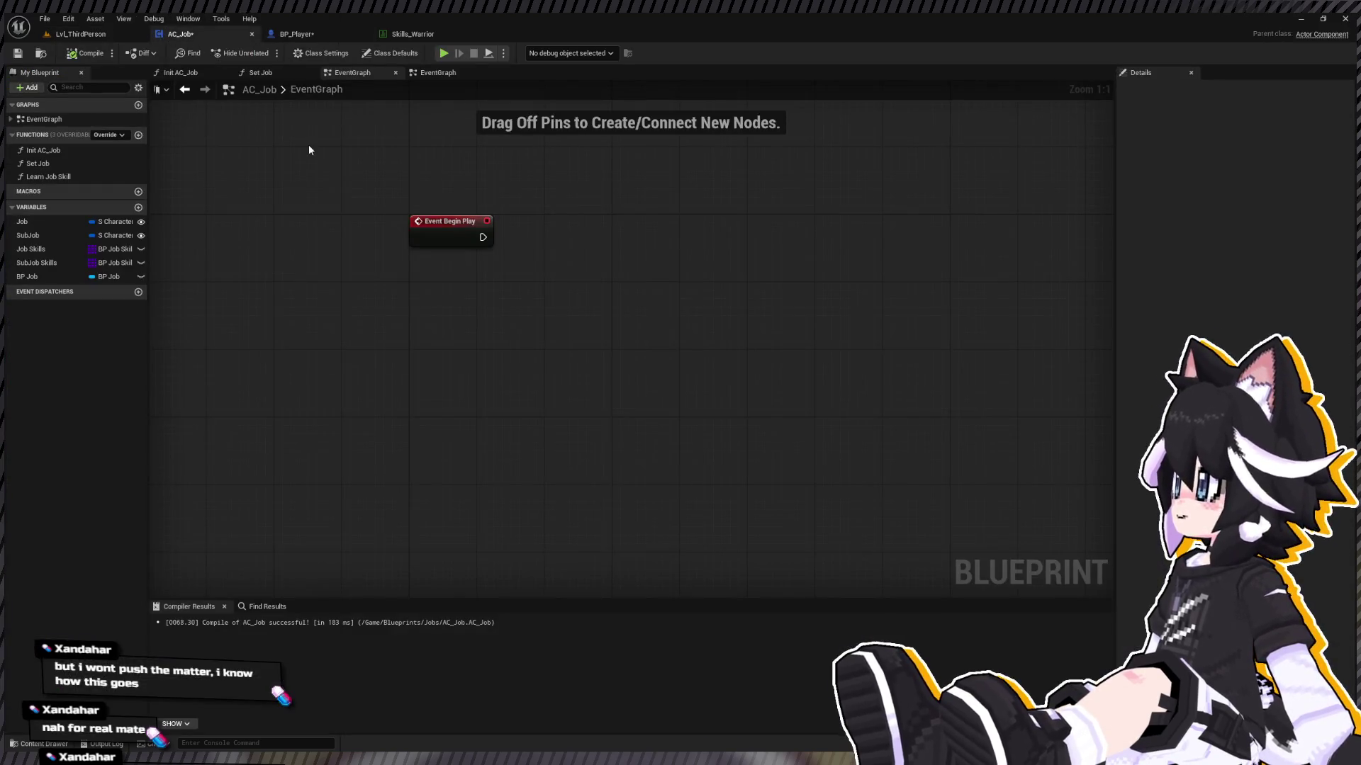
Step: Insert a copied Print String at the start of Learn Job Skill, before Get Data Table Row
click(295, 33)
double_click(530, 299)
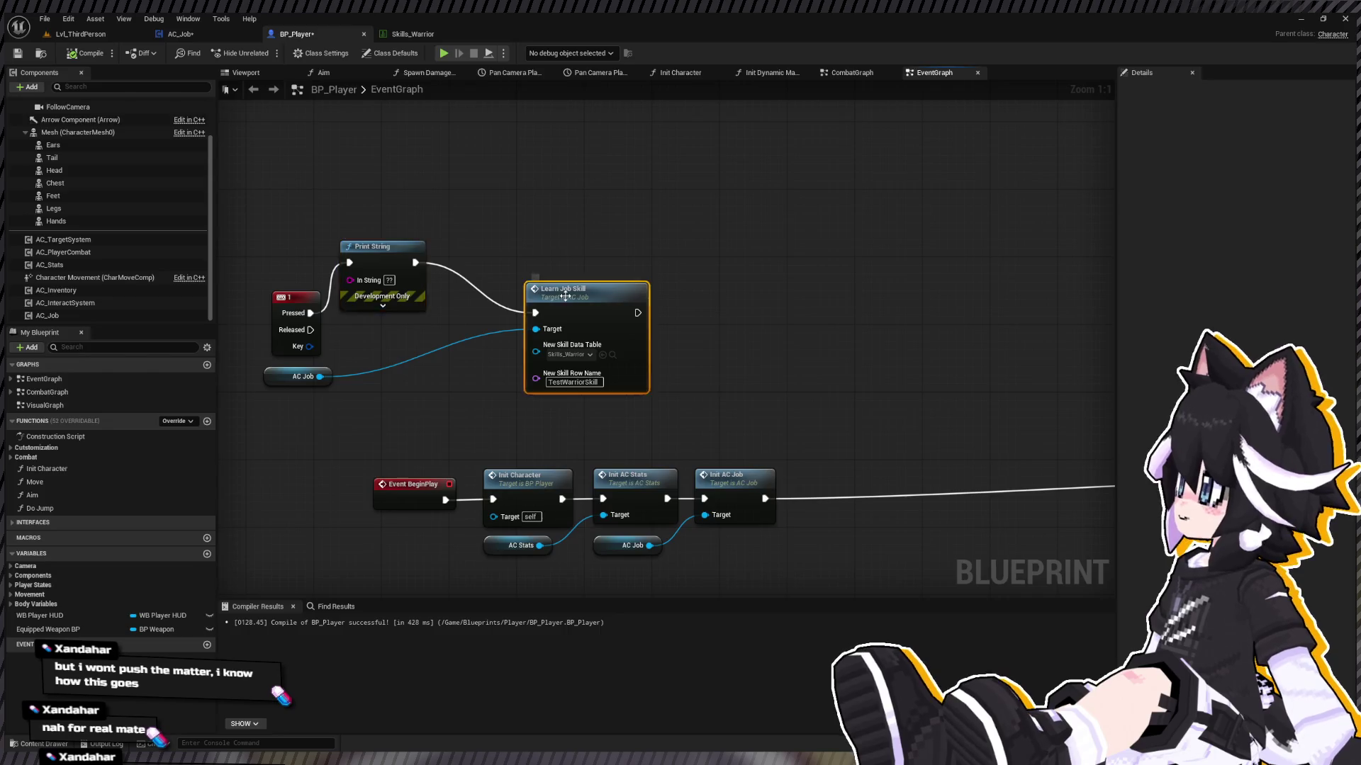
drag(476, 356, 341, 356)
click(836, 270)
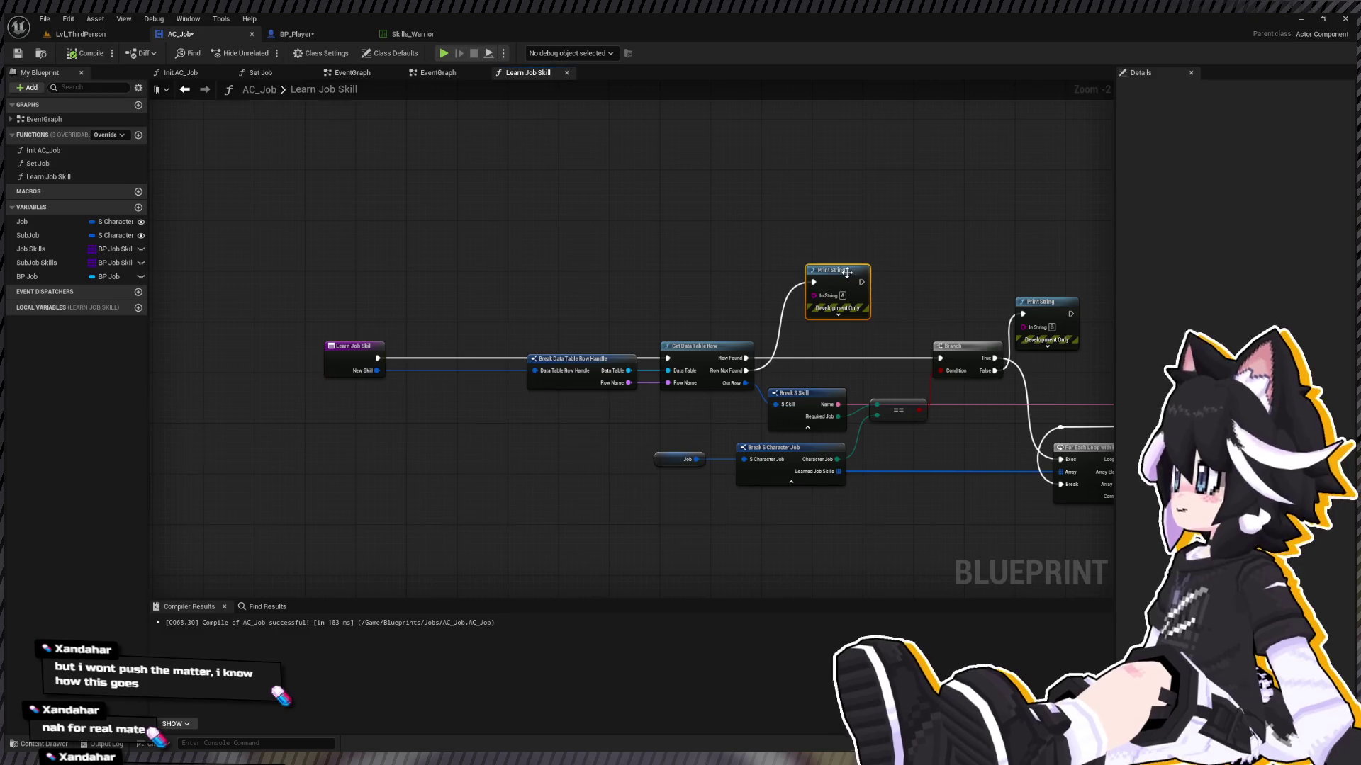
key(ctrl+c)
key(ctrl+v)
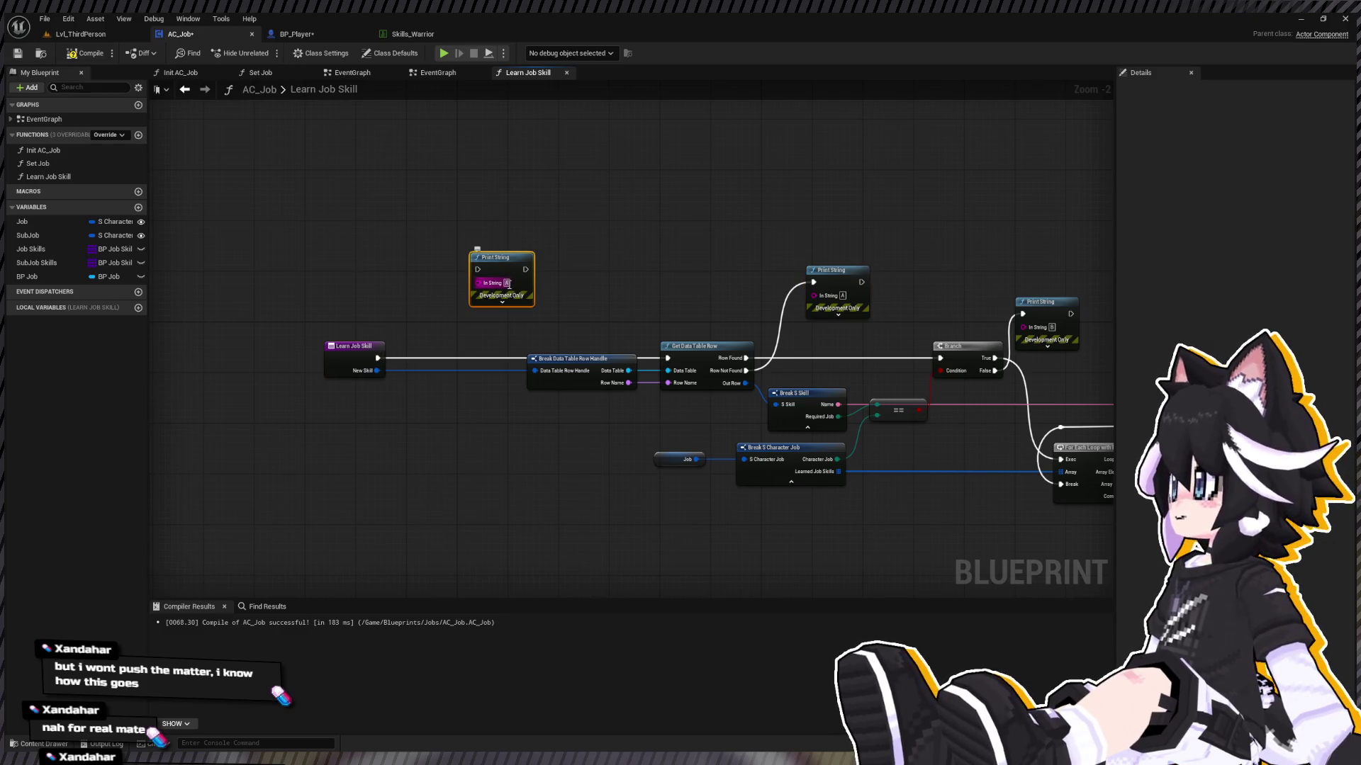
mouse_move(378, 358)
mouse_down()
mouse_move(489, 301)
mouse_move(478, 269)
mouse_move(676, 327)
mouse_move(667, 358)
mouse_up()
Step: Run a quick play test of the level, then return to the Learn Job Skill graph
click(116, 34)
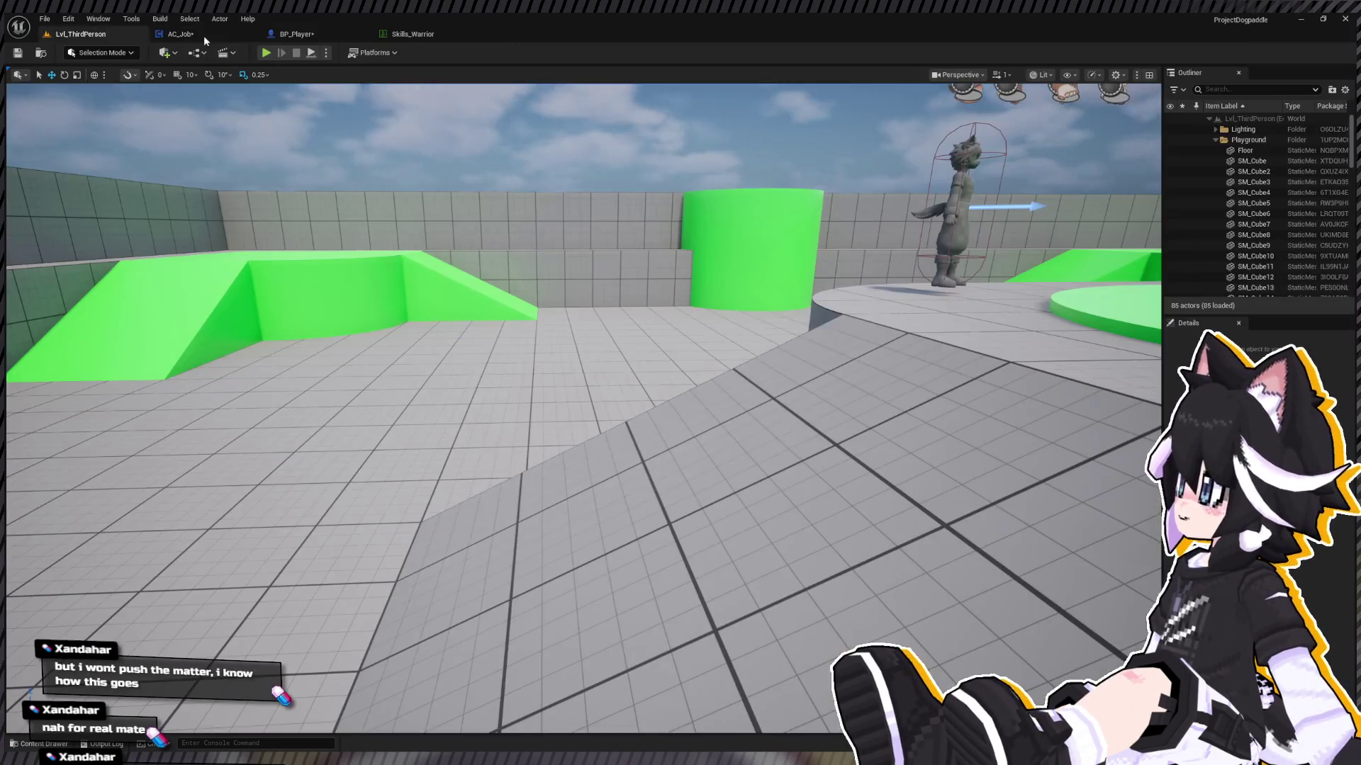
key(alt+p)
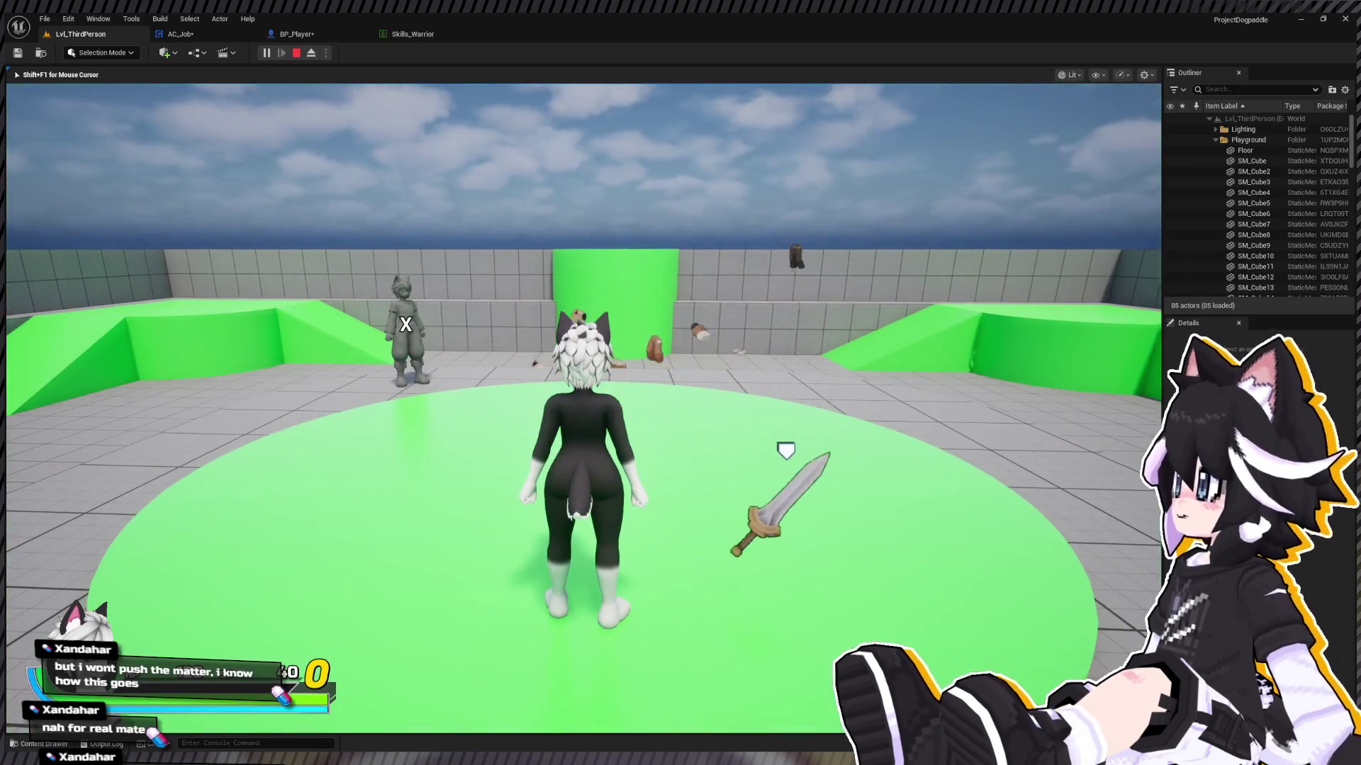
key(Escape)
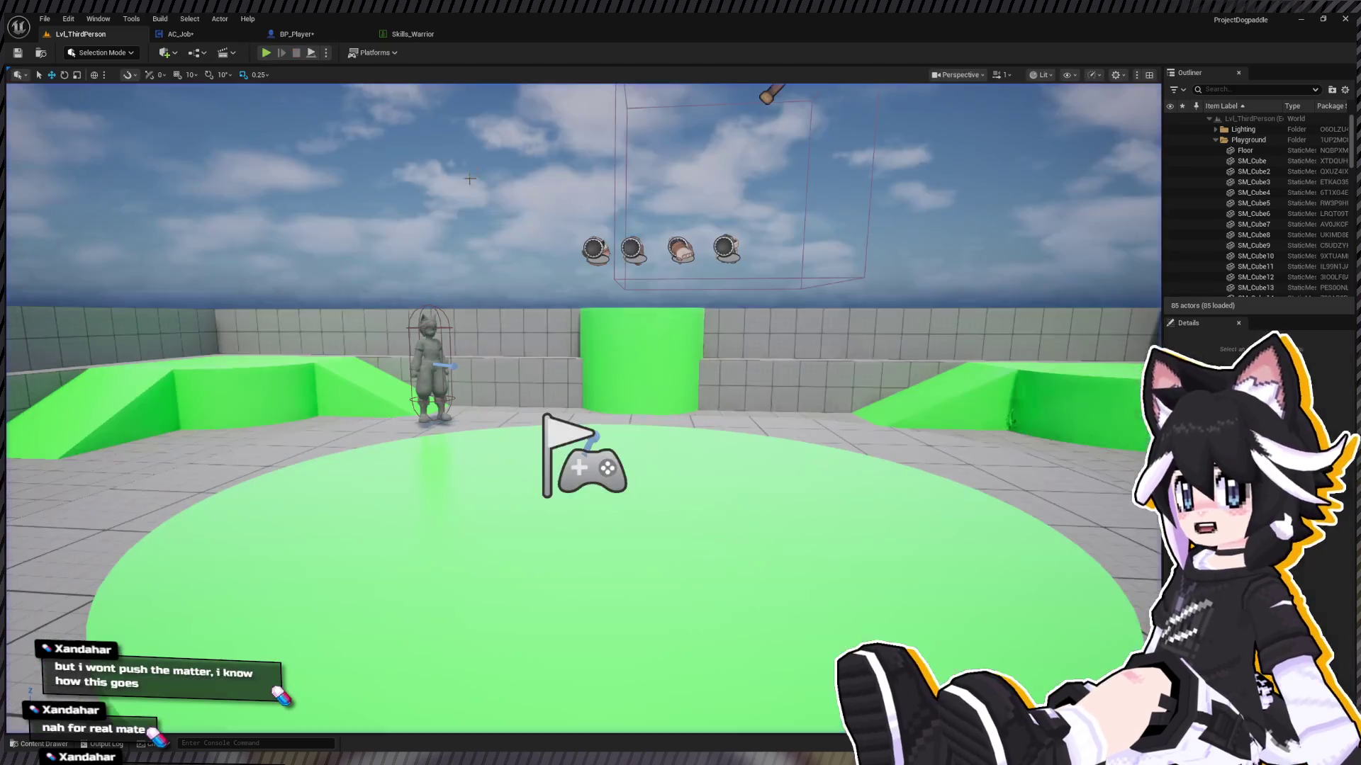
click(212, 33)
scroll(632, 308, up, 1)
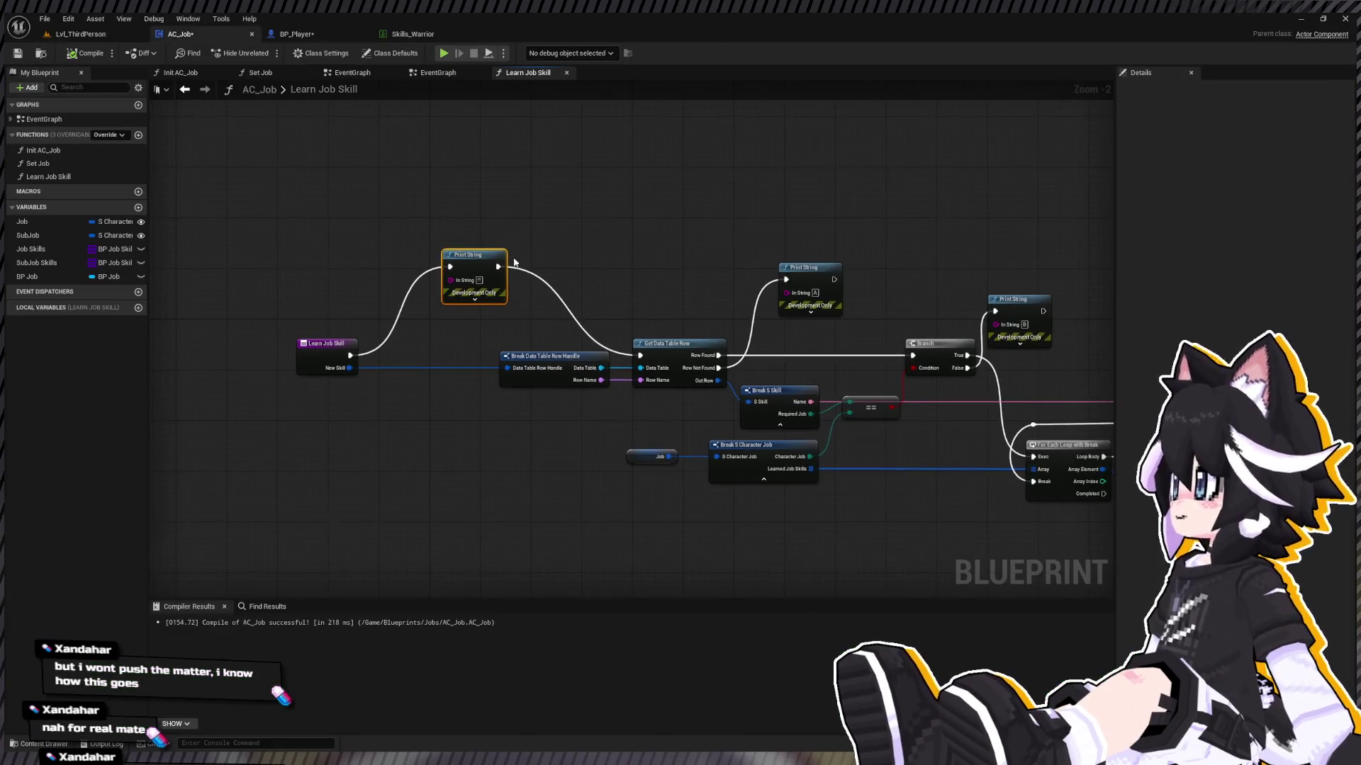
Step: Delete the old debug Print String nodes, keeping the one after Row Found
key(ctrl+space)
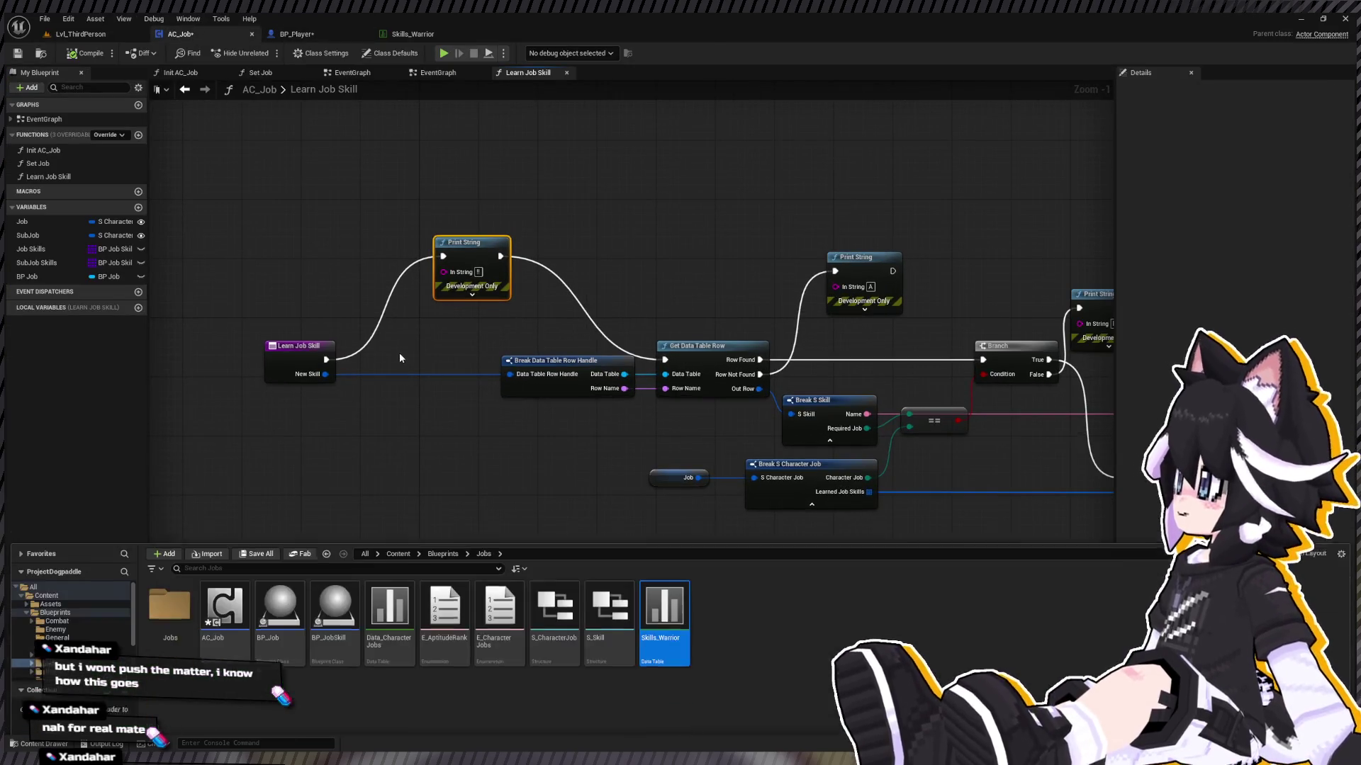
ctrl+click(666, 614)
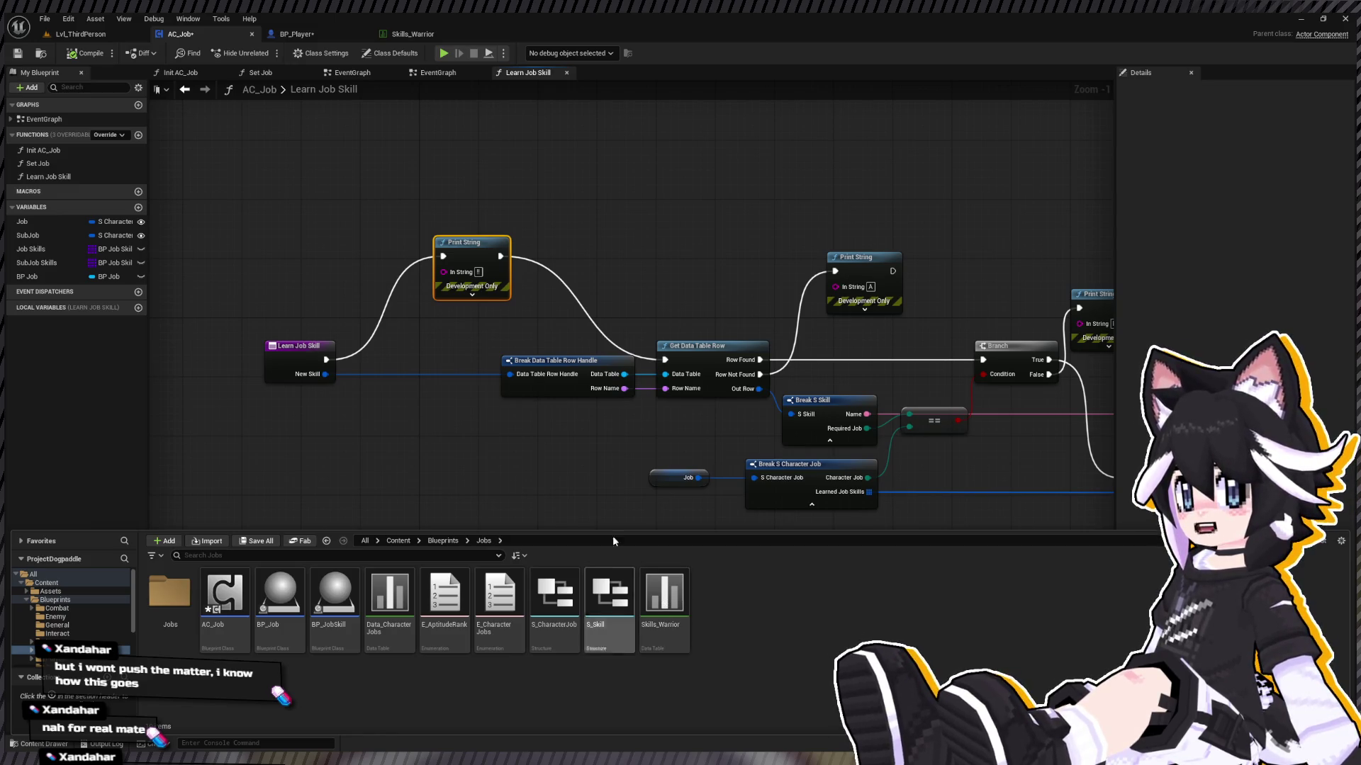
mouse_move(577, 235)
mouse_down()
mouse_move(523, 233)
mouse_move(613, 289)
mouse_up()
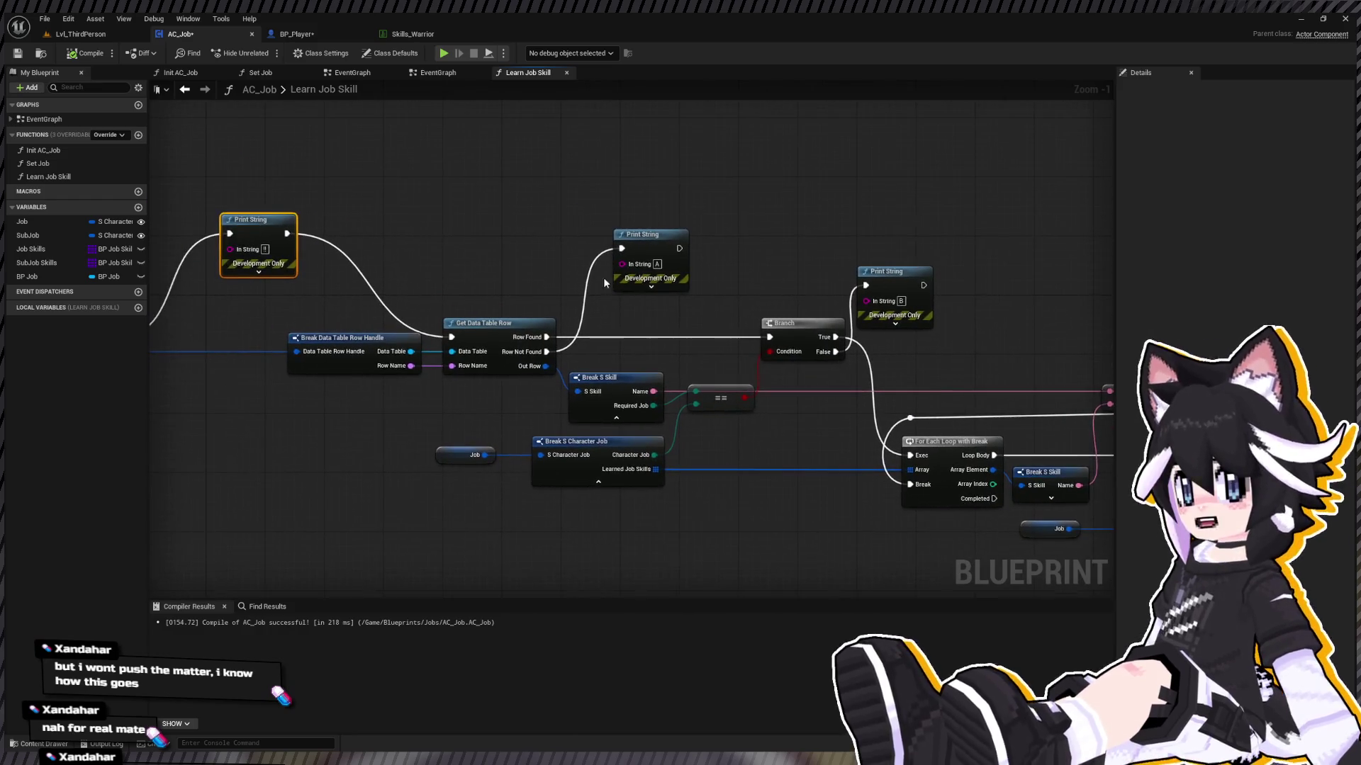
mouse_move(651, 237)
mouse_down()
mouse_move(659, 256)
mouse_move(643, 274)
mouse_up()
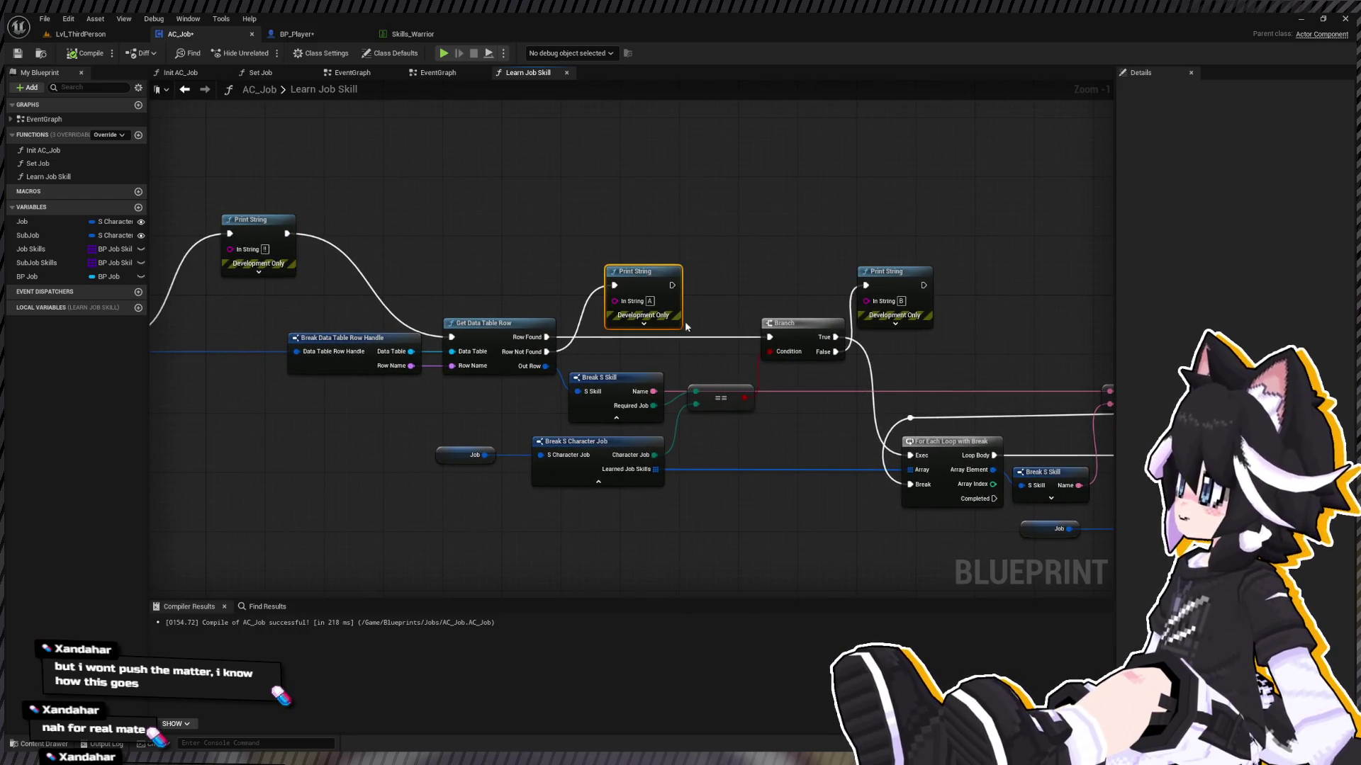
key(Delete)
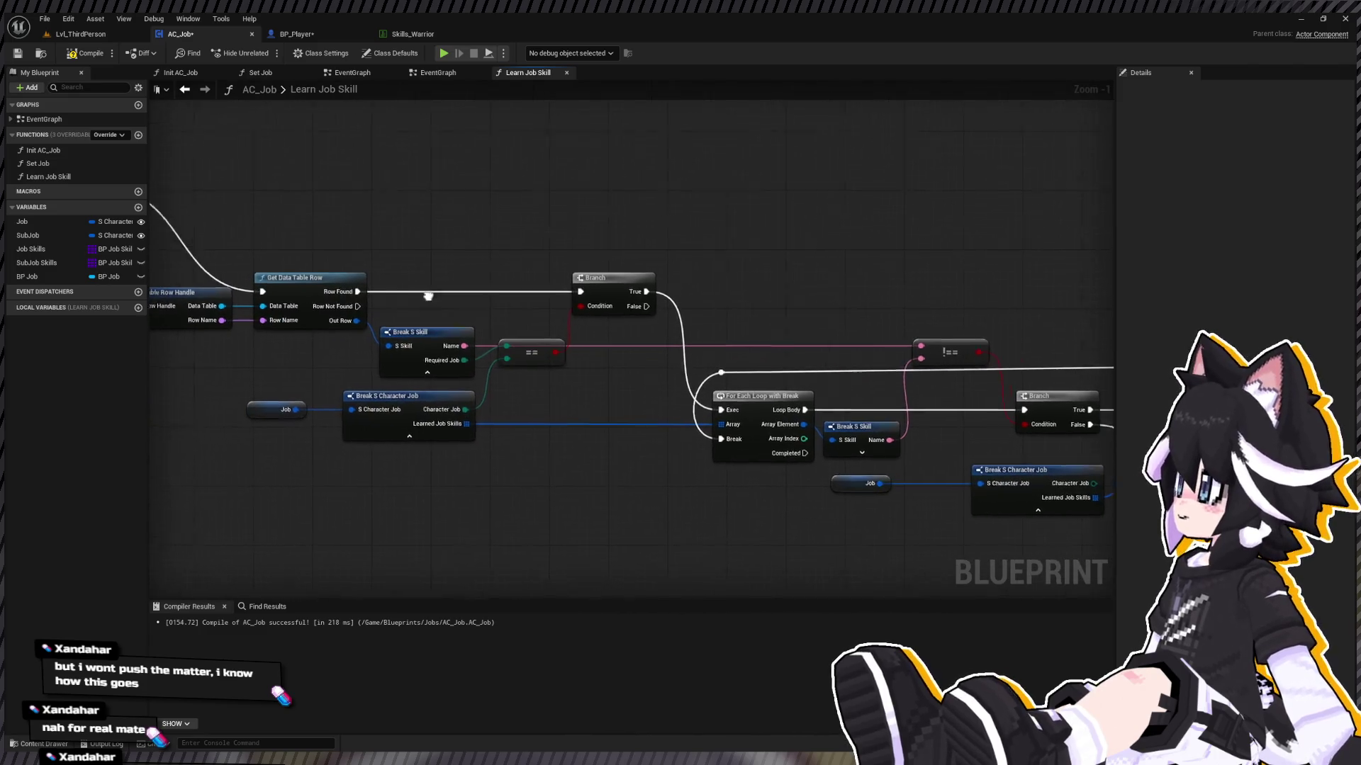
mouse_move(500, 311)
mouse_down()
mouse_move(546, 348)
mouse_move(762, 364)
mouse_up()
click(467, 241)
key(Delete)
drag(313, 351, 652, 350)
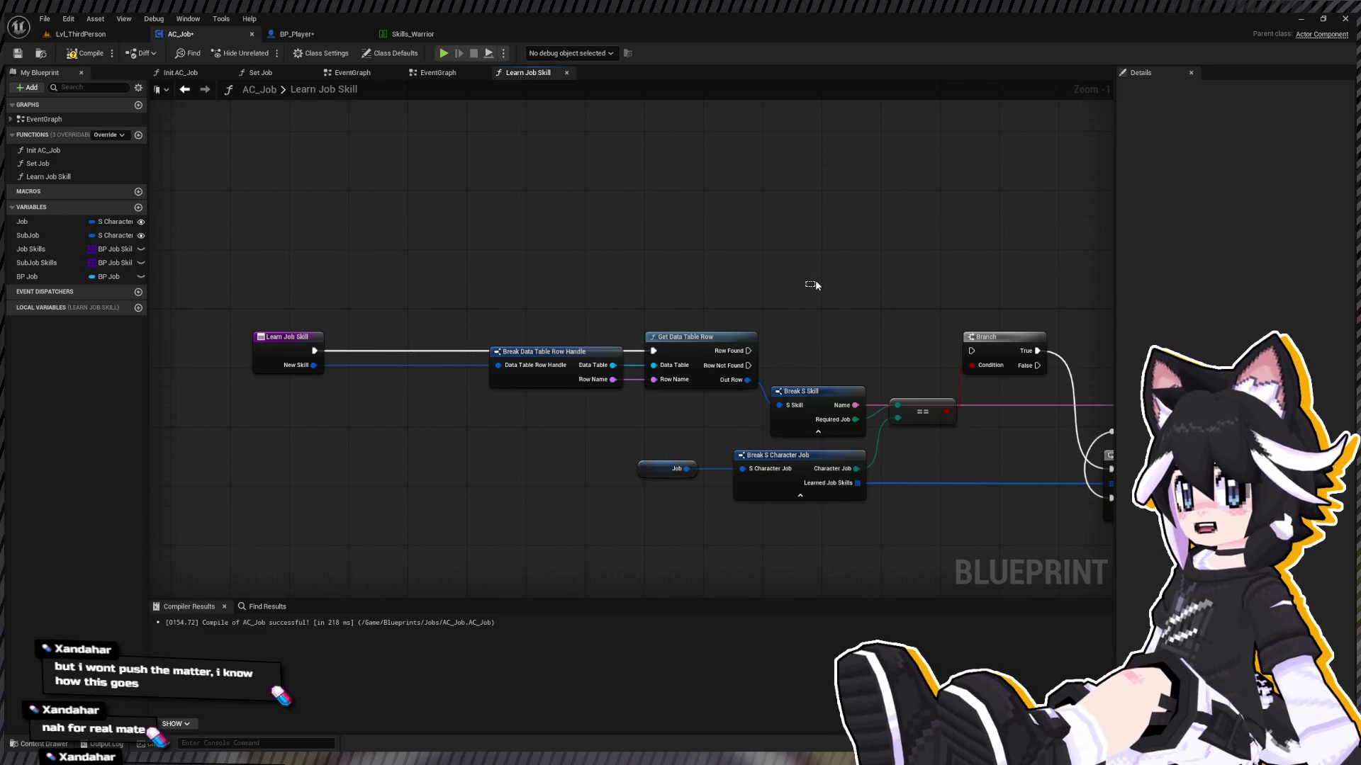
key(ctrl+z)
Step: Feed that print into the Branch, unhook the For Each loop, add True/False prints, then play-test
mouse_move(851, 321)
mouse_down()
mouse_move(996, 327)
mouse_move(981, 352)
mouse_move(530, 323)
mouse_up()
alt+click(565, 329)
click(640, 289)
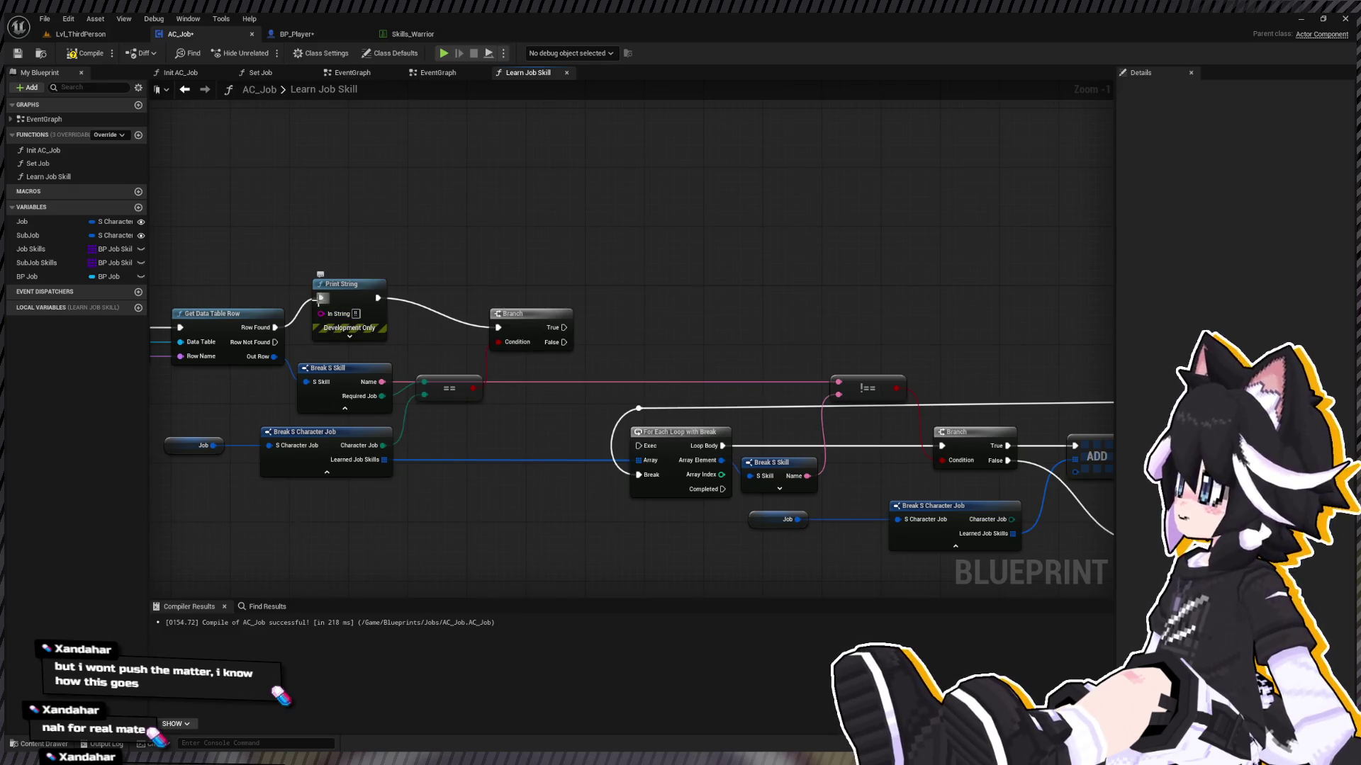
click(338, 284)
key(ctrl+c)
key(ctrl+v)
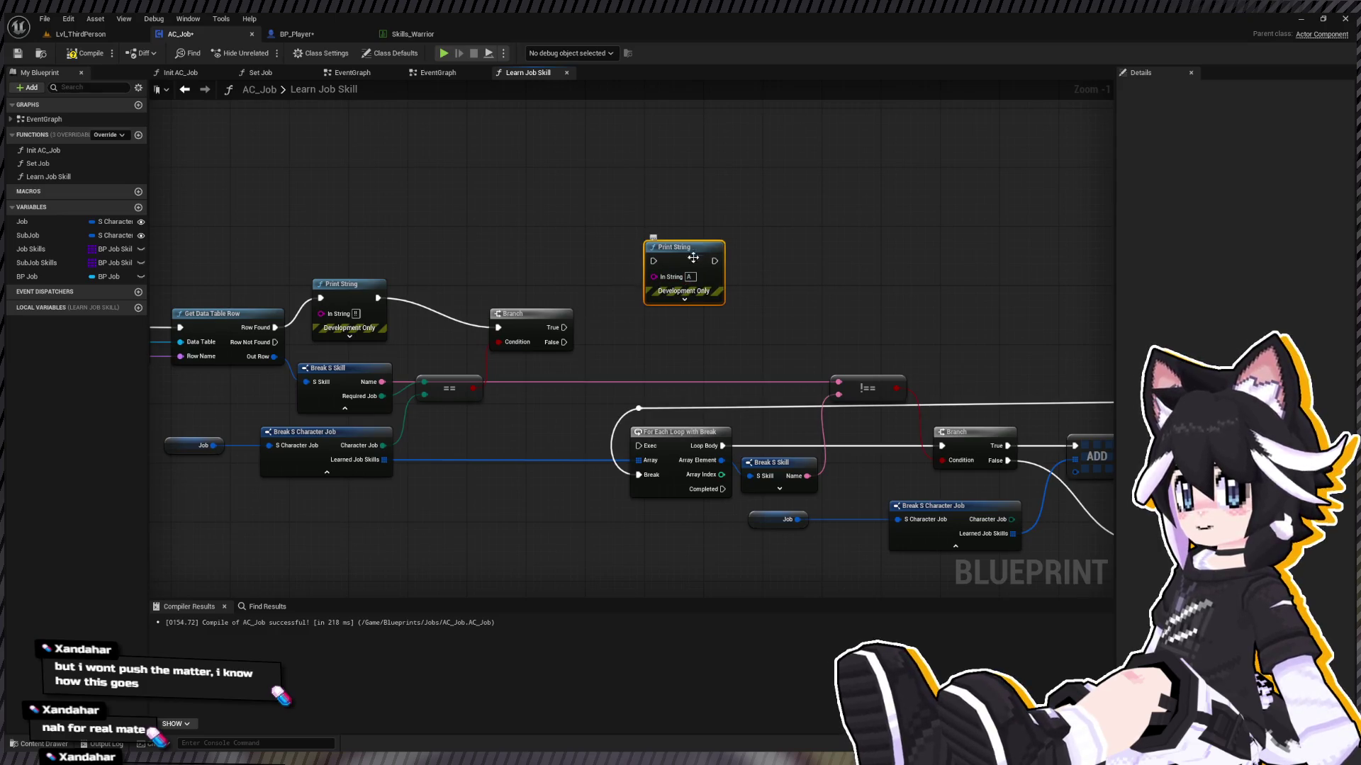
key(ctrl+v)
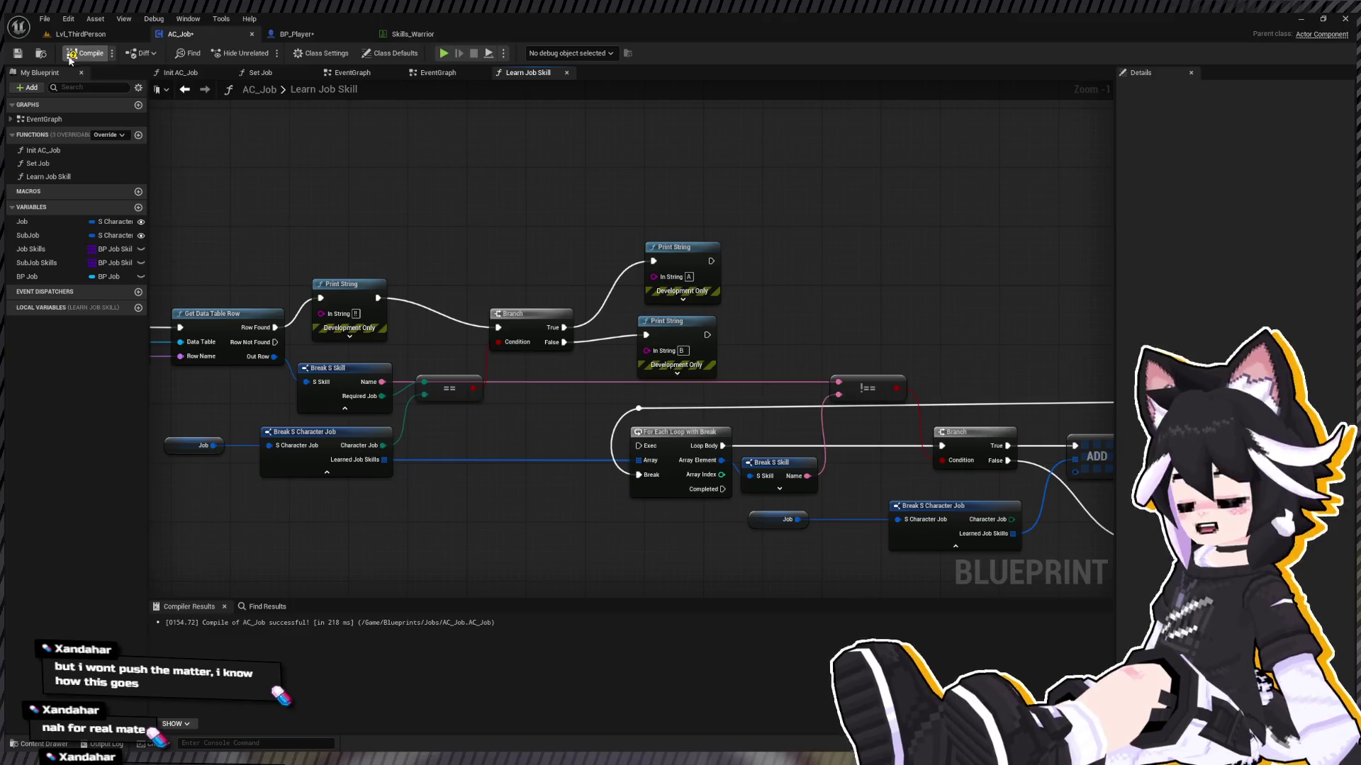
click(80, 34)
click(266, 52)
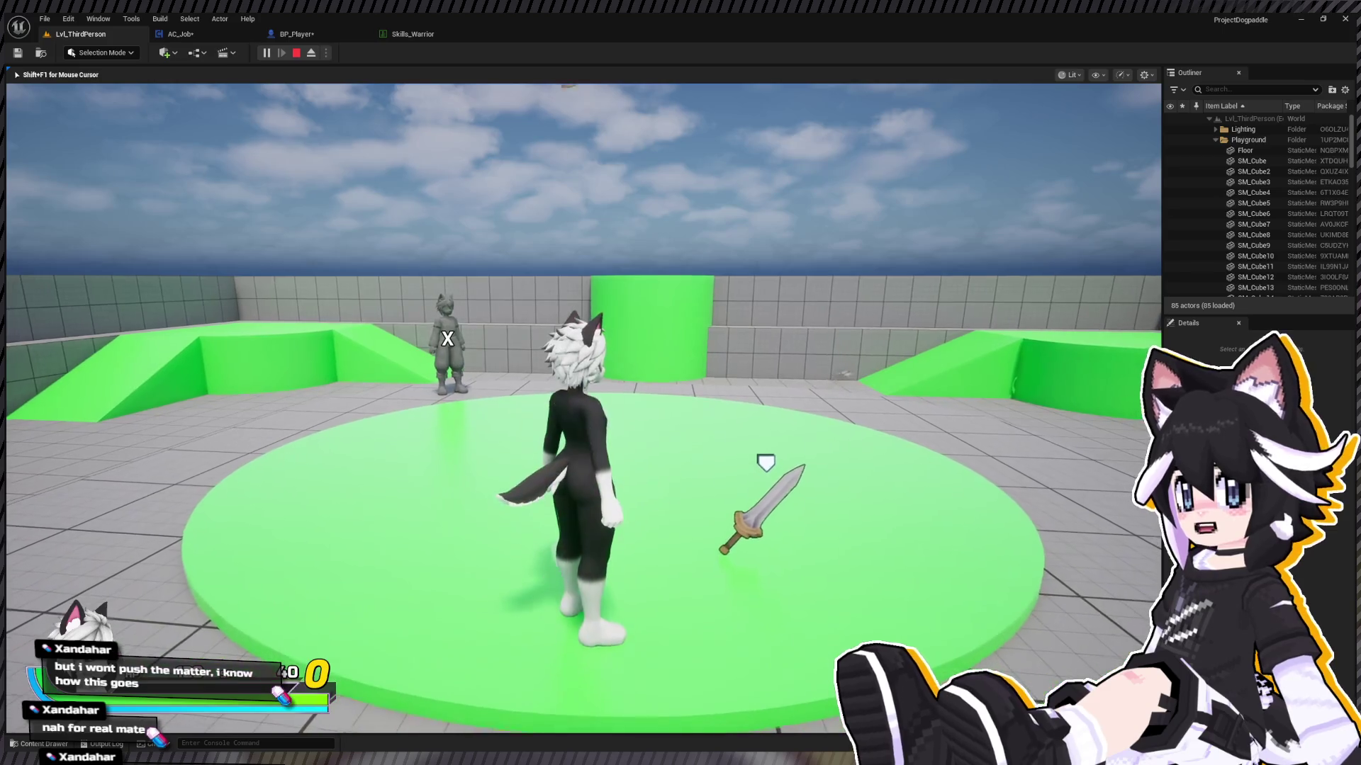
Step: In game, open the Status screen from the Tab menu, then close it and resume play
key(Tab)
key(Down)
key(Down)
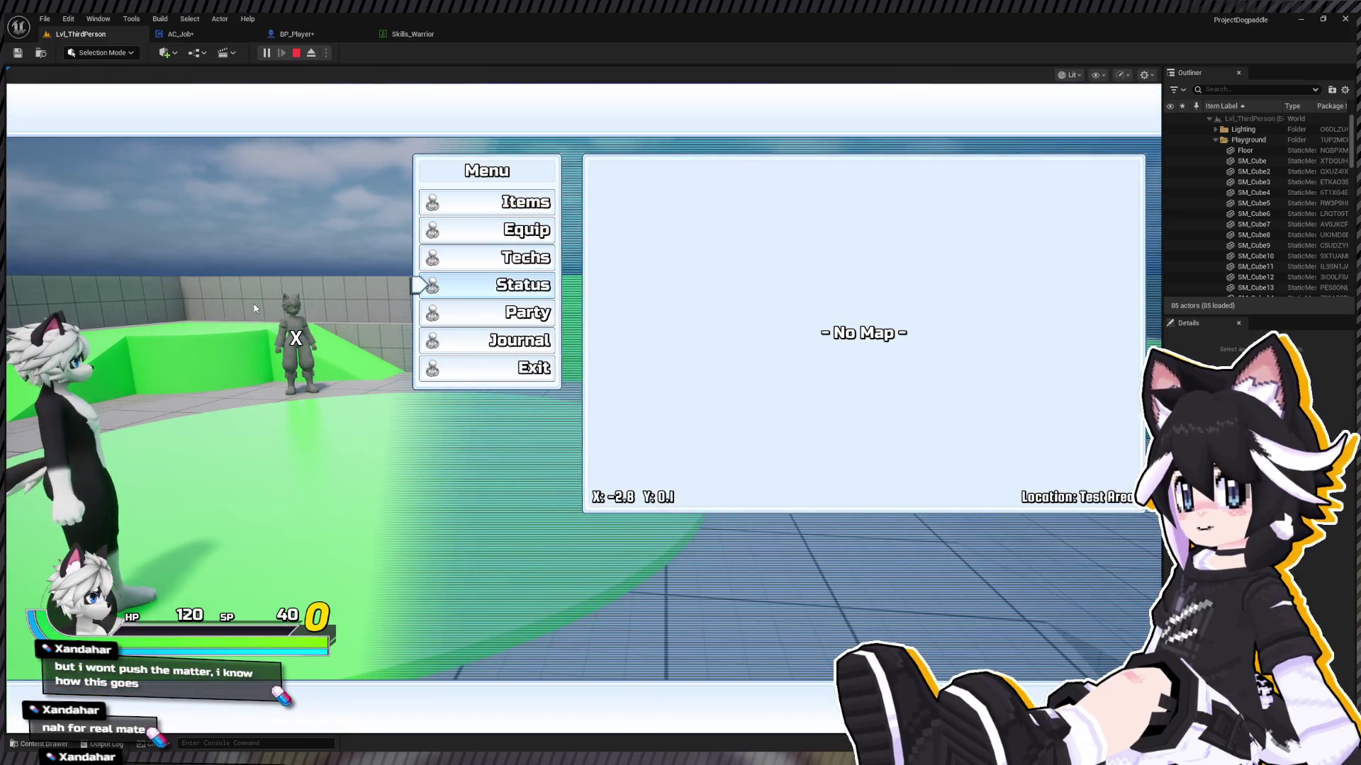
key(Return)
key(w)
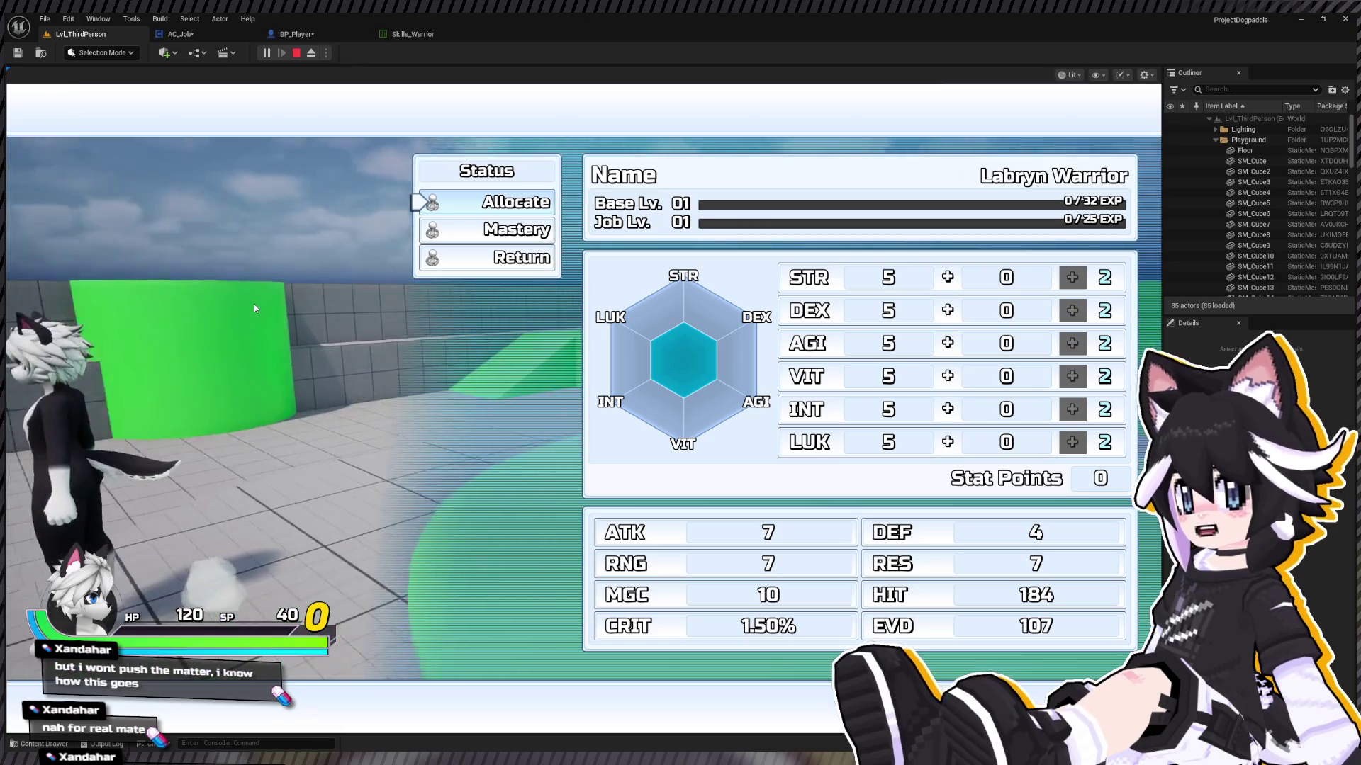
key(Escape)
key(Tab)
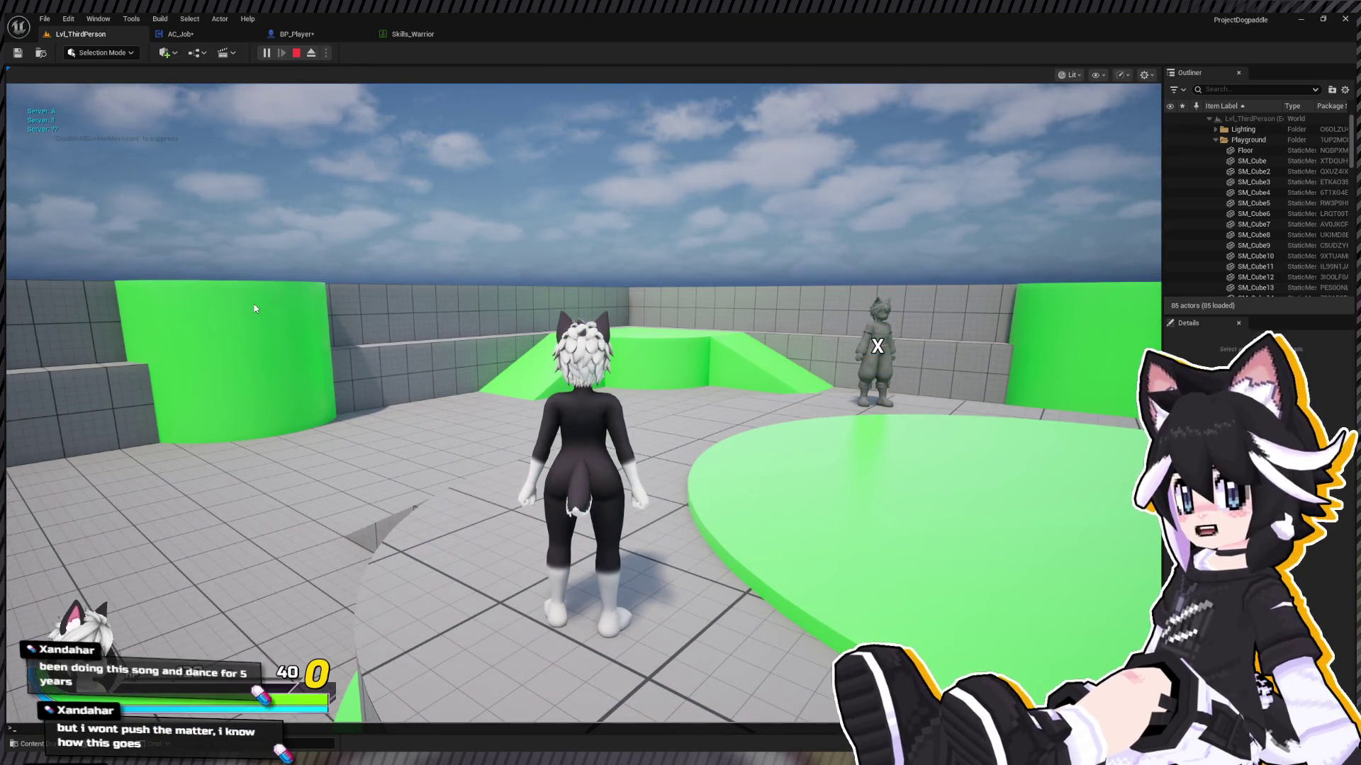
Step: Back in AC_Job's Learn Job Skill, delete the two debug print nodes after the Branch
click(197, 31)
drag(671, 226, 637, 375)
key(Delete)
Step: Tidy the Learn Job Skill graph, deleting the reroute node and the loop's Array Element link
drag(720, 333, 720, 303)
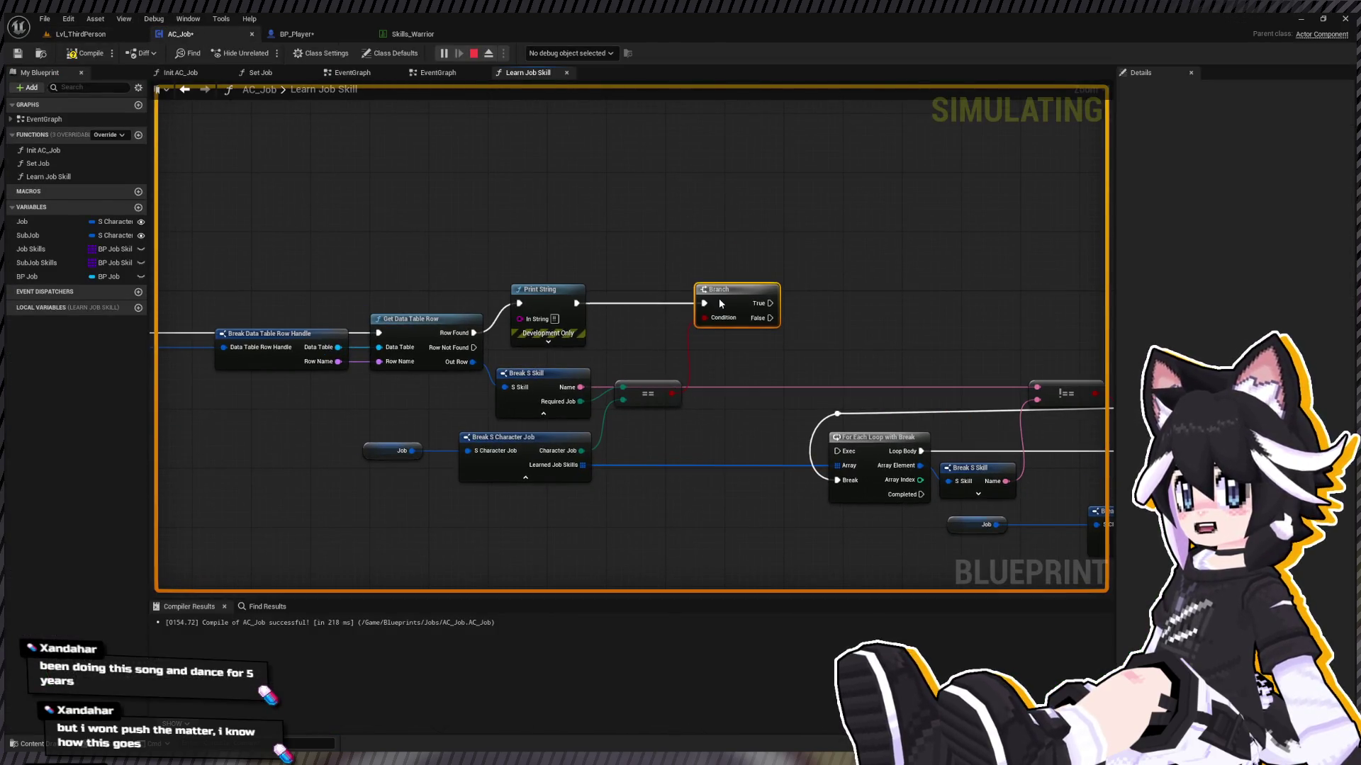
drag(1013, 393, 724, 347)
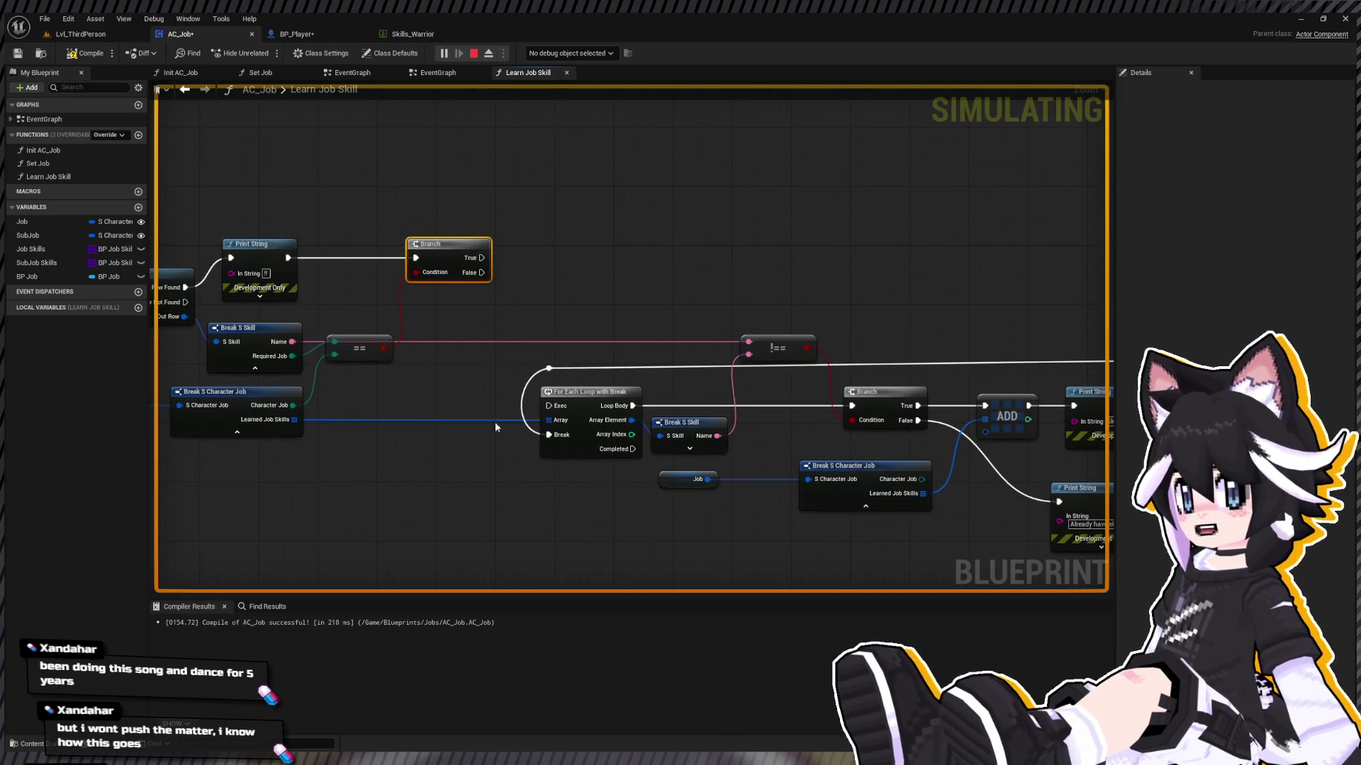
mouse_move(1061, 404)
mouse_down()
mouse_move(972, 292)
mouse_move(550, 295)
mouse_move(884, 345)
mouse_move(773, 349)
mouse_up()
mouse_move(343, 261)
mouse_down()
mouse_move(534, 318)
mouse_move(833, 321)
mouse_move(783, 374)
mouse_up()
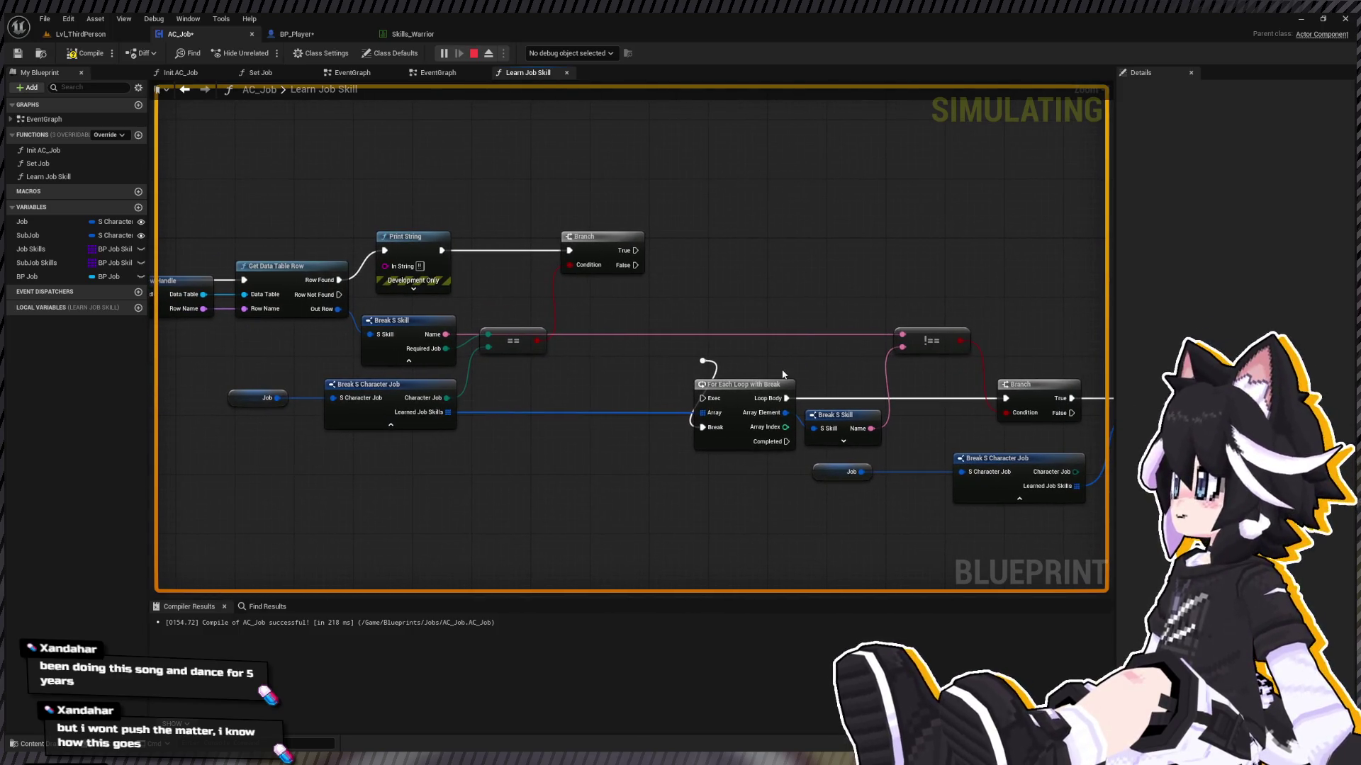
drag(613, 343, 744, 393)
click(702, 361)
key(Delete)
alt+click(785, 412)
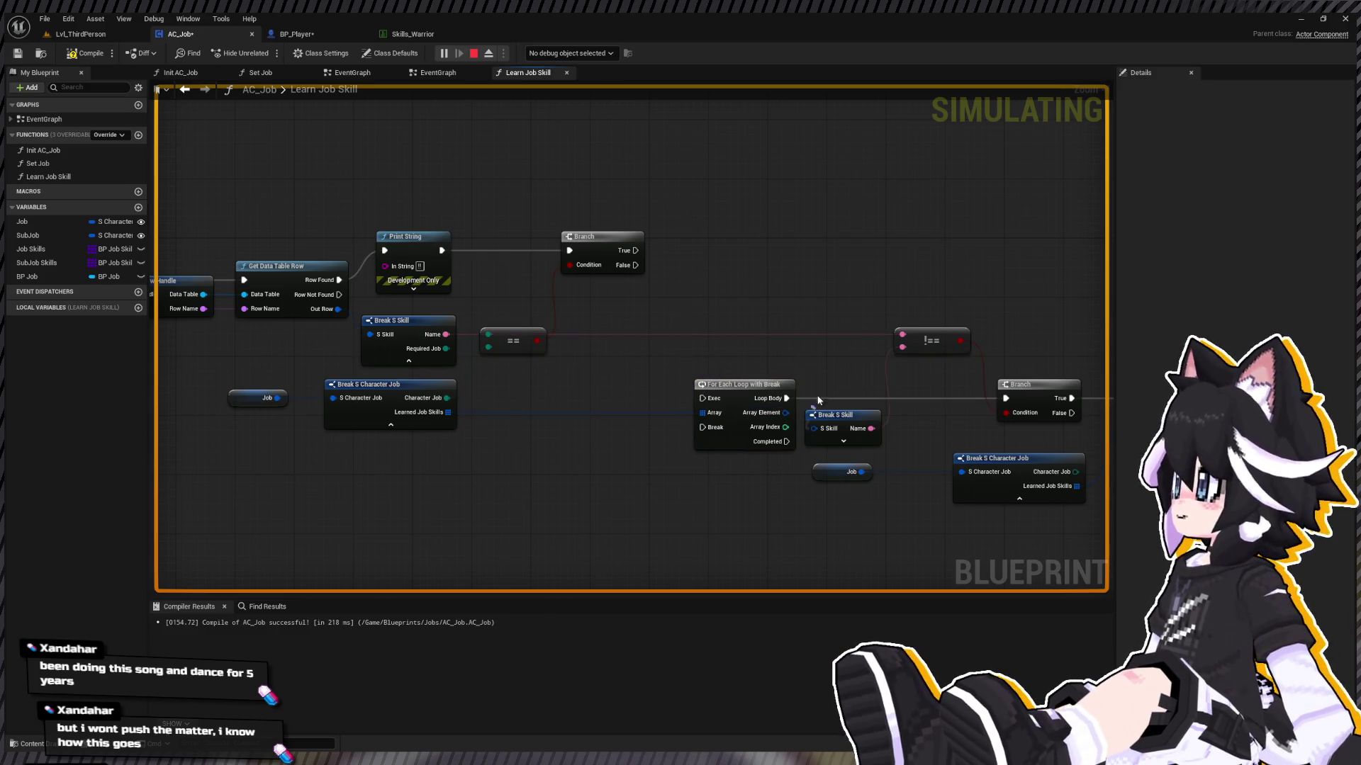
Step: Wire Branch True into the For Each Loop with Break and add a Boolean local variable
drag(778, 361, 653, 313)
scroll(560, 259, down, 1)
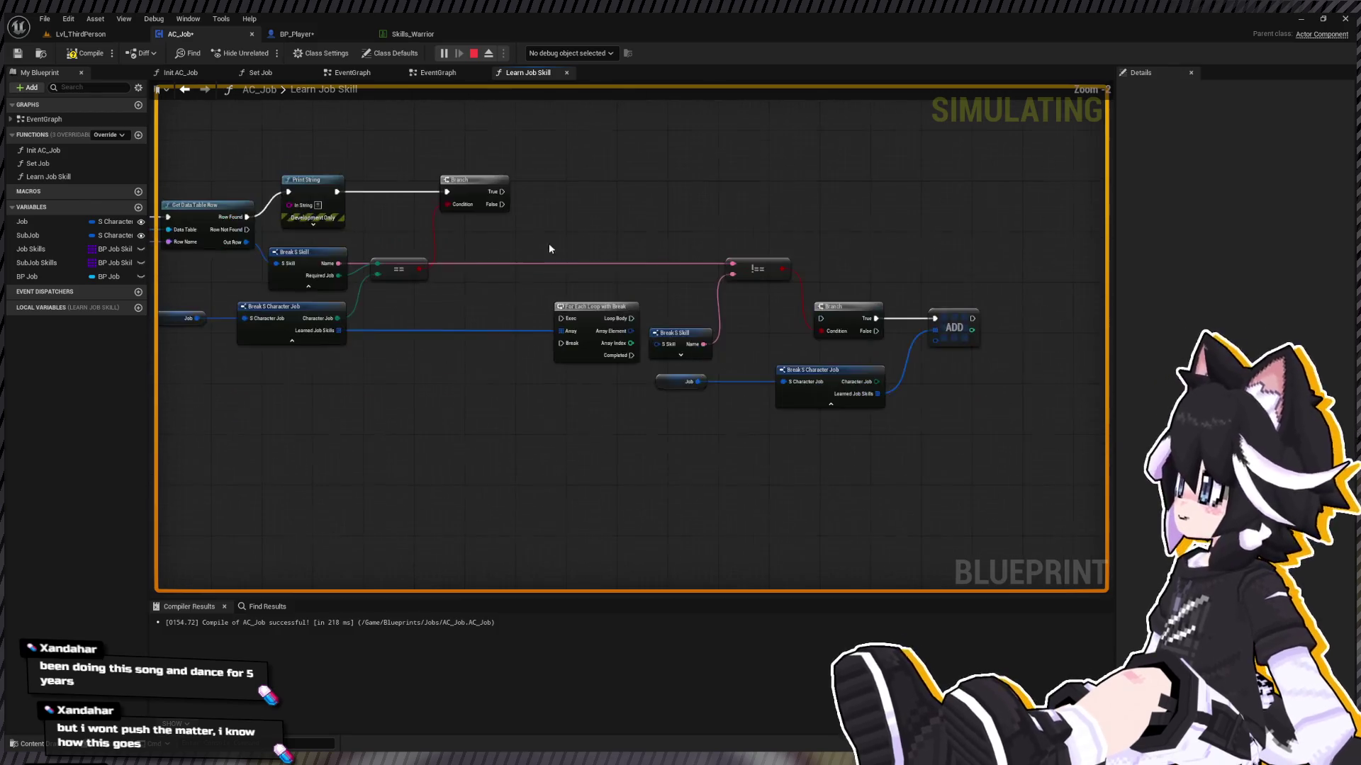
scroll(589, 276, up, 2)
mouse_move(837, 262)
mouse_down()
mouse_move(520, 457)
mouse_move(791, 264)
mouse_move(829, 263)
mouse_up()
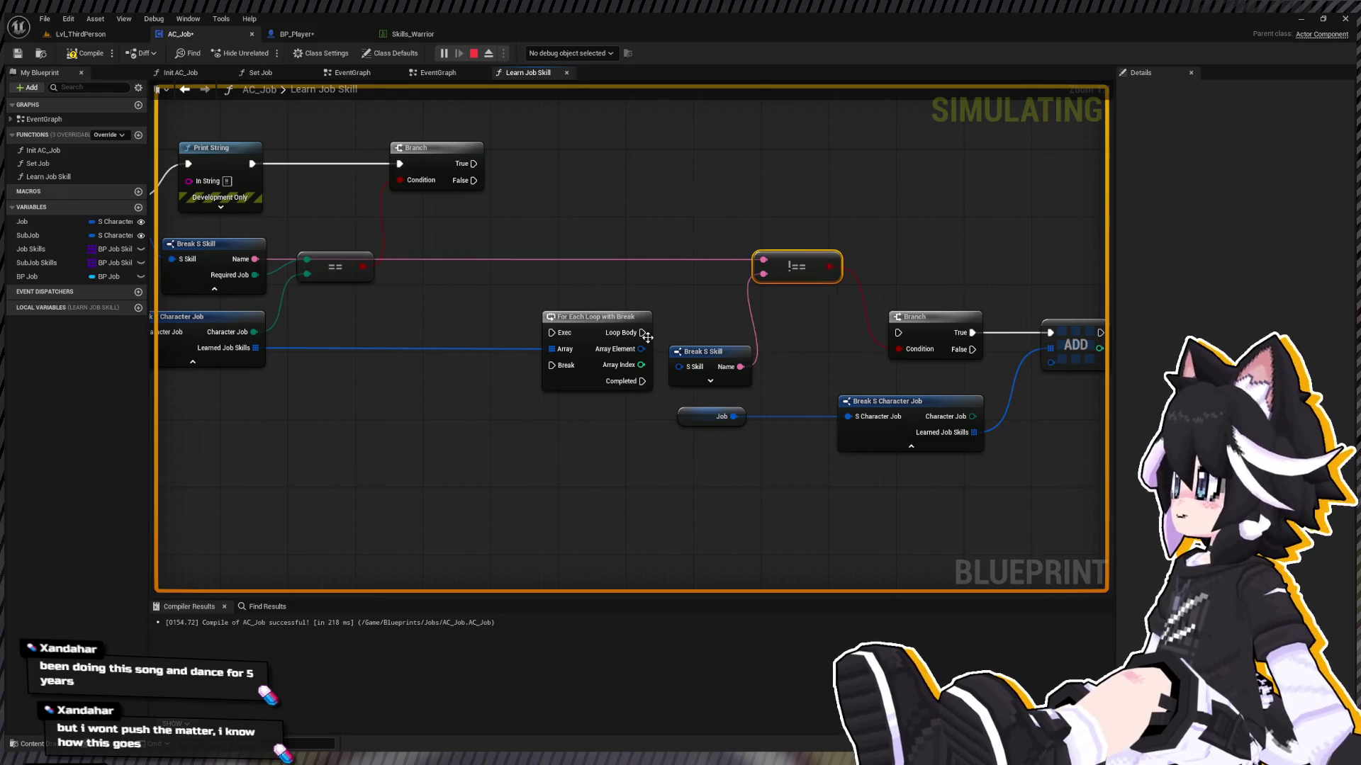
drag(476, 166, 525, 183)
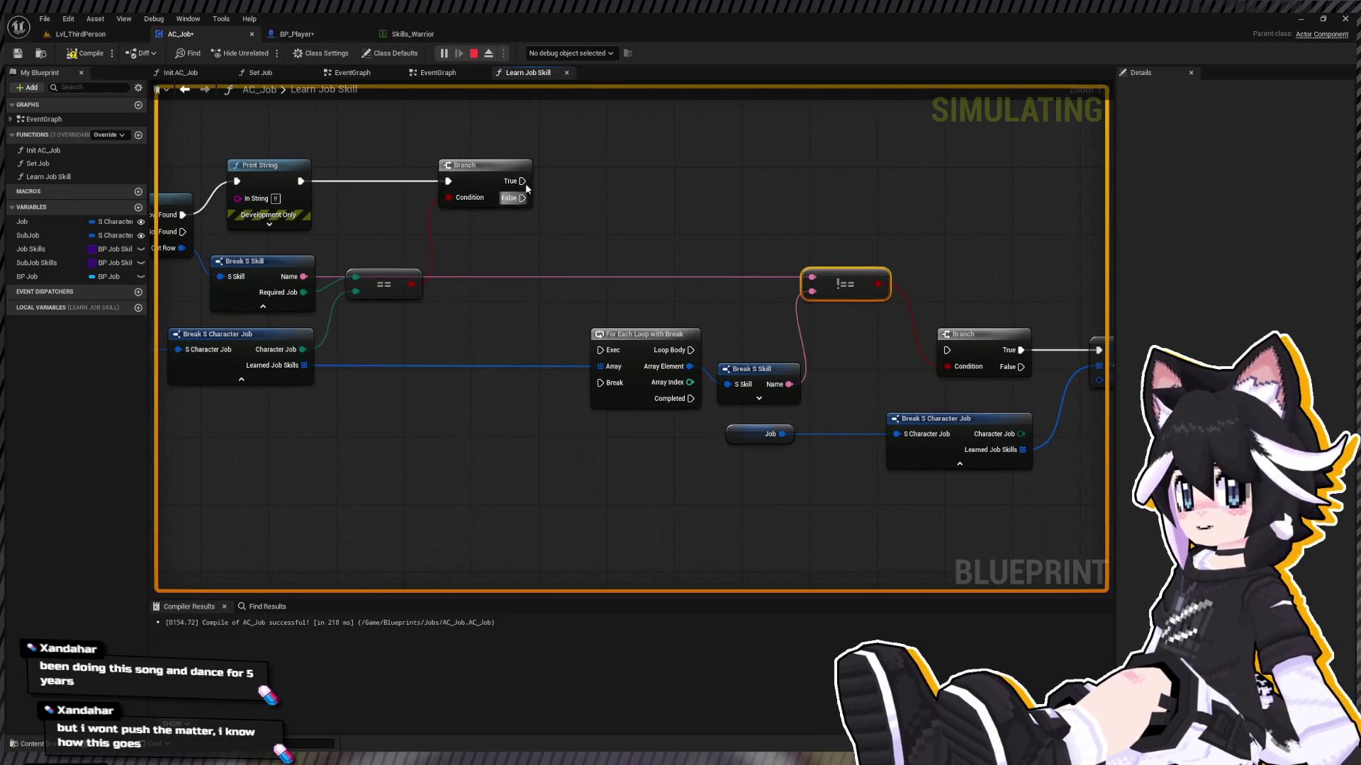
drag(580, 224, 599, 350)
drag(712, 343, 528, 324)
mouse_move(672, 279)
mouse_down()
mouse_move(690, 279)
mouse_move(623, 273)
mouse_move(705, 263)
mouse_up()
drag(244, 357, 507, 319)
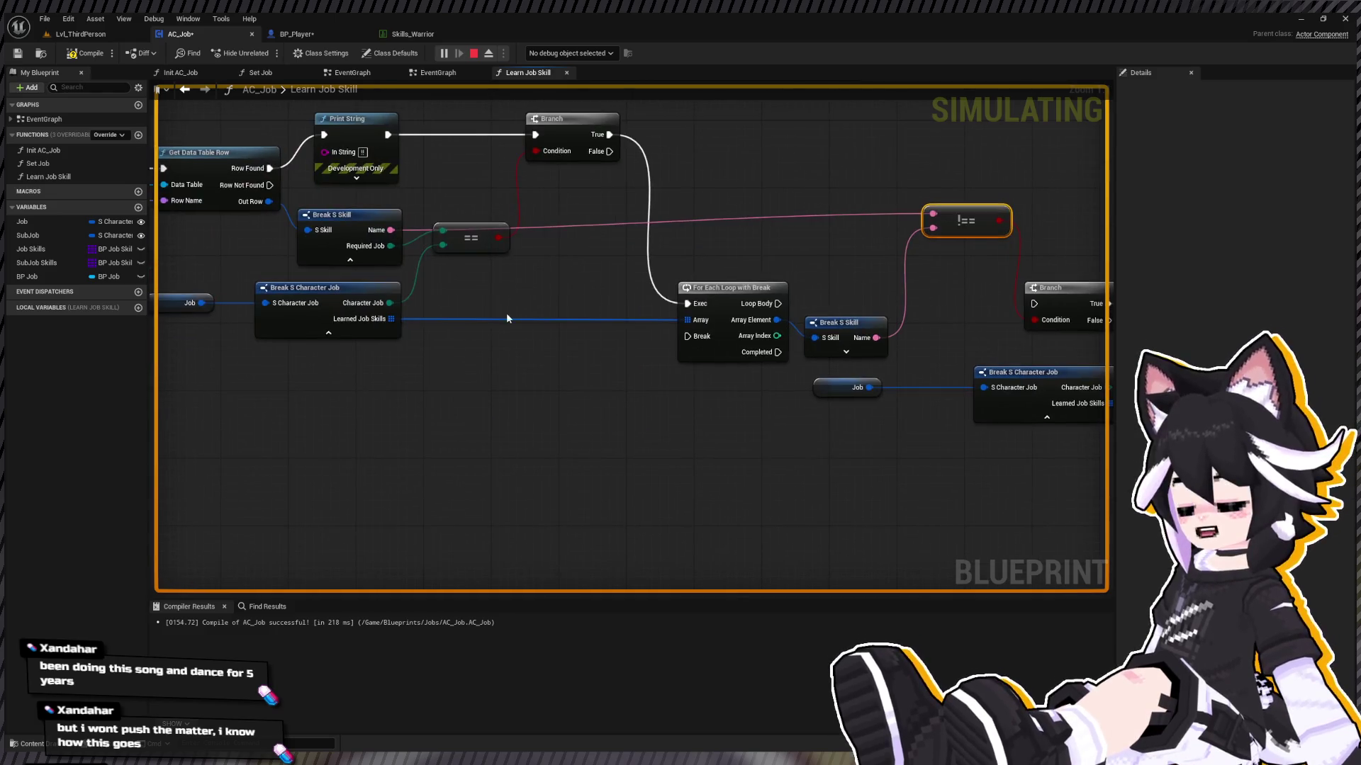
click(138, 308)
text(Already has Ski)
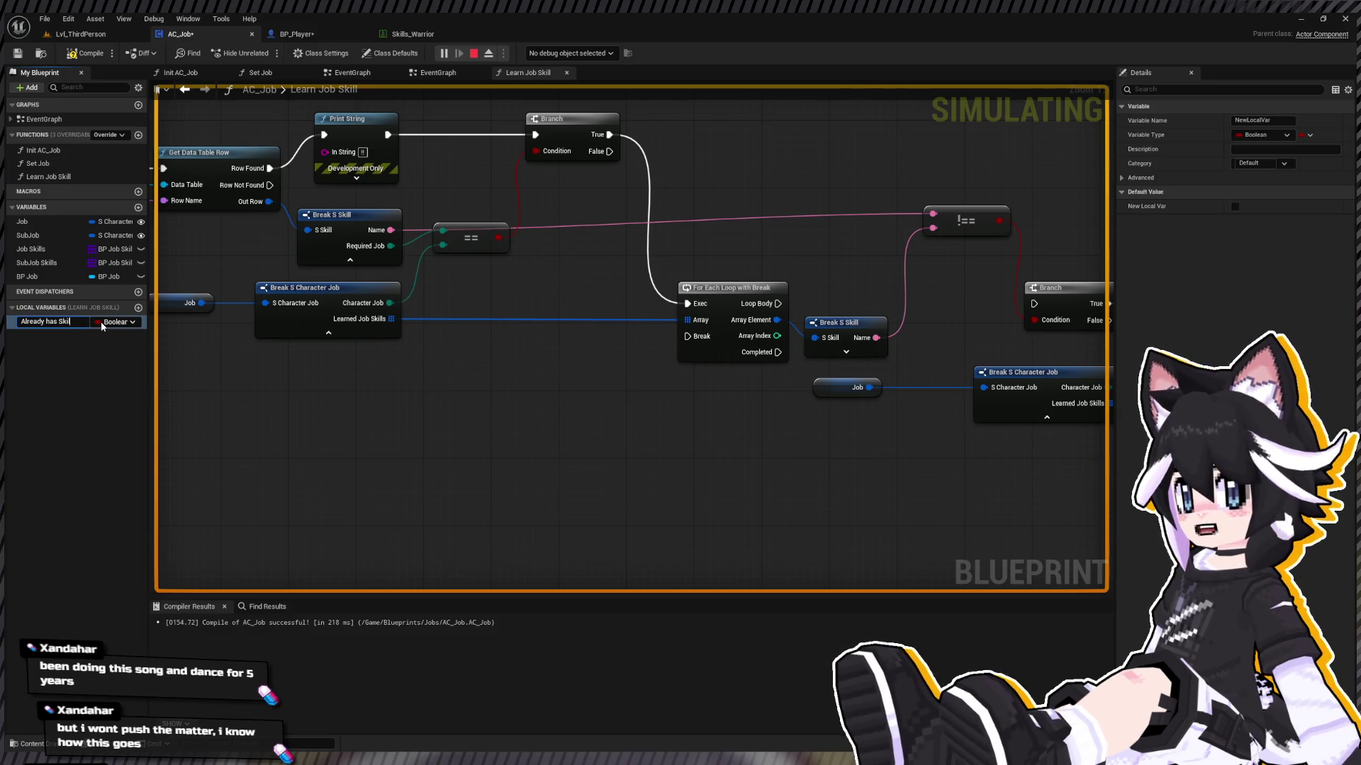
Step: Create the Boolean local variable 'Already has Skill', discarding a trial setter node
text(ll)
key(Return)
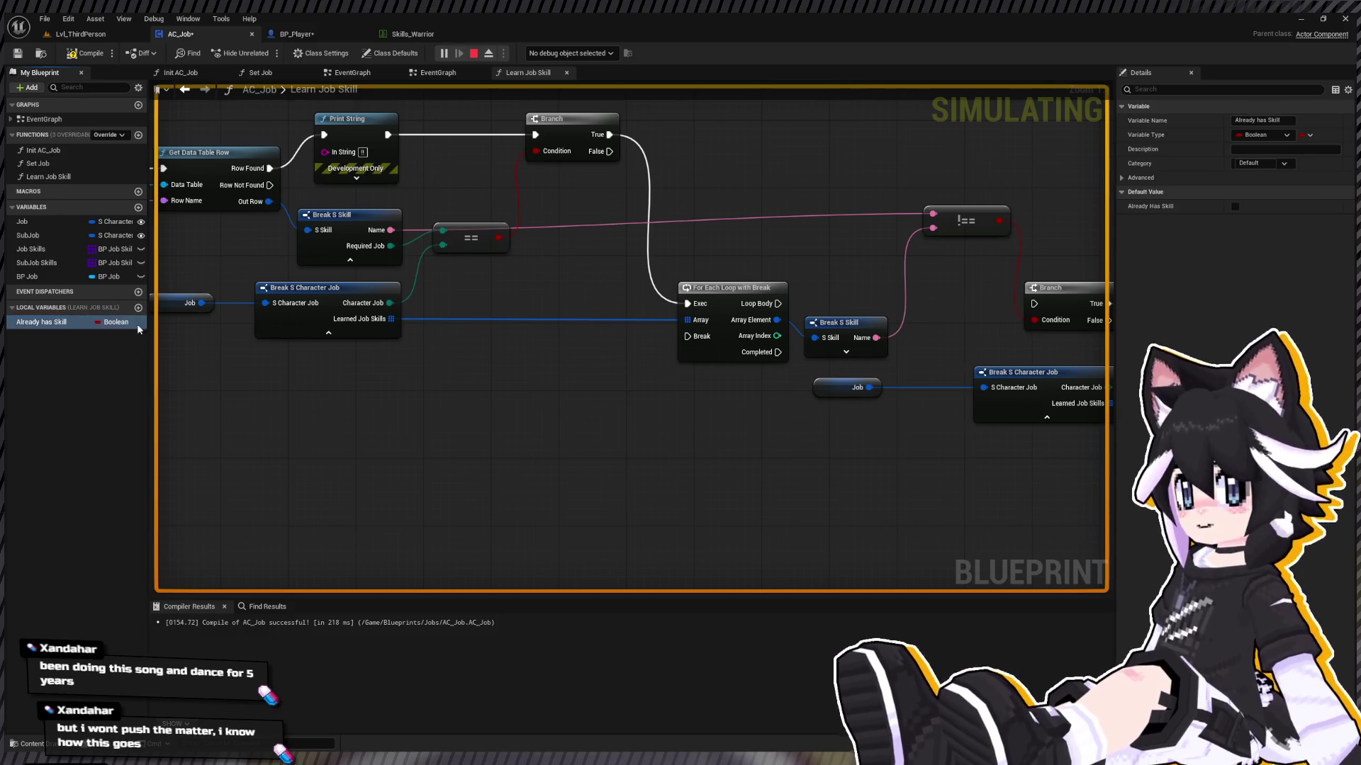
drag(43, 322, 546, 375)
mouse_move(614, 335)
mouse_down()
mouse_move(628, 298)
mouse_move(536, 294)
mouse_up()
drag(628, 295, 685, 303)
drag(586, 241, 372, 308)
key(Delete)
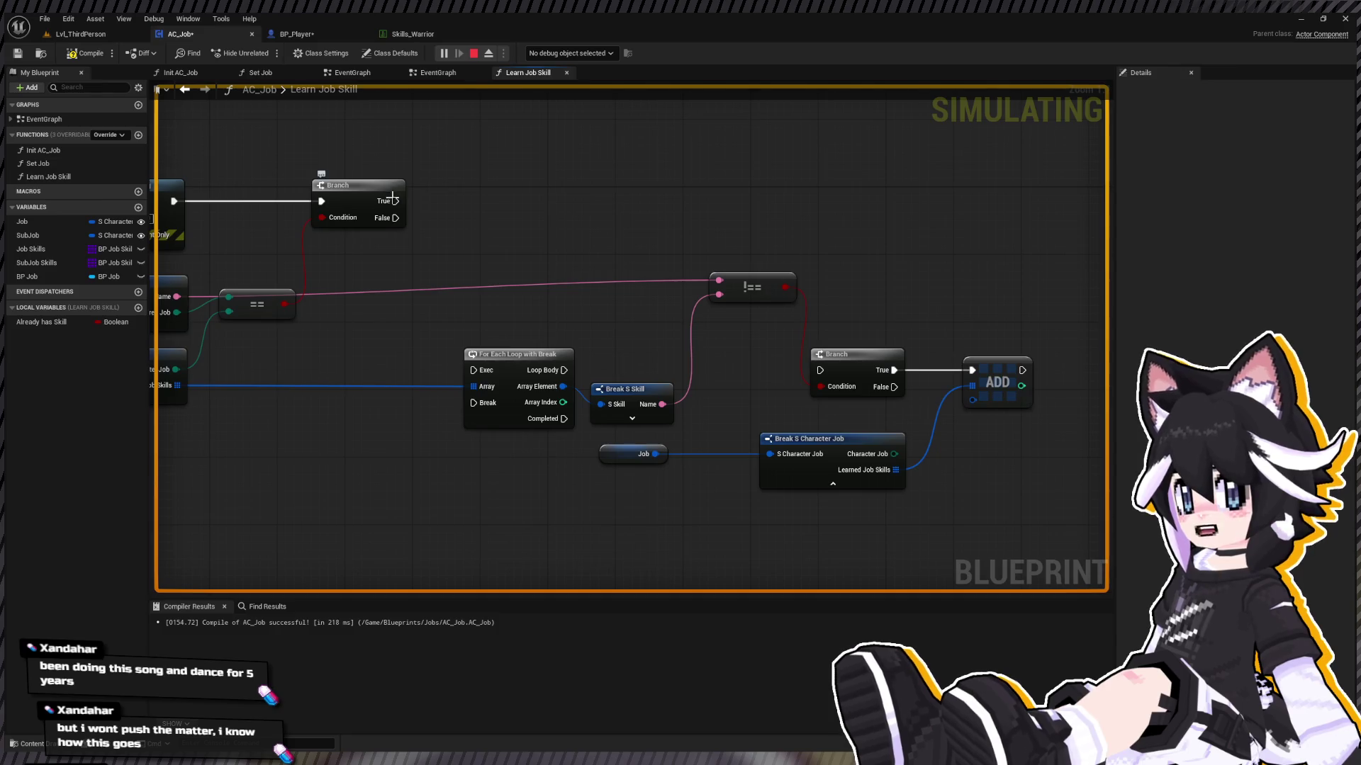
click(32, 322)
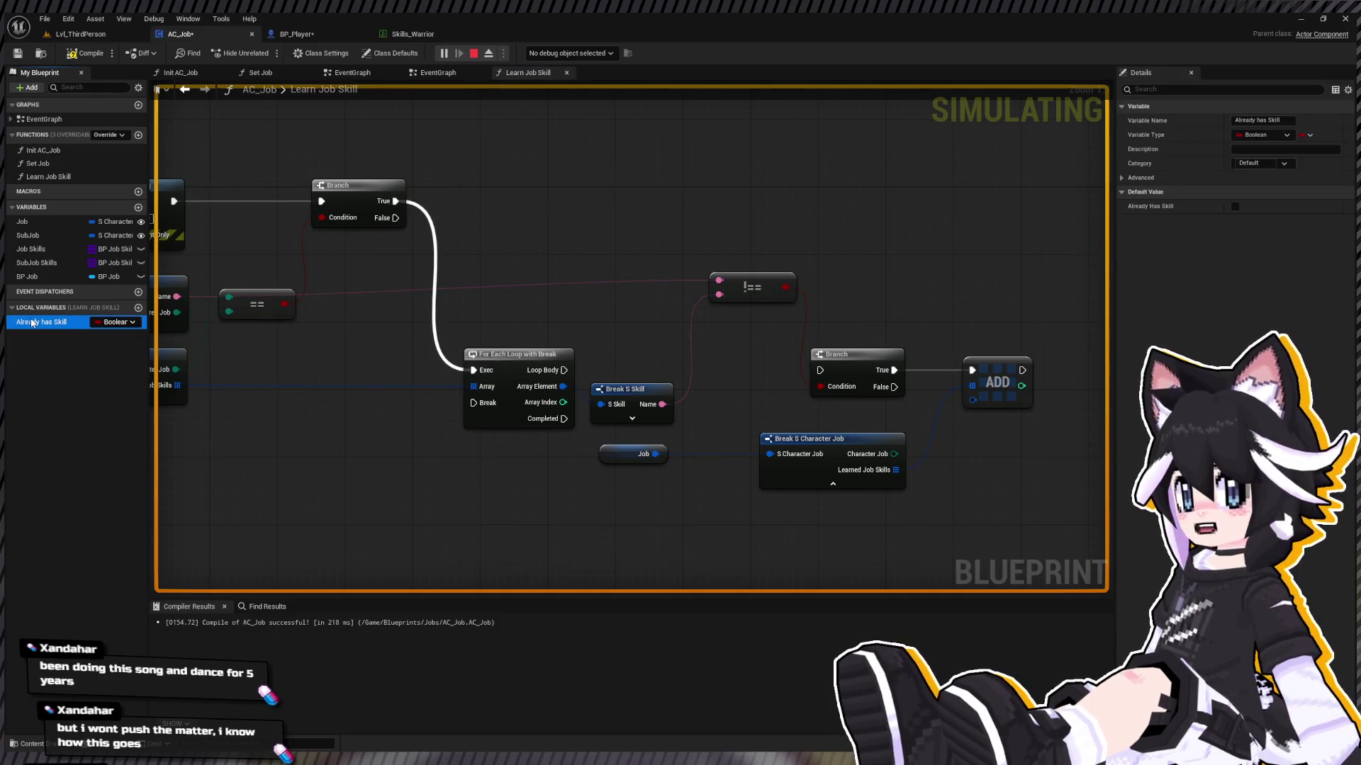
mouse_move(459, 238)
mouse_down()
mouse_move(550, 203)
mouse_move(563, 280)
mouse_move(936, 287)
mouse_move(920, 303)
mouse_move(736, 289)
mouse_up()
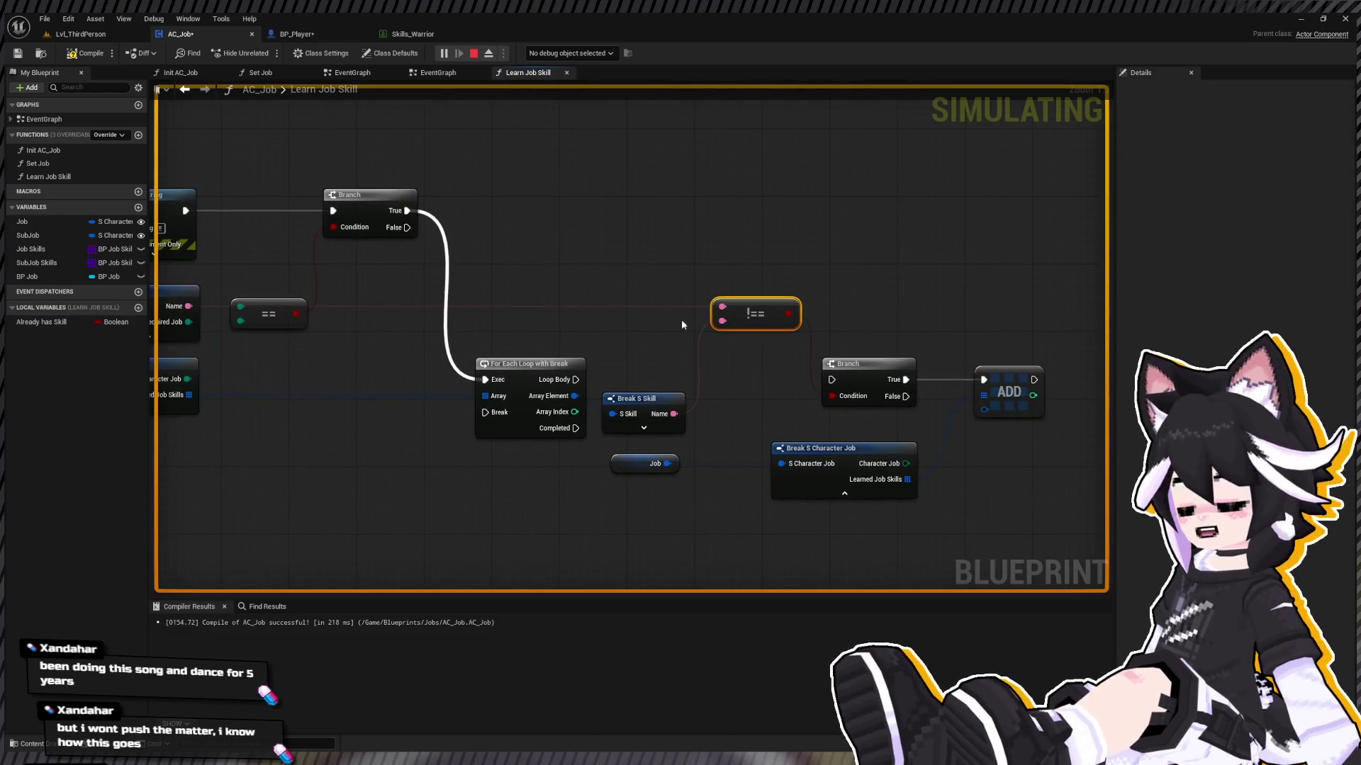
Step: Replace the != node with an Equal (Name) comparison of the skill names feeding the Branch Condition
key(Delete)
drag(681, 324, 789, 304)
mouse_move(407, 304)
mouse_down()
mouse_move(825, 329)
mouse_move(953, 318)
mouse_move(943, 330)
mouse_move(1001, 370)
mouse_up()
key(ctrl+z)
drag(892, 411, 957, 372)
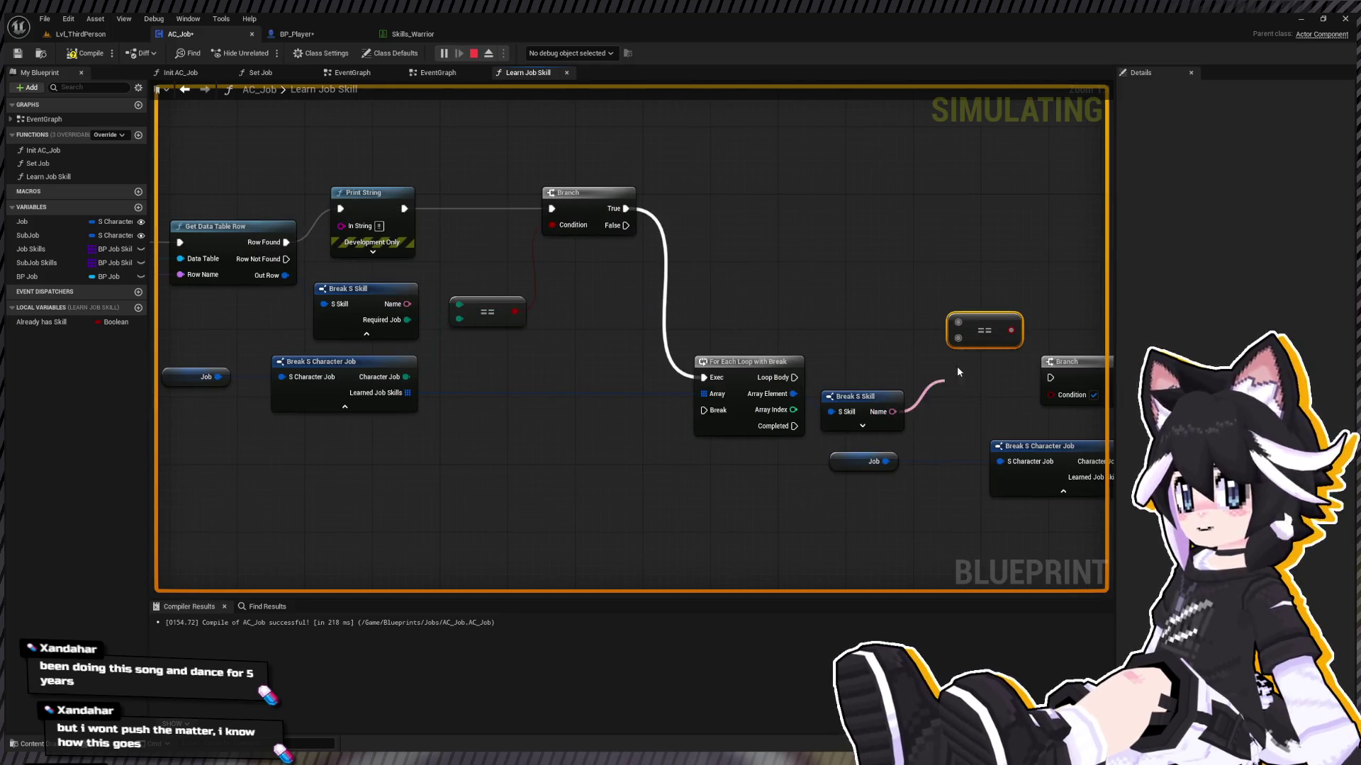
drag(958, 323, 789, 329)
mouse_move(407, 304)
mouse_down()
mouse_move(959, 320)
mouse_move(992, 344)
mouse_up()
key(Delete)
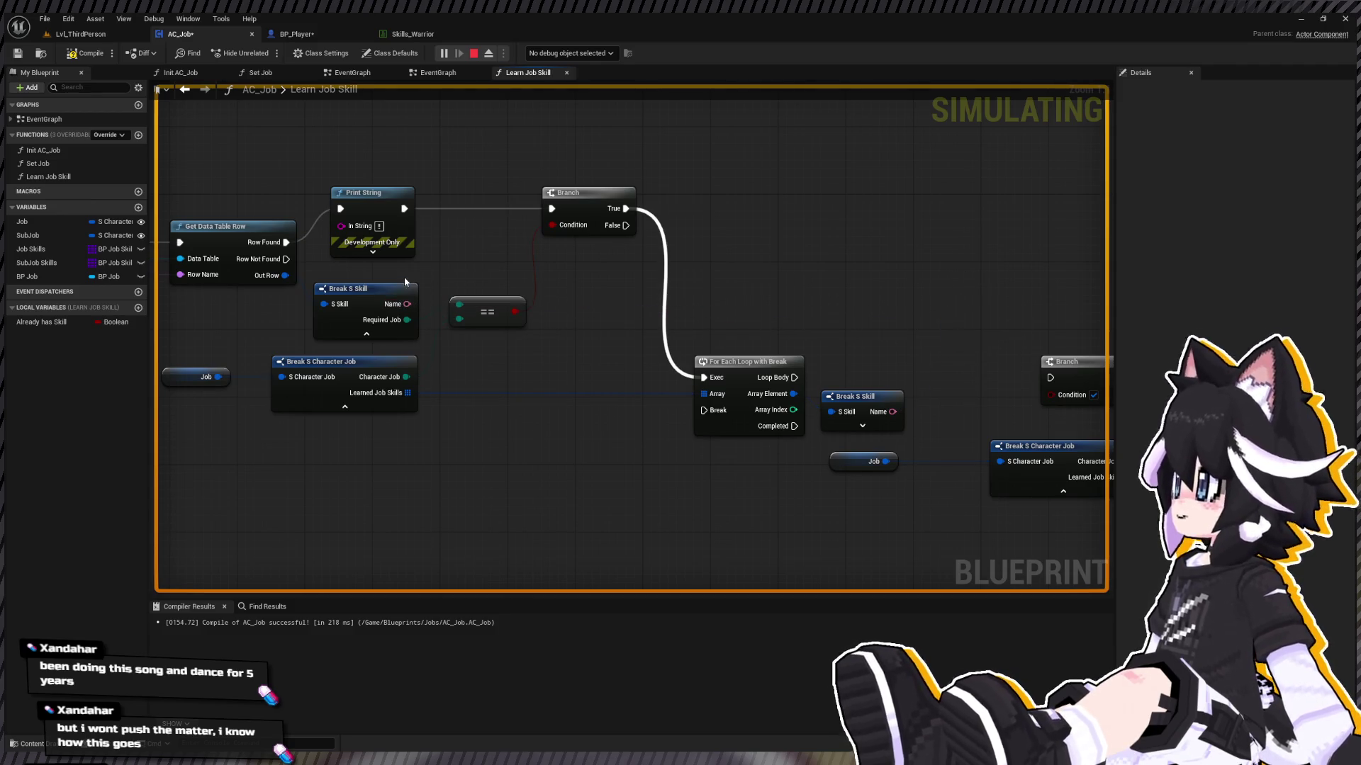
mouse_move(407, 304)
mouse_down()
mouse_move(825, 300)
mouse_move(942, 328)
mouse_move(551, 316)
mouse_move(633, 363)
mouse_up()
click(887, 351)
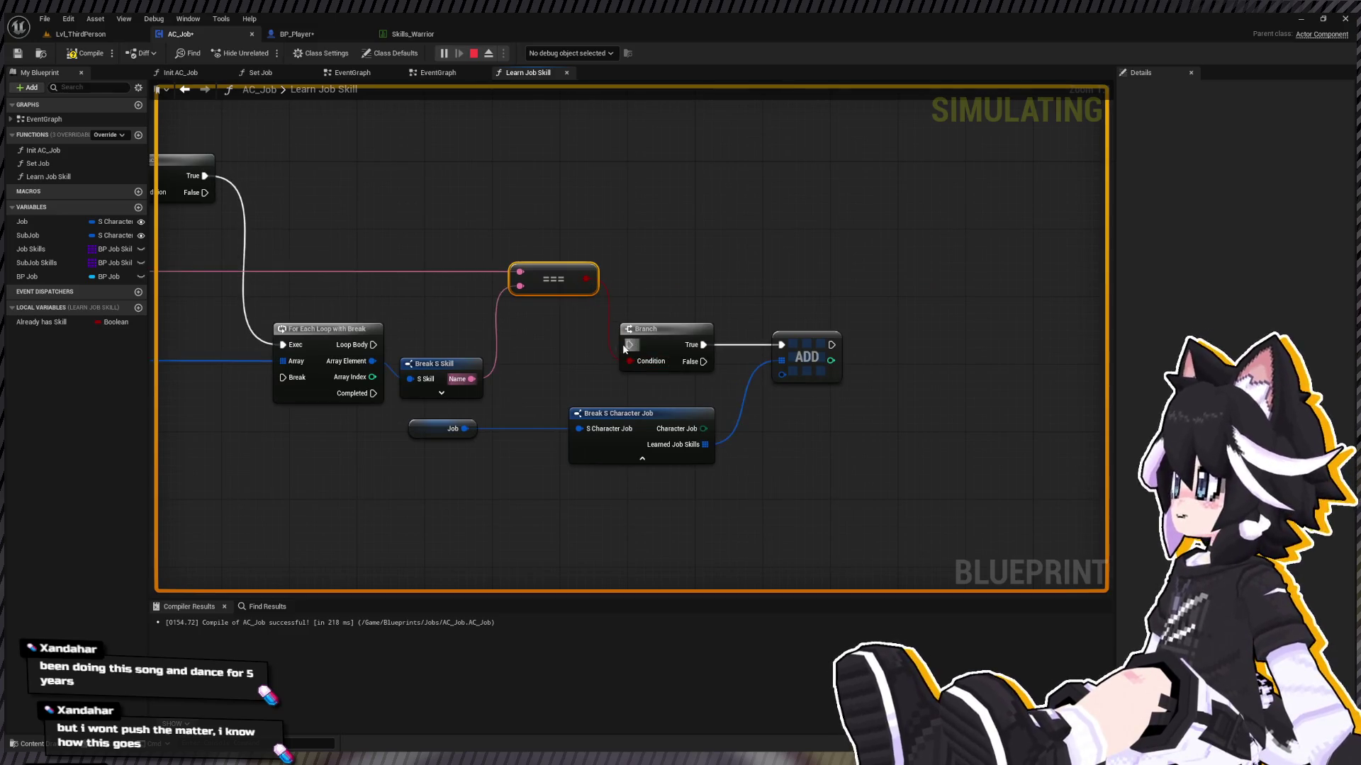
drag(698, 279, 751, 242)
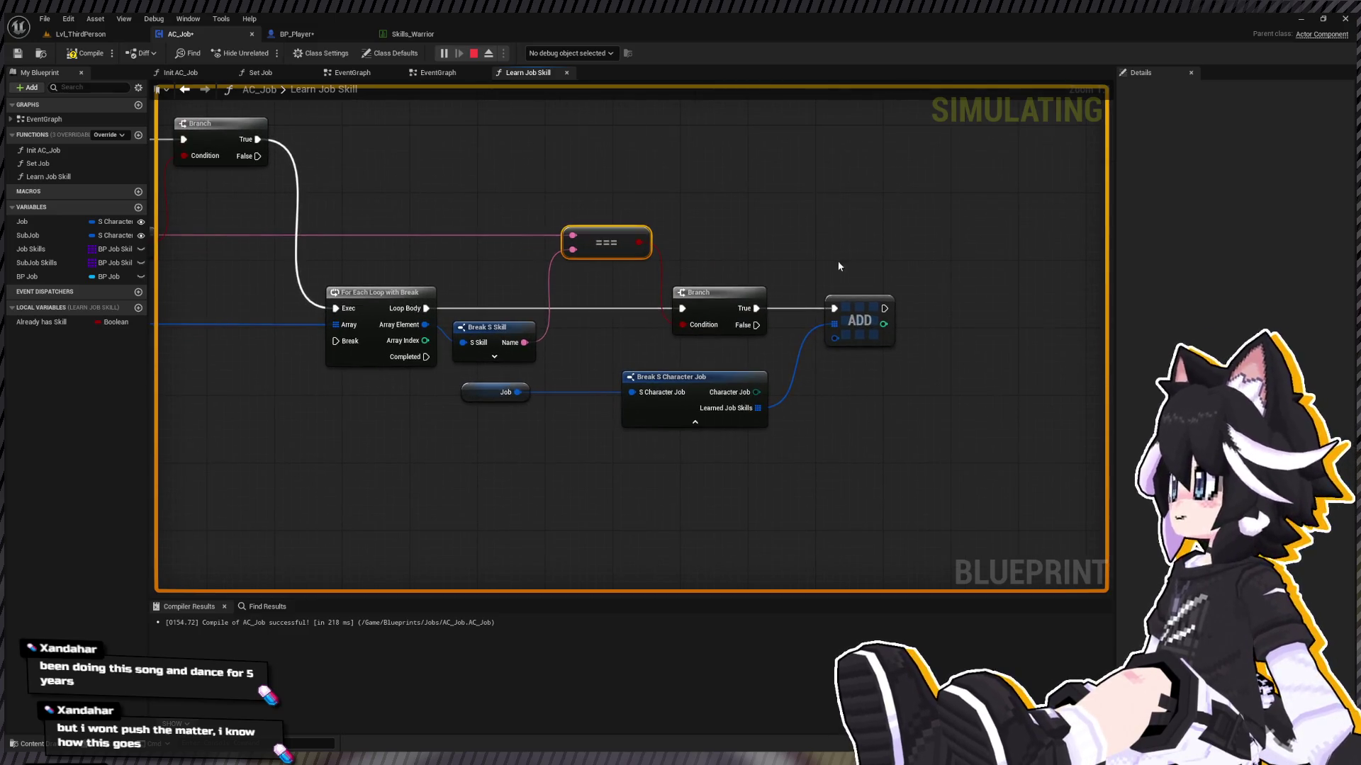
Step: Delete the old ADD logic and set Already Has Skill on the Branch's True output
click(859, 320)
key(Delete)
mouse_move(723, 482)
mouse_down()
mouse_move(395, 418)
mouse_move(333, 390)
mouse_up()
key(Delete)
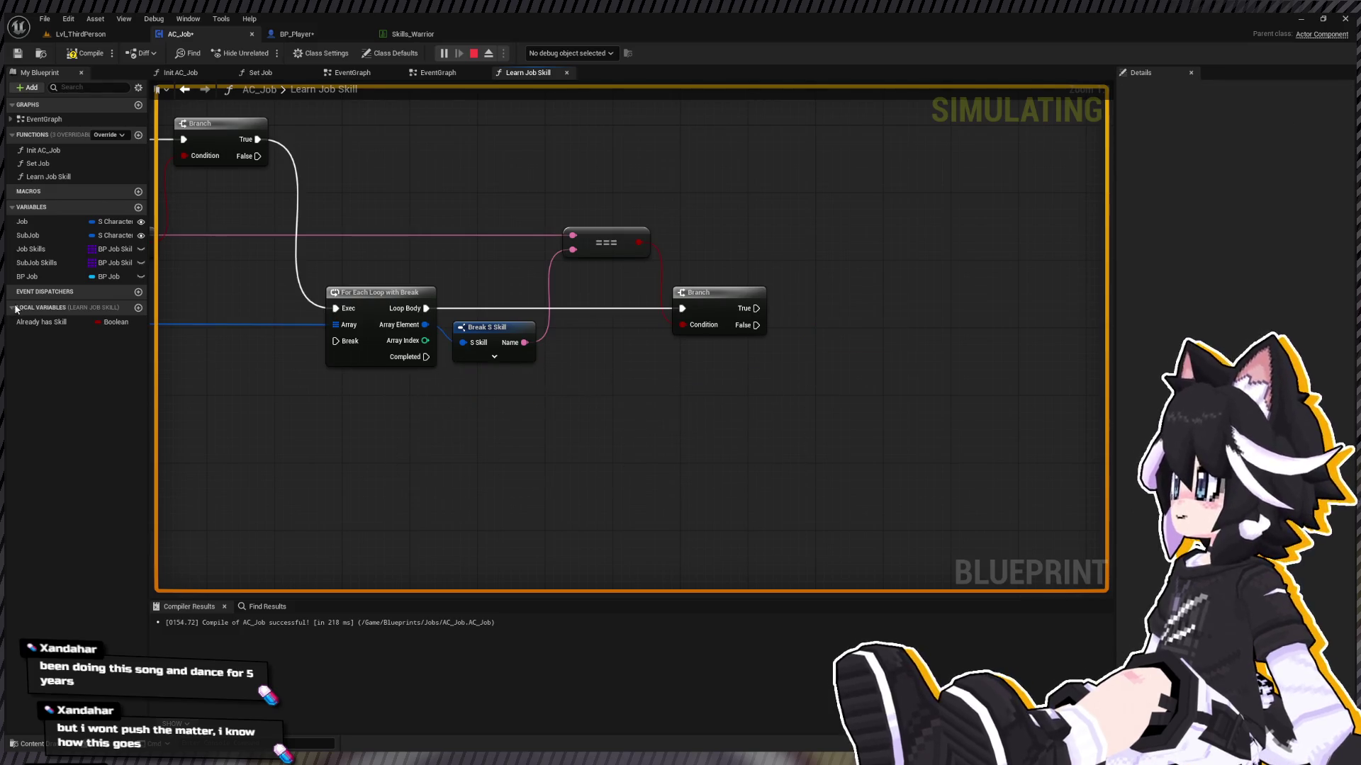
click(41, 322)
drag(41, 321, 762, 311)
mouse_move(962, 314)
mouse_down()
mouse_move(1001, 340)
mouse_move(501, 346)
mouse_move(376, 366)
mouse_move(912, 324)
mouse_move(950, 334)
mouse_up()
Step: Wire the SET node to the loop's Break through a reroute point
key(ctrl+z)
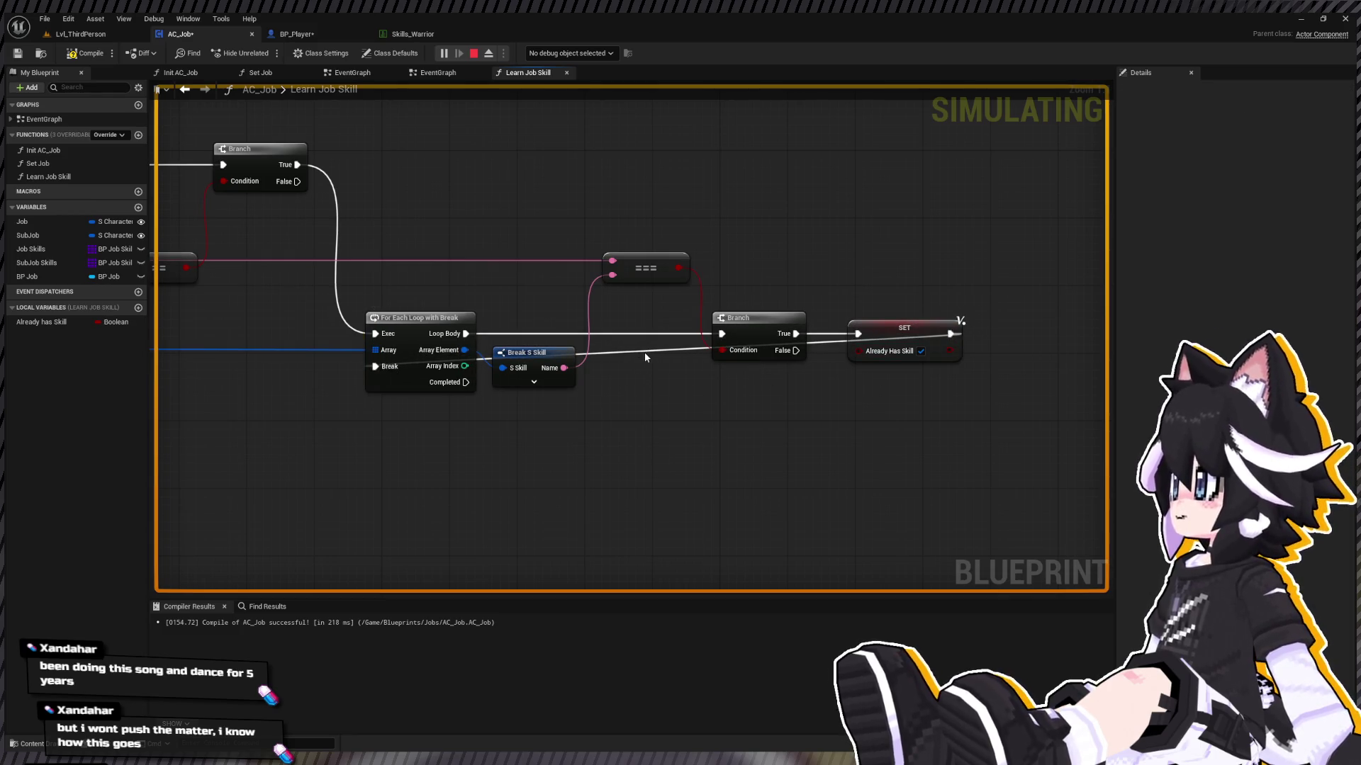
double_click(625, 349)
mouse_move(625, 349)
mouse_down()
mouse_move(357, 319)
mouse_move(368, 303)
mouse_move(1036, 314)
mouse_move(961, 296)
mouse_move(971, 307)
mouse_up()
mouse_move(364, 234)
mouse_down()
mouse_move(598, 200)
mouse_move(286, 219)
mouse_up()
Step: On loop Completed, branch on Already Has Skill and print 'Already has skill.' when True
click(47, 326)
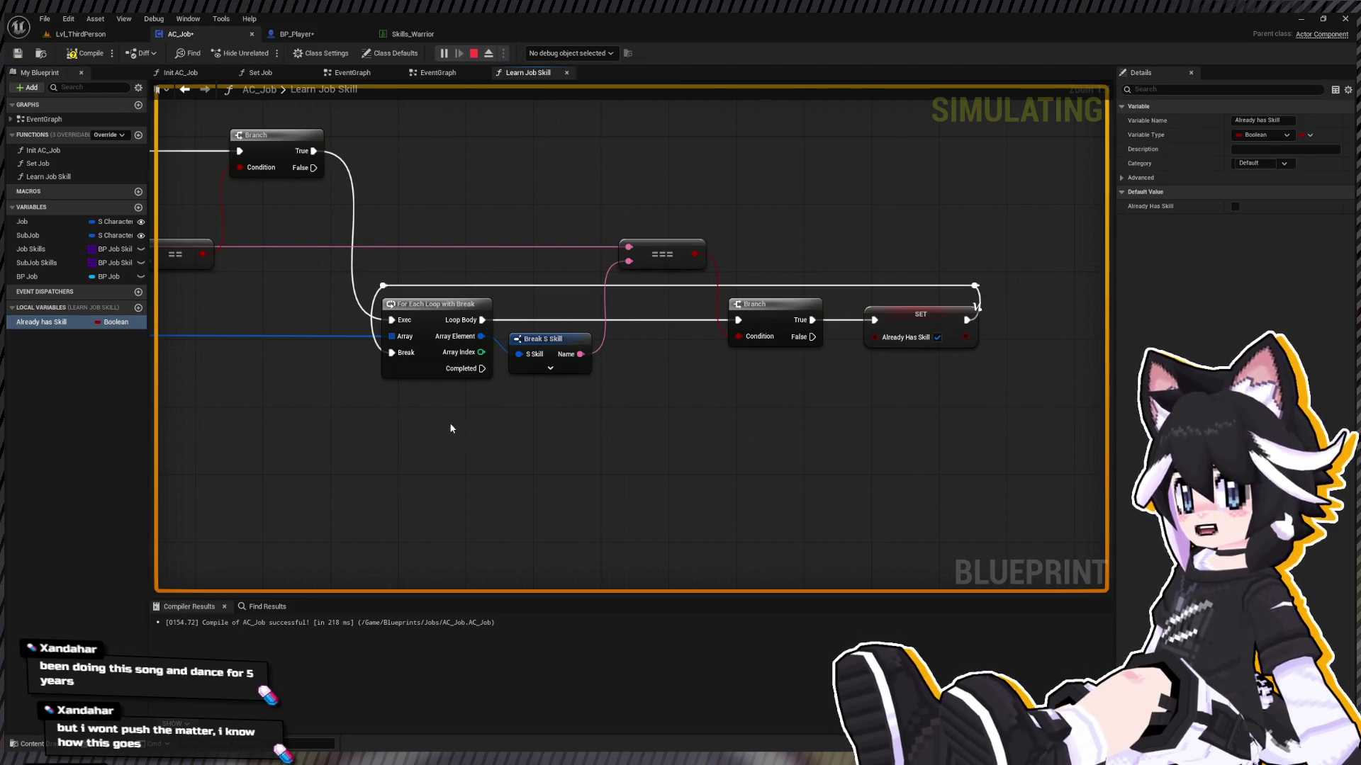
drag(449, 428, 447, 416)
click(500, 375)
mouse_move(468, 368)
mouse_down()
mouse_move(510, 396)
mouse_move(400, 470)
mouse_up()
mouse_move(552, 391)
mouse_down()
mouse_move(543, 432)
mouse_move(569, 432)
mouse_up()
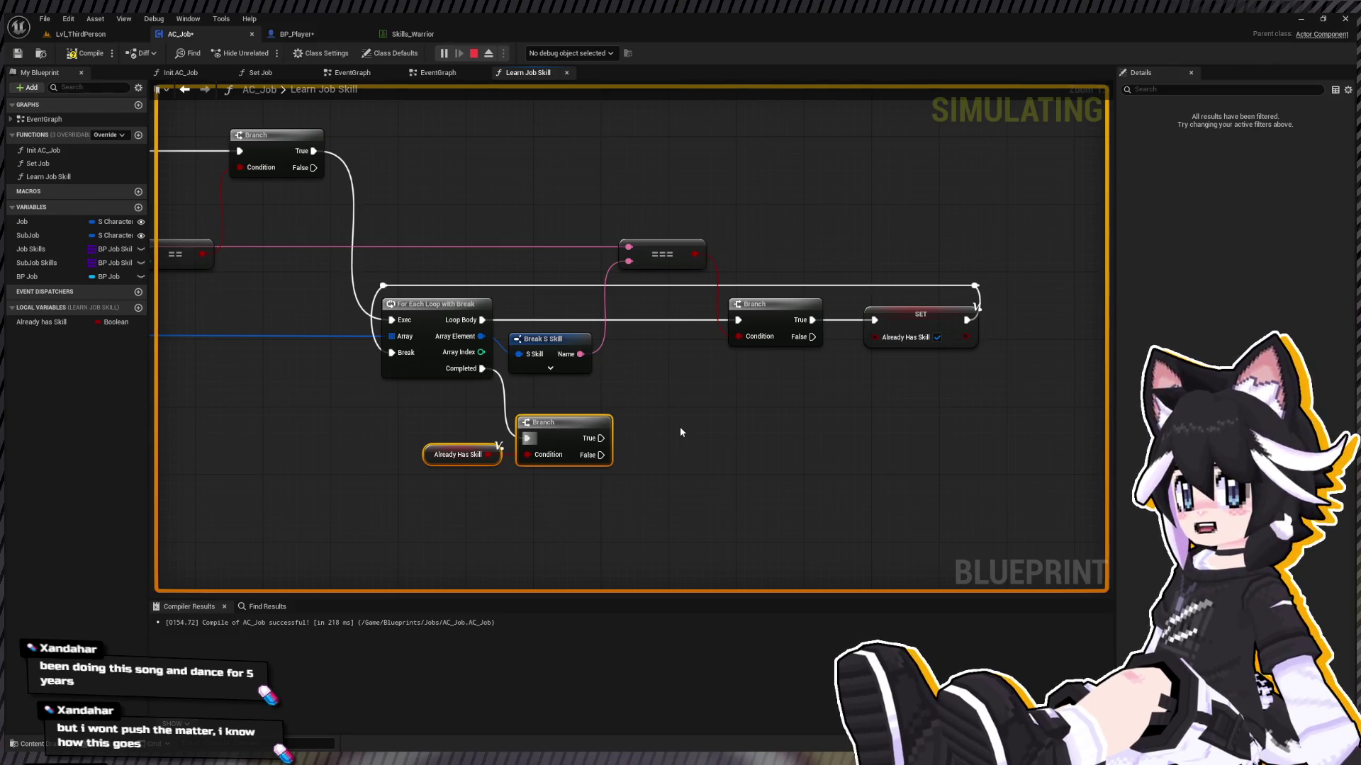
key(ctrl+v)
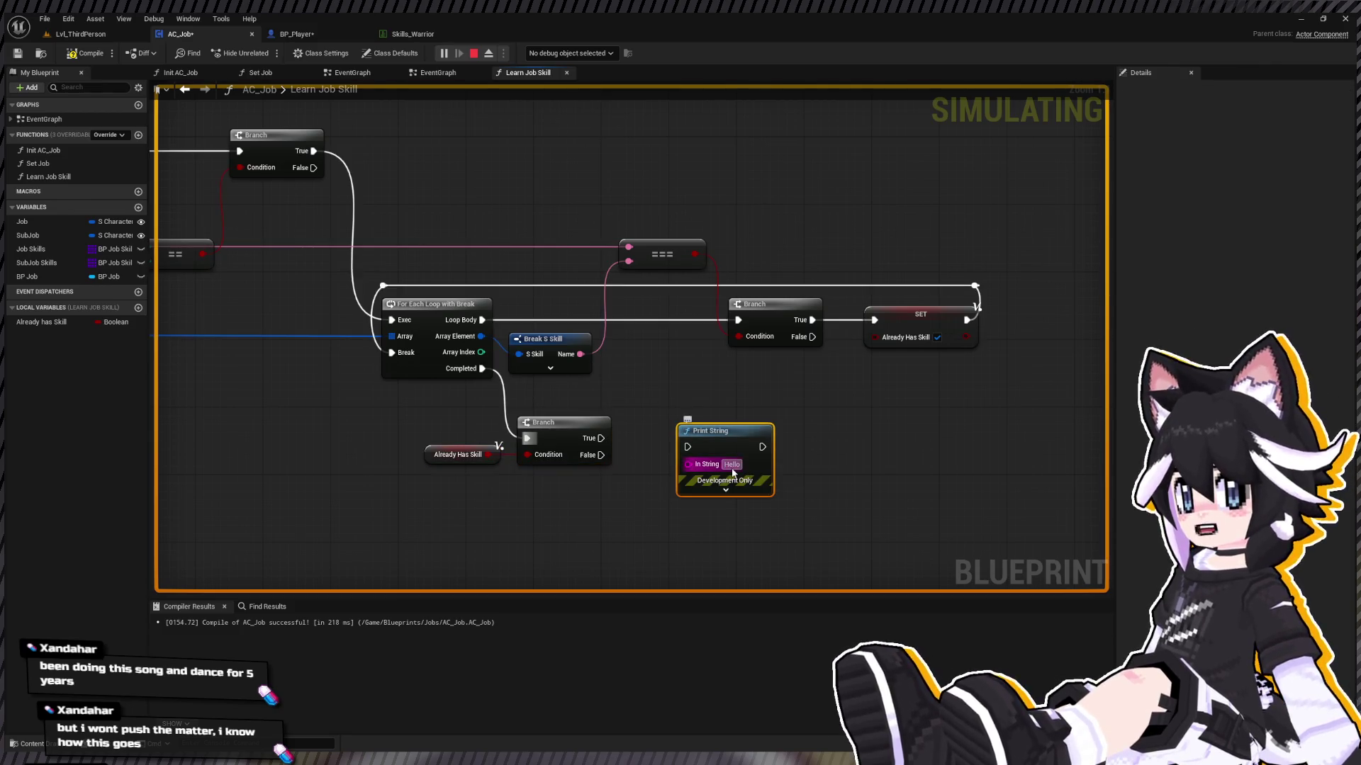
text(Already has skill.)
key(Return)
mouse_move(601, 438)
mouse_down()
mouse_move(741, 458)
mouse_move(686, 447)
mouse_up()
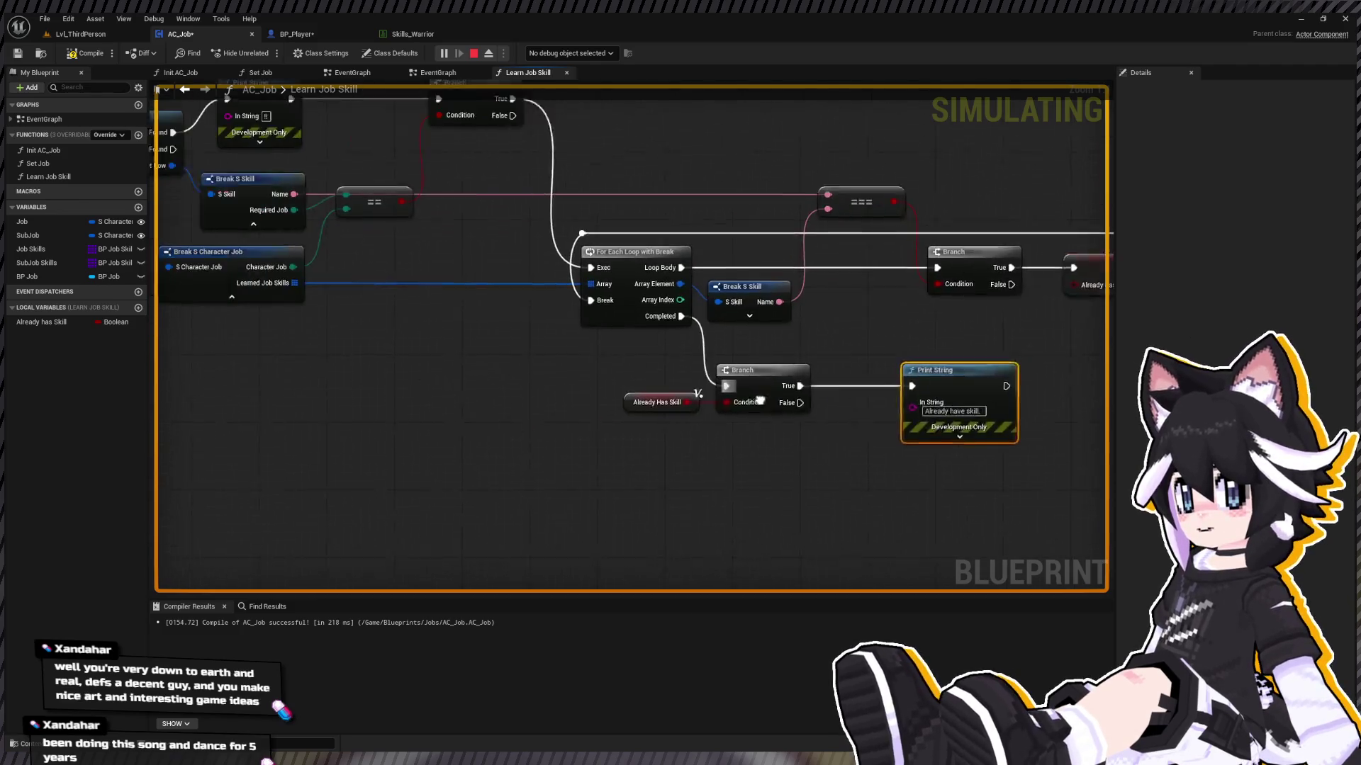
Step: Add an ADD array node fed by the Job's Learned Job Skills
scroll(657, 410, down, 2)
click(287, 296)
mouse_move(445, 308)
mouse_down()
mouse_move(665, 463)
mouse_move(835, 447)
mouse_up()
text(add)
key(Return)
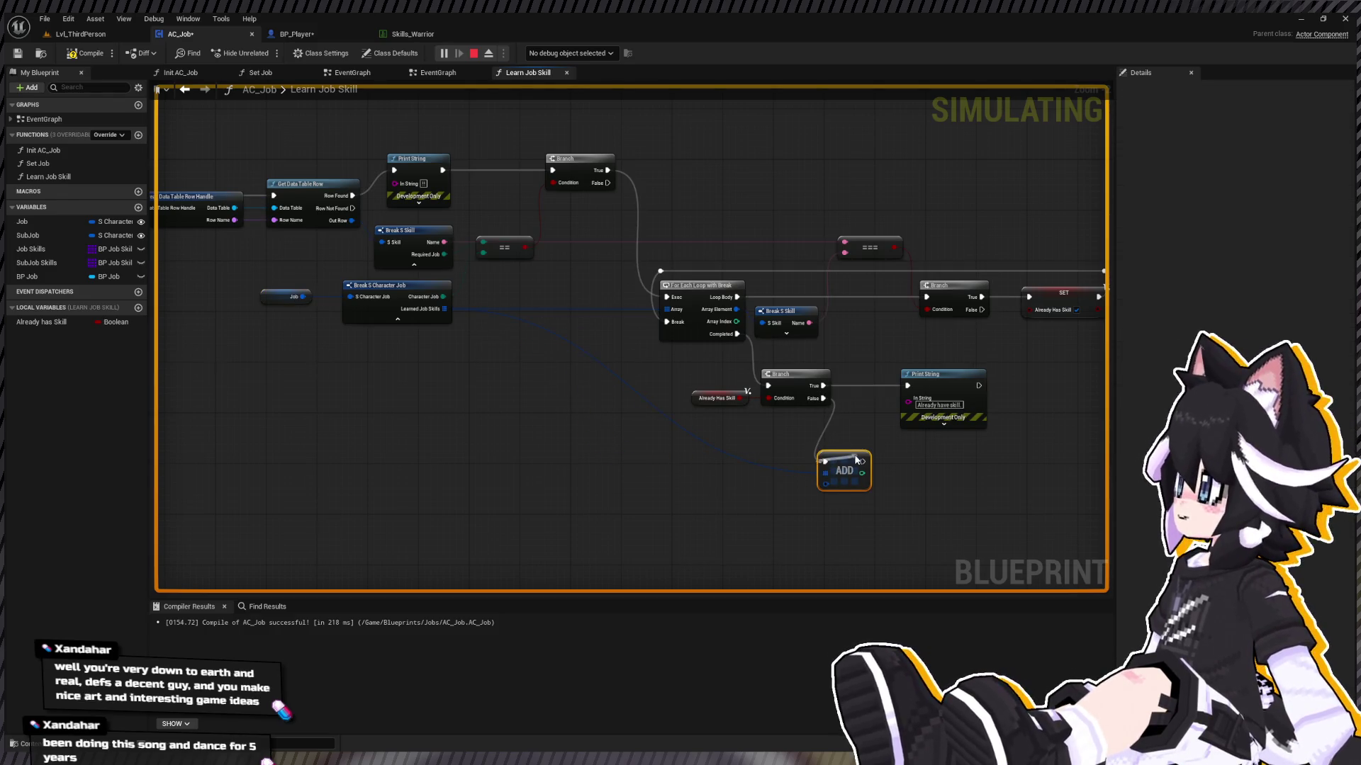
drag(827, 465, 858, 465)
Step: Duplicate the print node after ADD with the message 'Learned new skill'
click(935, 374)
mouse_move(939, 449)
mouse_down()
mouse_move(813, 411)
mouse_move(825, 424)
mouse_up()
key(ctrl+c)
key(ctrl+v)
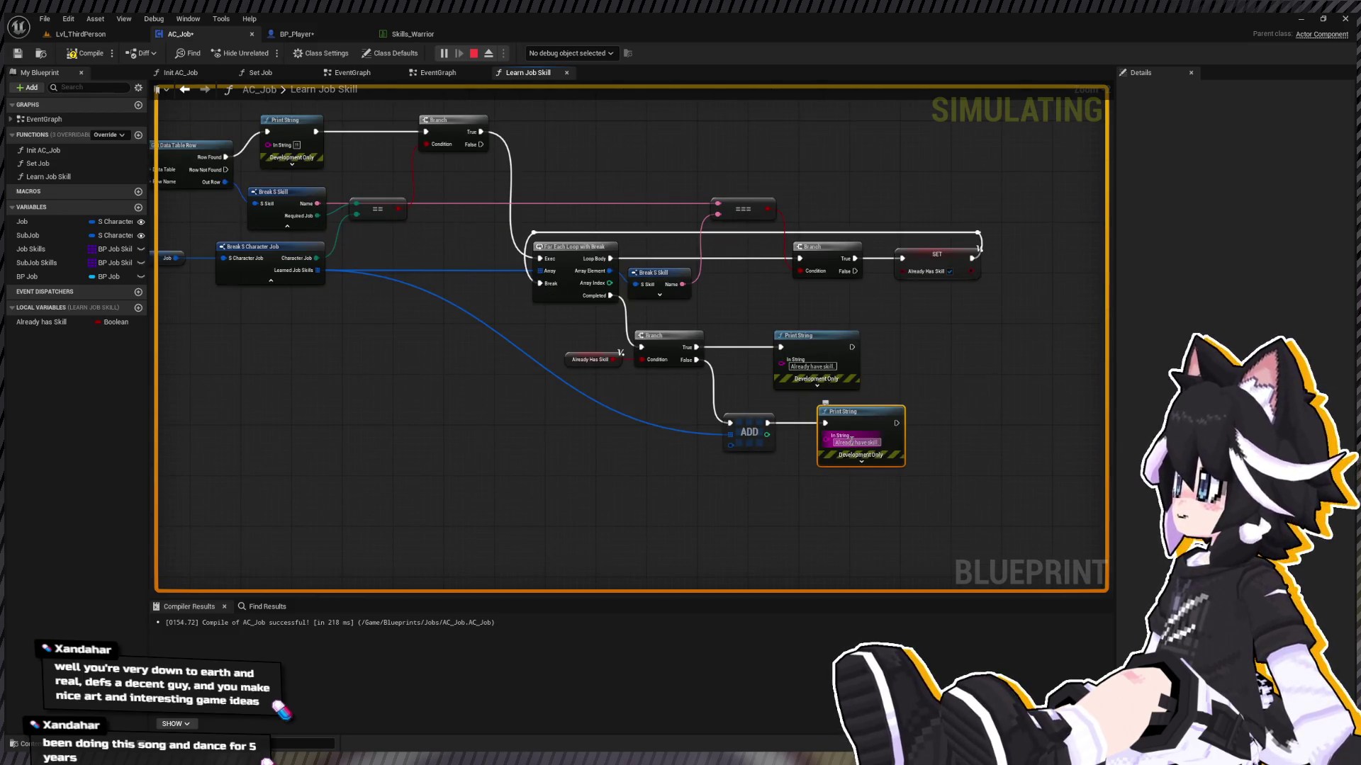
text(Learned new skill)
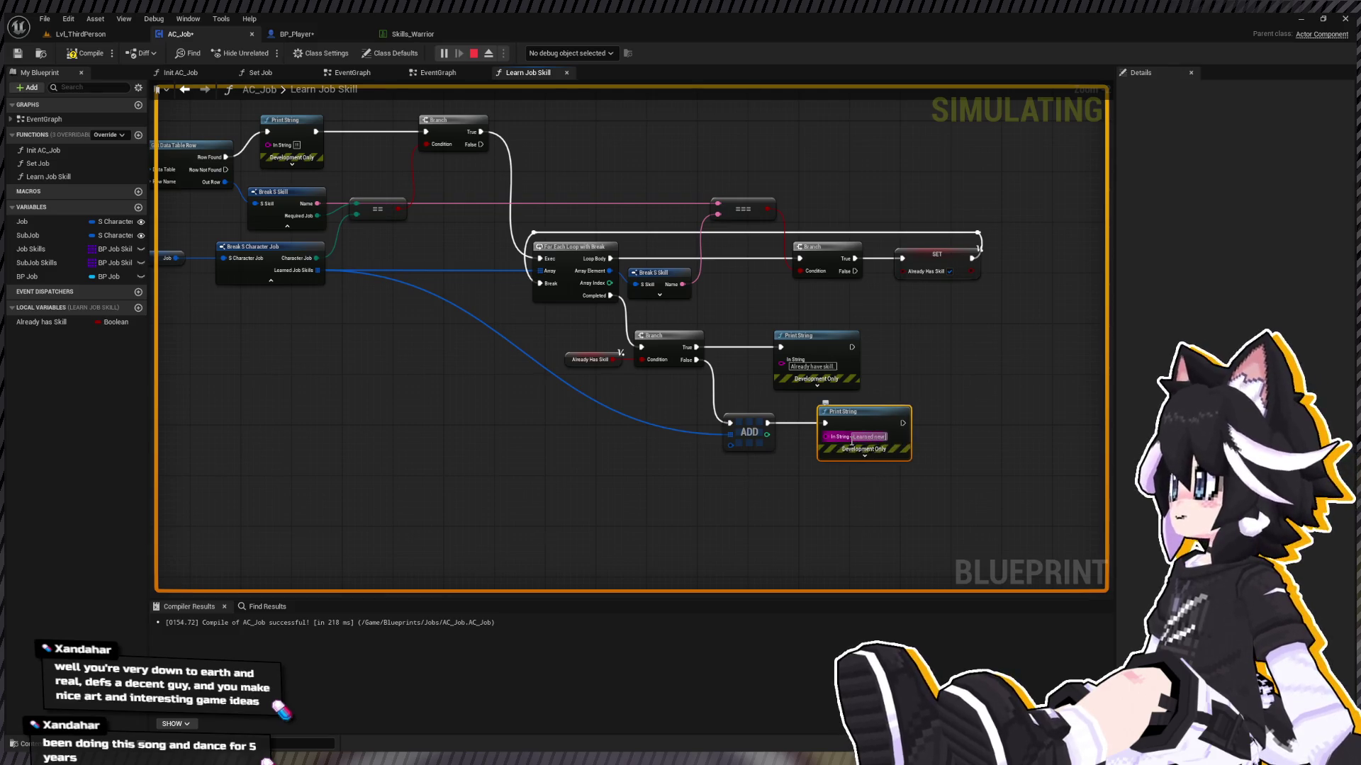
key(Return)
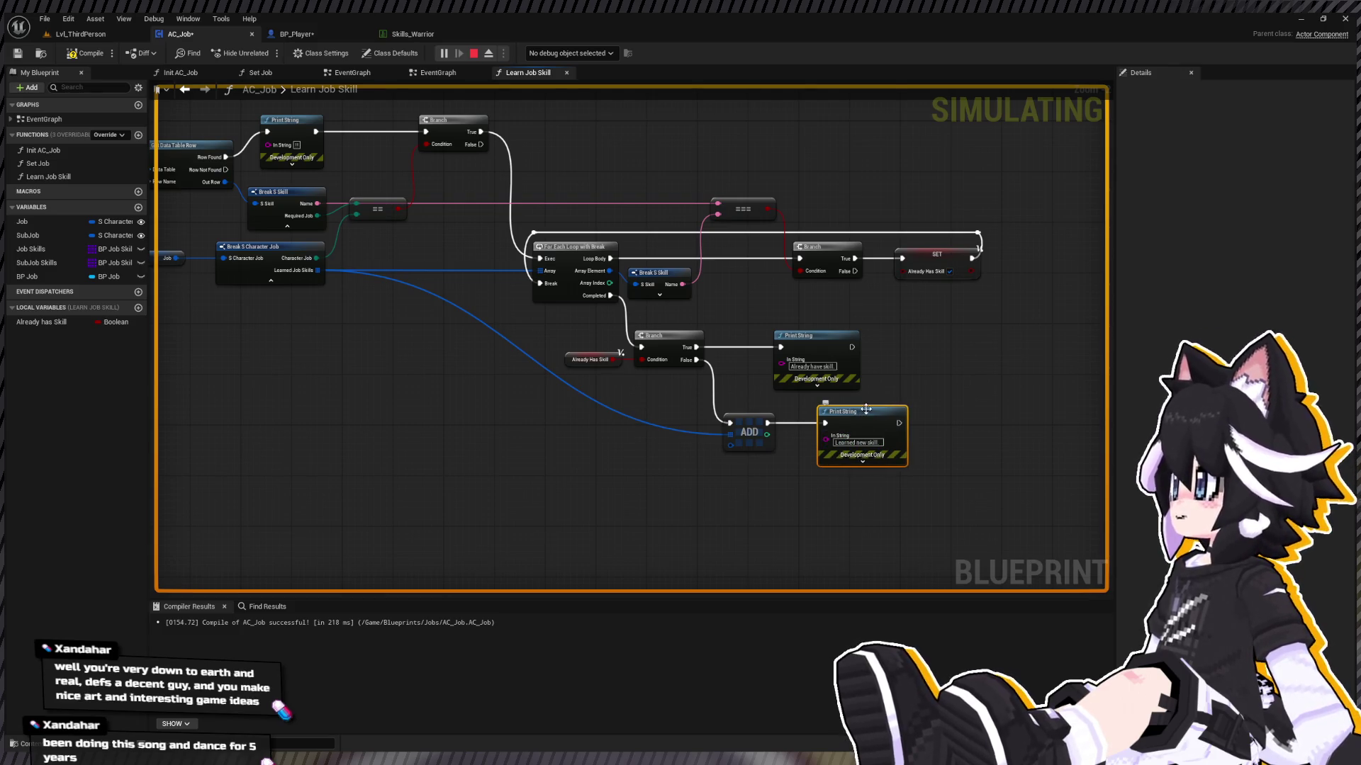
drag(866, 410, 843, 421)
drag(820, 342, 839, 344)
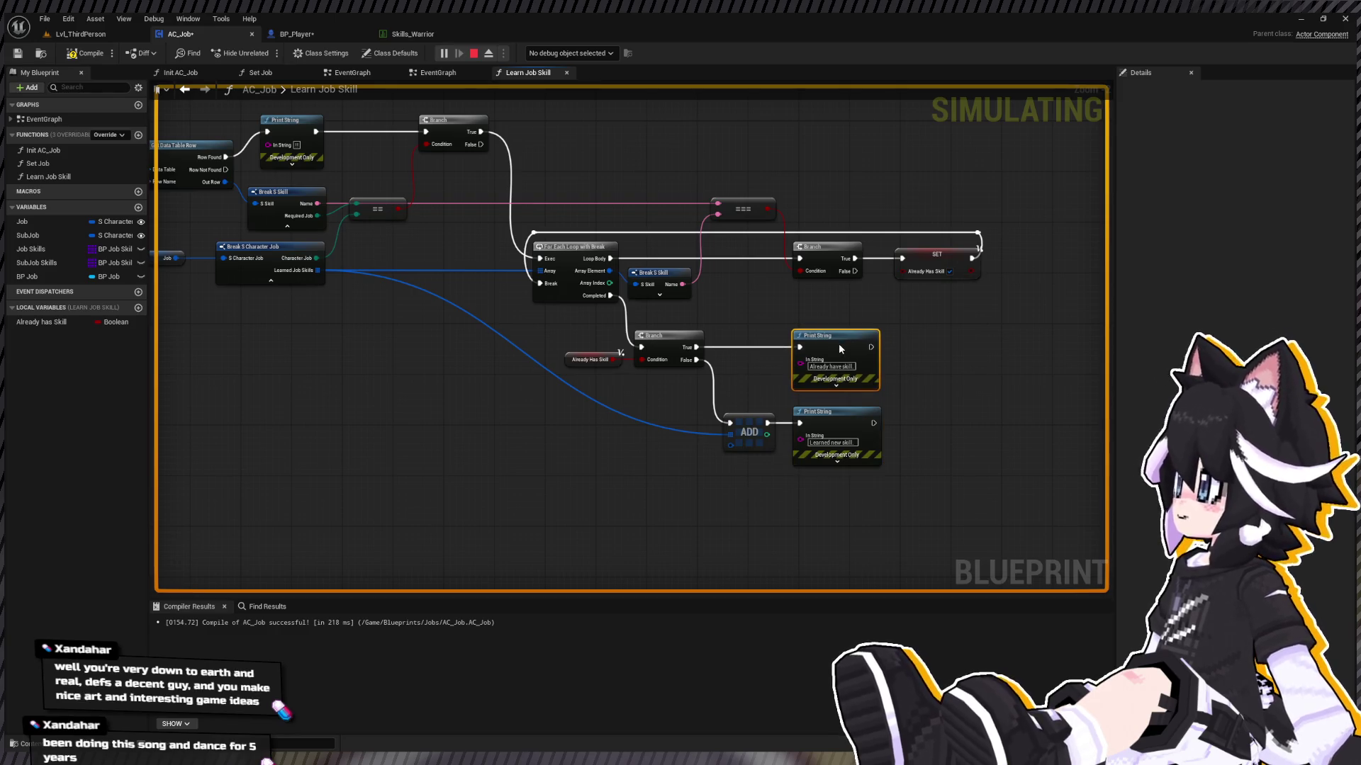
mouse_move(453, 364)
mouse_down()
mouse_move(613, 325)
mouse_move(532, 333)
mouse_up()
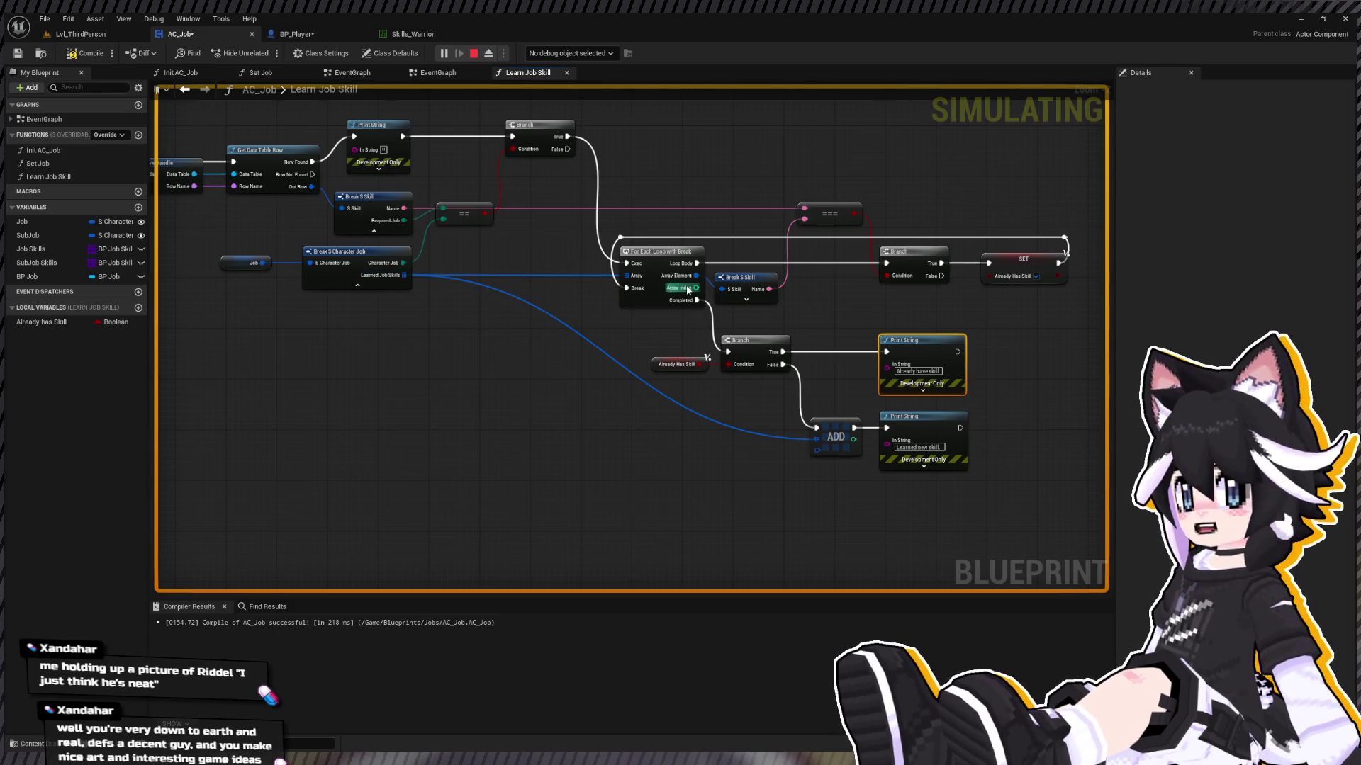
Step: Wire the found skill row into ADD and tidy the Learned Job Skills wire with two reroute points
mouse_move(311, 187)
mouse_down()
mouse_move(435, 351)
mouse_move(818, 451)
mouse_up()
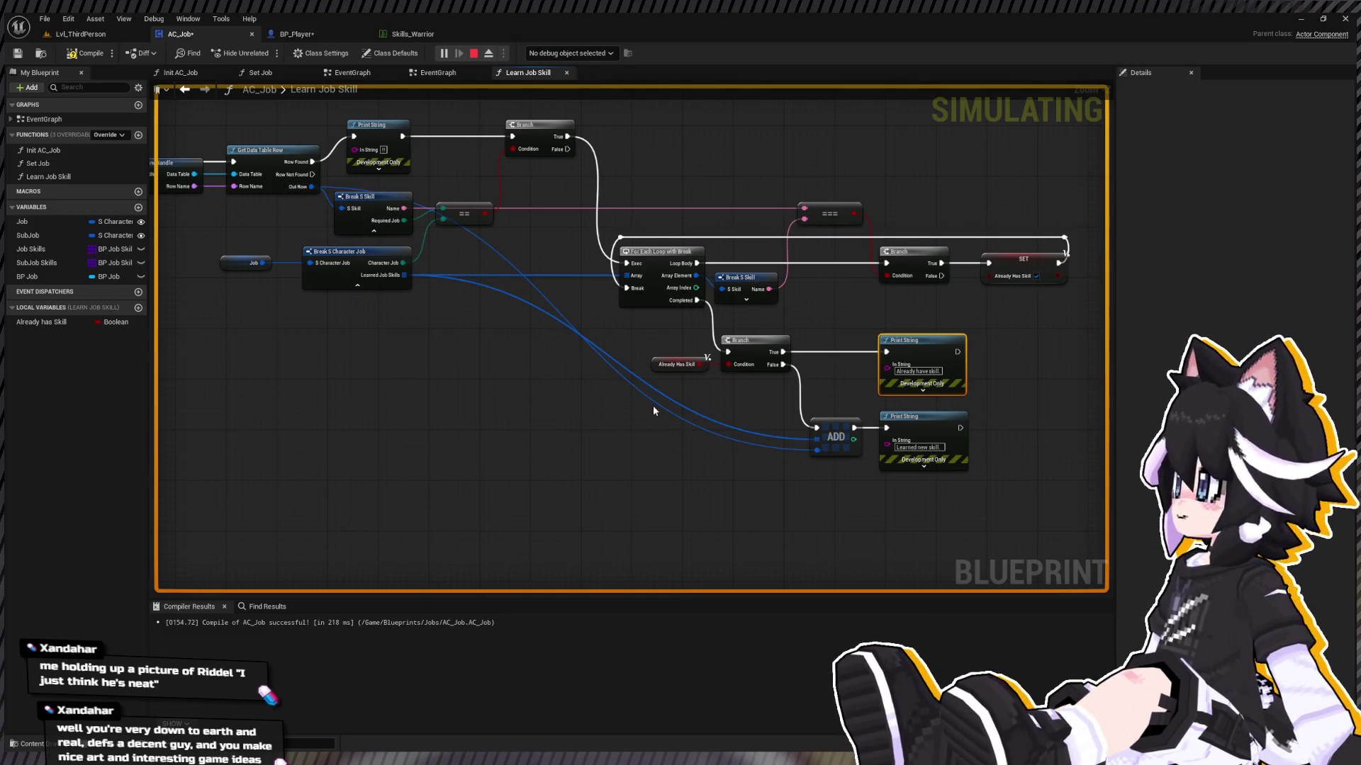
double_click(682, 418)
drag(681, 419, 409, 457)
double_click(600, 352)
mouse_move(606, 357)
mouse_down()
mouse_move(559, 426)
mouse_move(403, 442)
mouse_move(479, 458)
mouse_move(464, 459)
mouse_up()
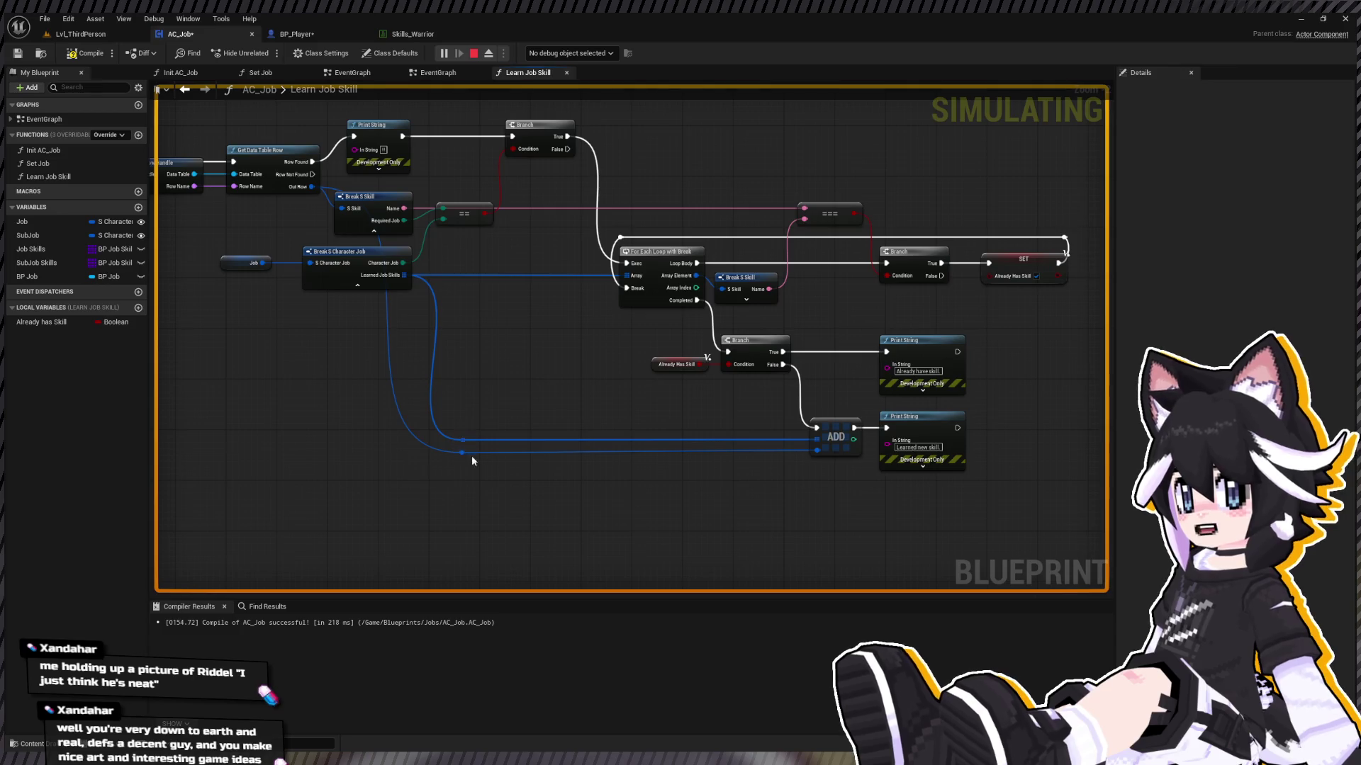
drag(590, 425, 498, 445)
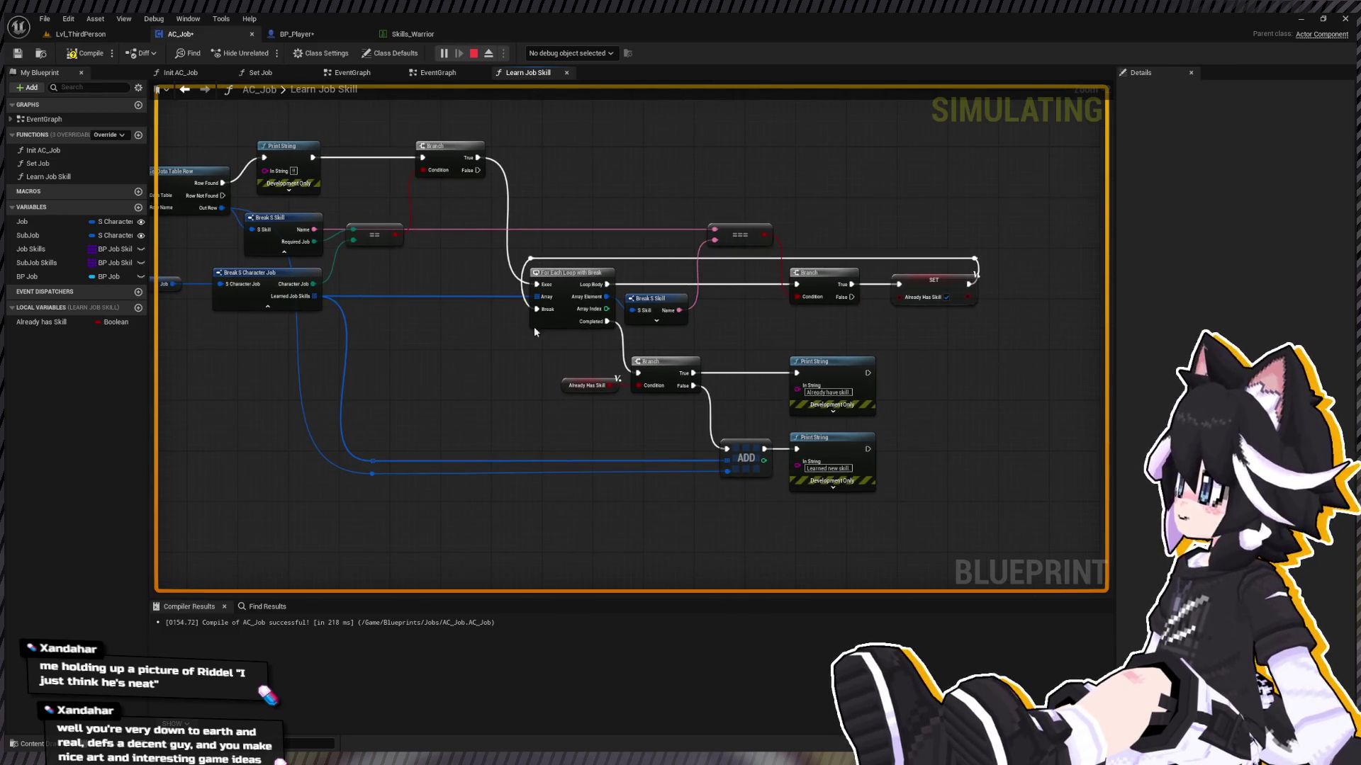
scroll(534, 326, up, 2)
Step: Delete both Print String debug nodes
drag(920, 348, 680, 297)
drag(680, 298, 763, 530)
key(Delete)
drag(729, 477, 703, 364)
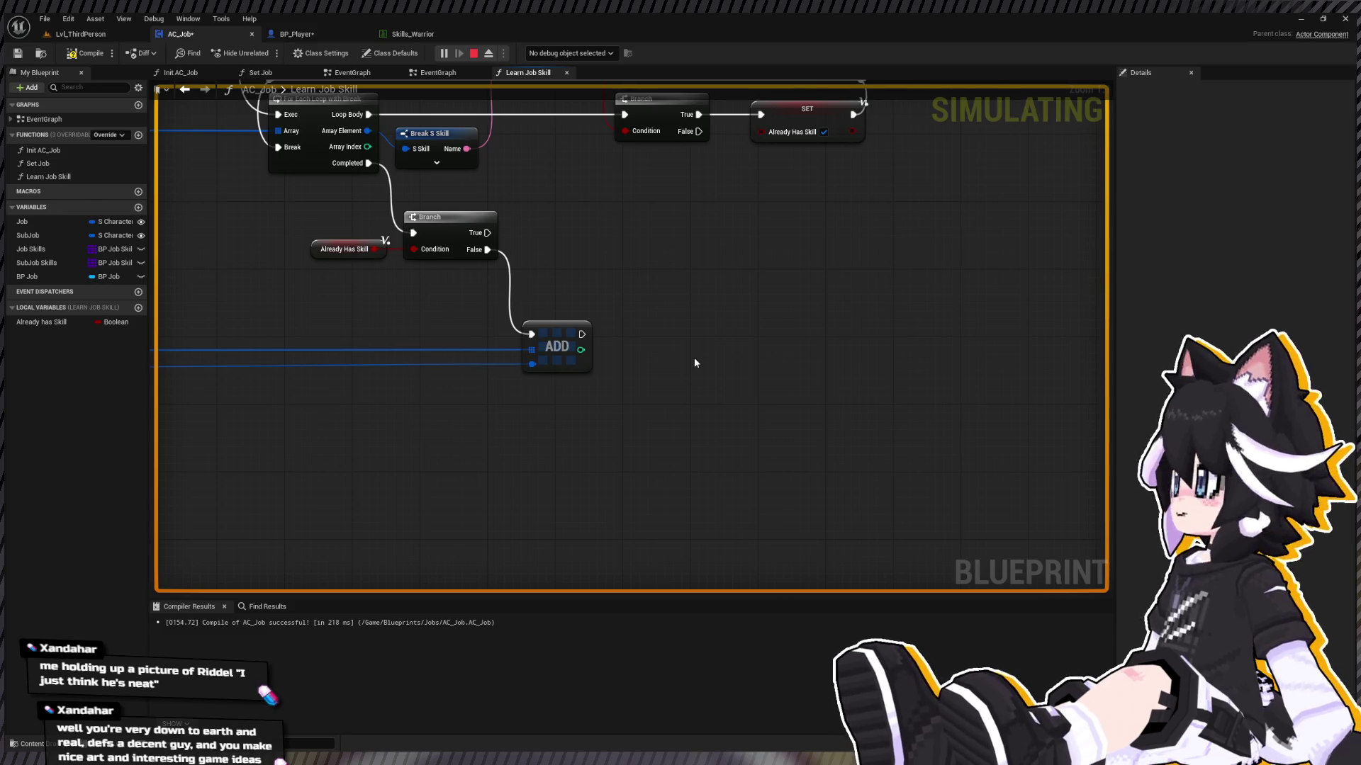
Step: Add Get Owner feeding a Send Message Log node, aligned next to ADD
key(ctrl+v)
drag(807, 383, 845, 382)
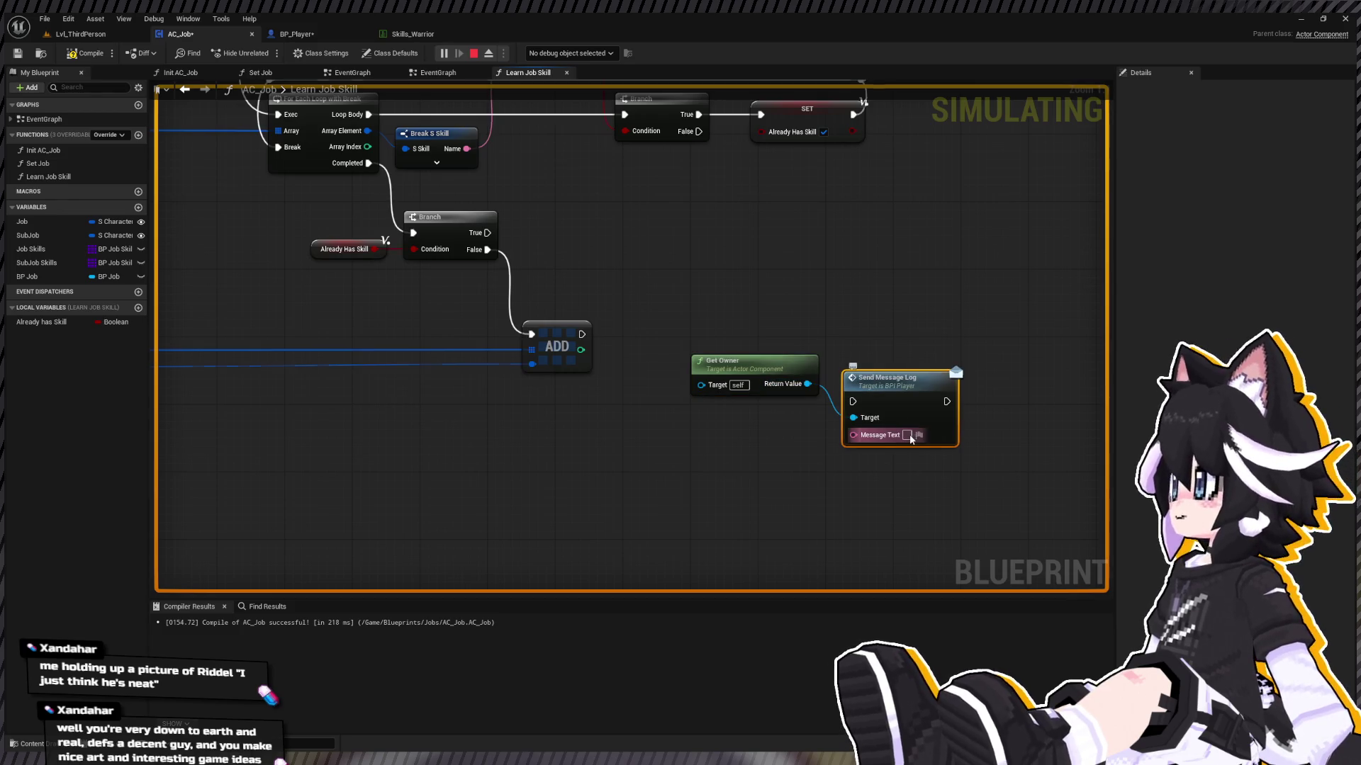
drag(853, 298, 683, 435)
key(q)
drag(884, 379, 715, 379)
Step: Feed Message Text from Format Text '<exp>You learned how to use {Skill Name}</>' and run it after ADD
click(713, 354)
drag(684, 435, 557, 480)
drag(723, 489, 701, 466)
click(716, 472)
text(You learned how)
key(BackSpace)
key(BackSpace)
key(BackSpace)
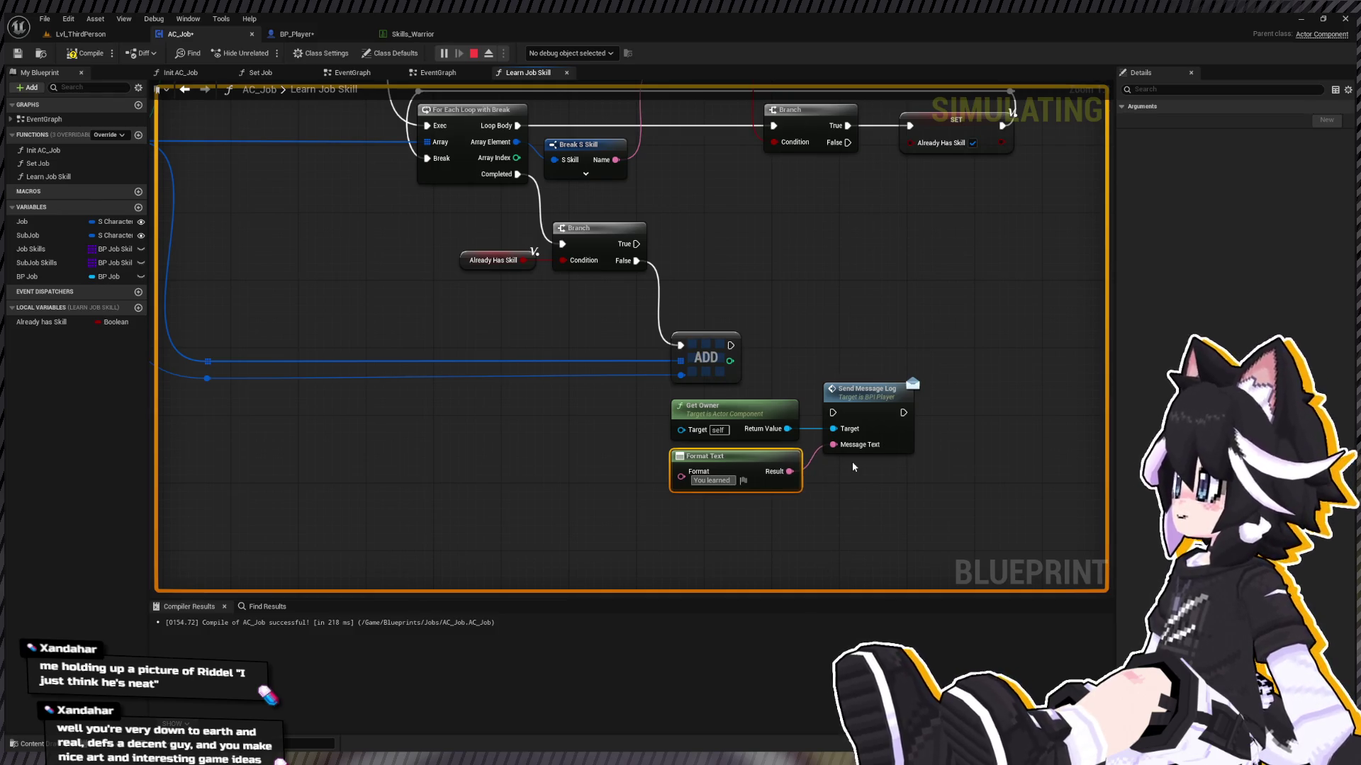
text(how to use)
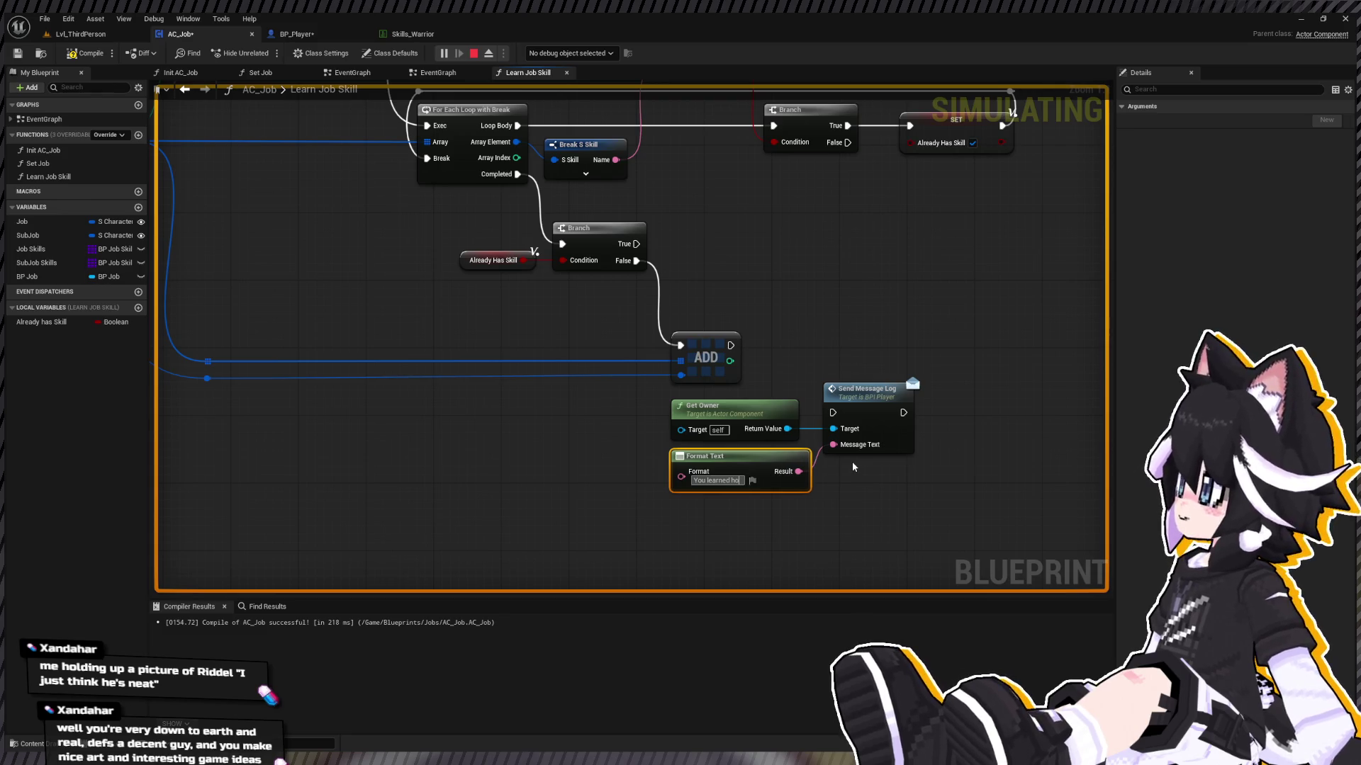
text( {Skil)
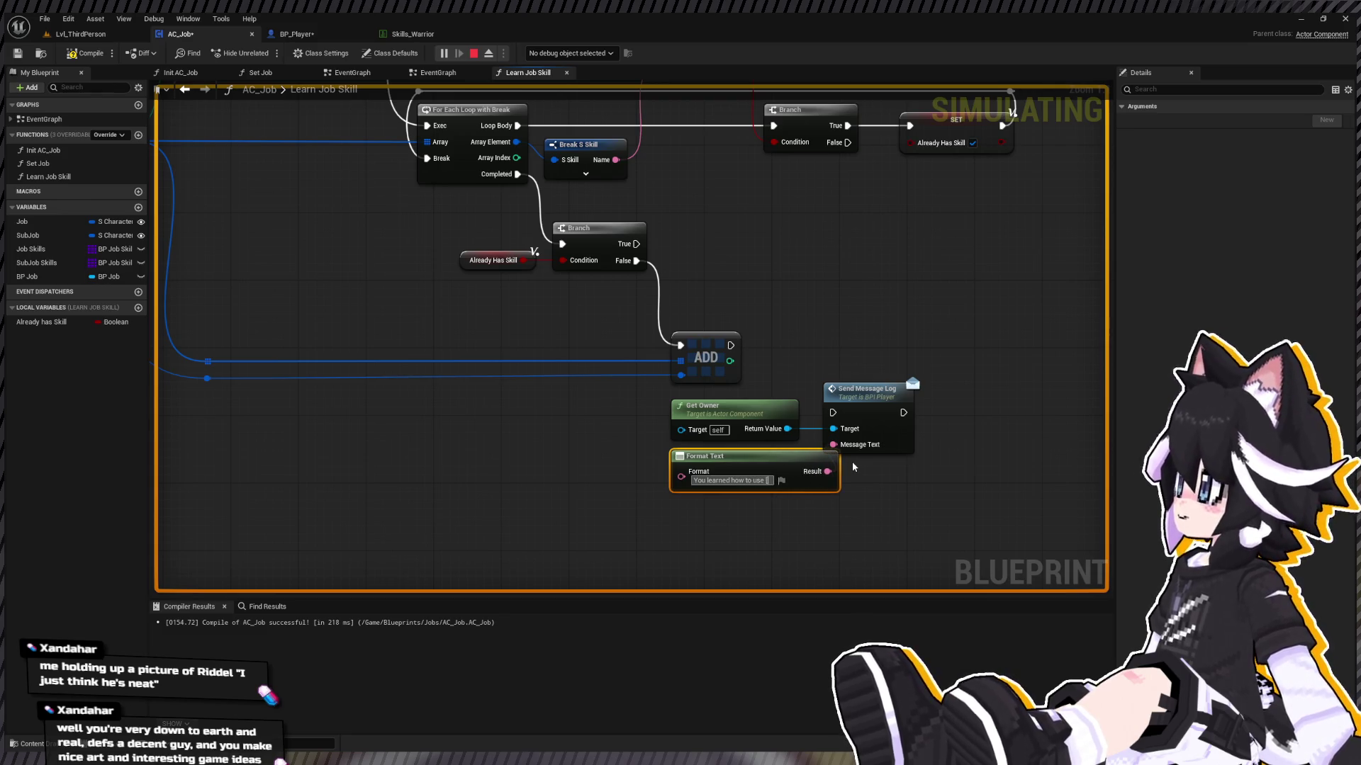
text(l Na)
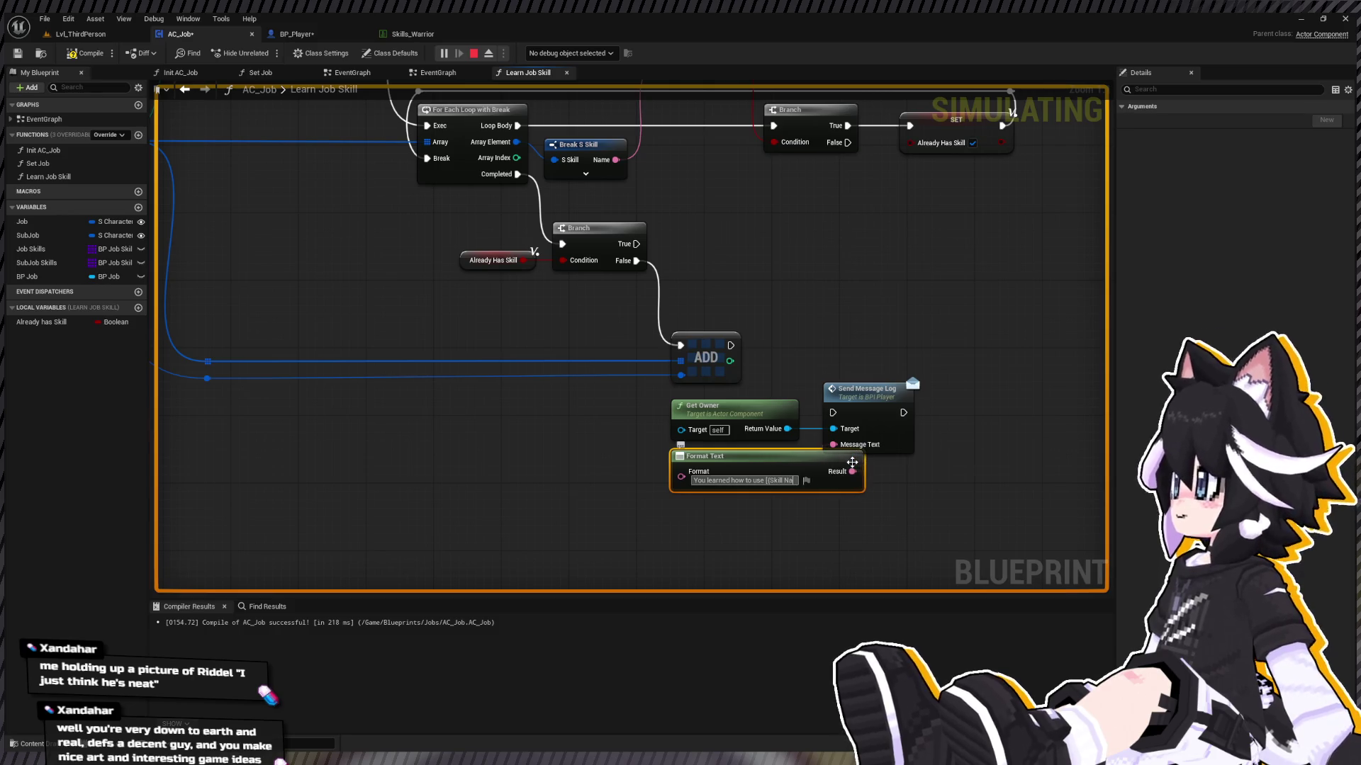
text(me})
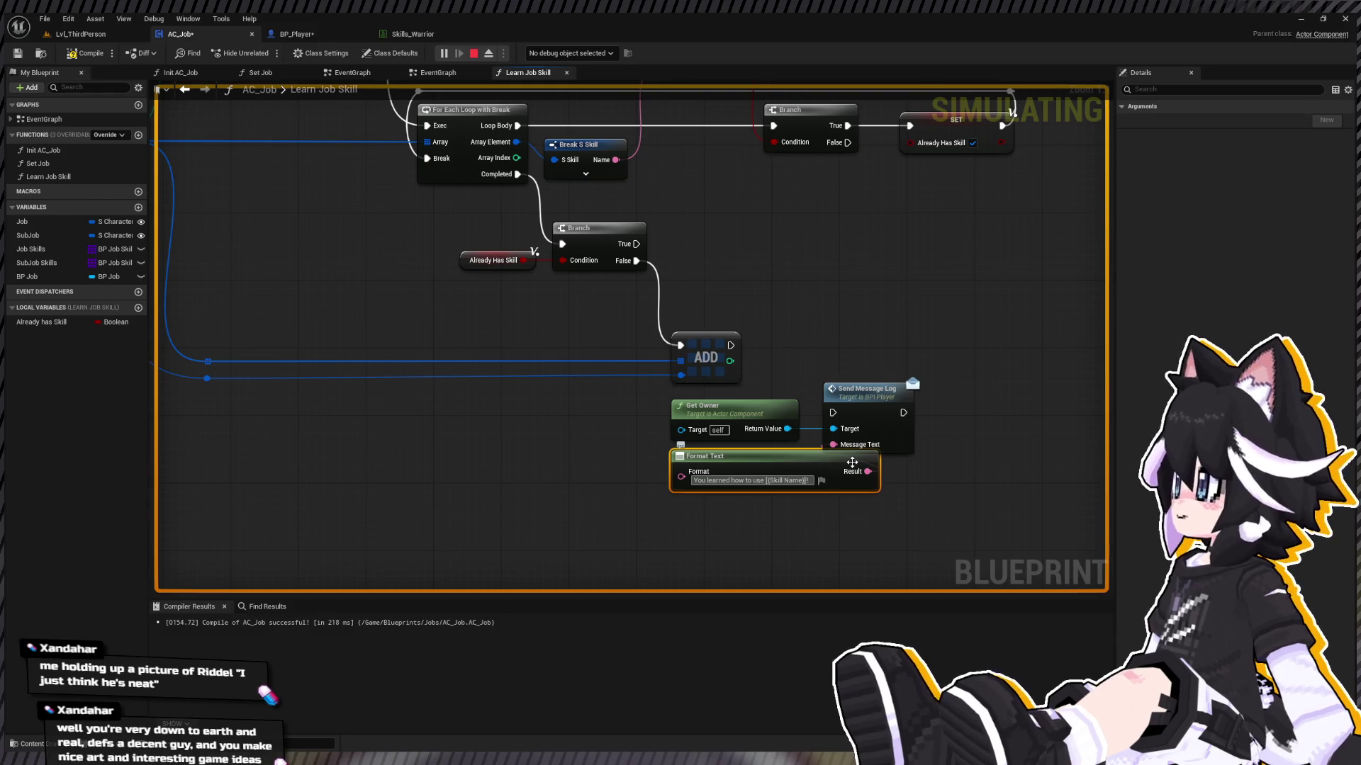
drag(880, 403, 956, 402)
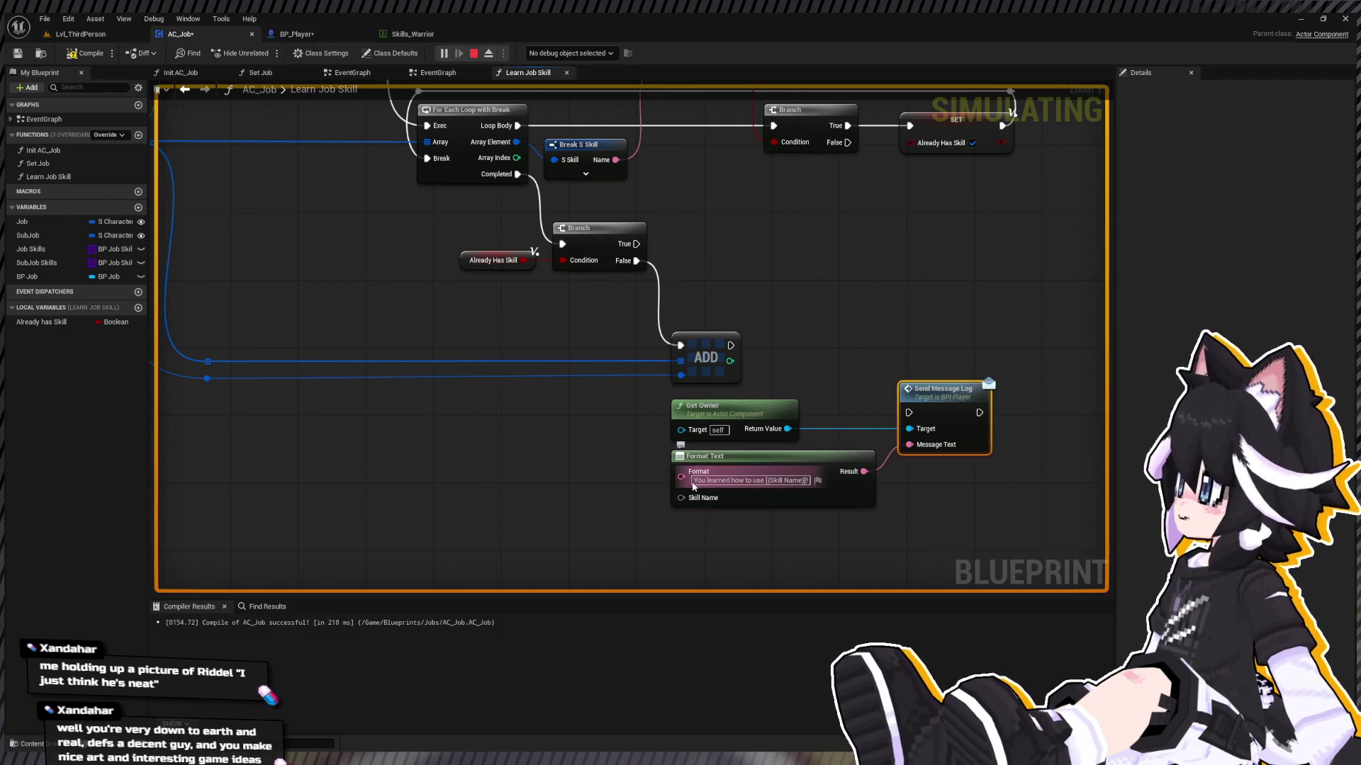
text(<exp>)
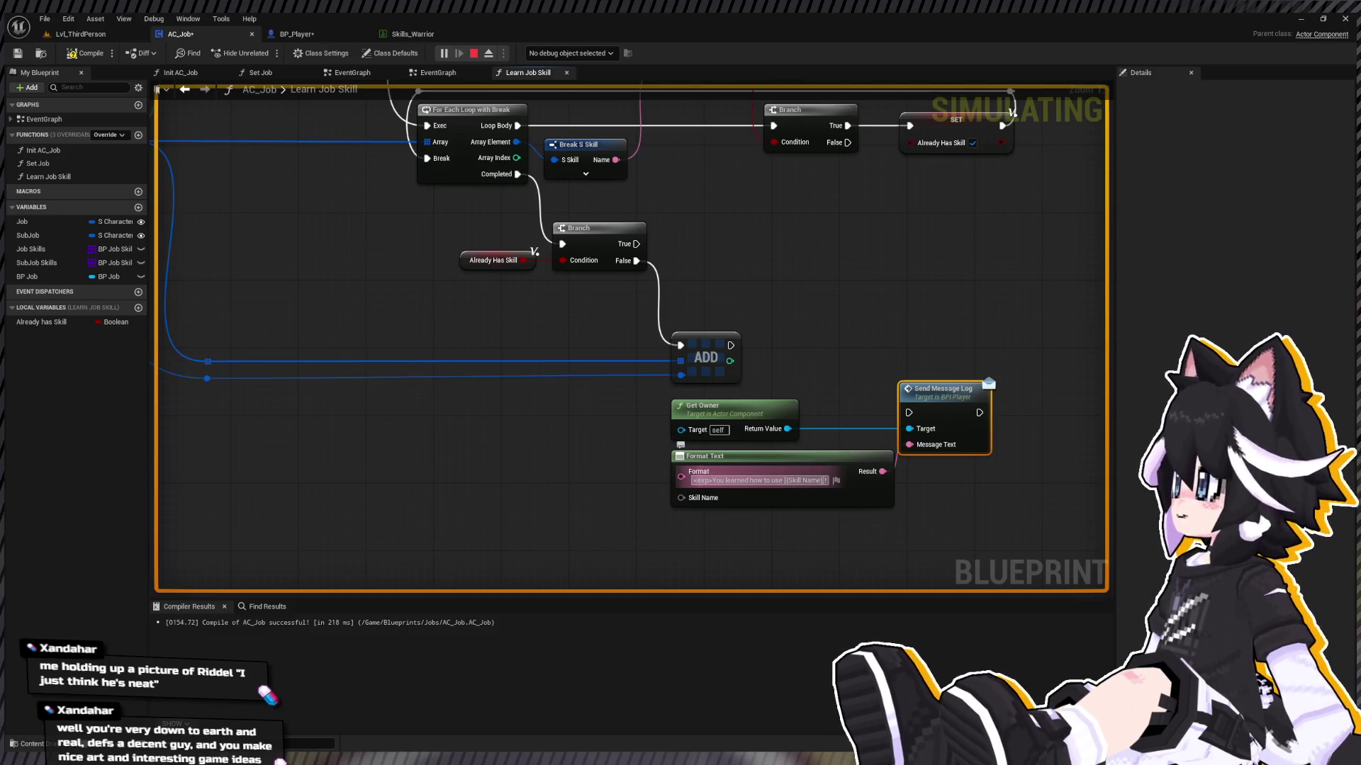
text(</>)
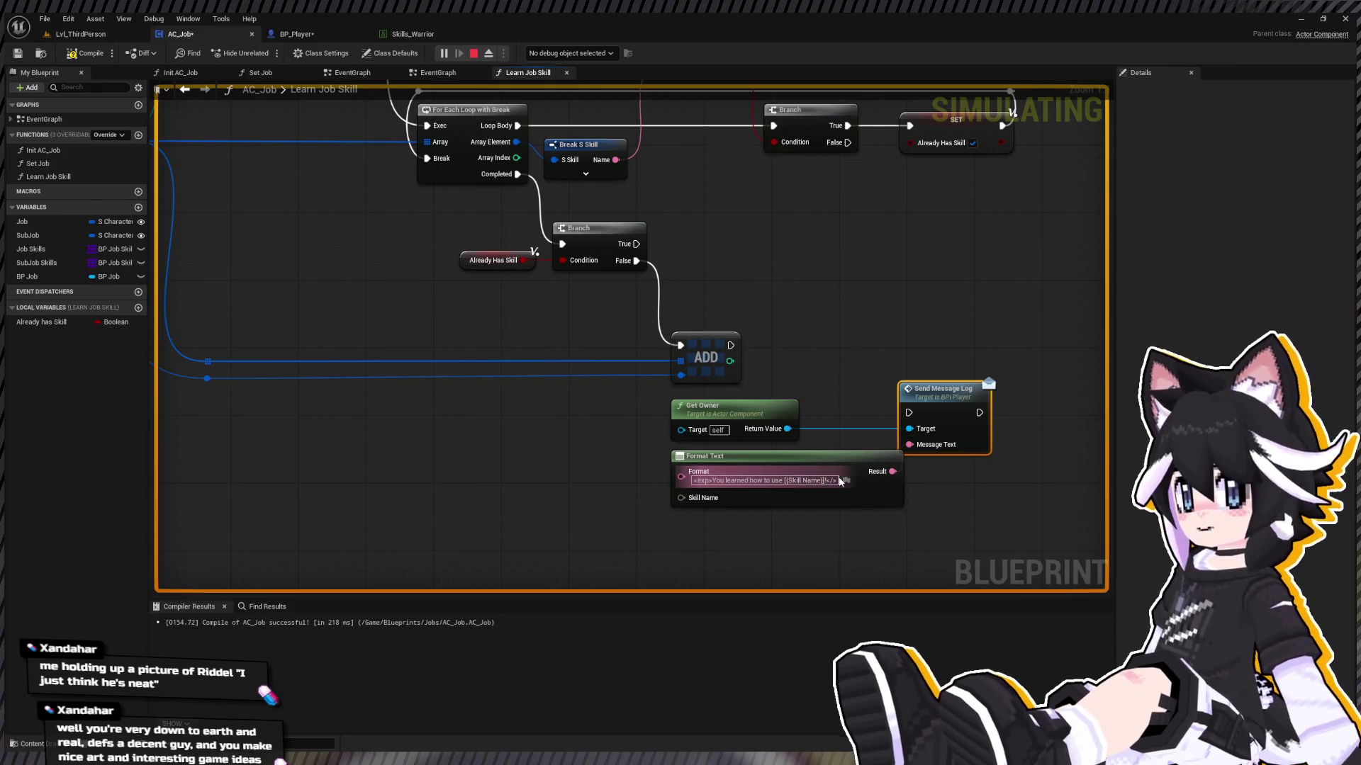
click(863, 322)
mouse_move(731, 347)
mouse_down()
mouse_move(908, 412)
mouse_move(935, 390)
mouse_move(952, 335)
mouse_up()
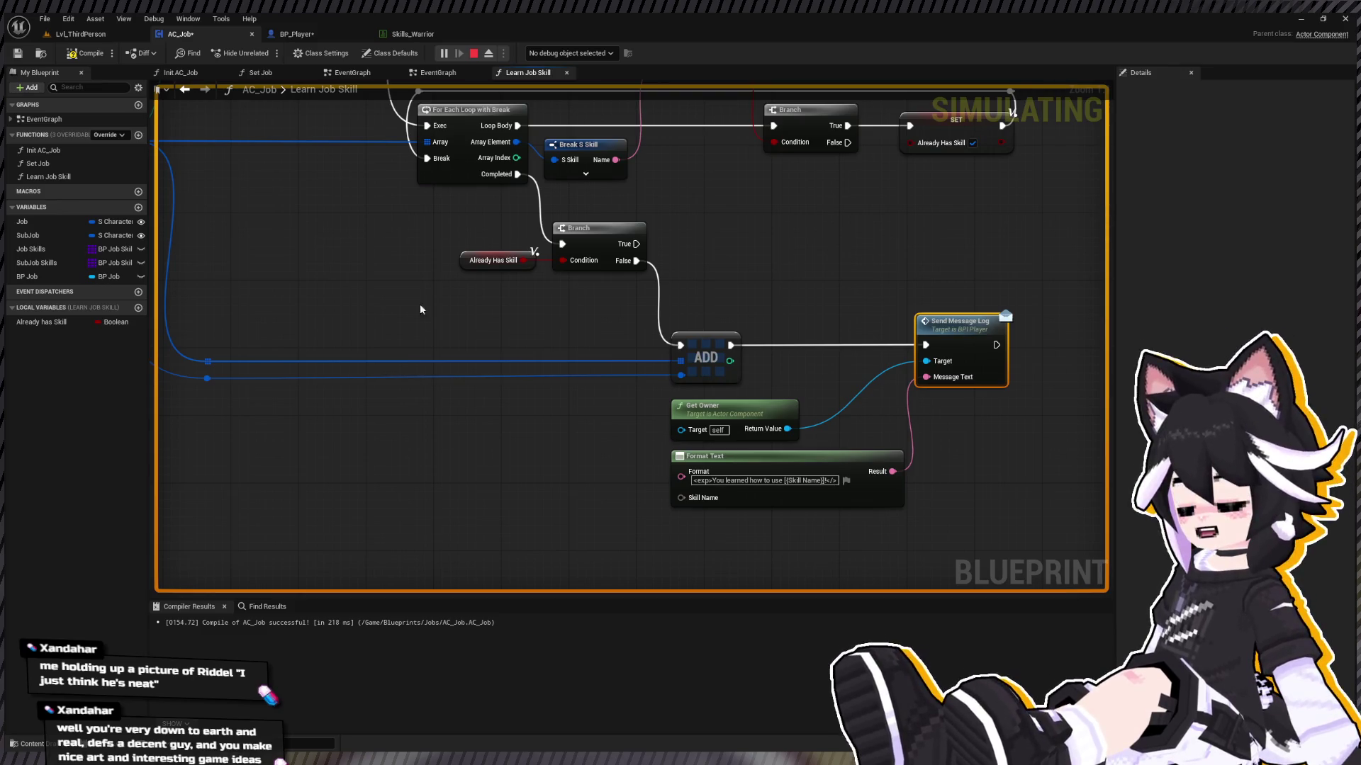
Step: Add a Break S Skill node from the skill reroute and wire its Name to Skill Name
drag(419, 309, 492, 310)
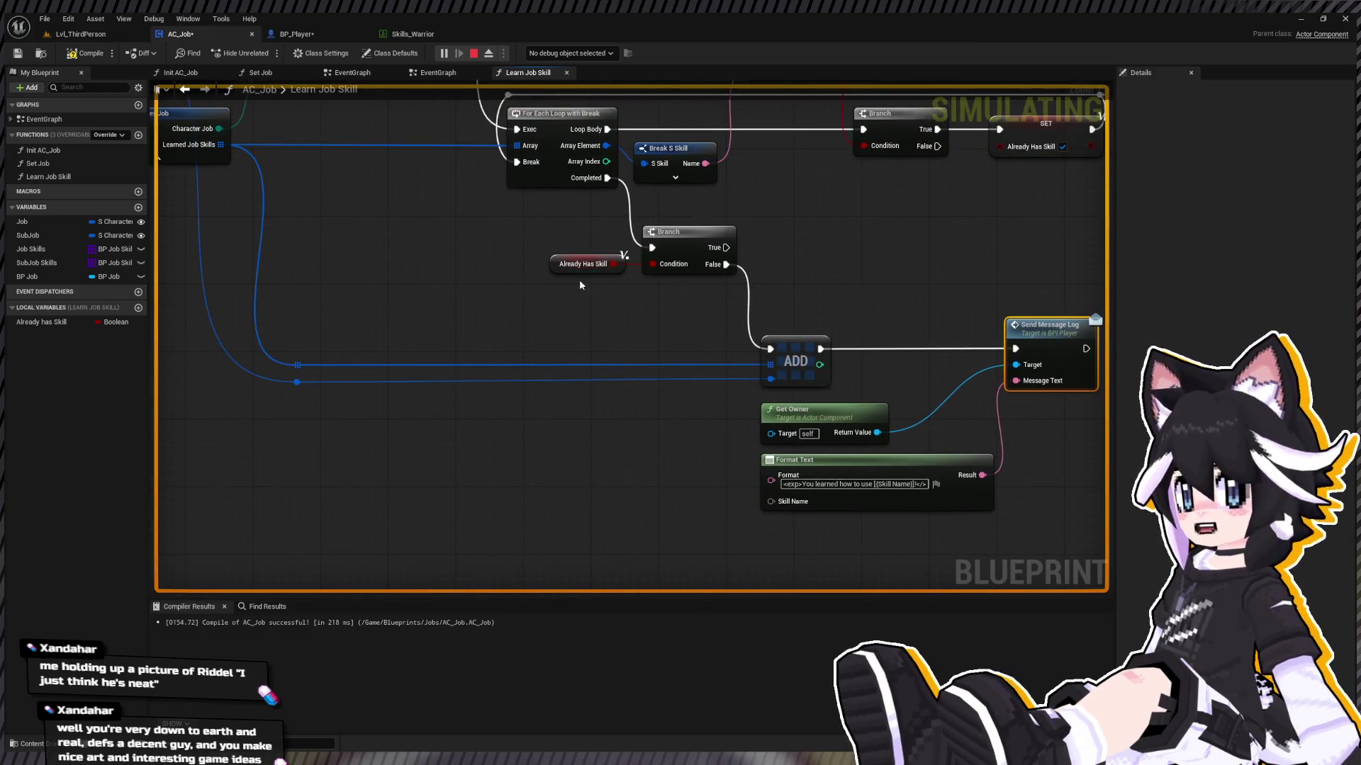
mouse_move(449, 369)
mouse_down()
mouse_move(353, 319)
mouse_move(676, 379)
mouse_up()
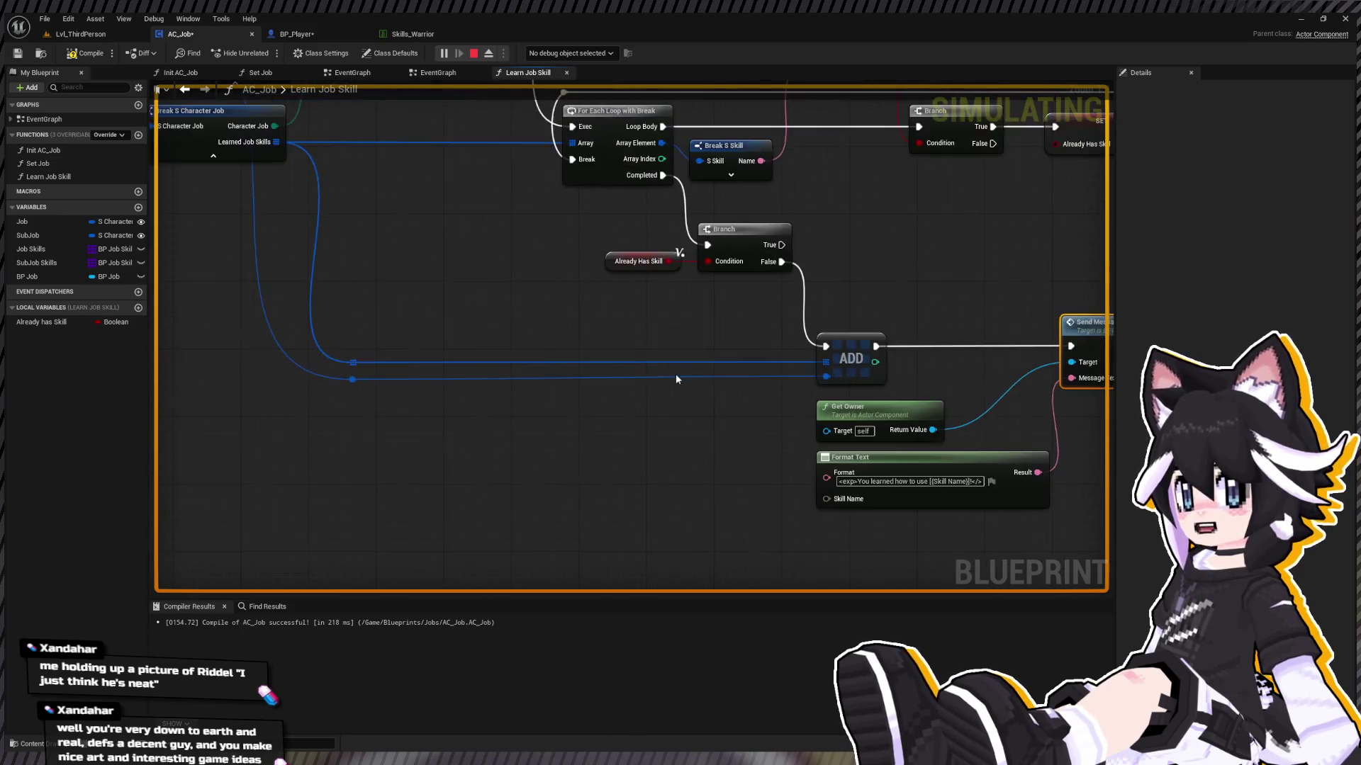
scroll(418, 338, down, 2)
click(652, 200)
mouse_move(322, 302)
mouse_down()
mouse_move(438, 307)
mouse_move(435, 330)
mouse_up()
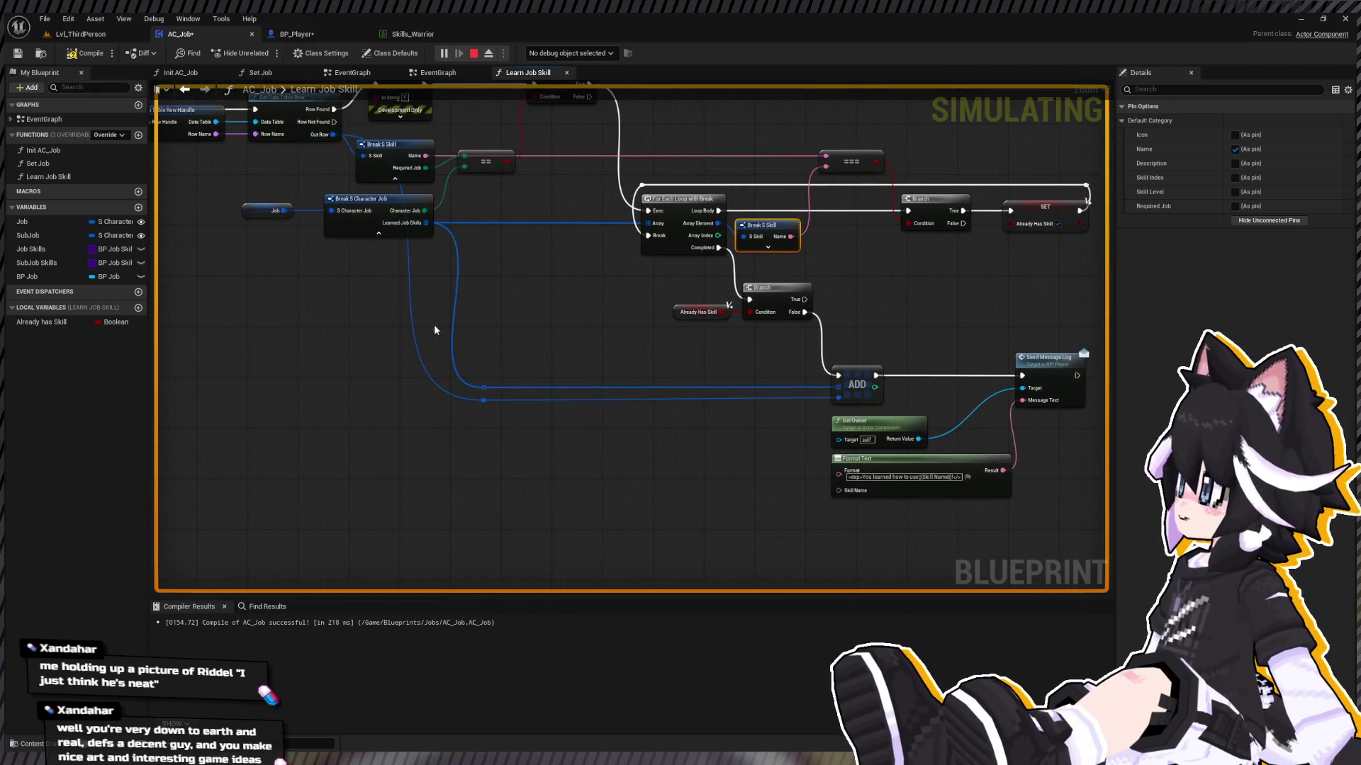
mouse_move(483, 401)
mouse_down()
mouse_move(514, 405)
mouse_move(567, 458)
mouse_up()
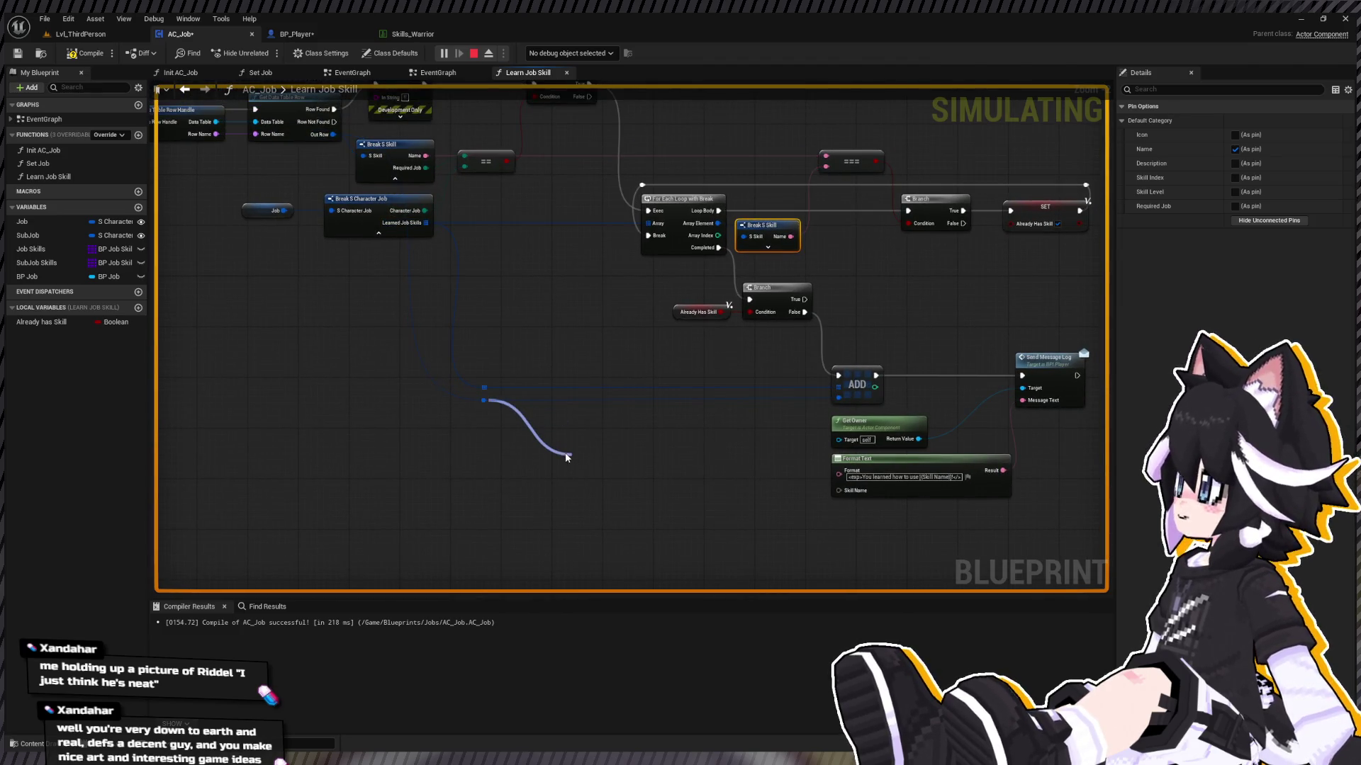
mouse_move(681, 502)
mouse_down()
mouse_move(570, 463)
mouse_move(739, 454)
mouse_up()
Step: Duplicate the Send Message Log node
drag(413, 508, 805, 454)
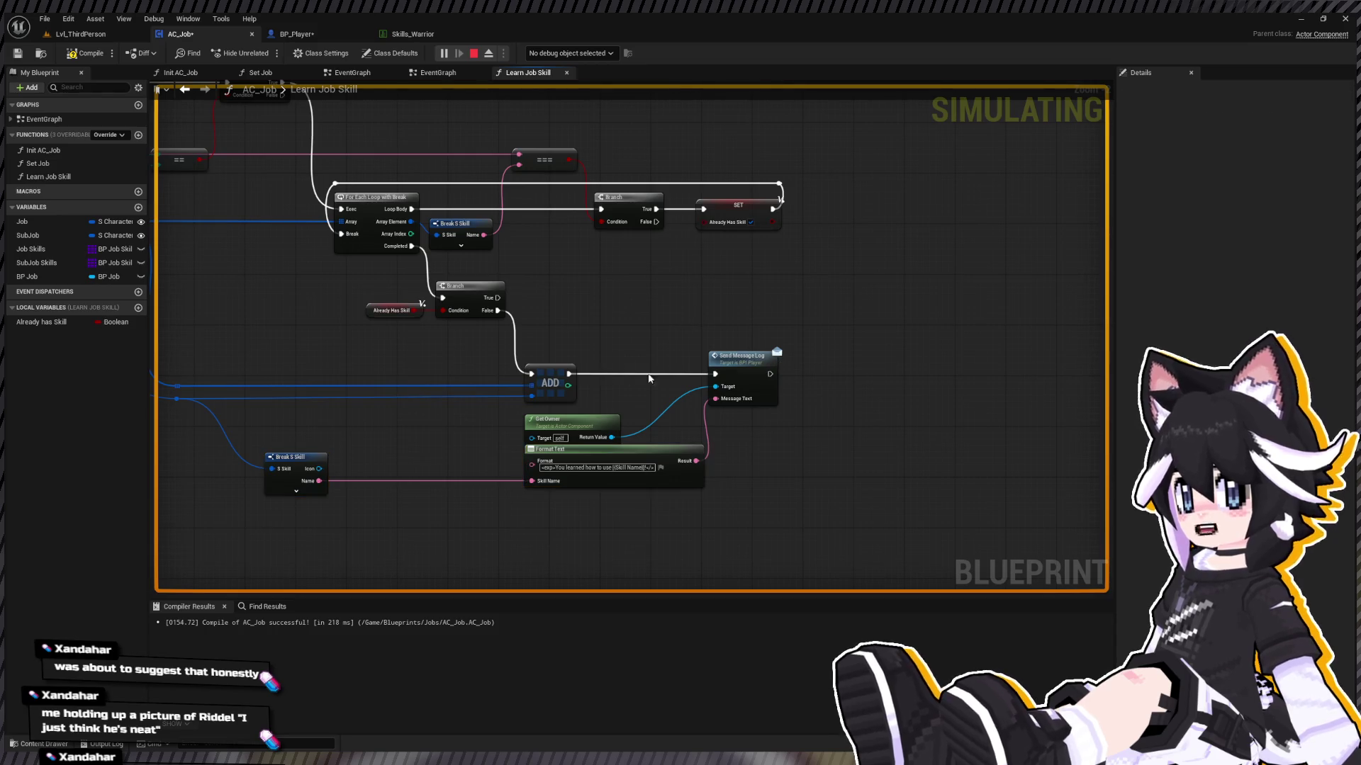
click(771, 400)
key(ctrl+v)
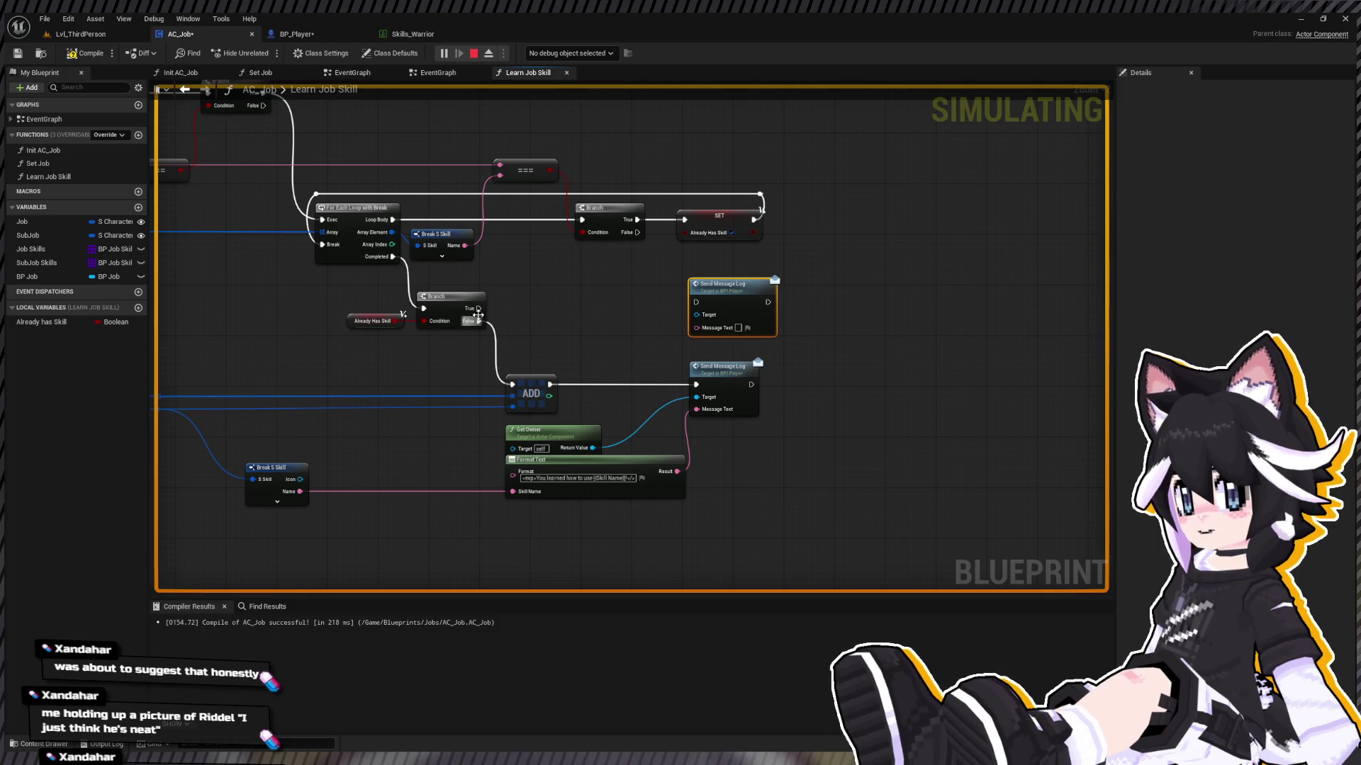
Step: Run the duplicate message on Branch True with Format Text 'already know how to use {Skill Name}'
drag(479, 309, 713, 310)
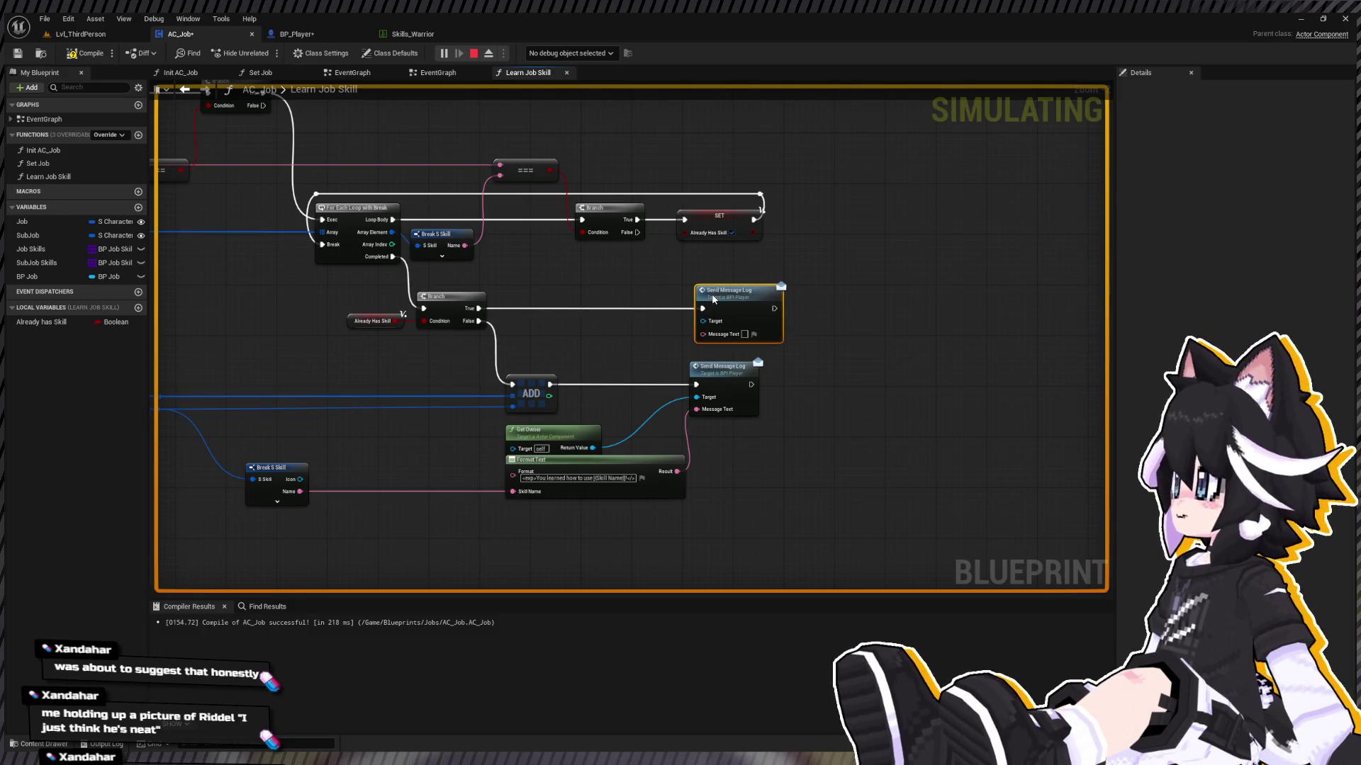
drag(546, 557, 680, 451)
key(ctrl+c)
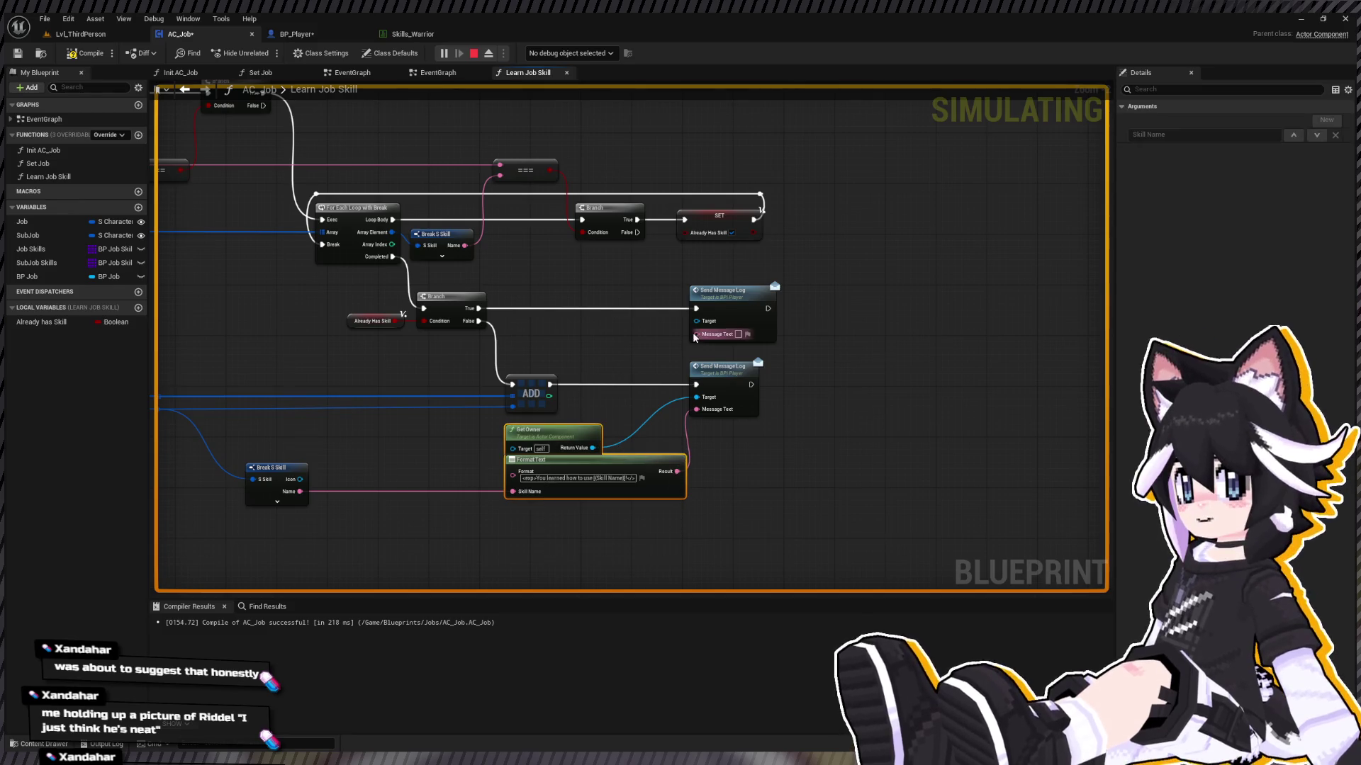
drag(719, 290, 776, 290)
key(ctrl+v)
mouse_move(610, 322)
mouse_down()
mouse_move(575, 329)
mouse_move(753, 321)
mouse_move(716, 337)
mouse_move(753, 334)
mouse_up()
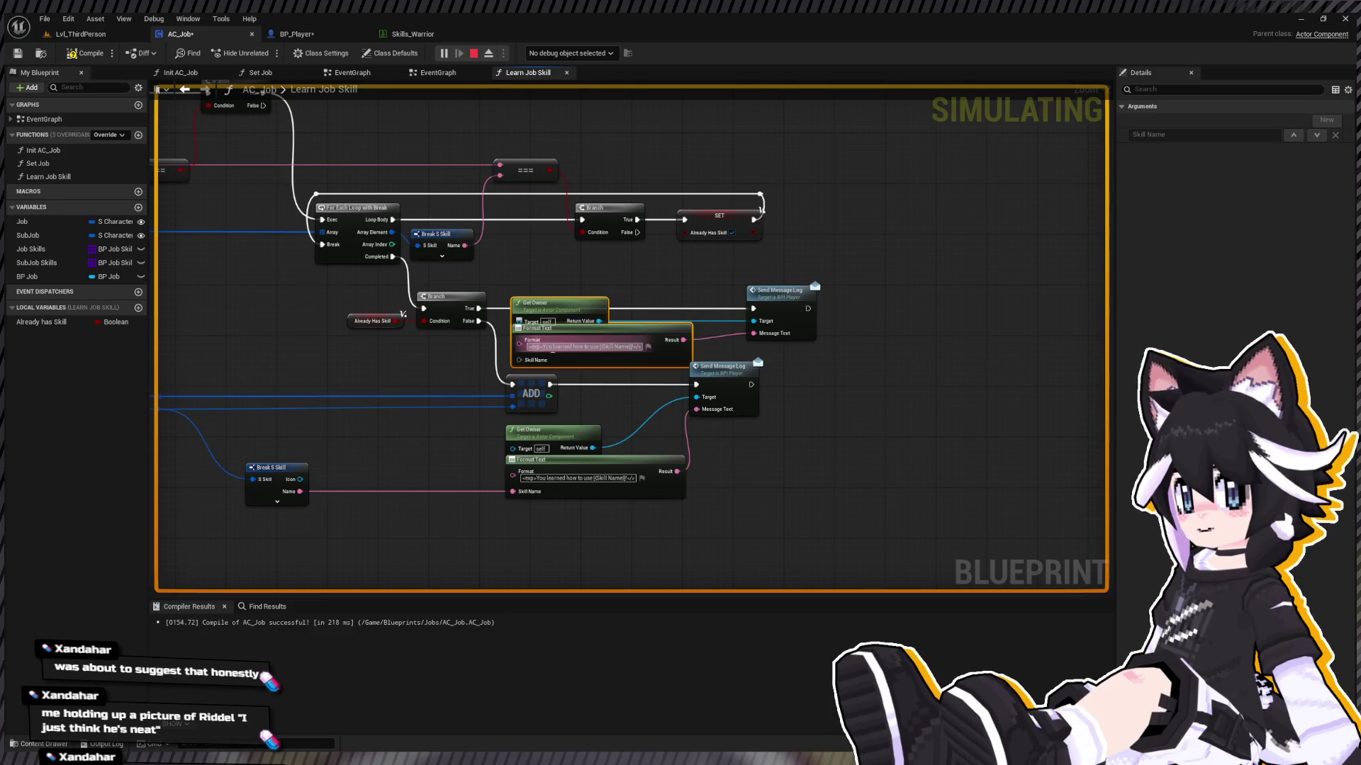
mouse_move(557, 348)
mouse_down()
mouse_move(634, 347)
mouse_move(554, 347)
mouse_up()
click(621, 350)
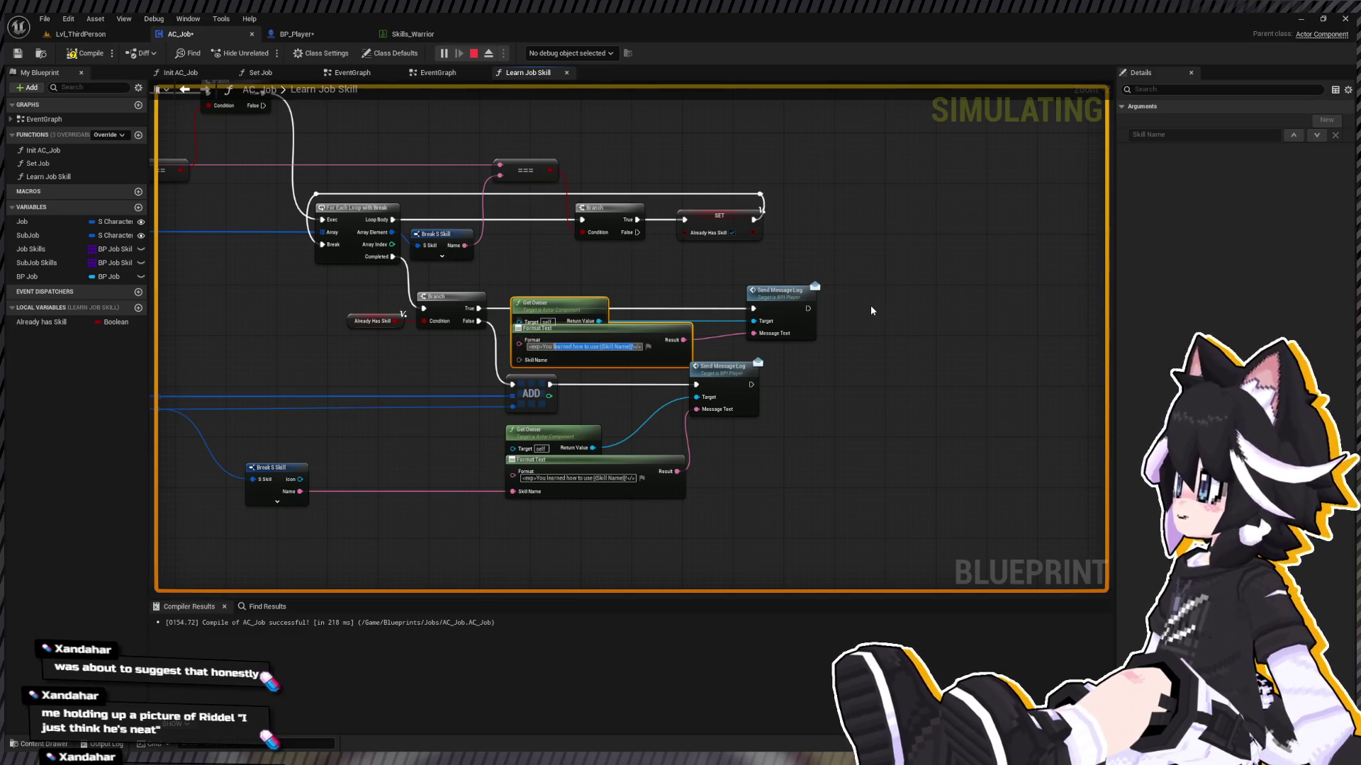
text(already know)
text( ho)
text(w)
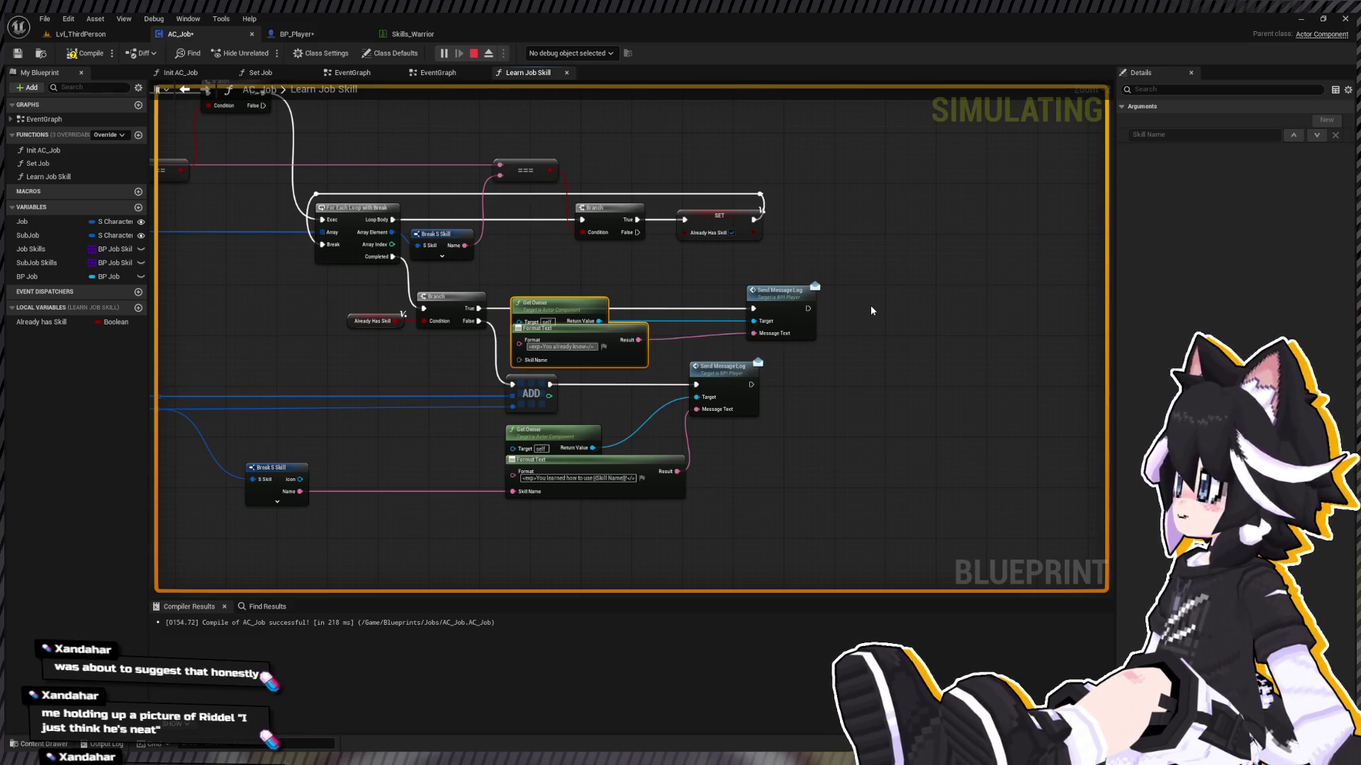
text( to use )
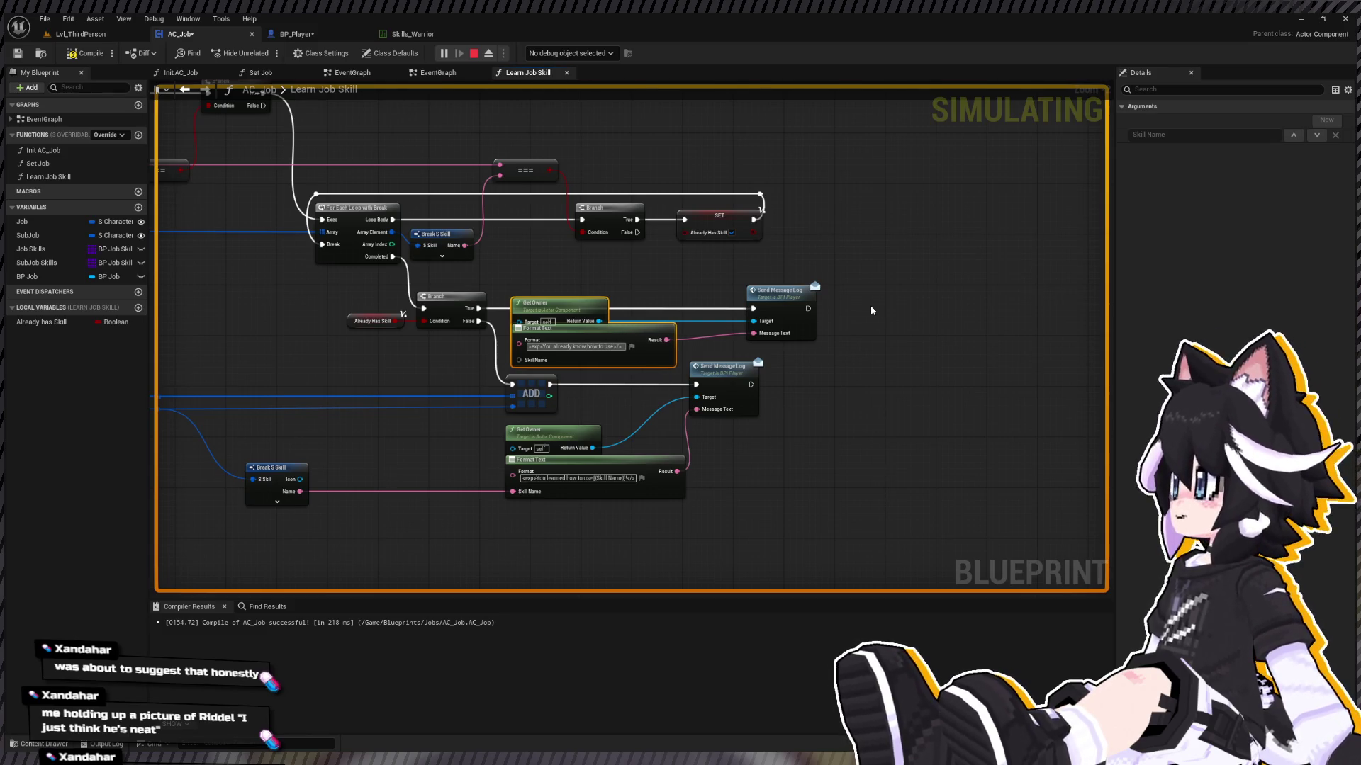
text({)
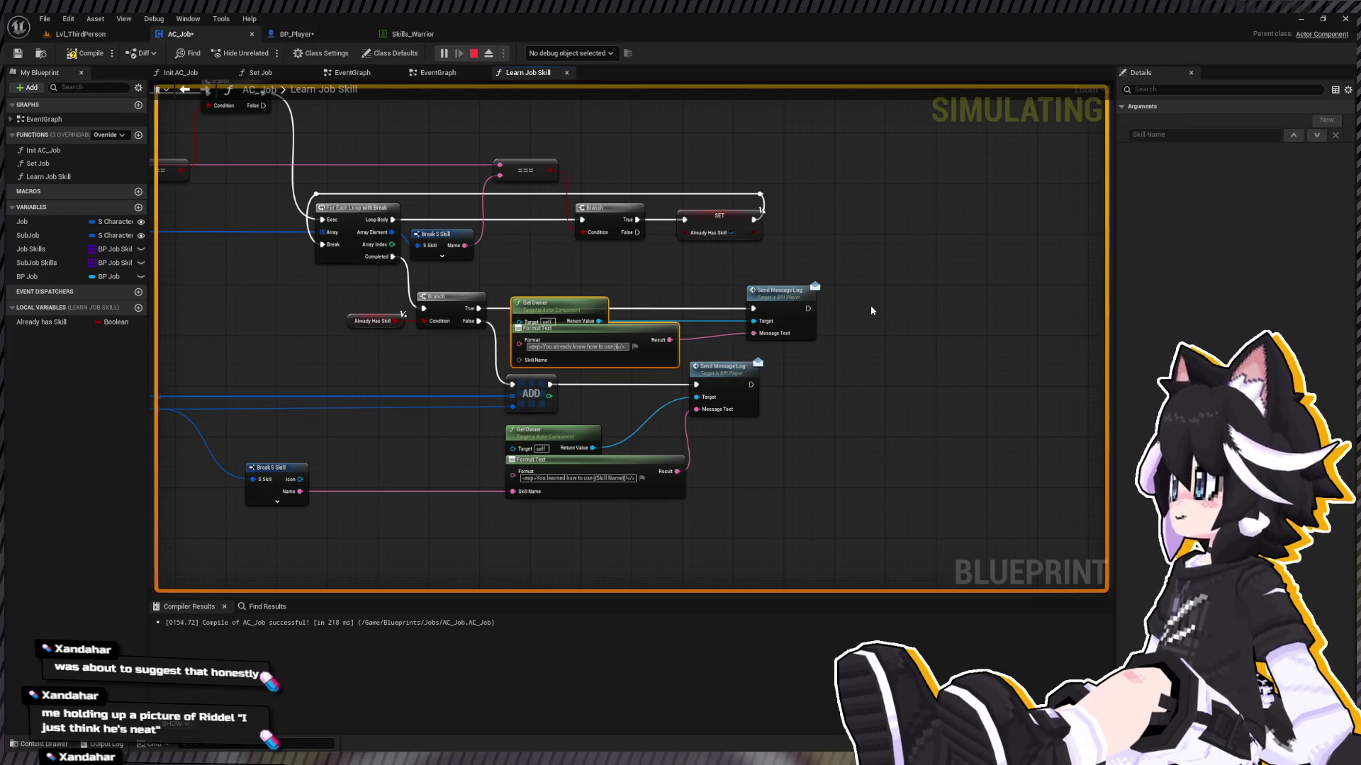
text(Skill Name})
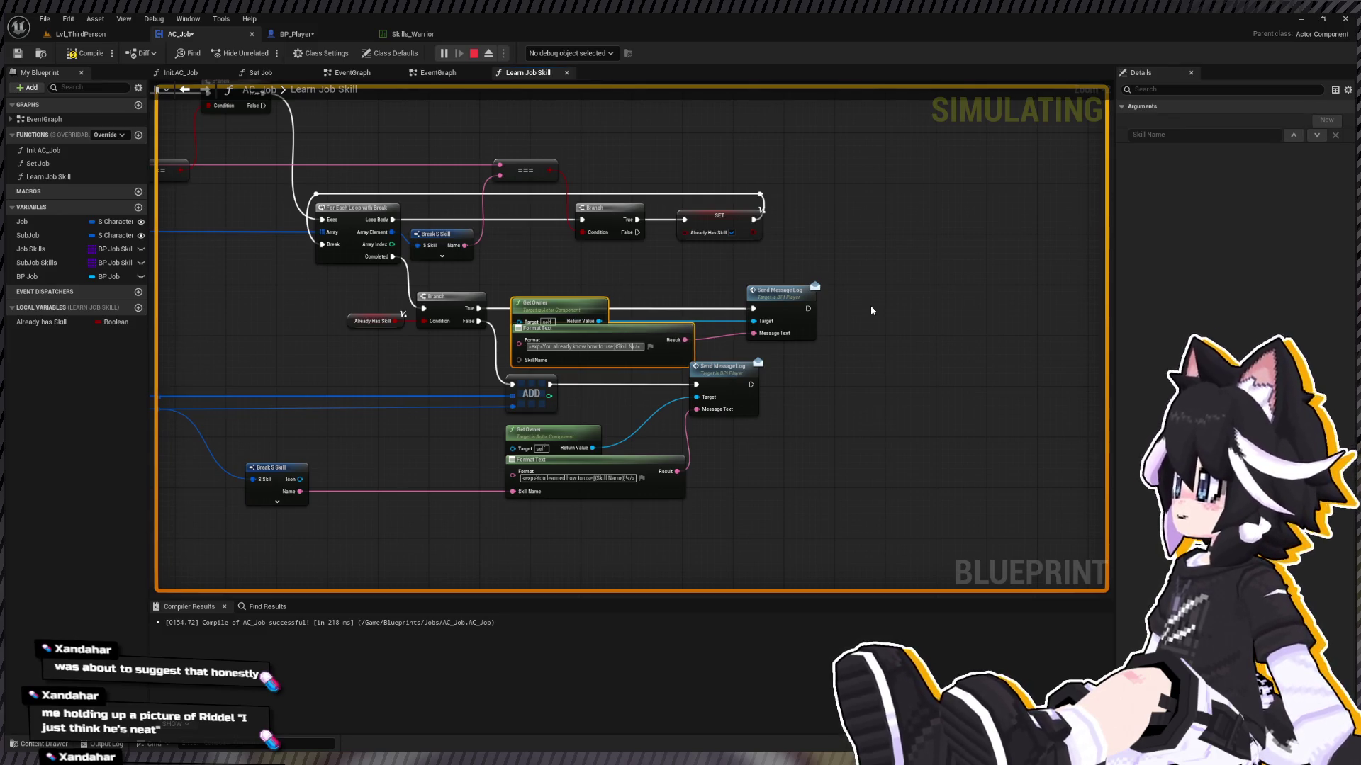
text(})
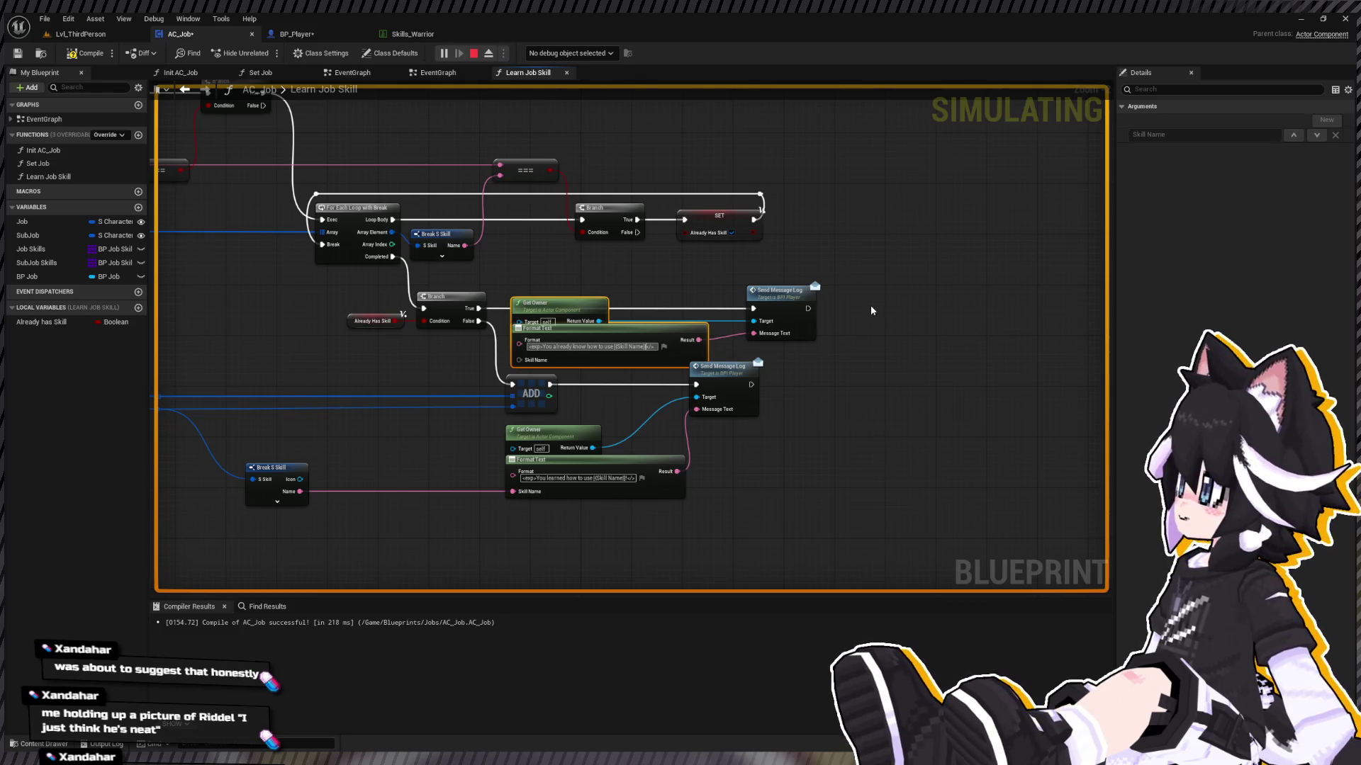
key(Return)
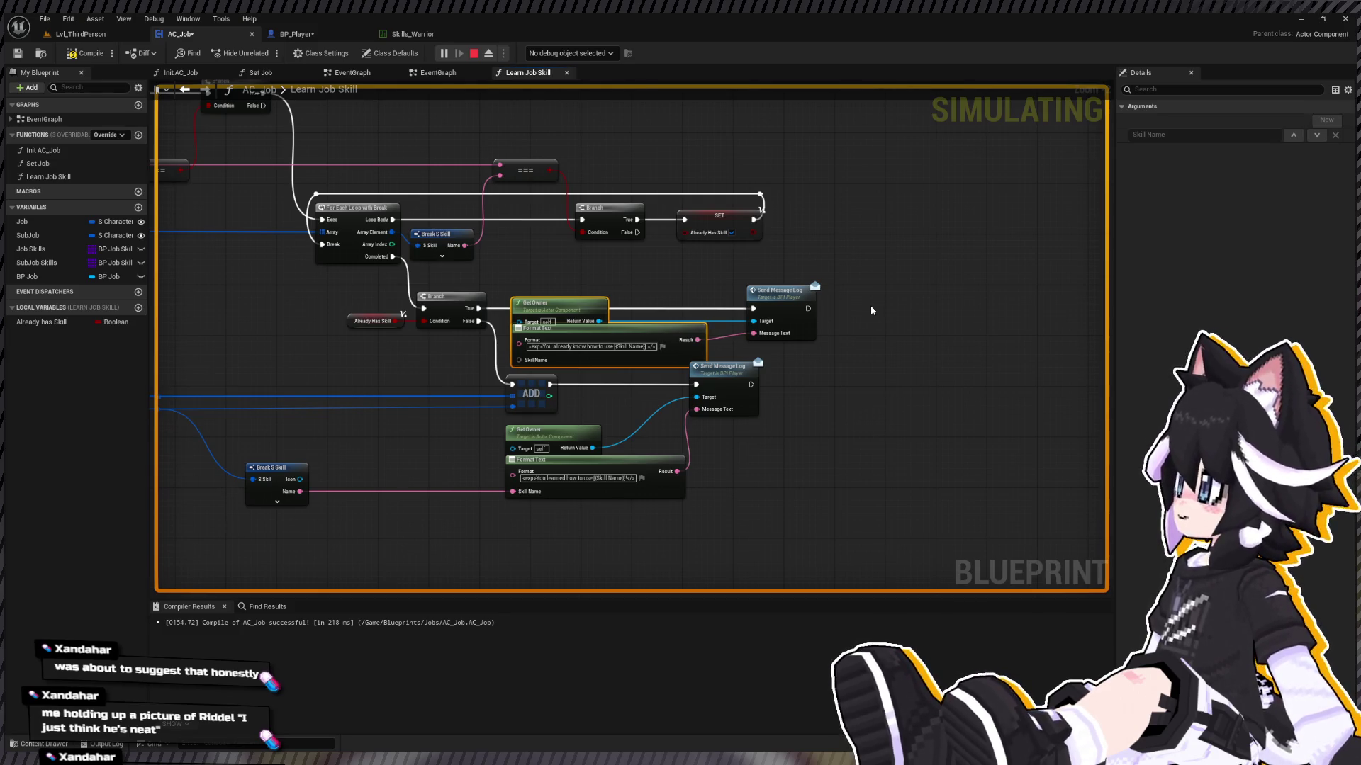
Step: Delete the extra Get Owner, rewire the remaining one, and feed Break S Skill Name into the upper Format Text
drag(547, 304, 547, 264)
click(457, 343)
key(Delete)
drag(592, 448, 753, 321)
drag(444, 428, 589, 391)
drag(664, 323, 445, 455)
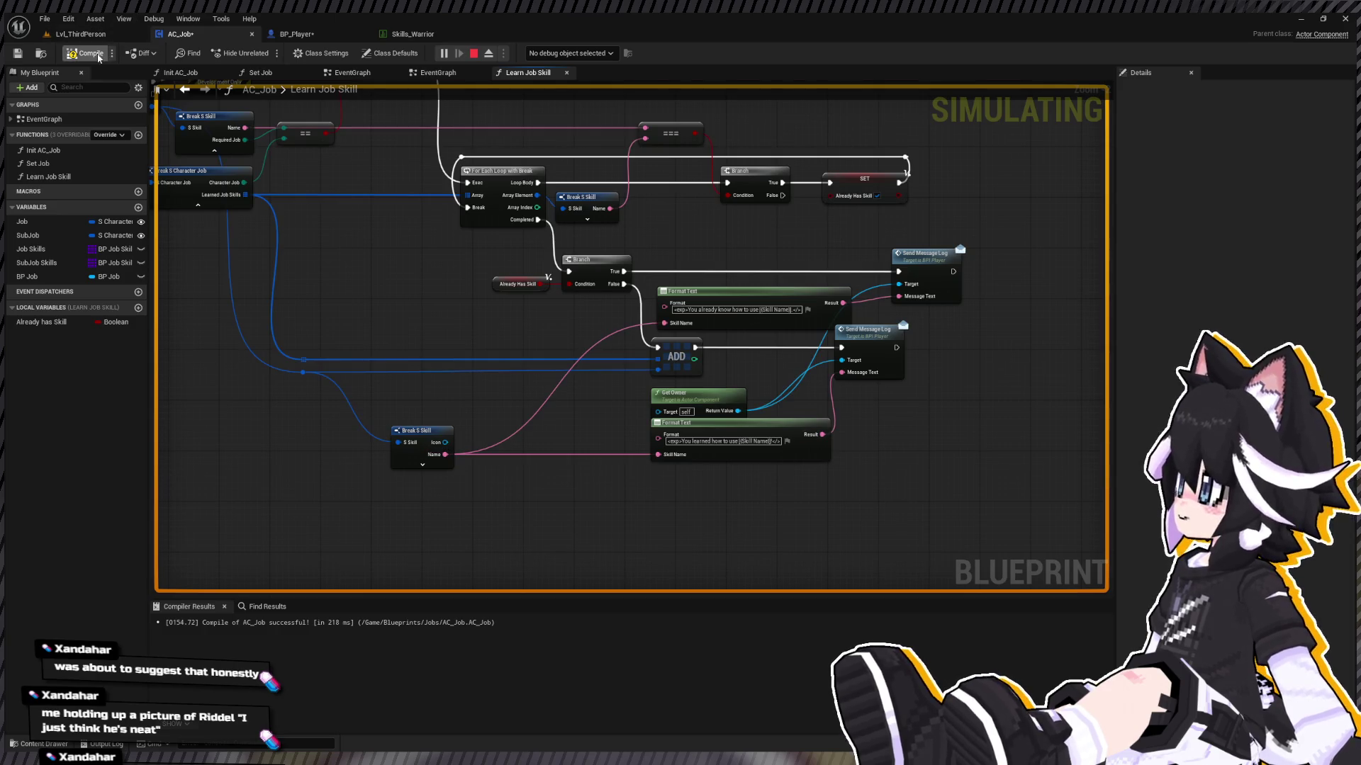
Step: Stop simulating, compile and save AC_Job, and review the Skills_Warrior and BP_Player tabs
click(473, 53)
click(85, 53)
click(97, 35)
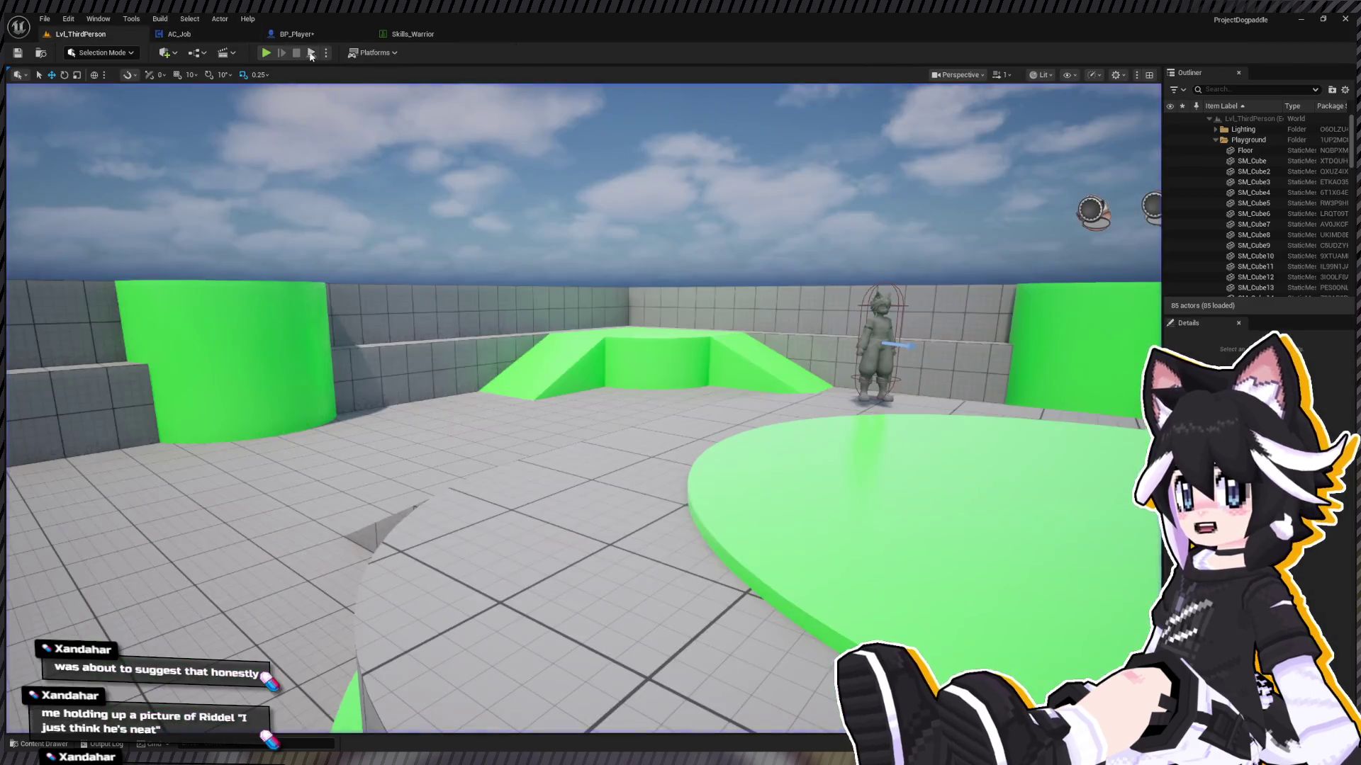
click(390, 34)
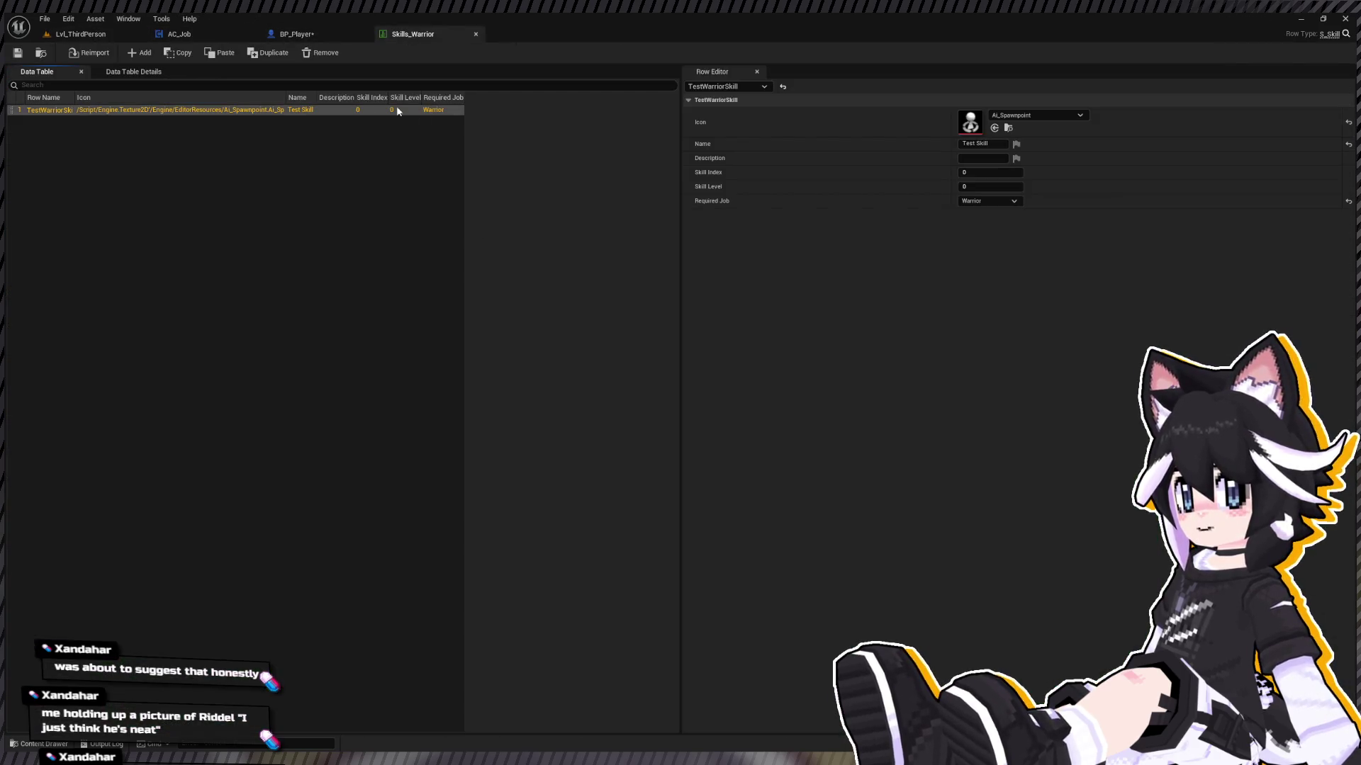
click(299, 32)
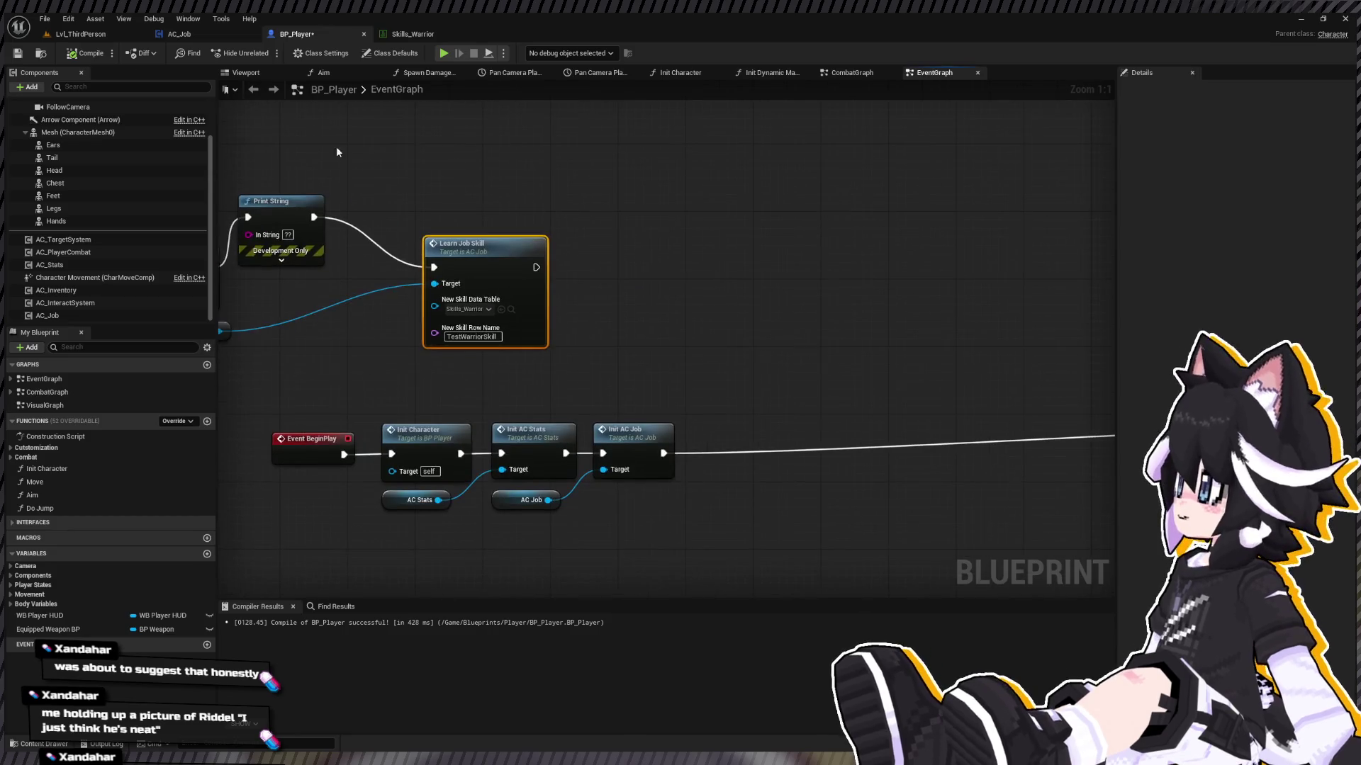
click(80, 33)
Step: Play the level, trigger learning Test Skill repeatedly, then end the session
click(267, 53)
click(542, 303)
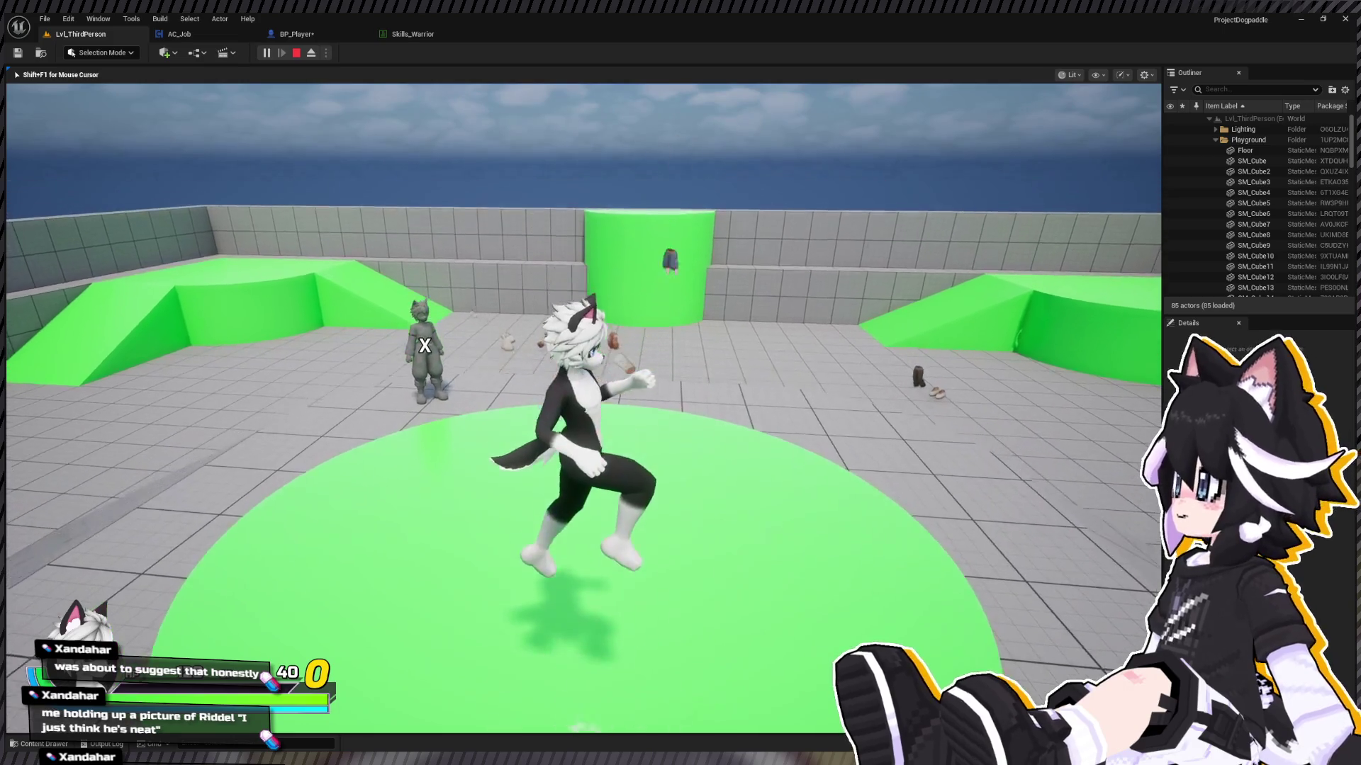
key(Tab)
key(Tab)
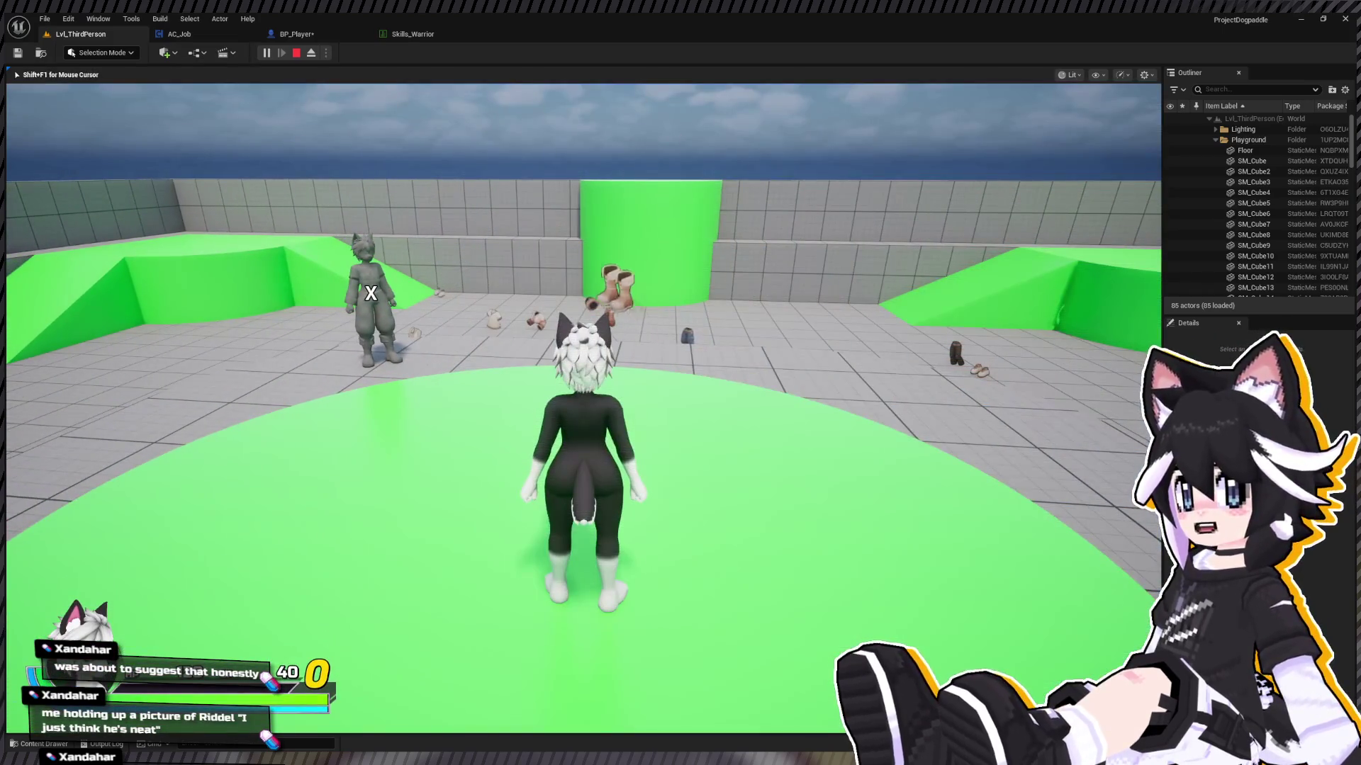
key(d)
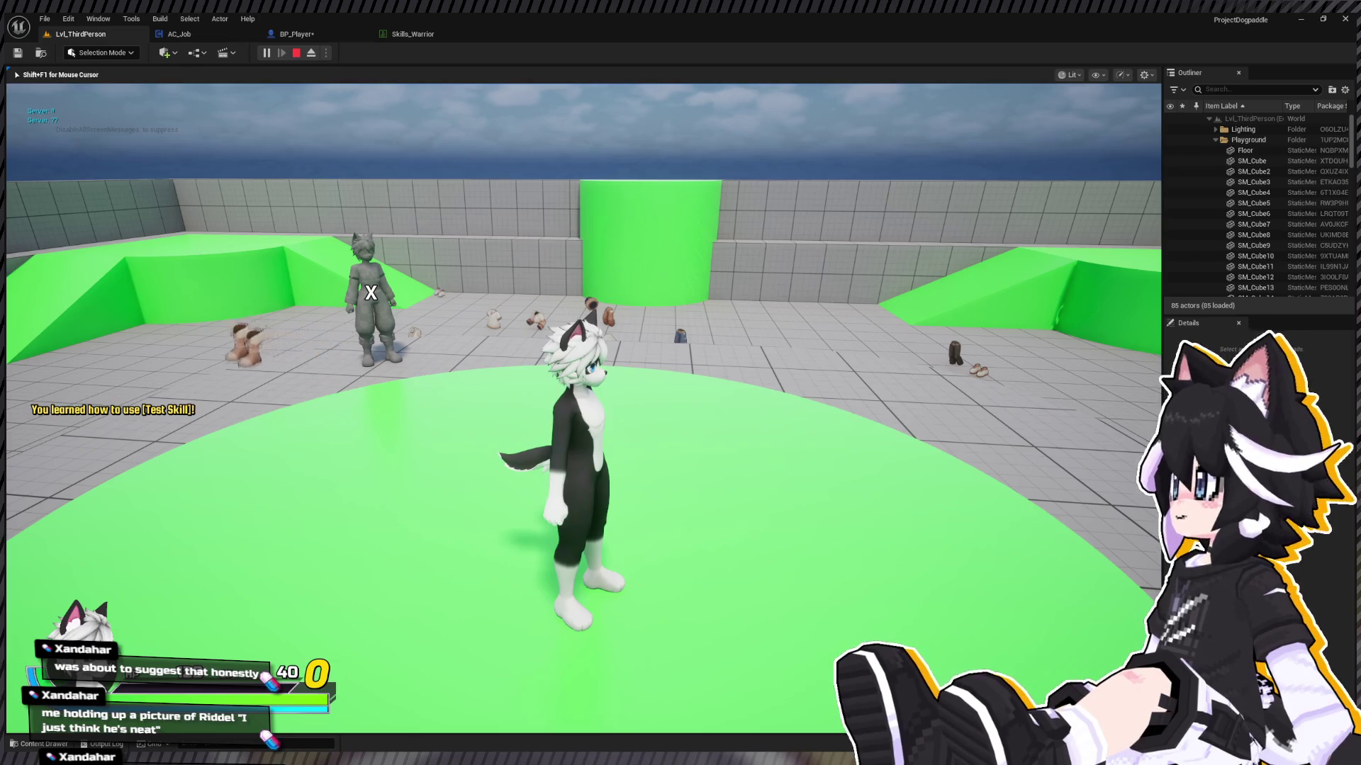
key(s)
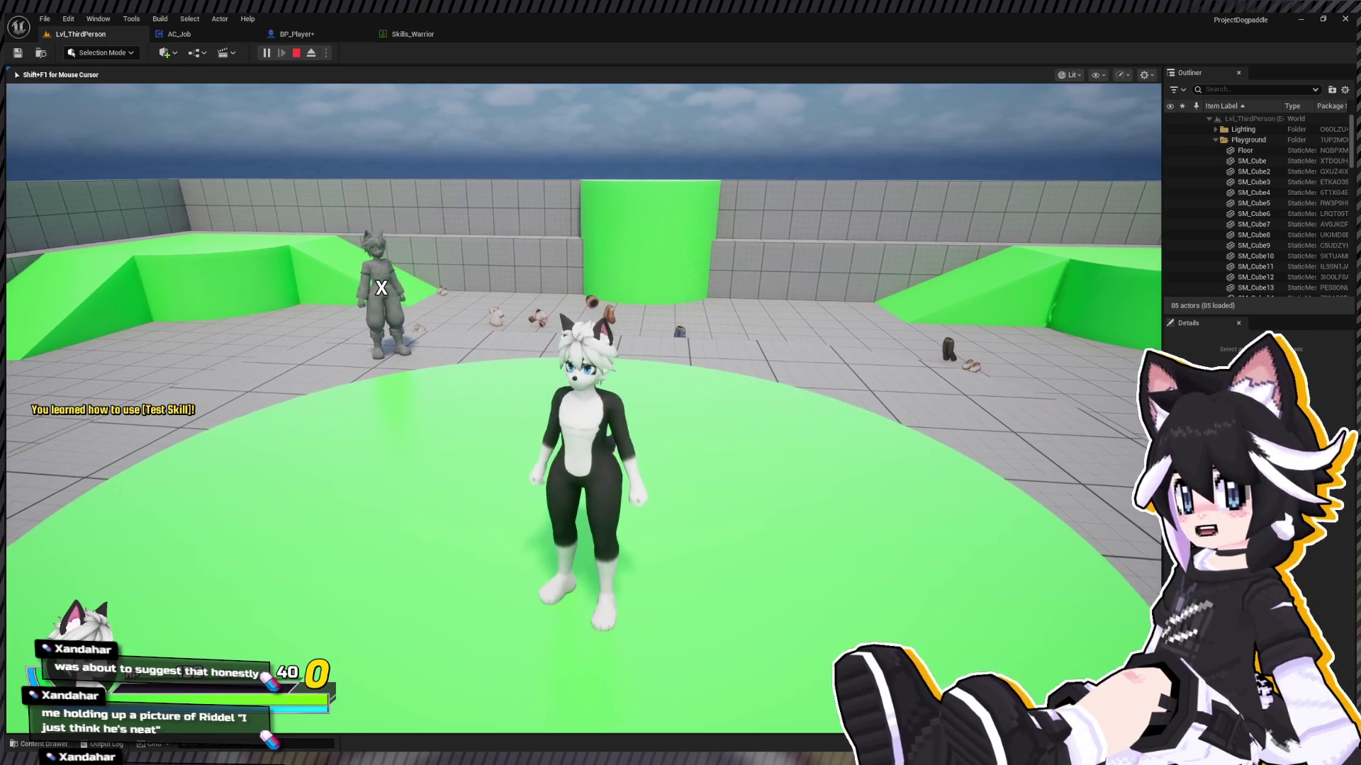
key(a)
key(1)
key(1)
key(1)
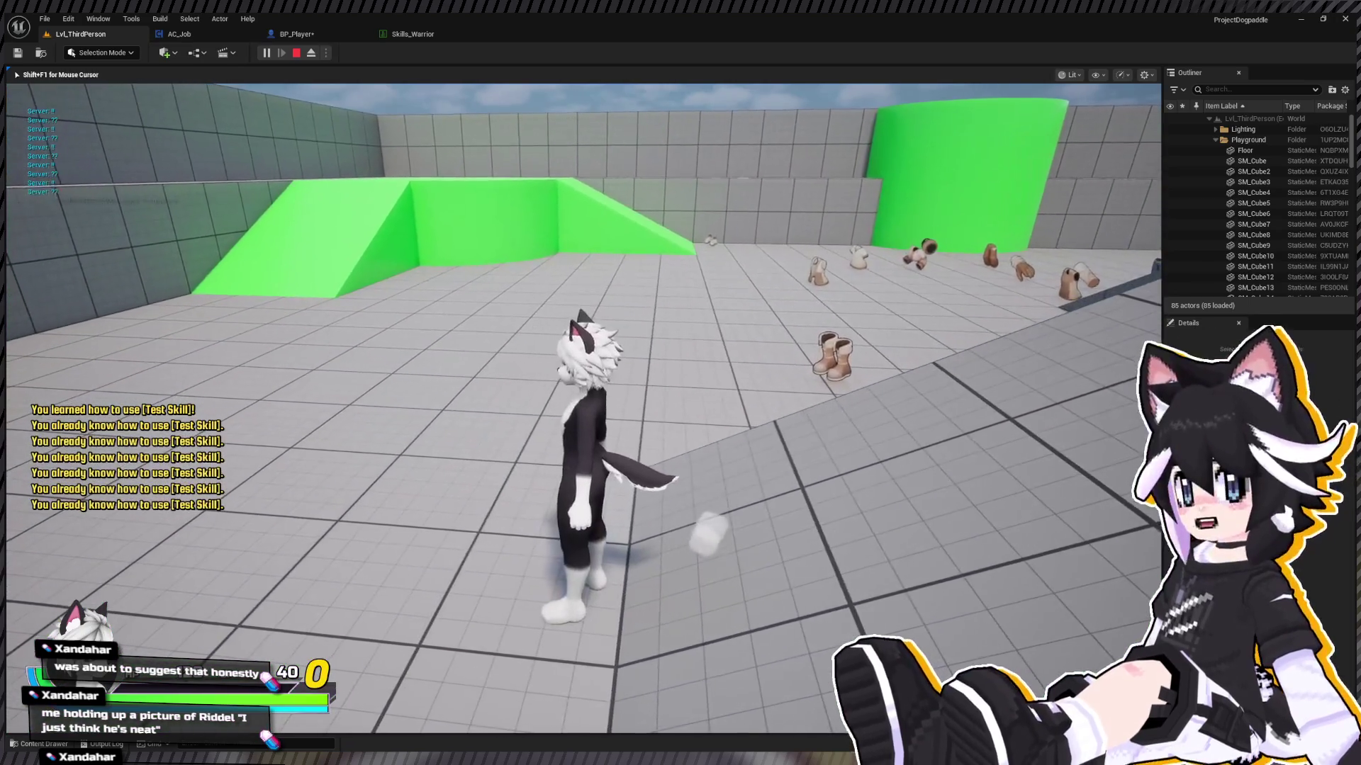
key(Escape)
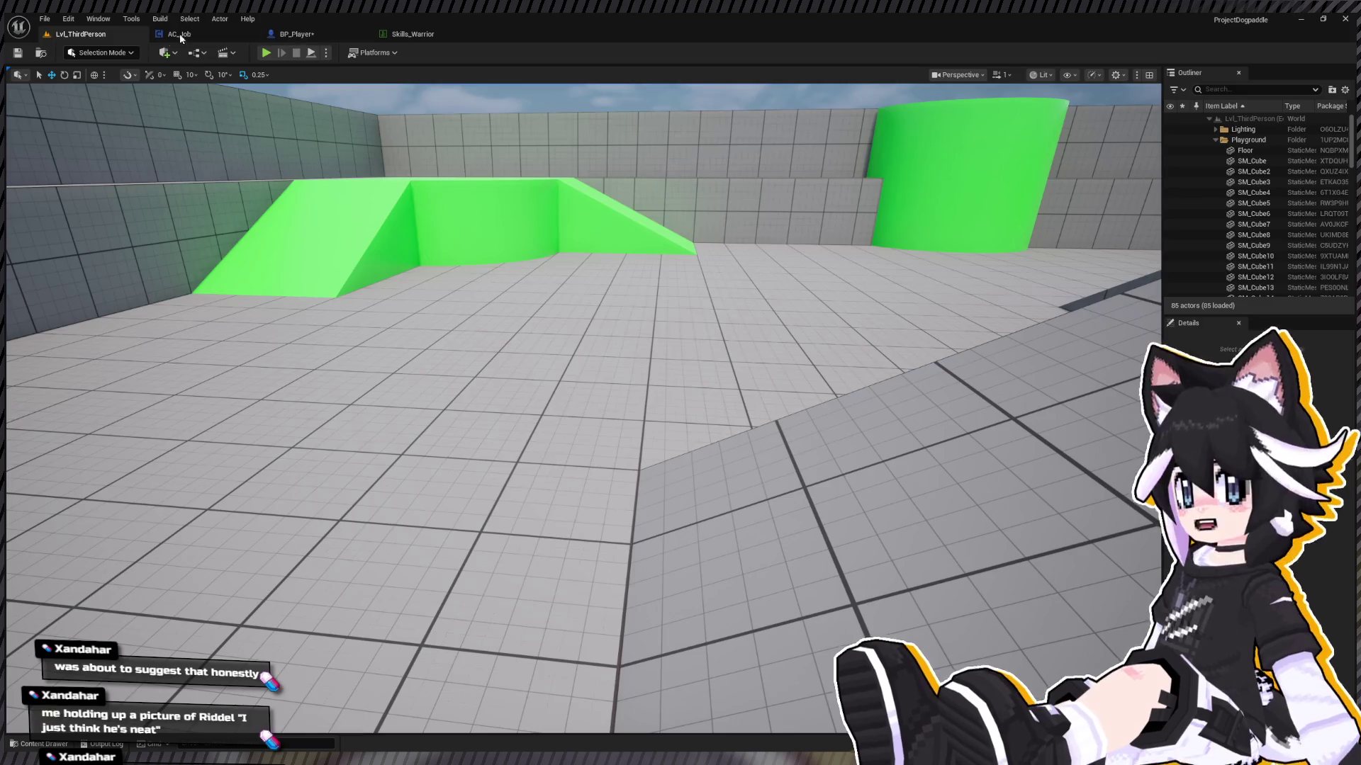
Step: Close the Skills_Warrior data table and start a fresh Play session from Lvl_ThirdPerson
click(180, 34)
click(413, 33)
middle_click(413, 34)
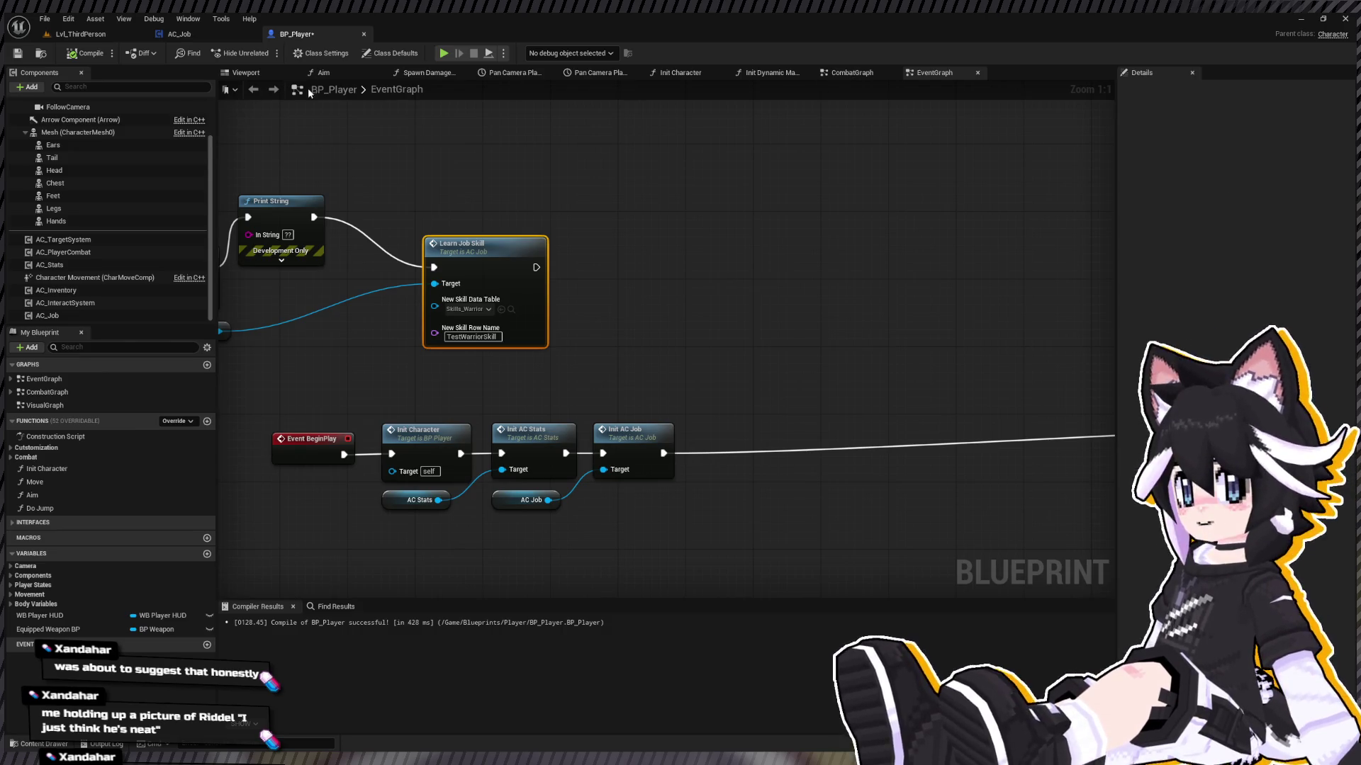
click(89, 40)
click(266, 52)
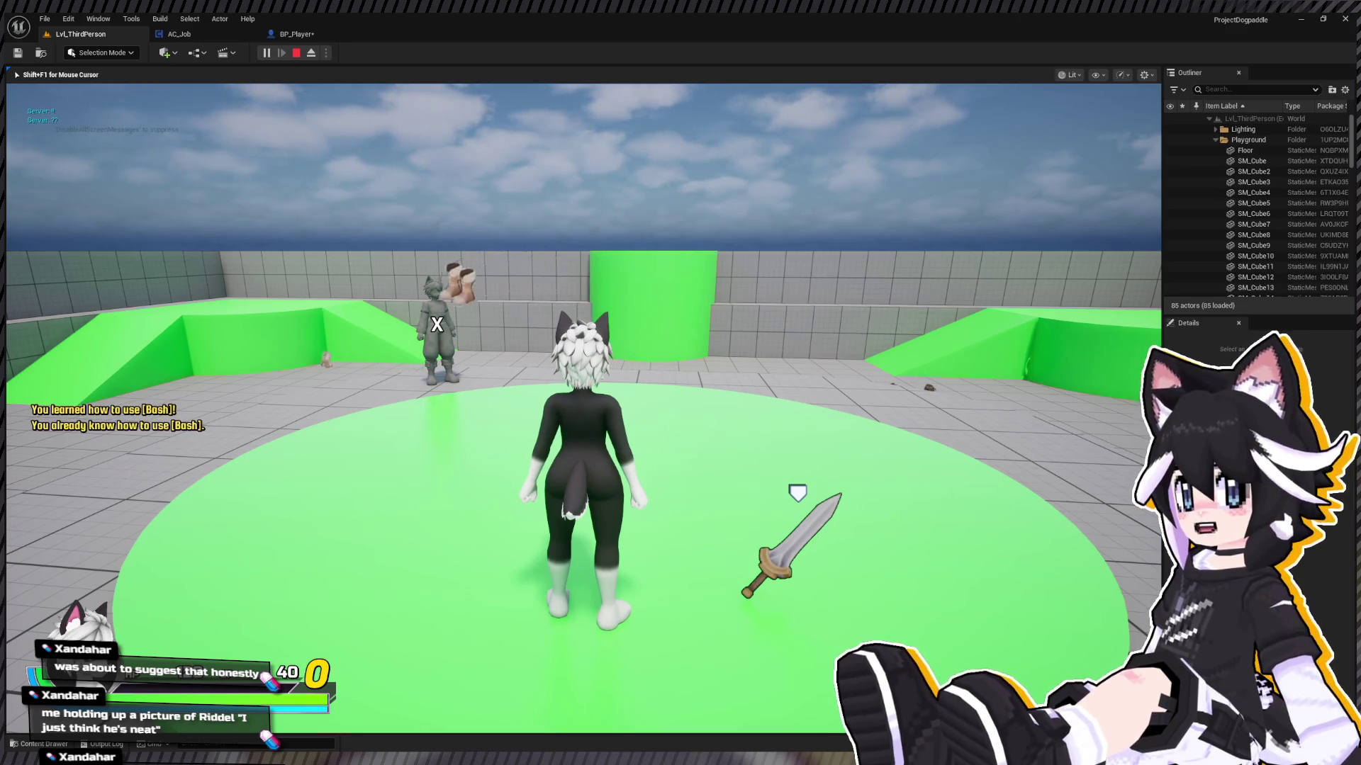
Step: End the Bash test session, orbit the arena, restart Play, and collapse the Playground folder
key(Escape)
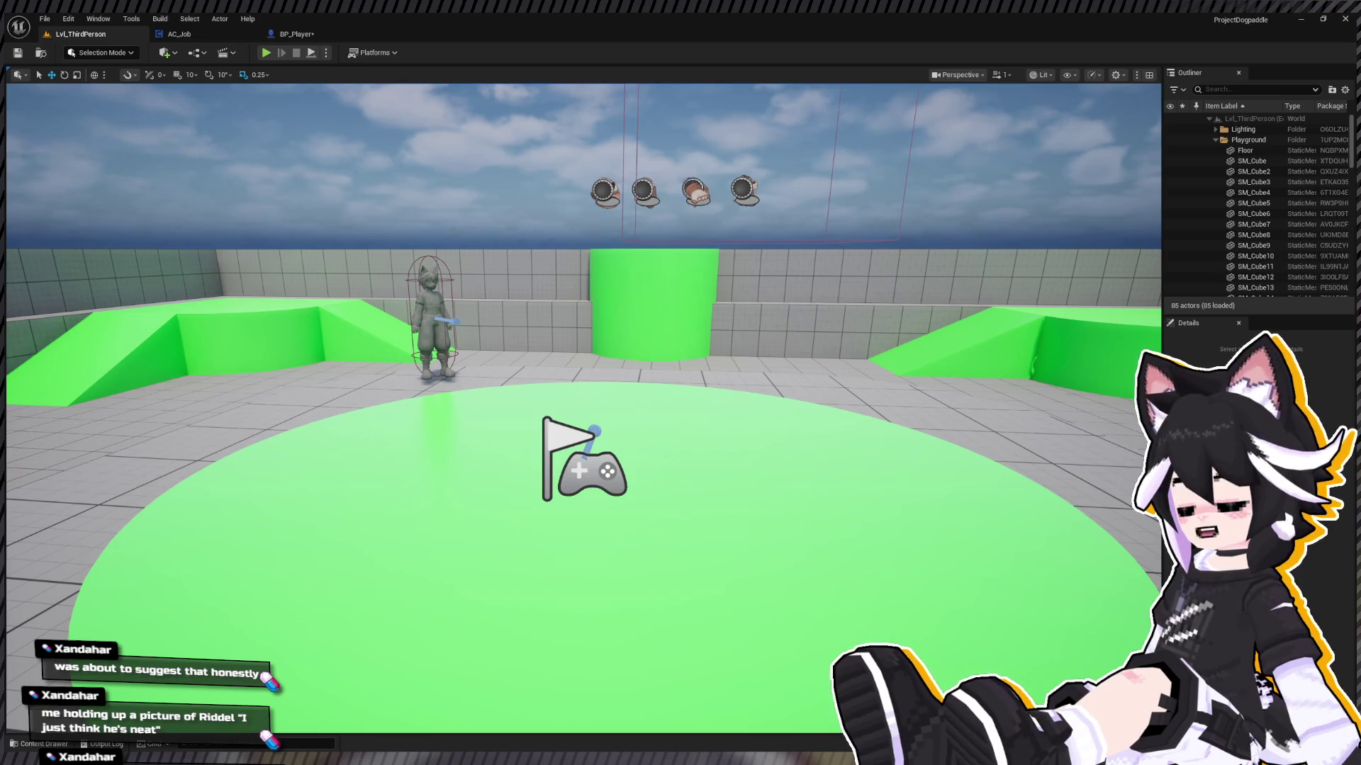
mouse_move(992, 212)
mouse_down()
mouse_move(992, 255)
mouse_move(1063, 213)
mouse_up()
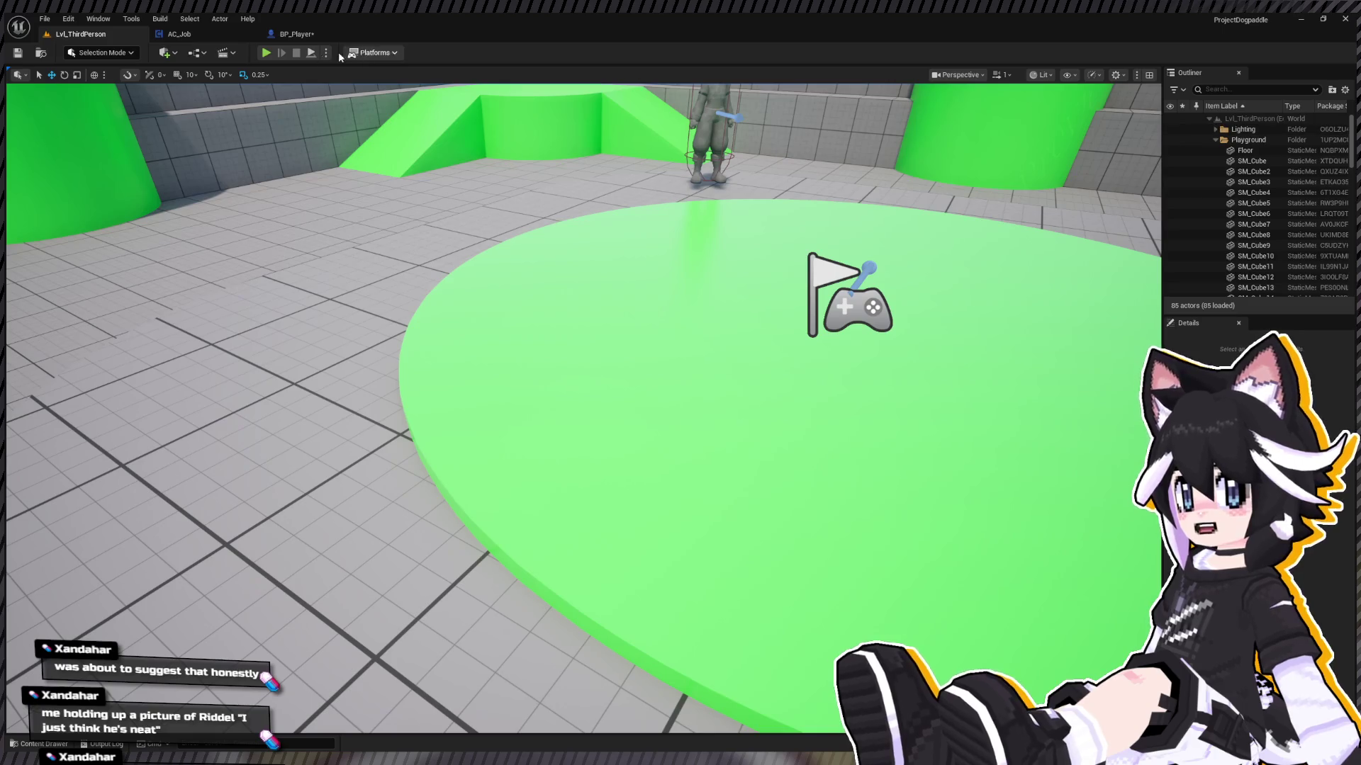
click(266, 52)
scroll(1308, 189, up, 10)
click(1215, 140)
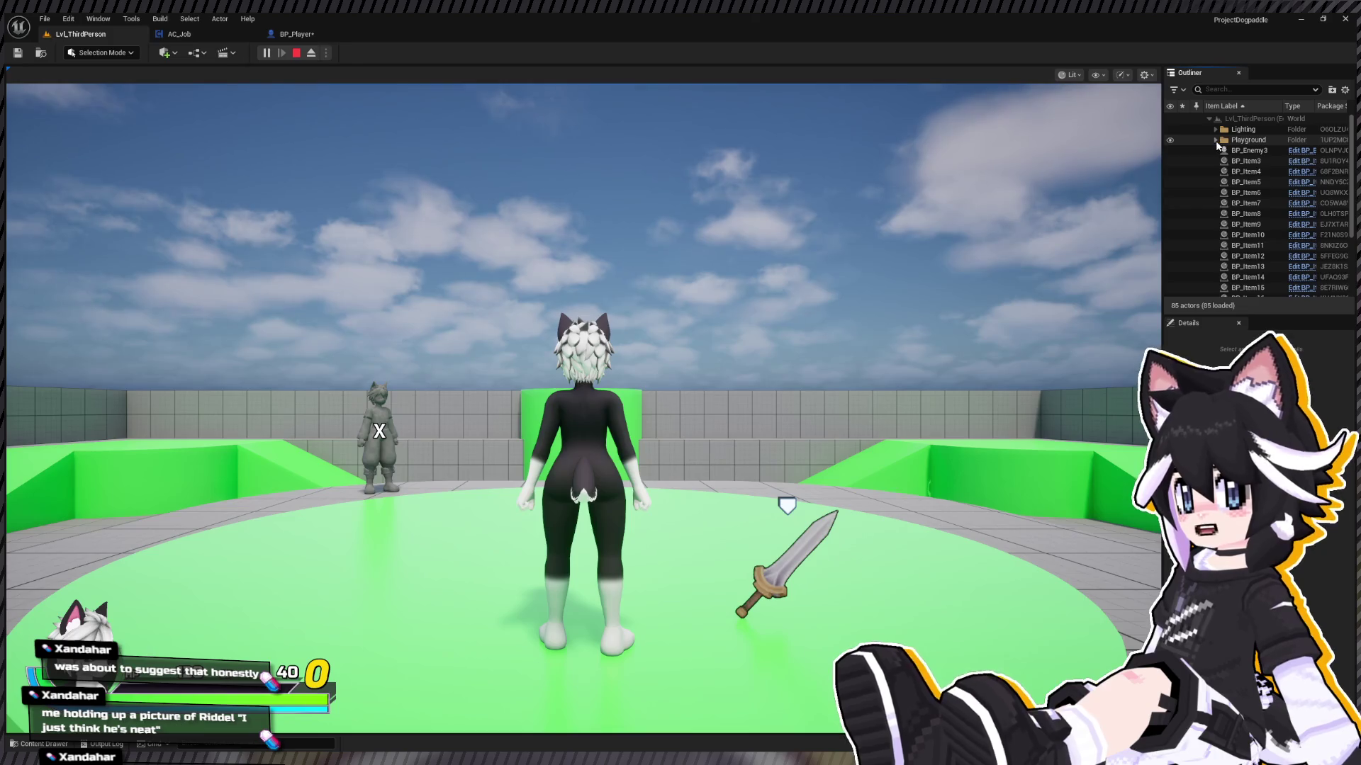
click(1208, 119)
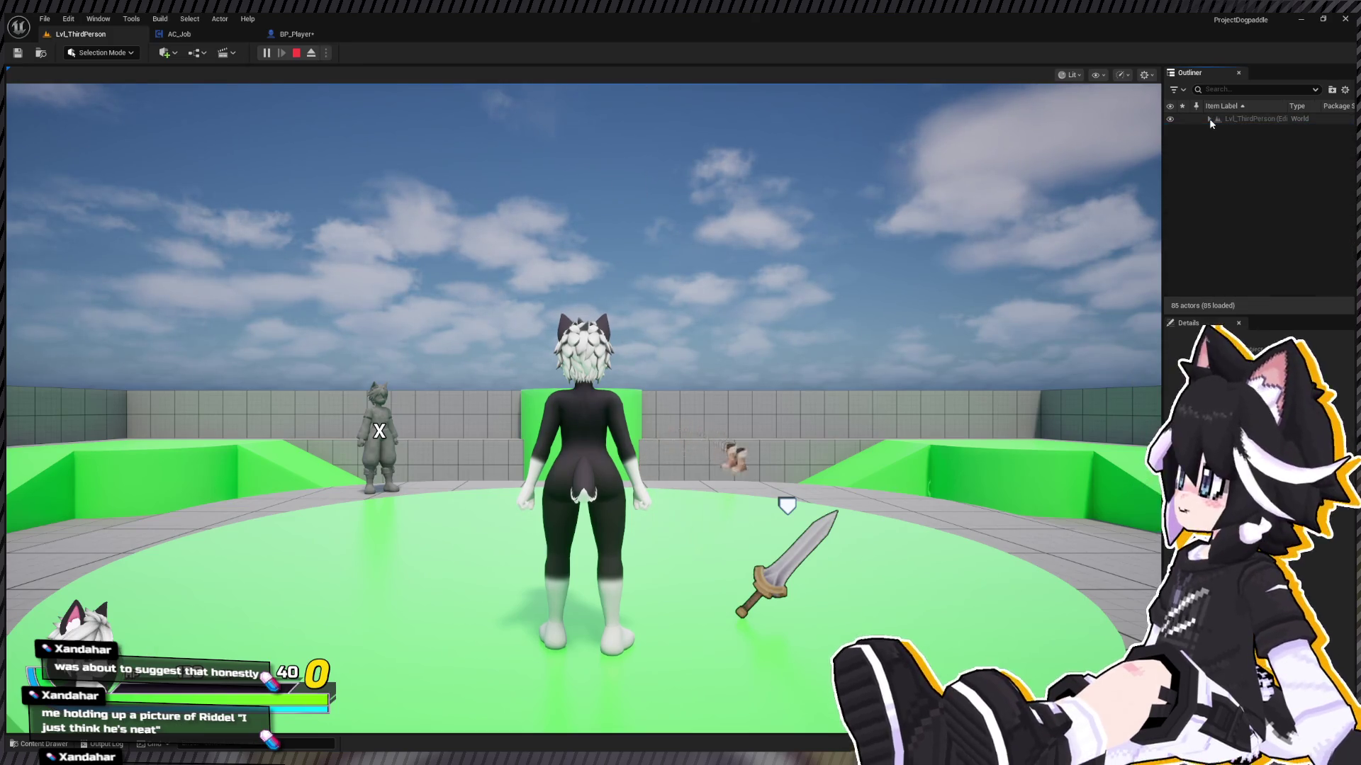
click(1203, 119)
scroll(1245, 229, down, 10)
scroll(1233, 223, up, 2)
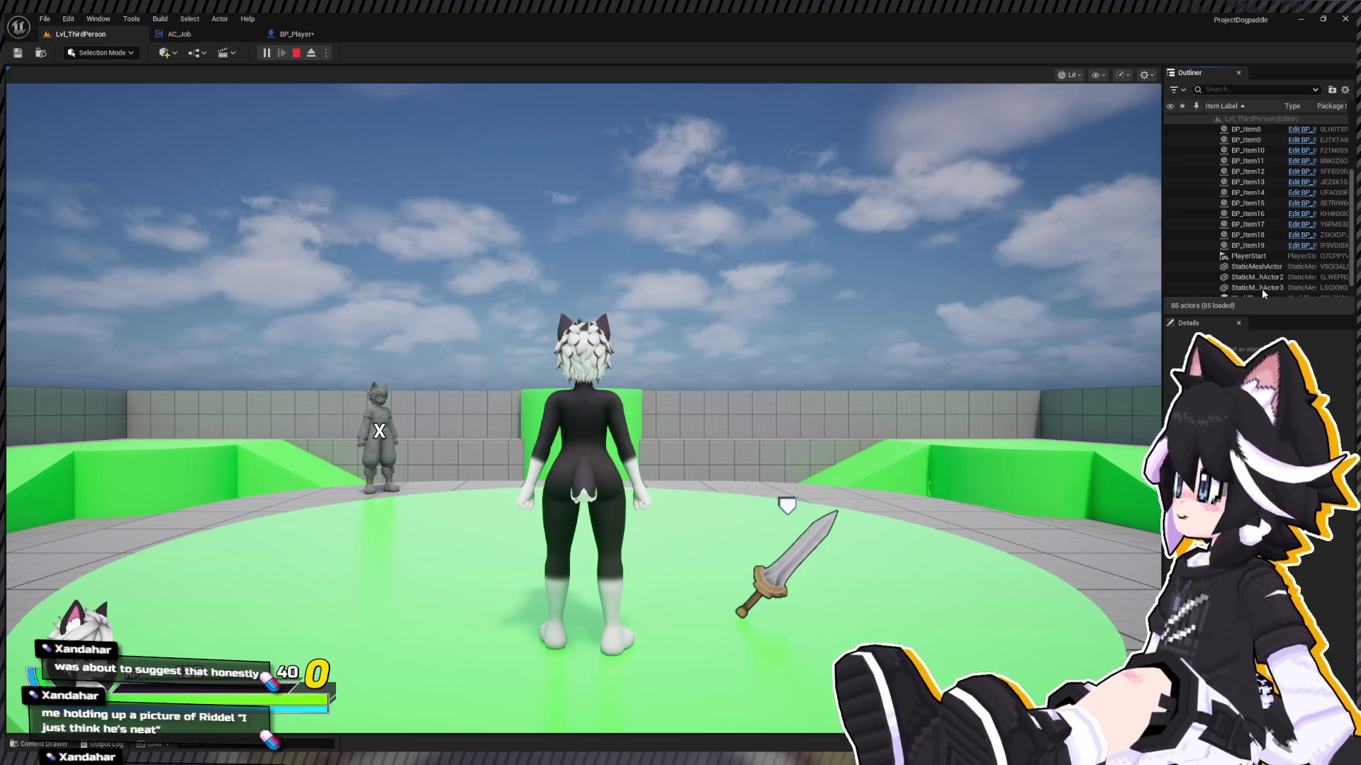
scroll(1213, 218, up, 3)
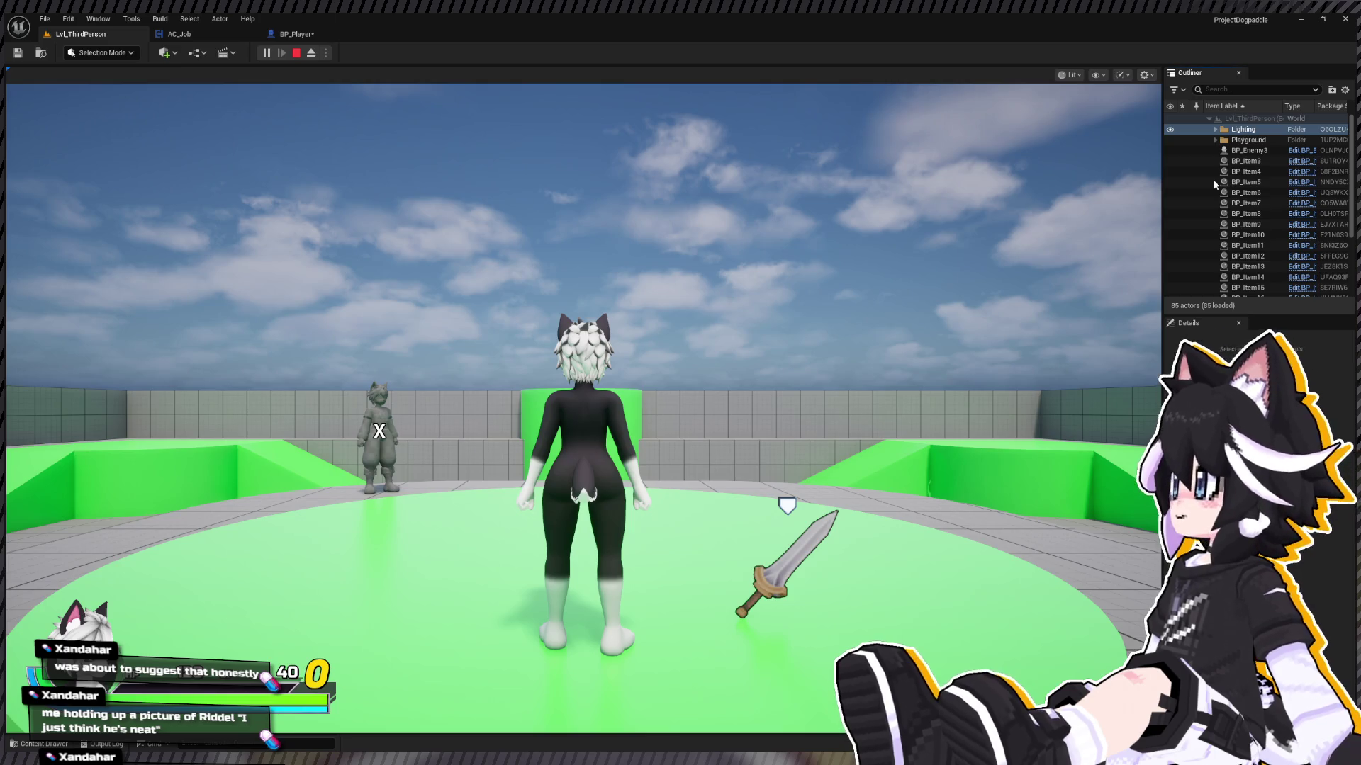
scroll(1235, 216, down, 3)
scroll(1237, 212, up, 3)
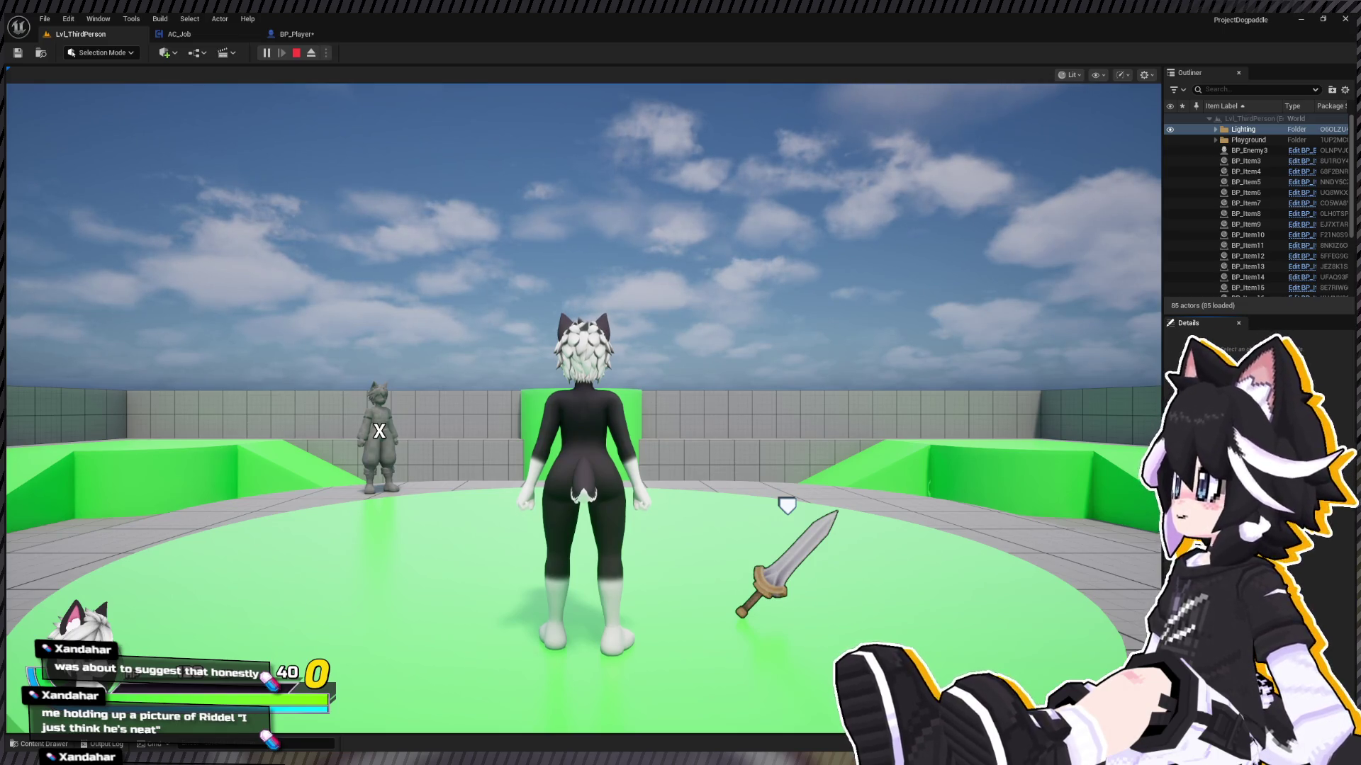
Step: Select BP_Item12, trigger learning Bash in the game view, then end the play session
click(1248, 256)
scroll(1251, 266, down, 3)
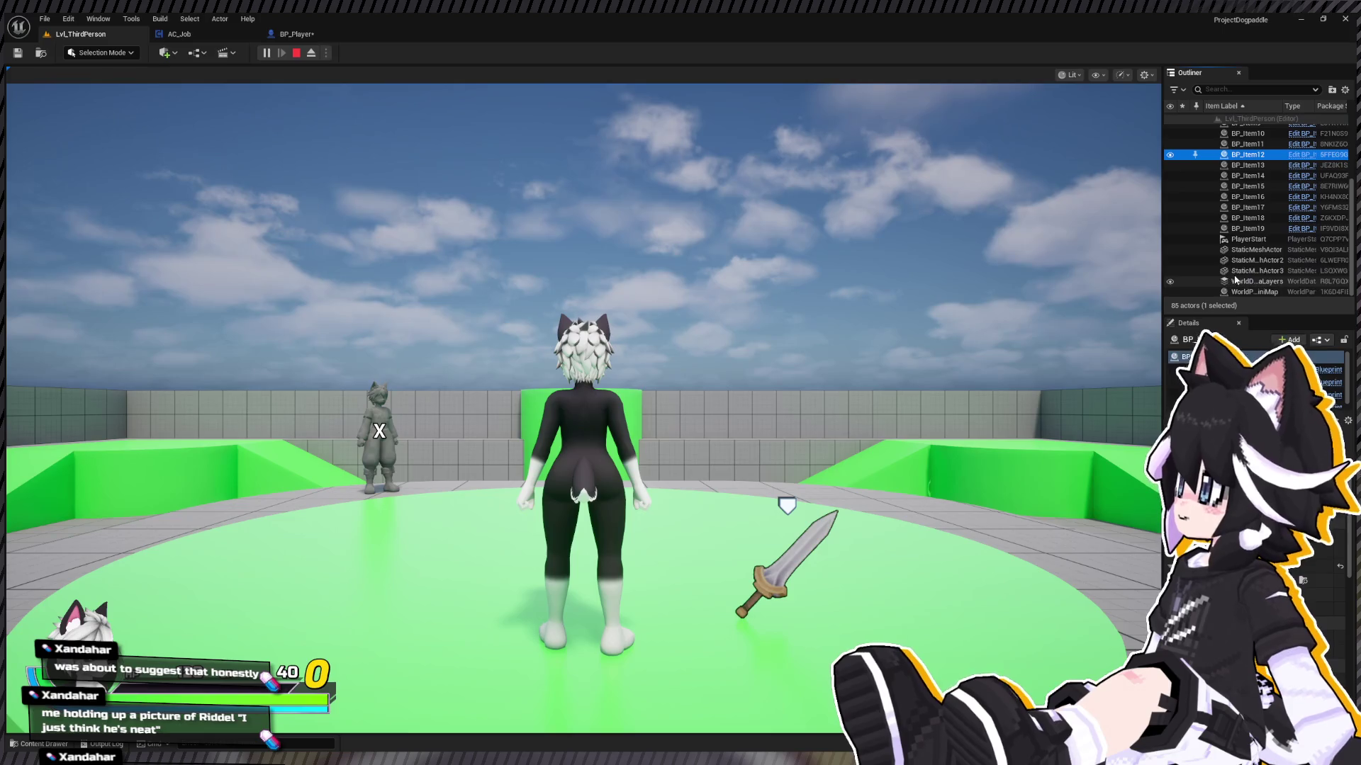
scroll(1252, 270, up, 3)
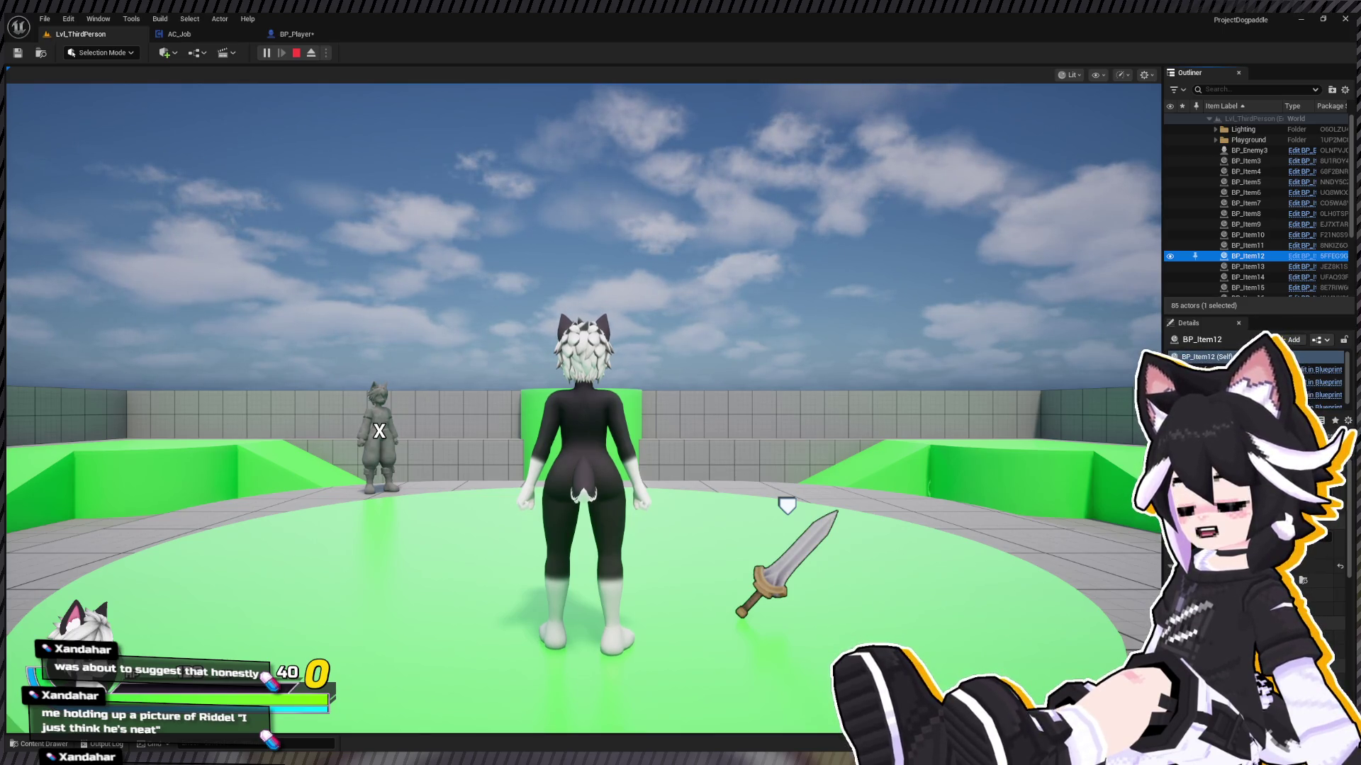
click(582, 407)
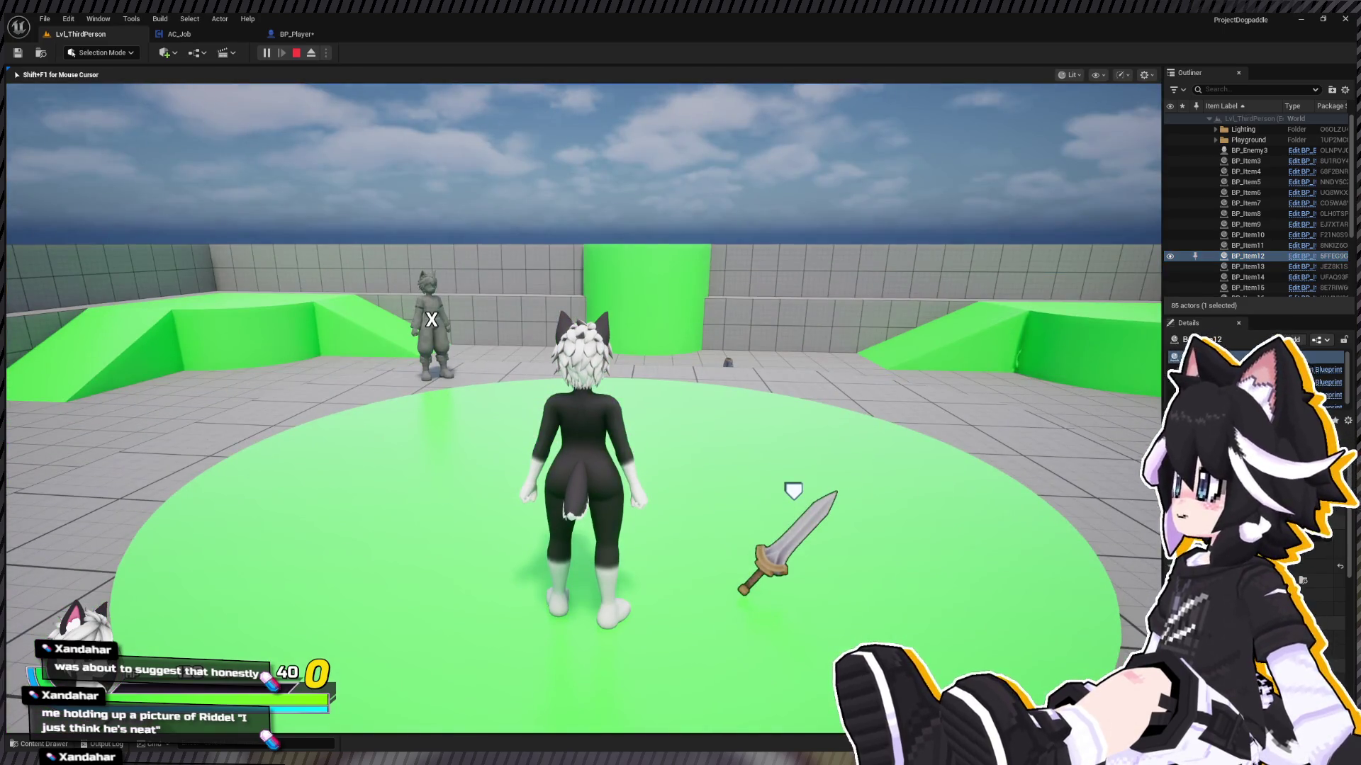
key(e)
key(Escape)
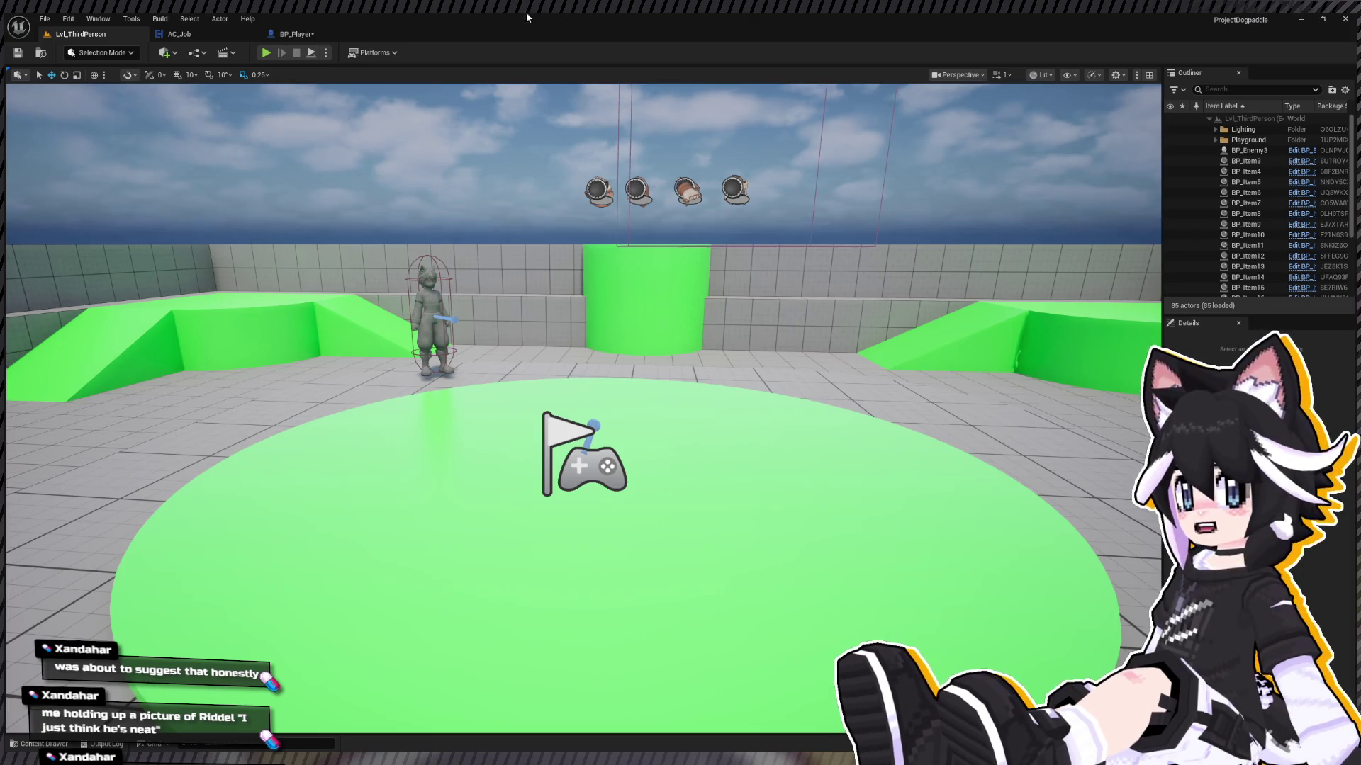
Step: Browse the Content Drawer past Player/UI/HUD to Blueprints/Jobs and open AC_Job
key(ctrl+space)
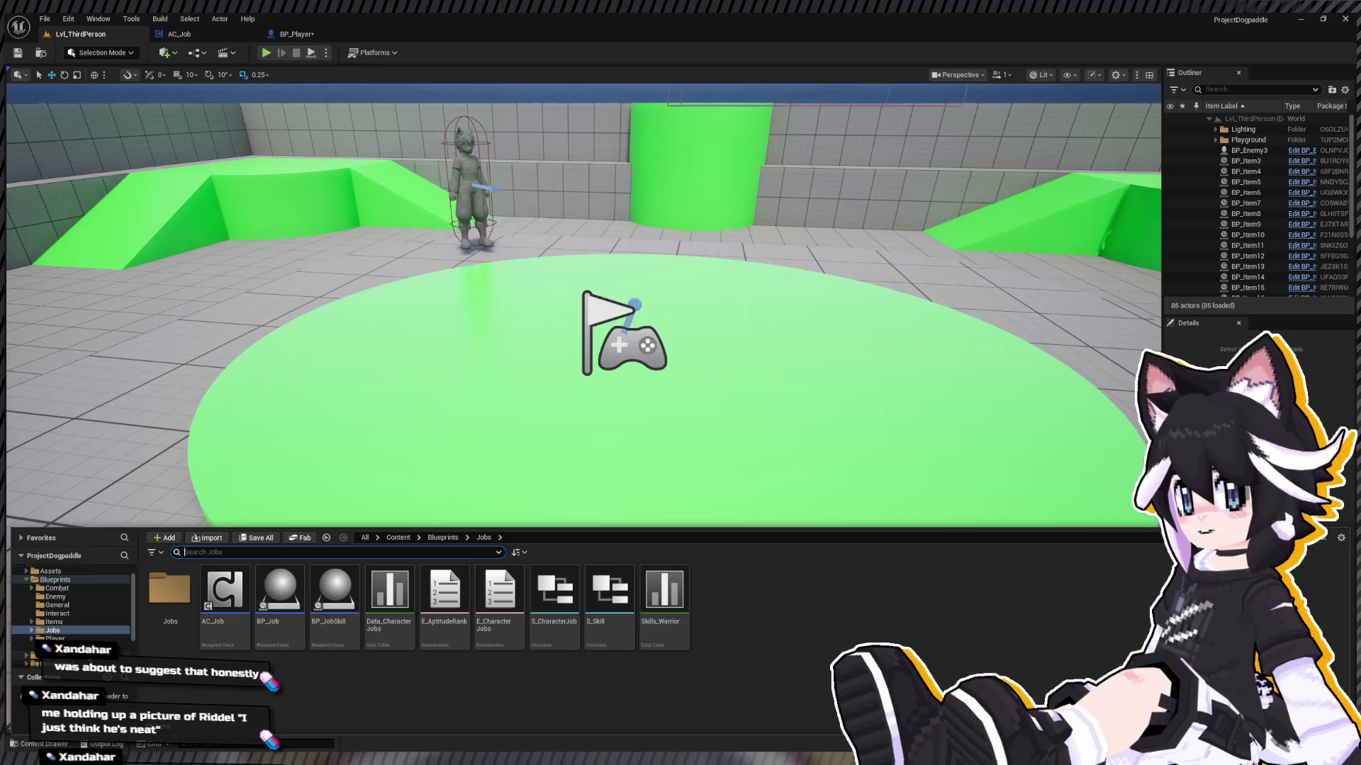
scroll(88, 626, down, 2)
click(84, 602)
double_click(217, 591)
double_click(170, 588)
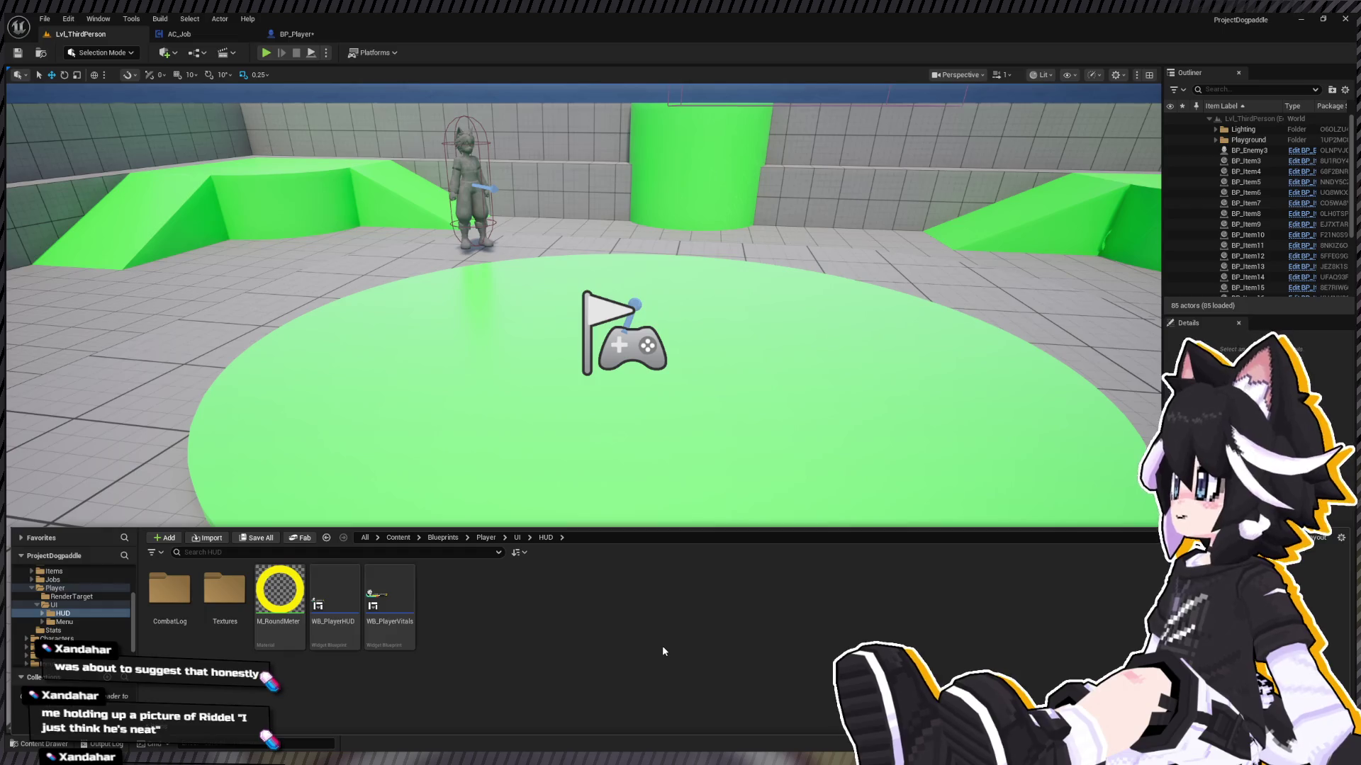
scroll(71, 603, up, 2)
click(52, 613)
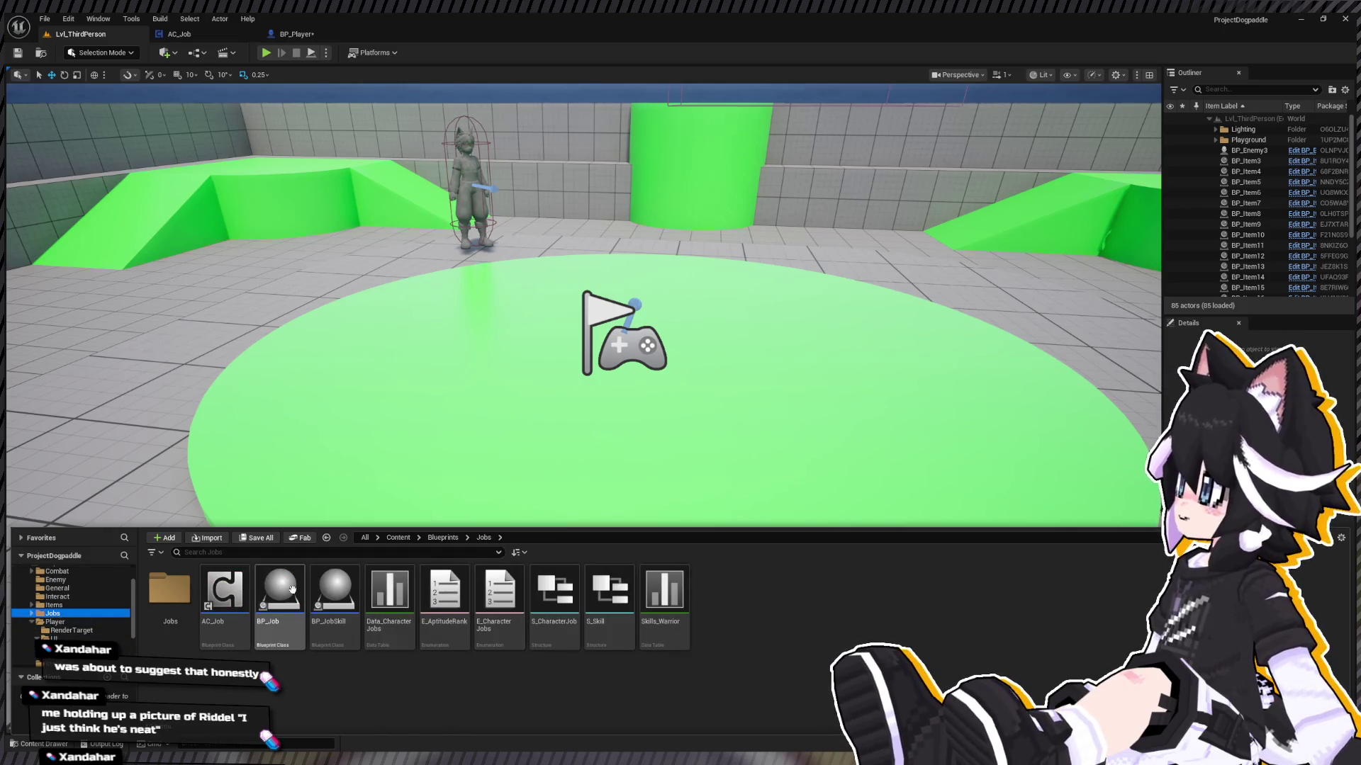
click(229, 584)
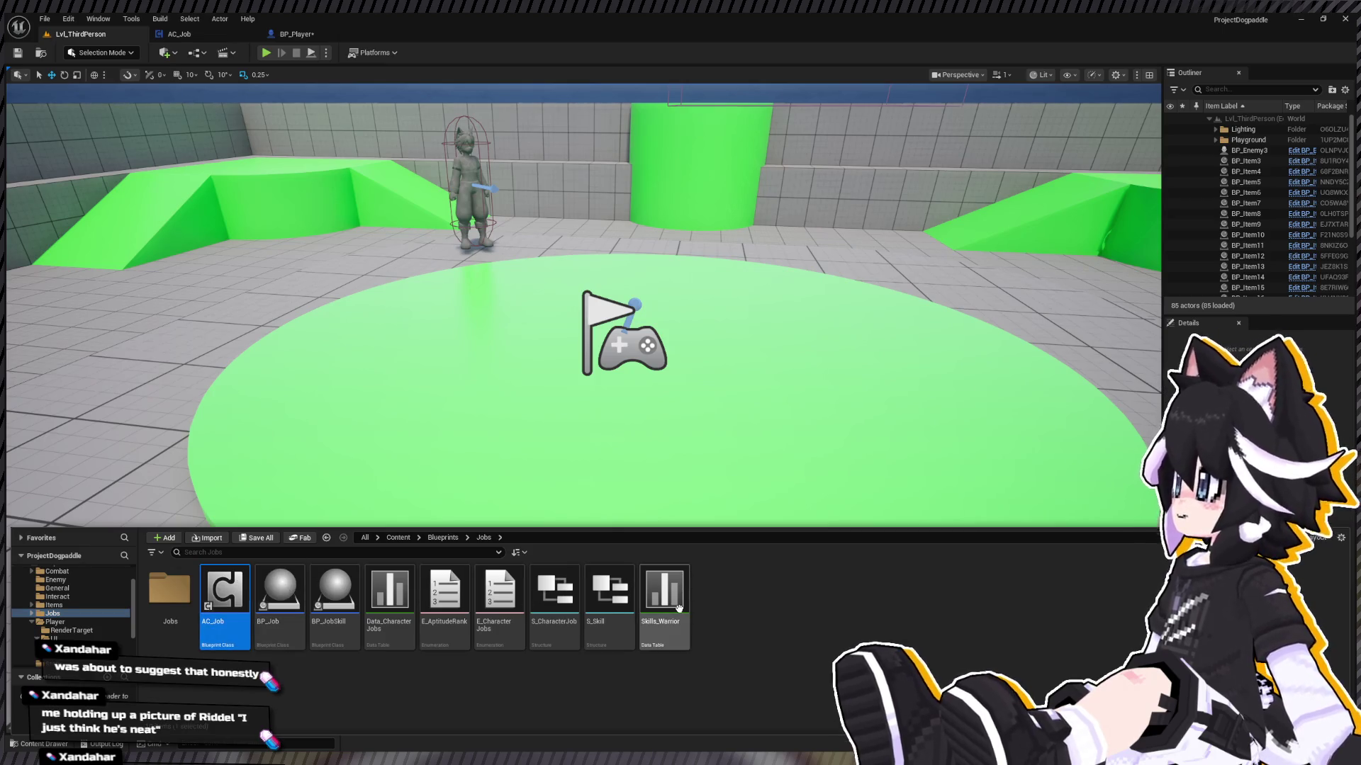
double_click(228, 594)
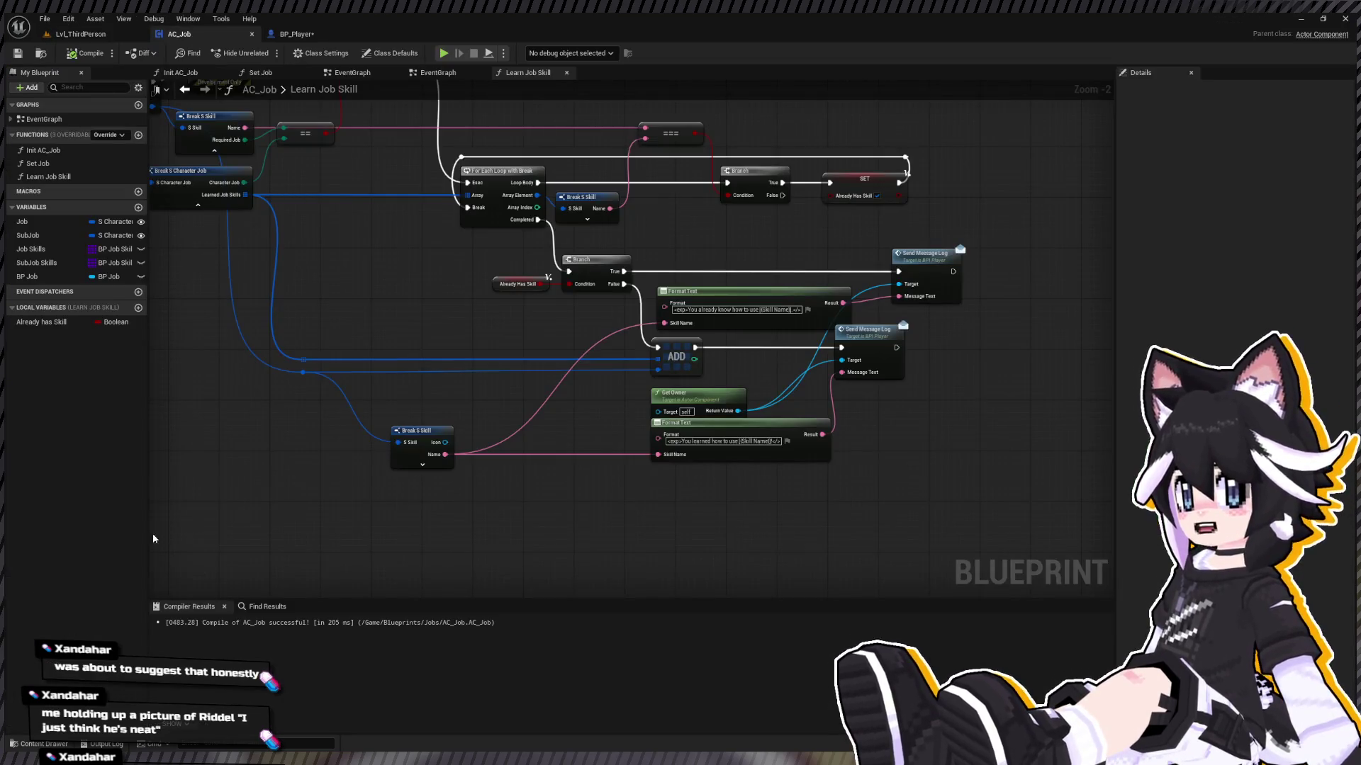
key(ctrl+space)
click(57, 599)
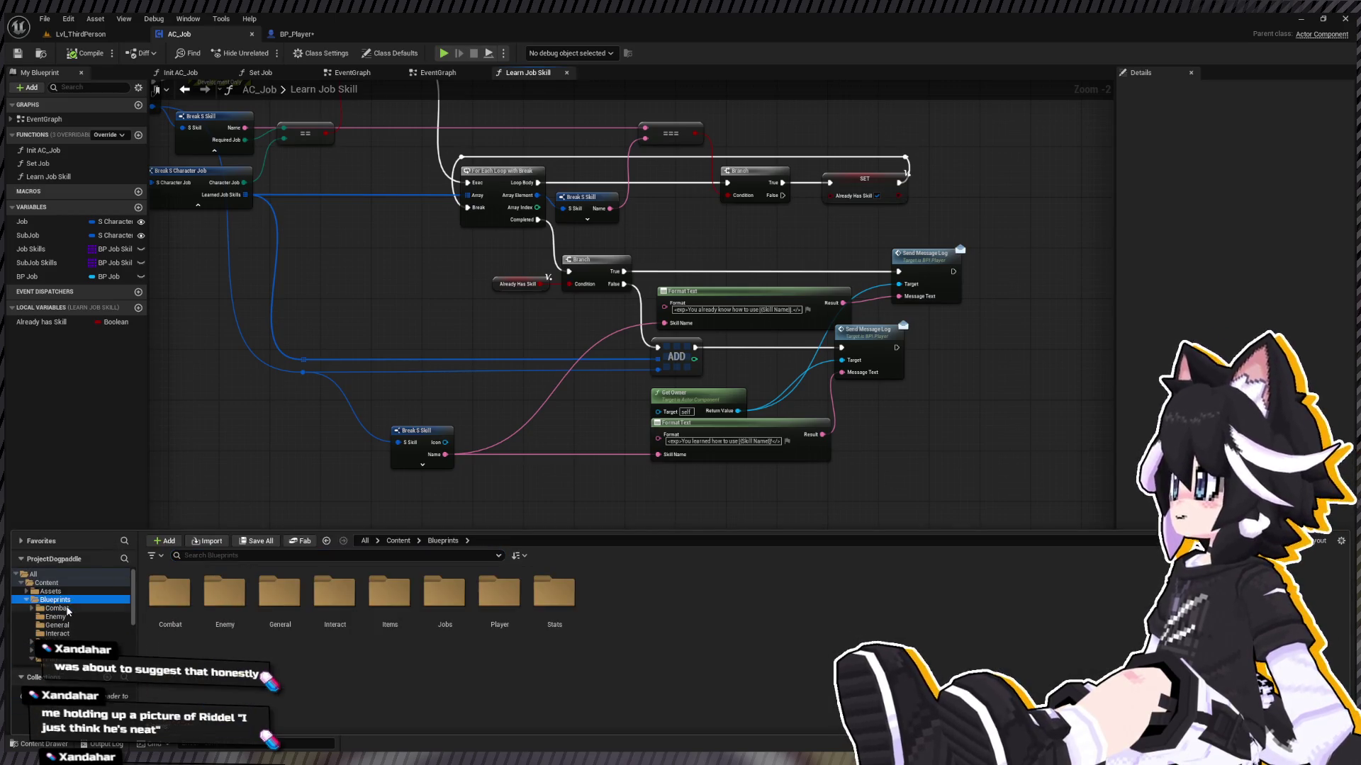
click(56, 608)
click(216, 603)
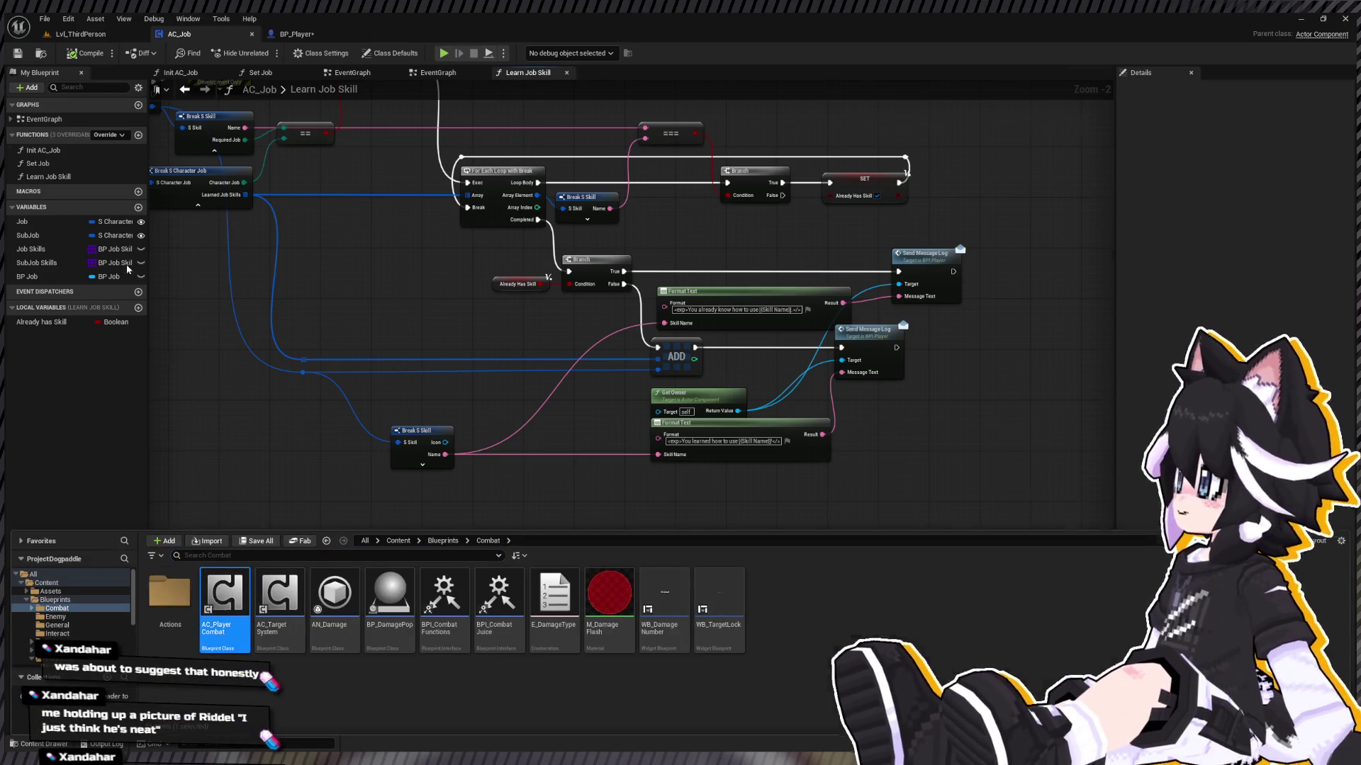
key(Return)
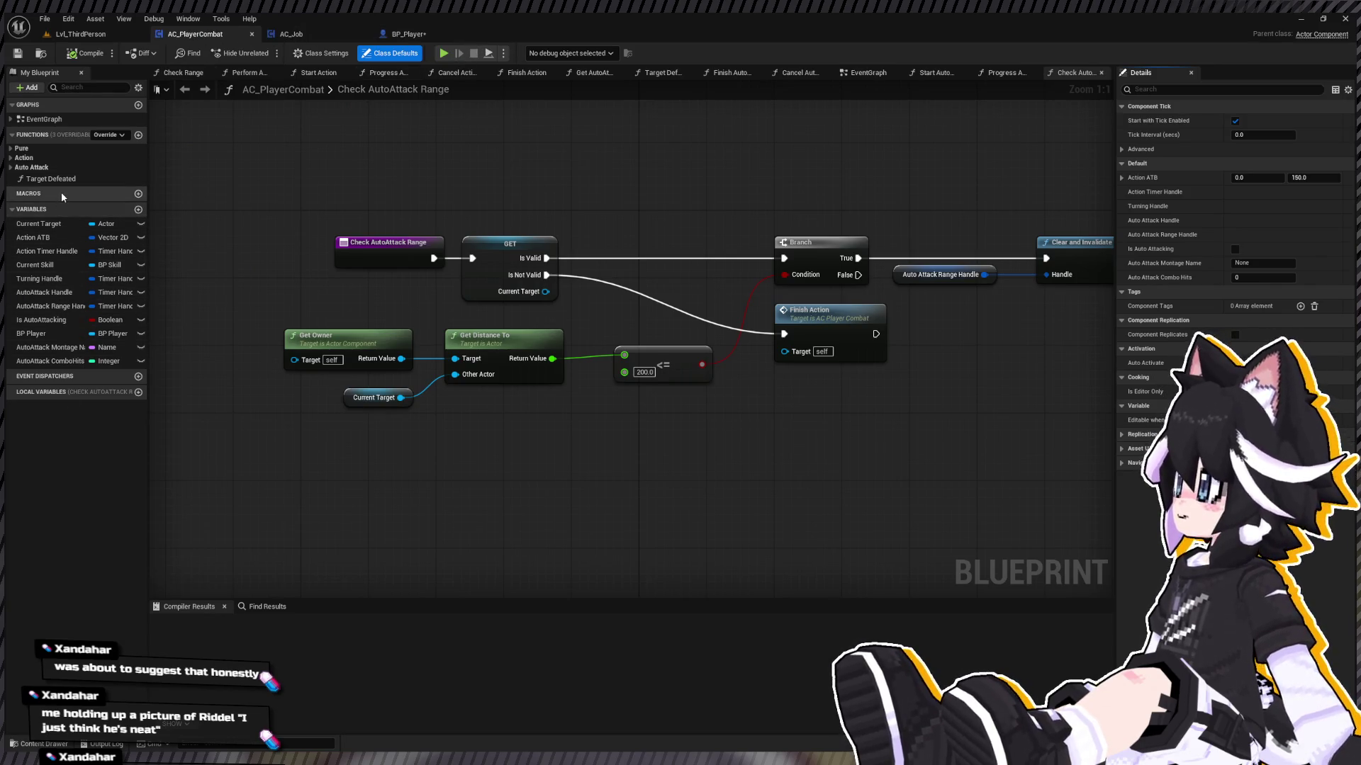
click(21, 157)
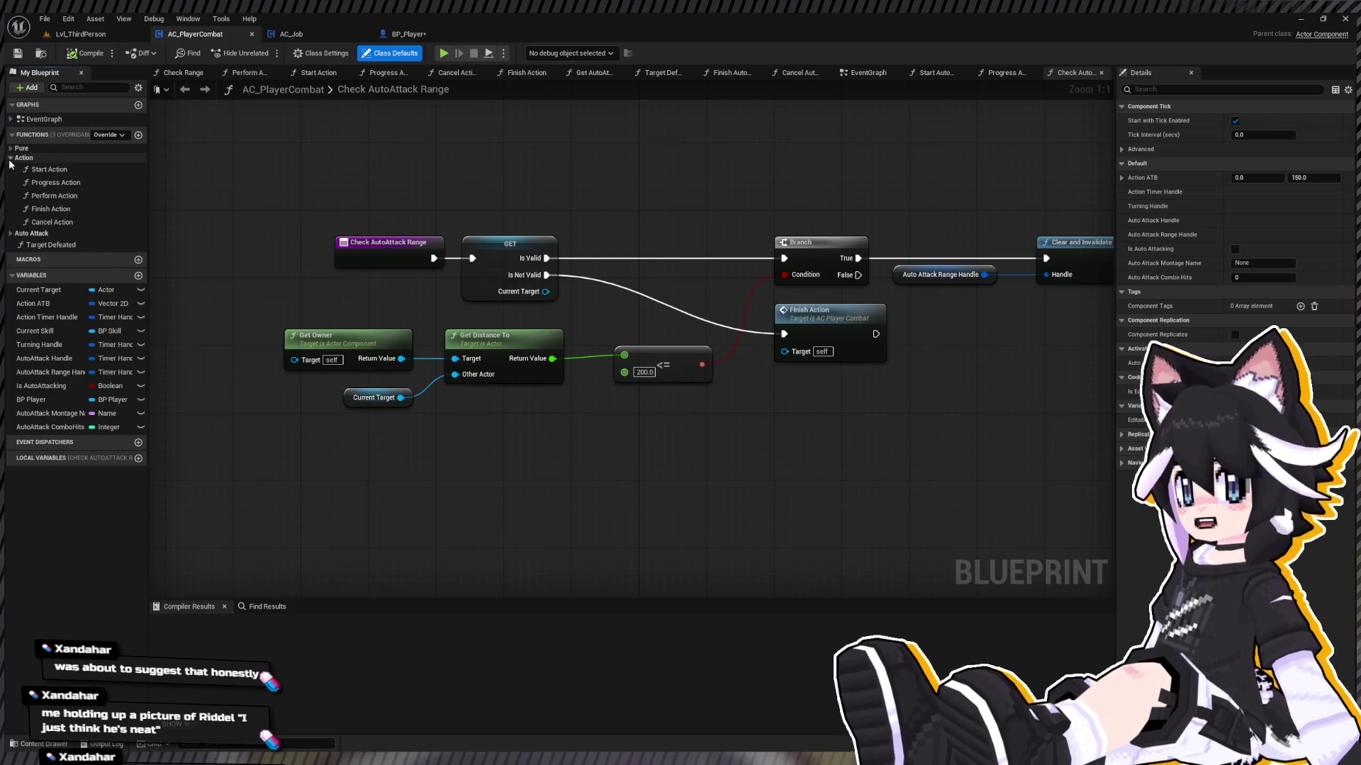
click(33, 170)
scroll(524, 355, down, 6)
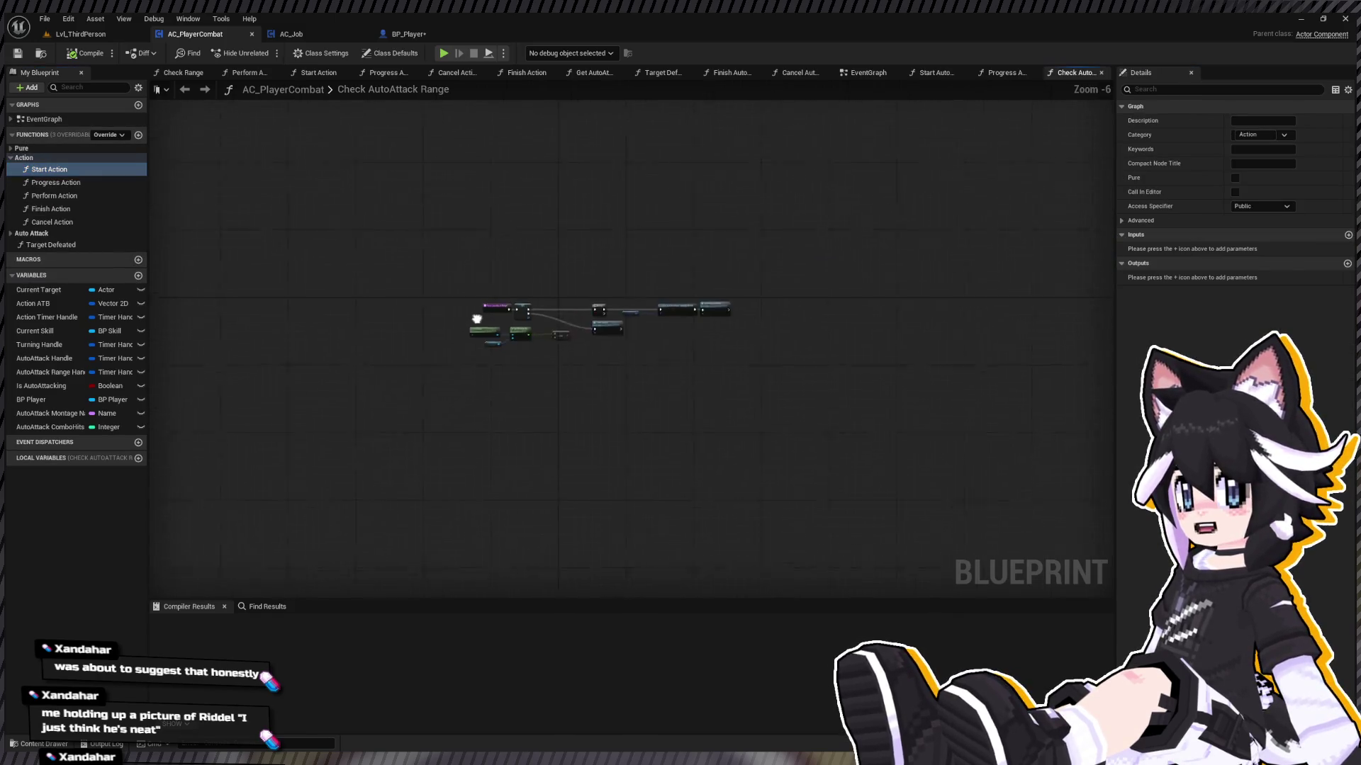
click(9, 159)
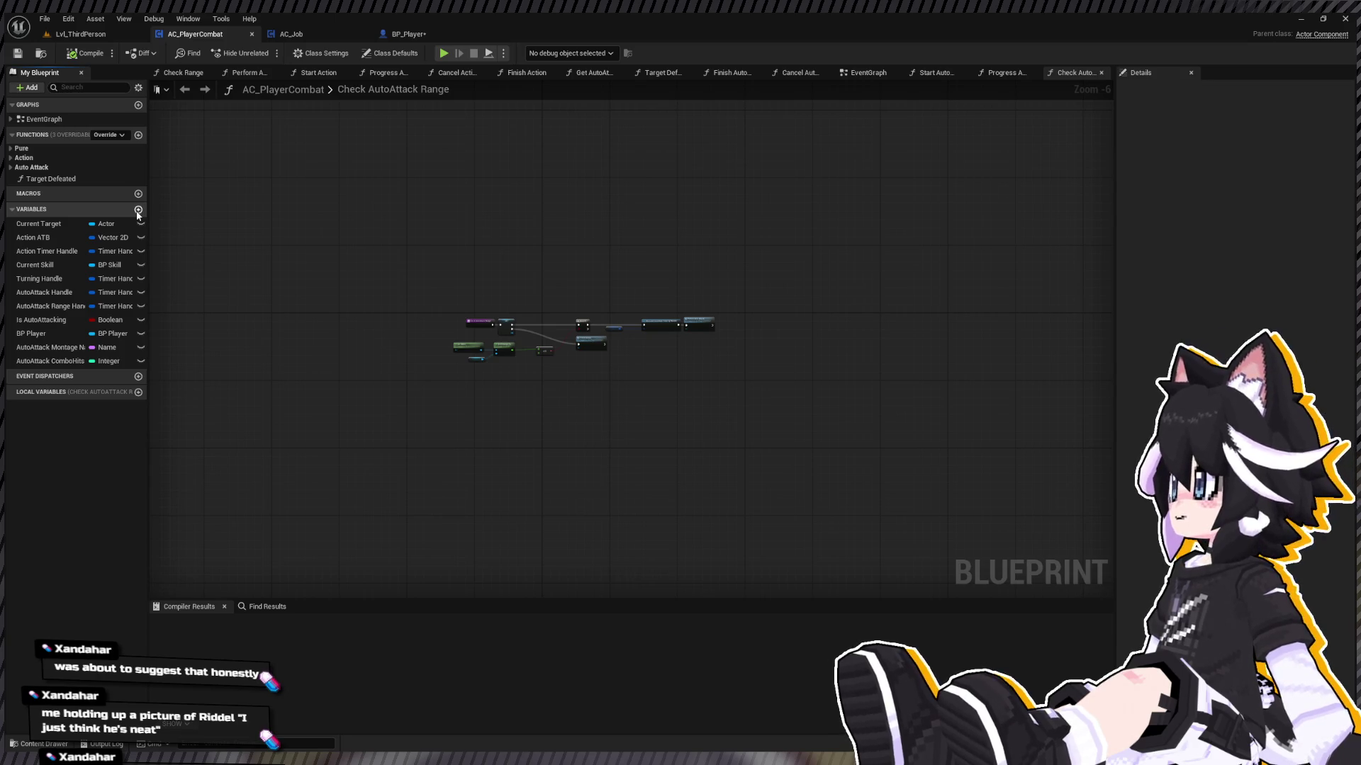
double_click(43, 119)
scroll(577, 355, up, 1)
scroll(698, 477, up, 2)
mouse_move(728, 494)
mouse_down()
mouse_move(550, 301)
mouse_move(606, 310)
mouse_move(584, 201)
mouse_up()
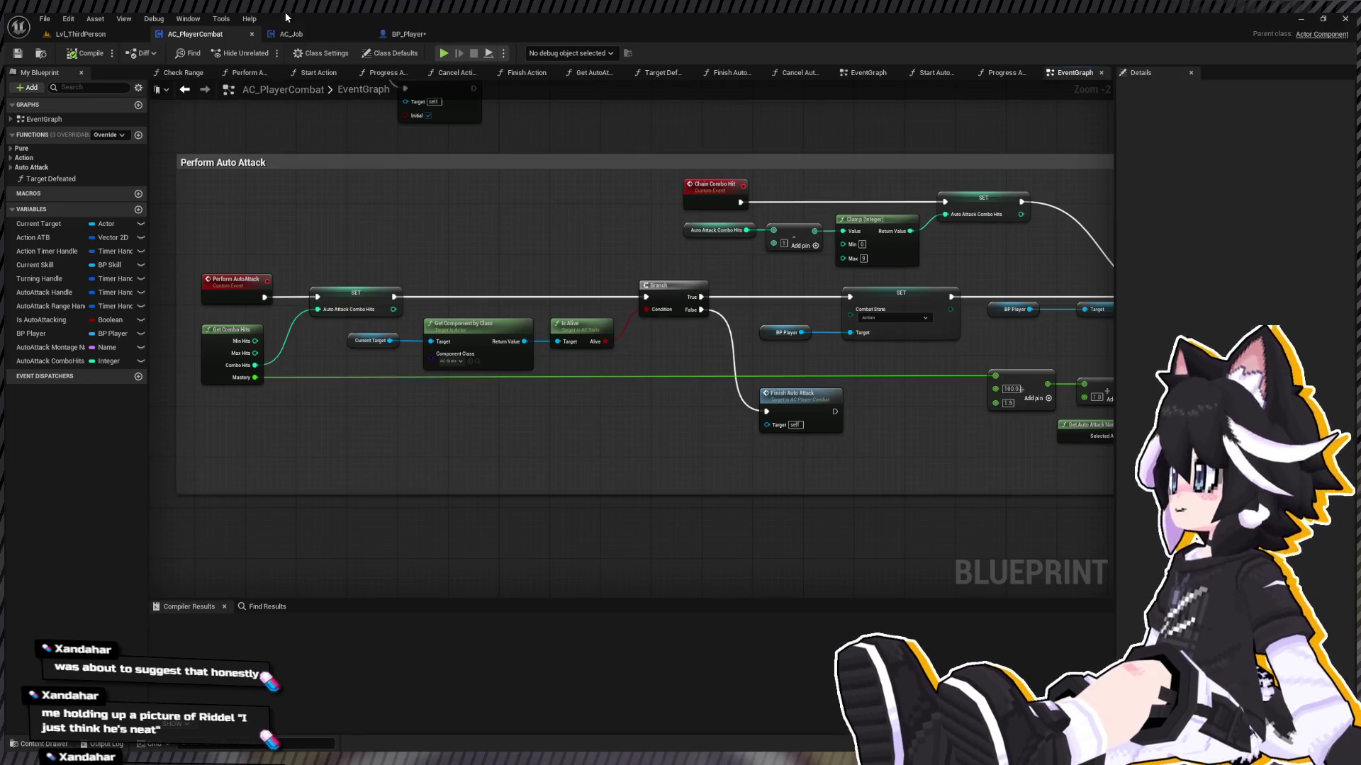
click(291, 34)
drag(604, 292, 715, 273)
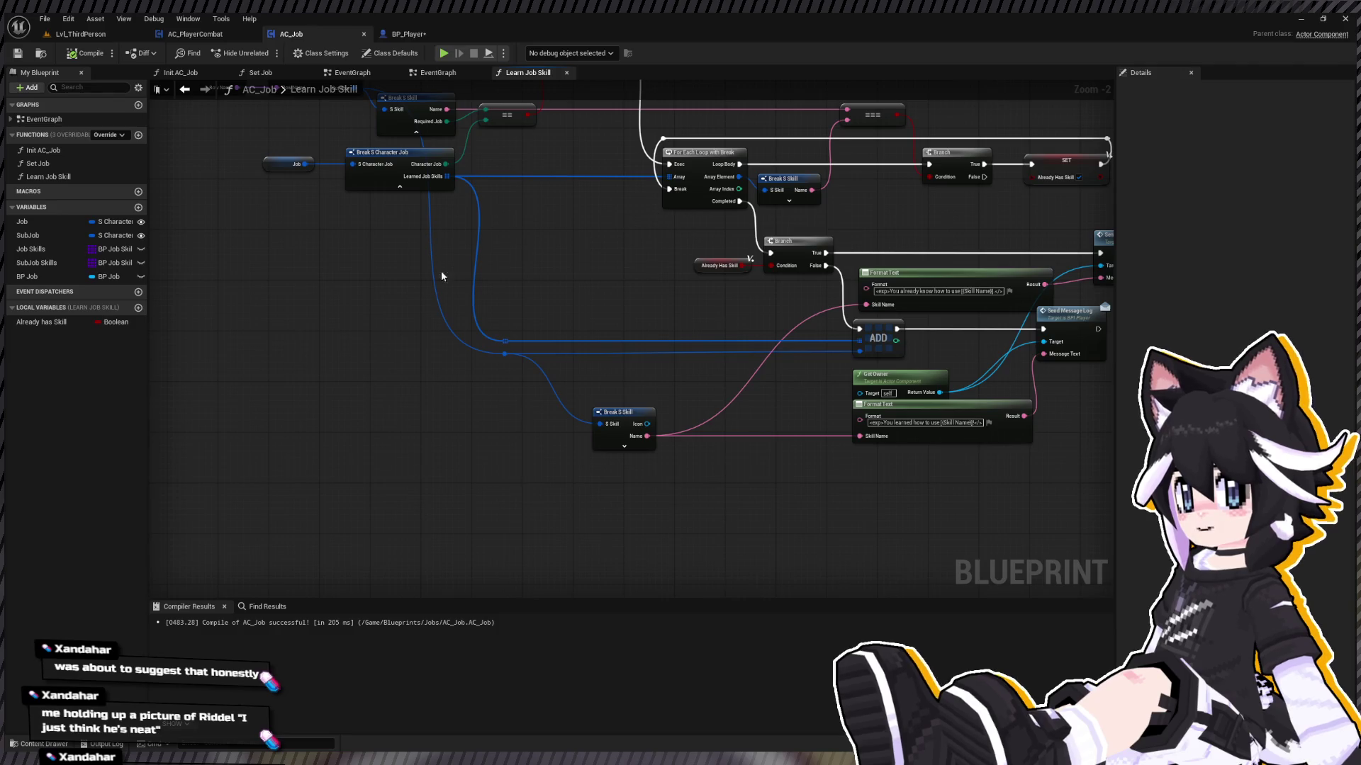
Step: Add an Equipped Skills variable typed as an S Skill array, then return to the level
click(138, 207)
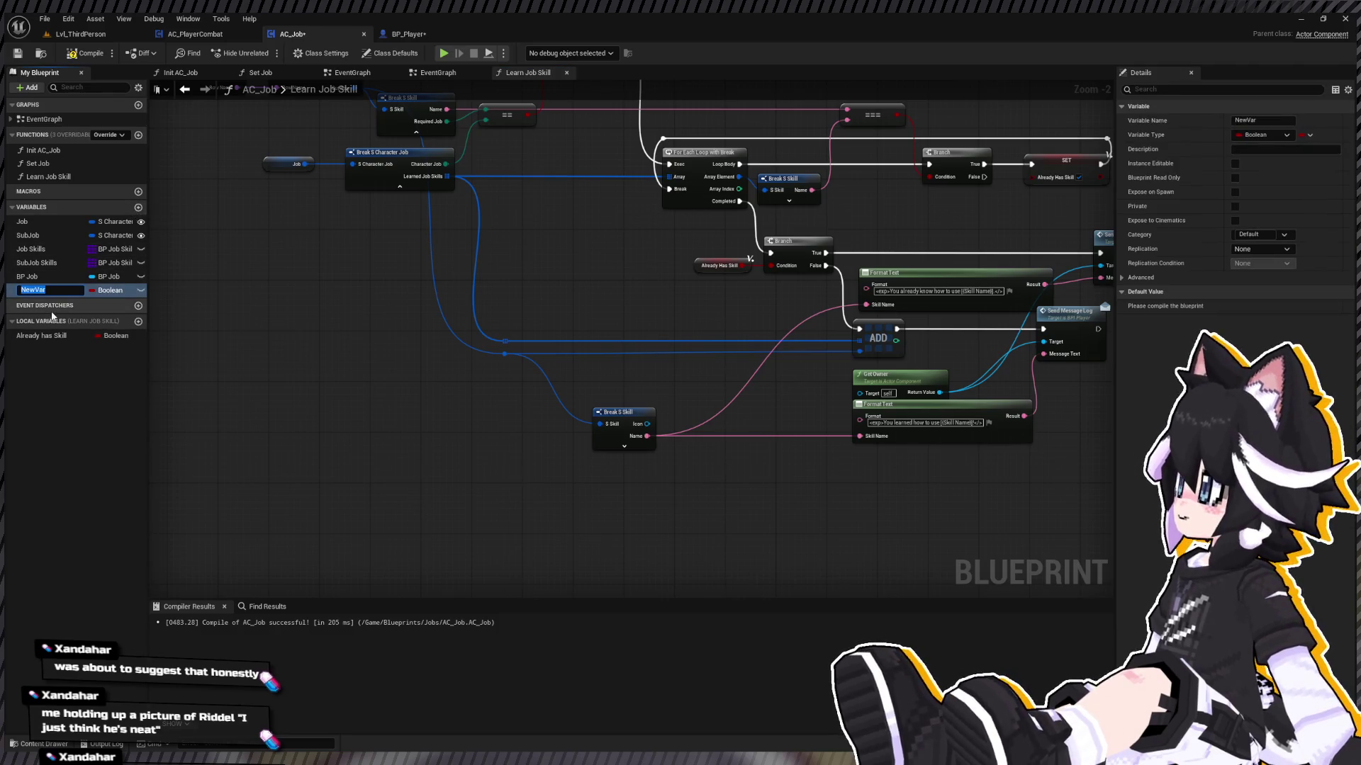
text(Equipped Skills)
key(Return)
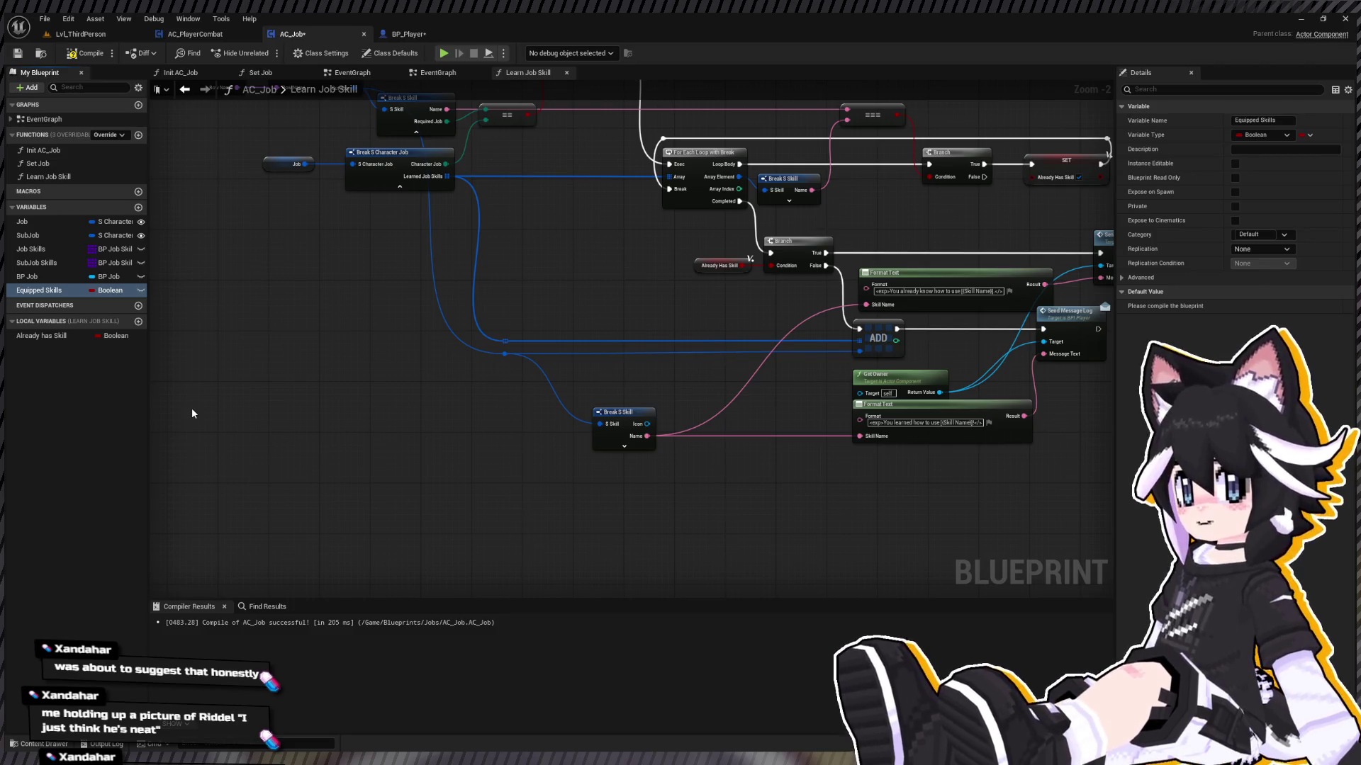
click(1266, 135)
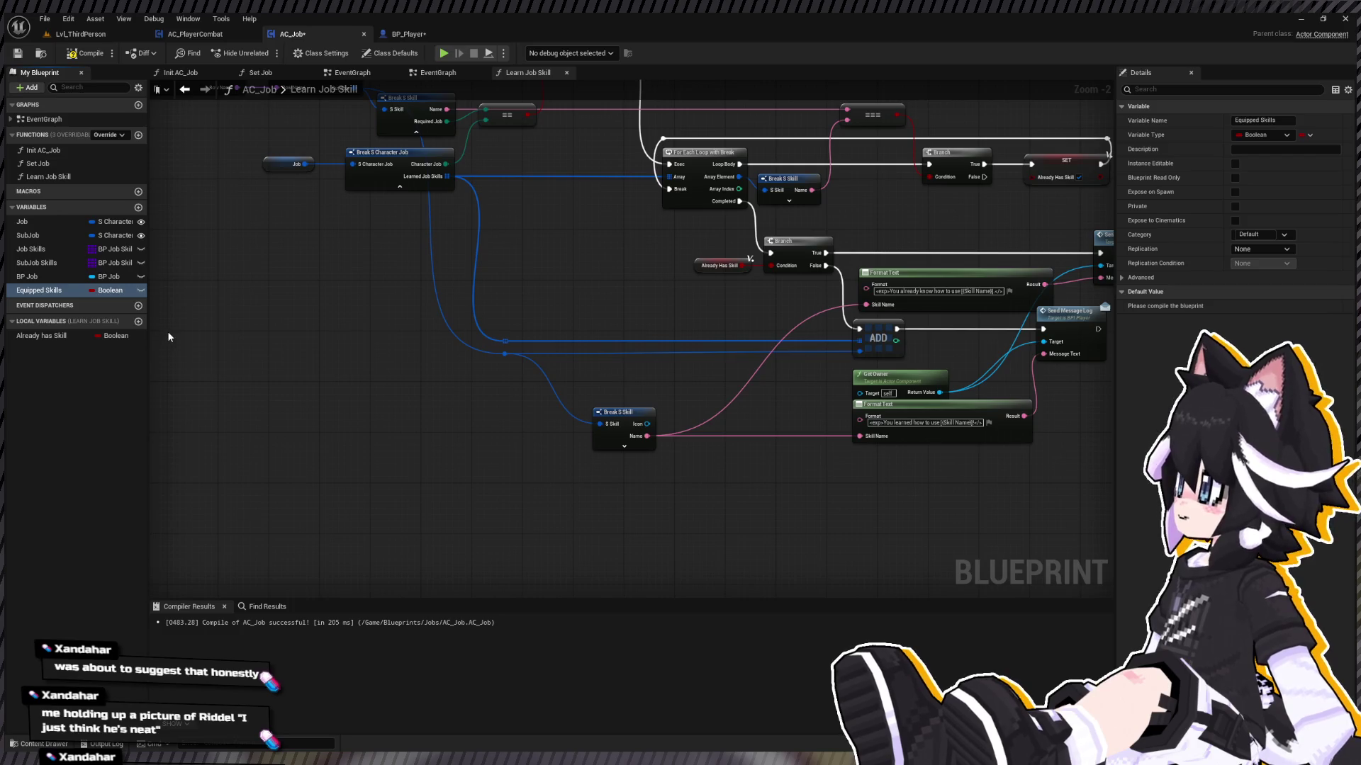
click(1309, 135)
click(1309, 172)
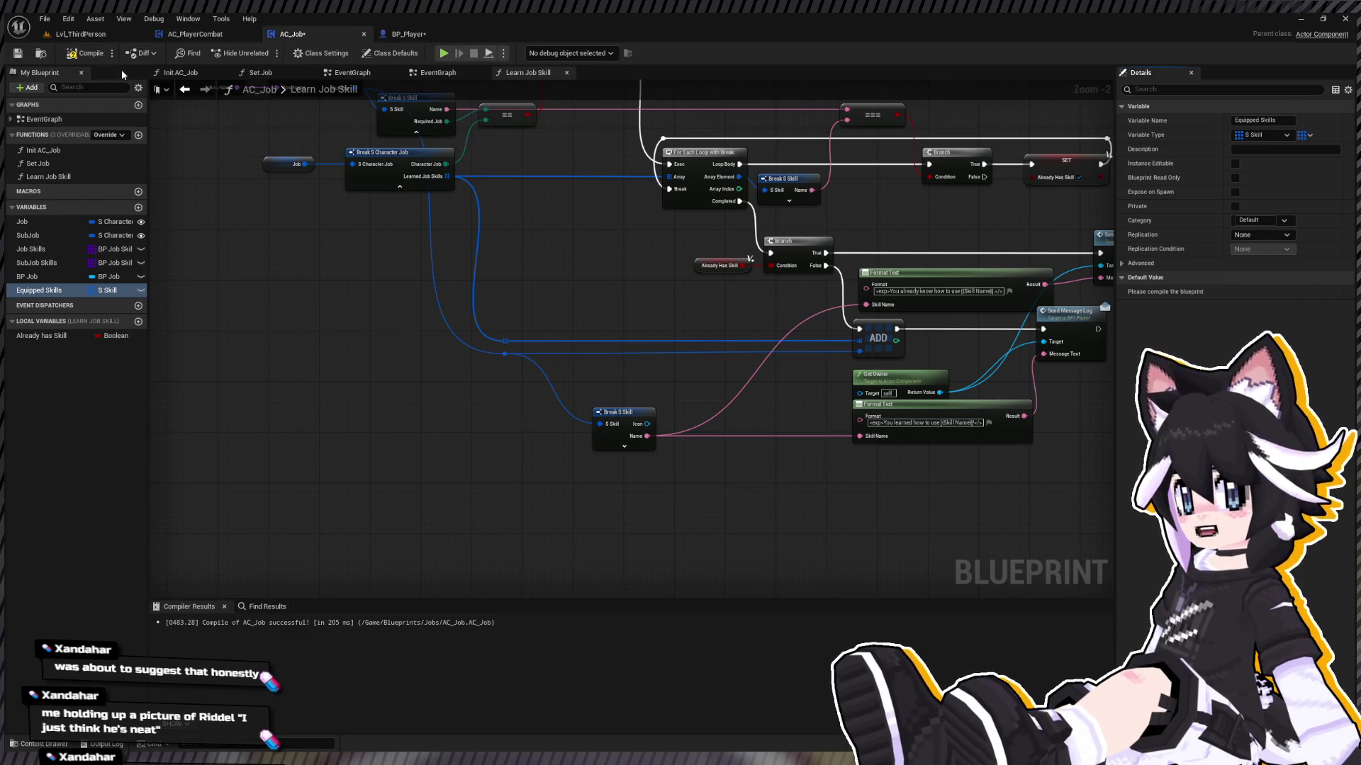
click(79, 36)
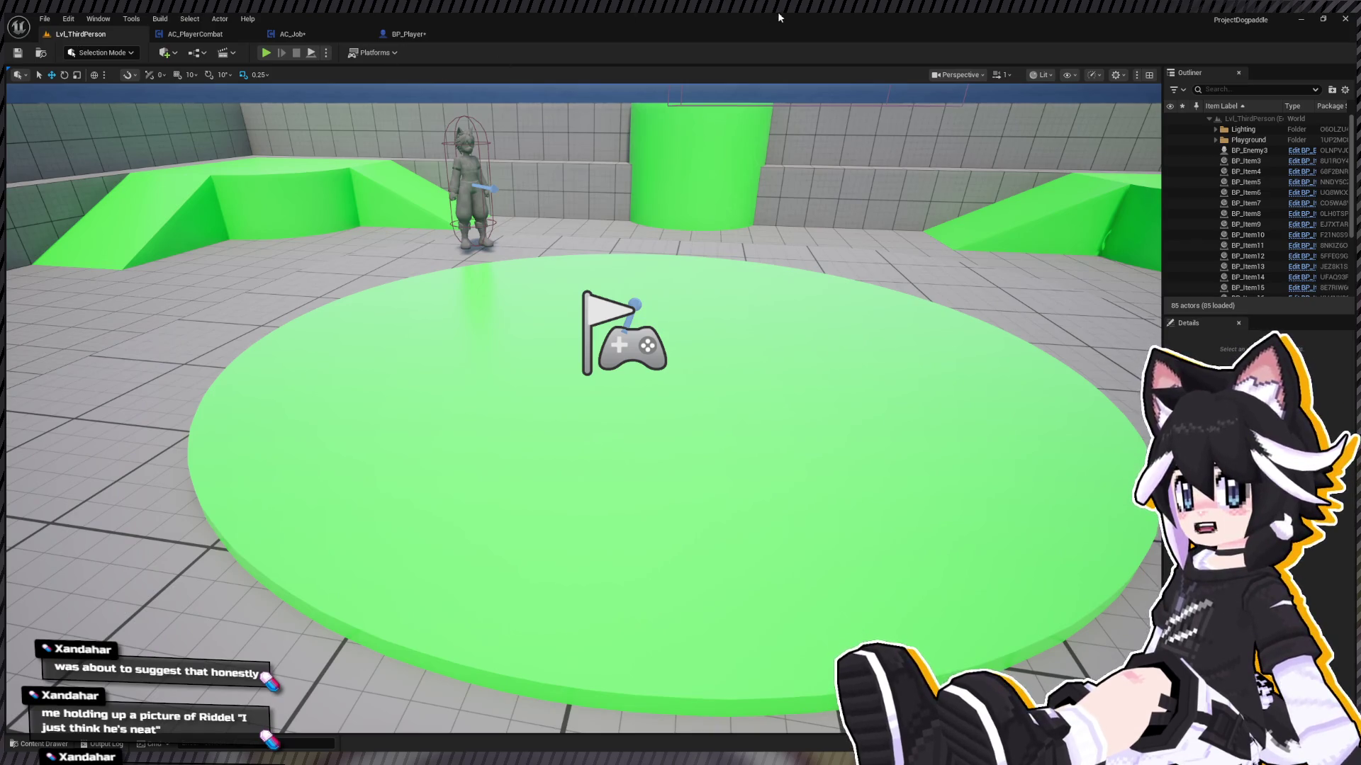
Step: Browse the Content Drawer to Player/UI/HUD and open the WB_PlayerHUD widget blueprint
key(ctrl+space)
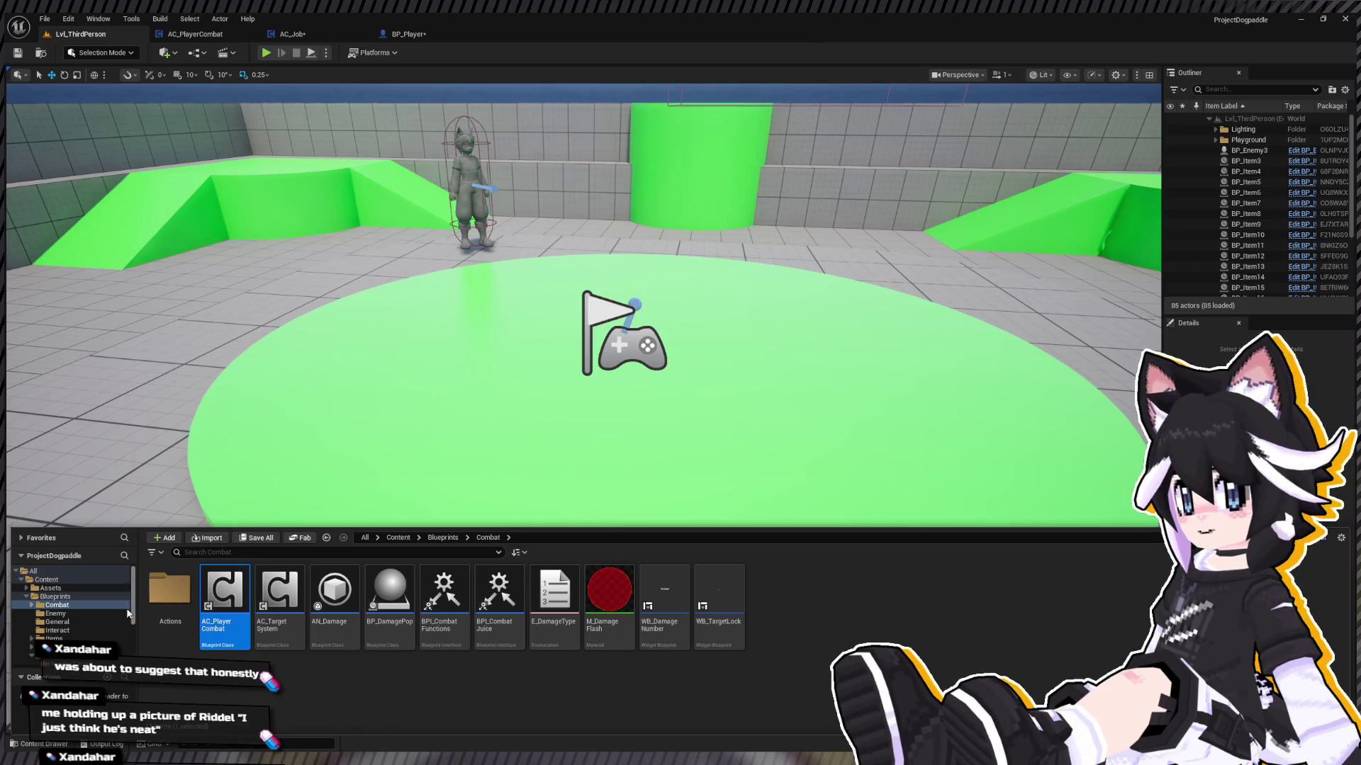
scroll(117, 604, down, 5)
scroll(71, 608, up, 5)
scroll(71, 608, down, 2)
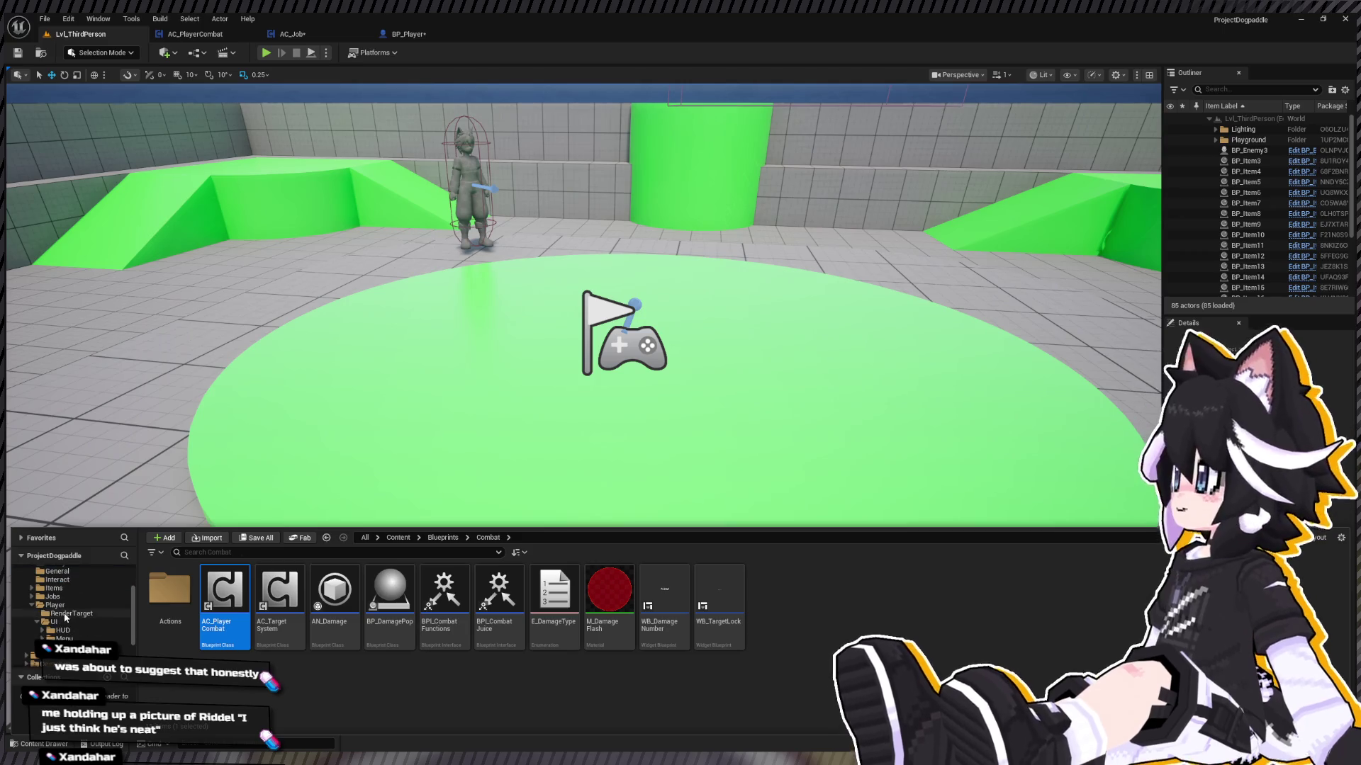
click(63, 605)
double_click(225, 588)
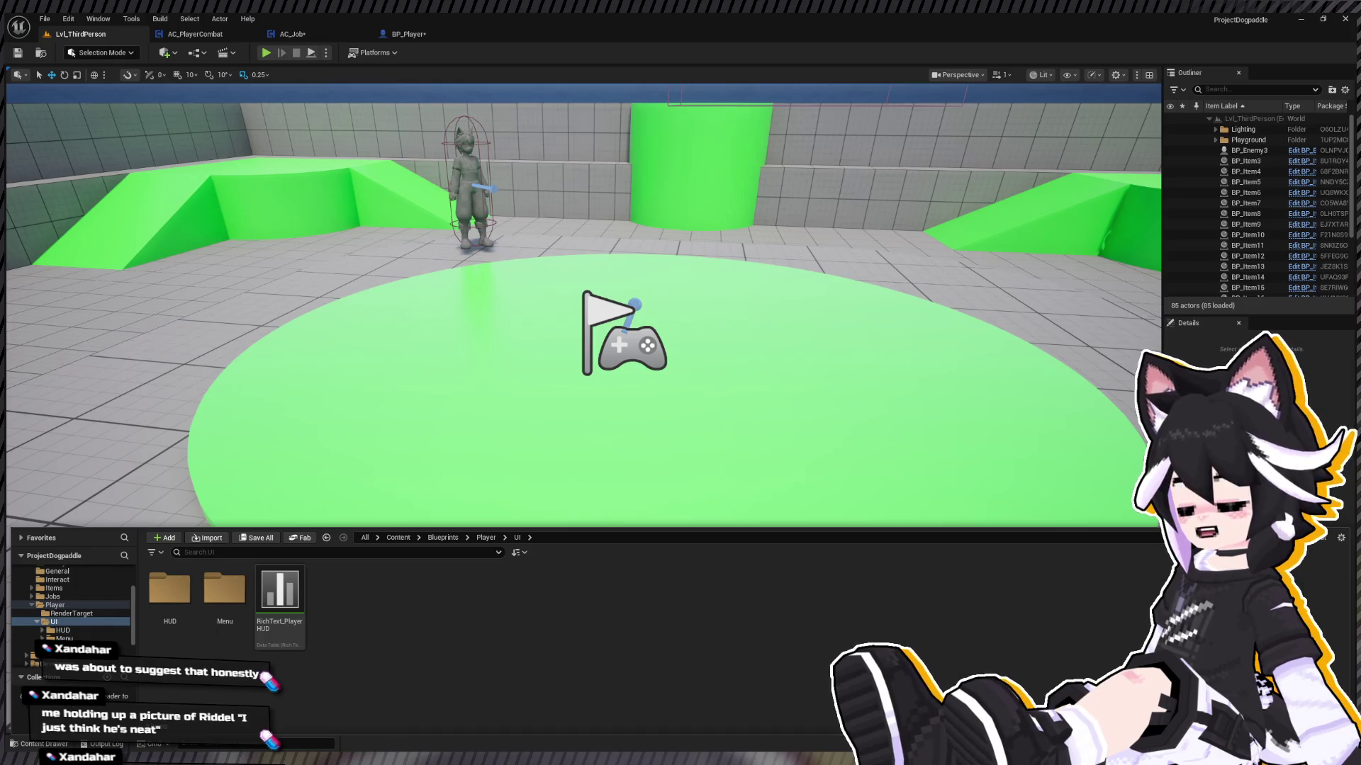
double_click(225, 589)
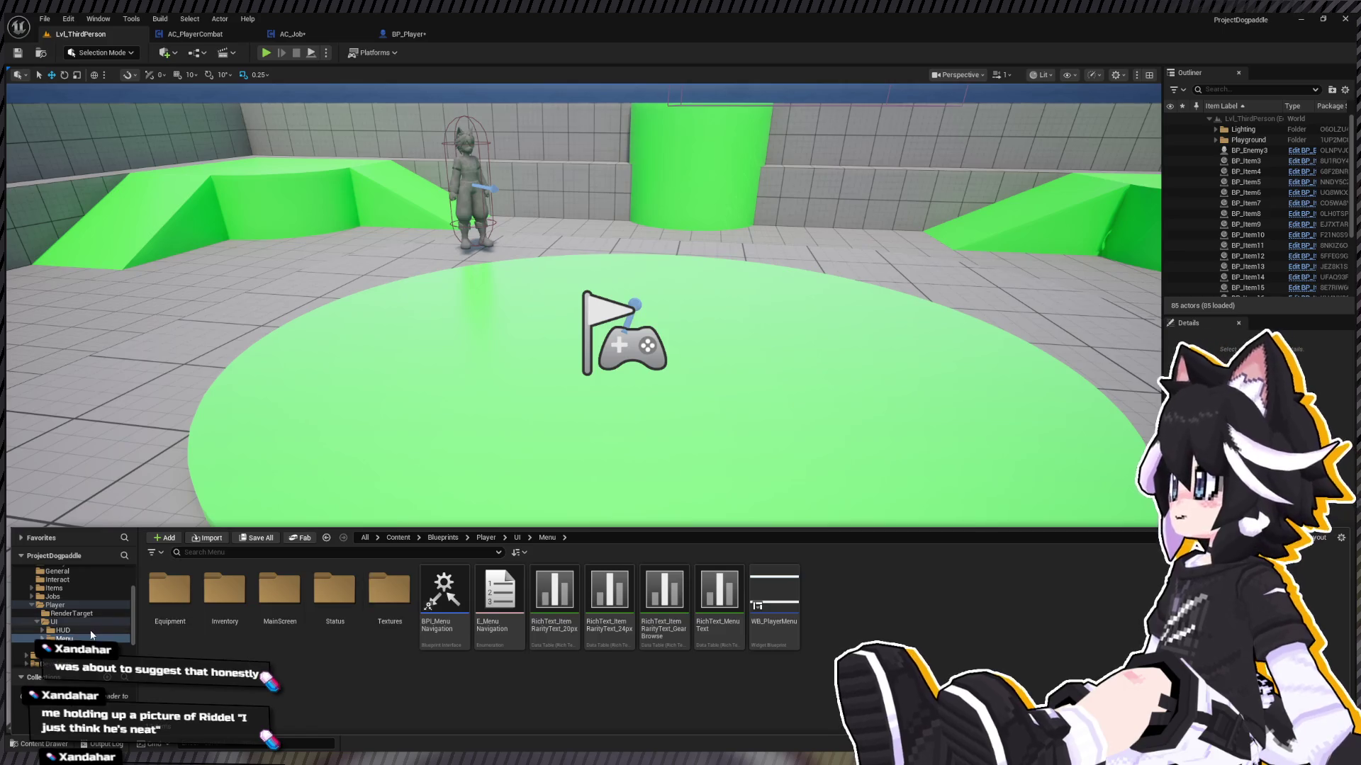
click(61, 630)
click(327, 608)
double_click(327, 608)
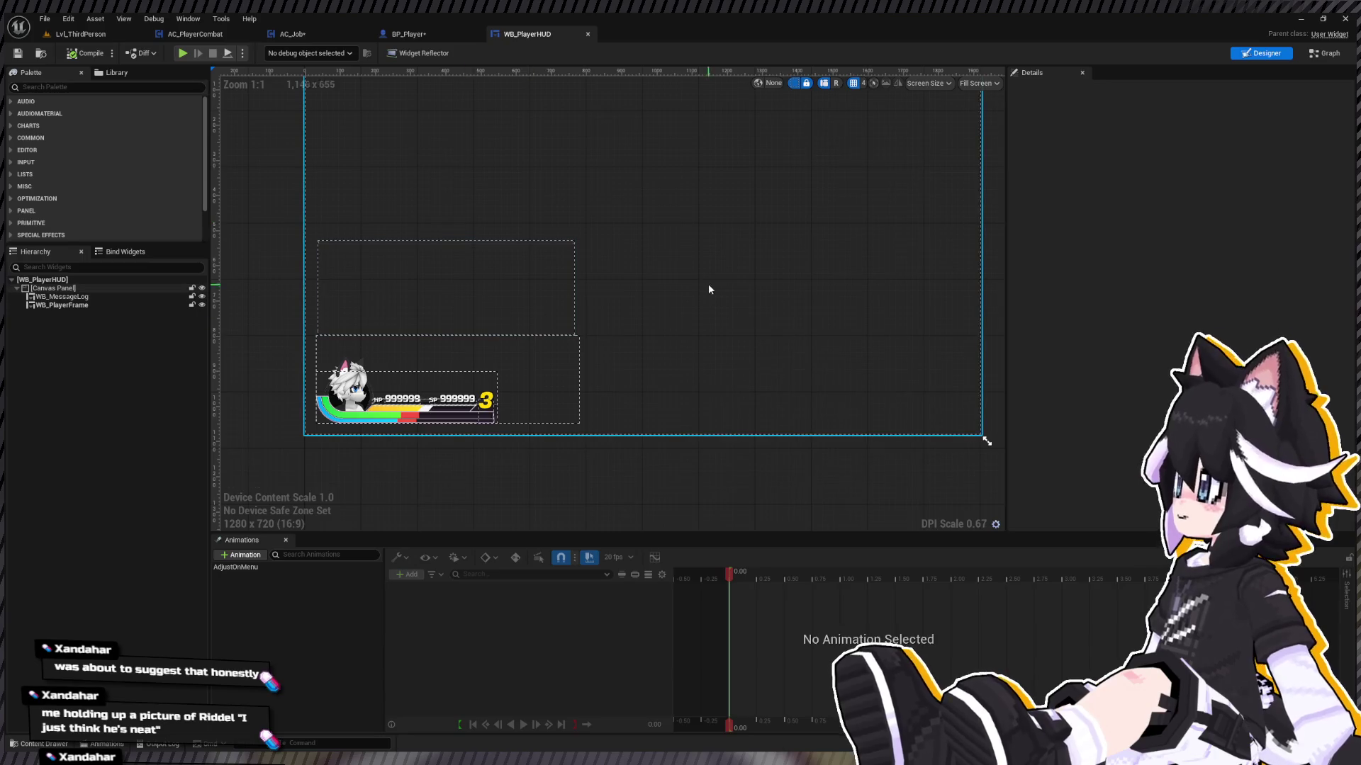
Step: Create a new widget blueprint and name it WB_PlayerCrossBar
click(965, 379)
key(ctrl+space)
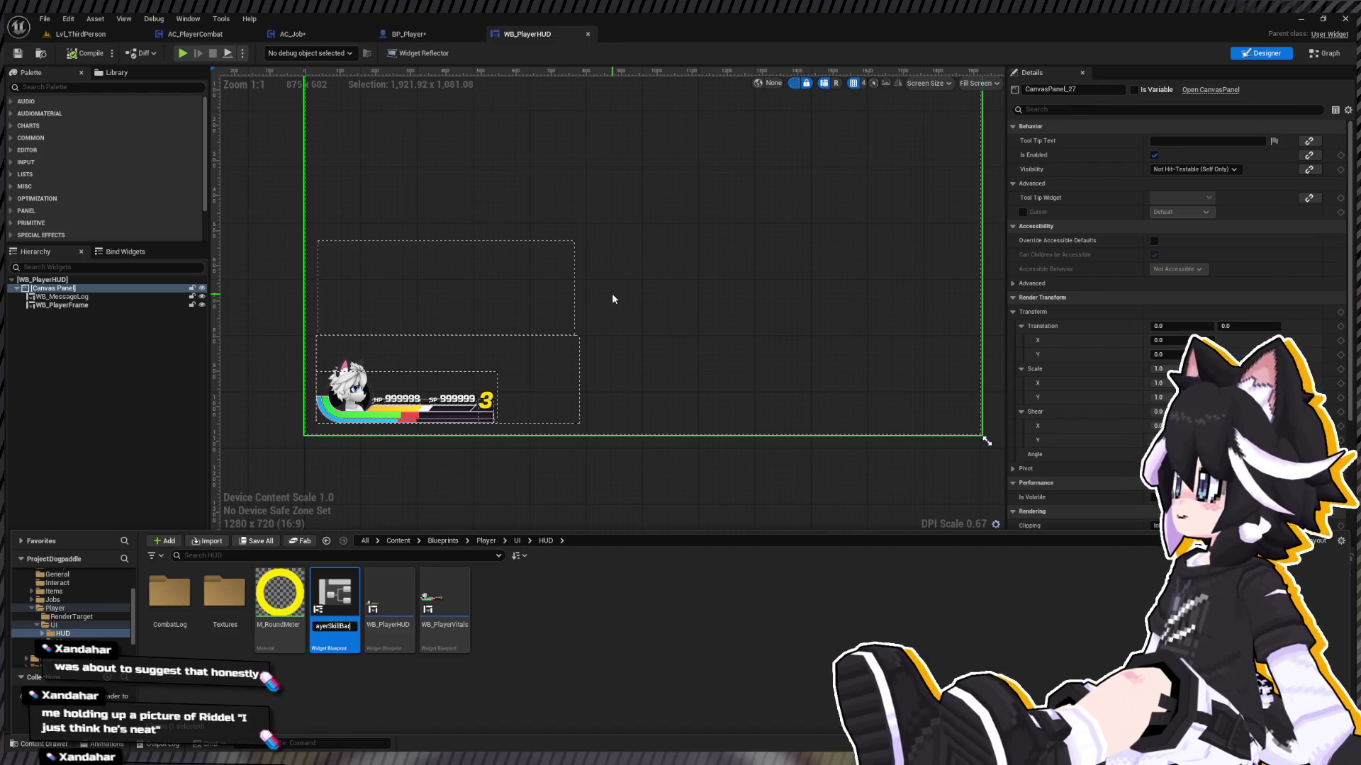
key(Return)
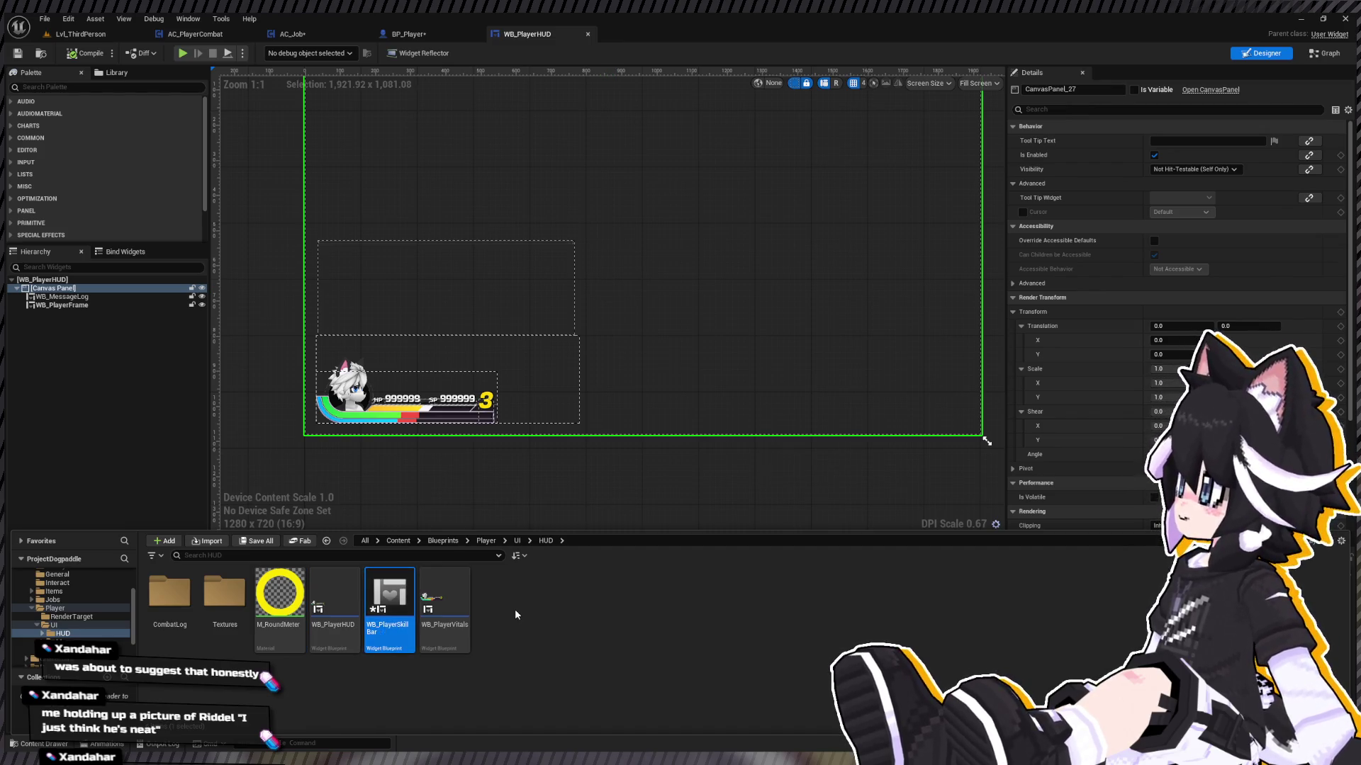
key(ctrl+space)
key(ctrl+space)
click(389, 626)
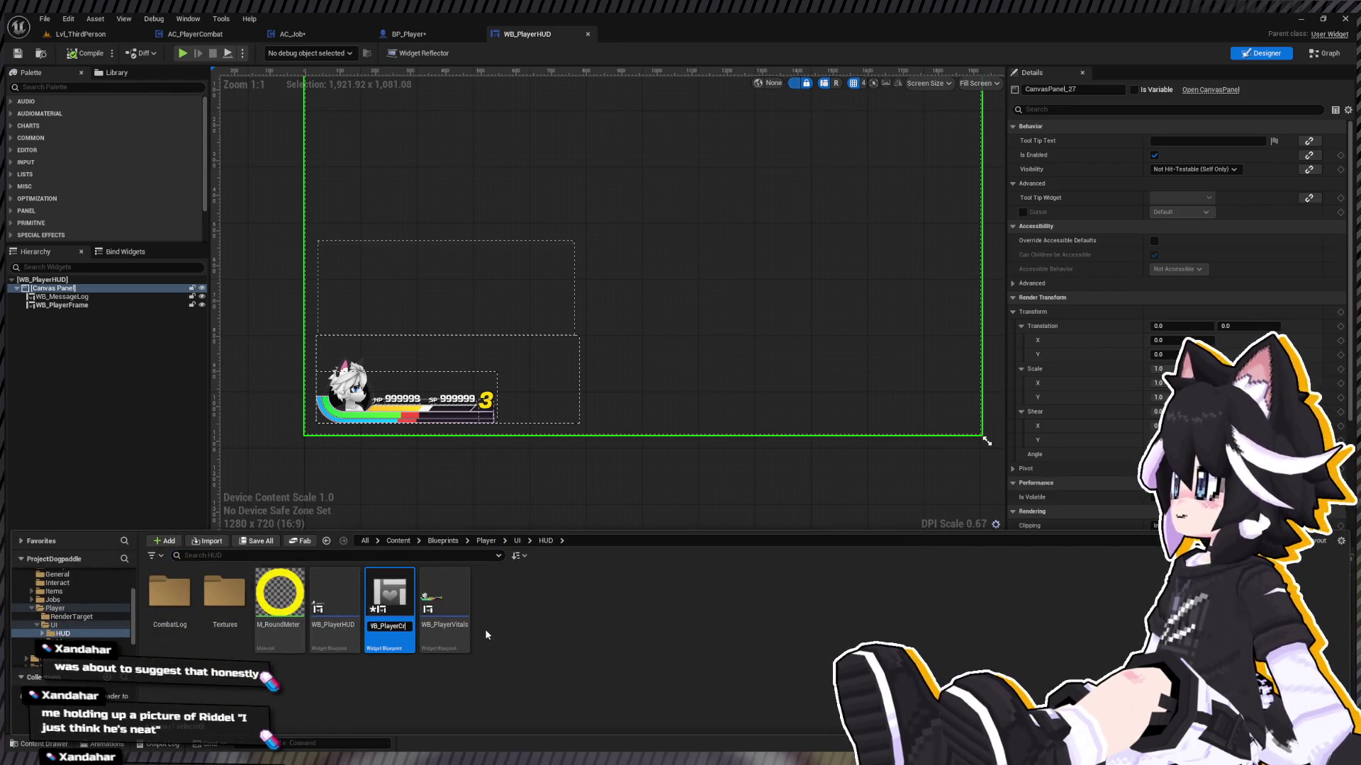
text(Bar)
key(Return)
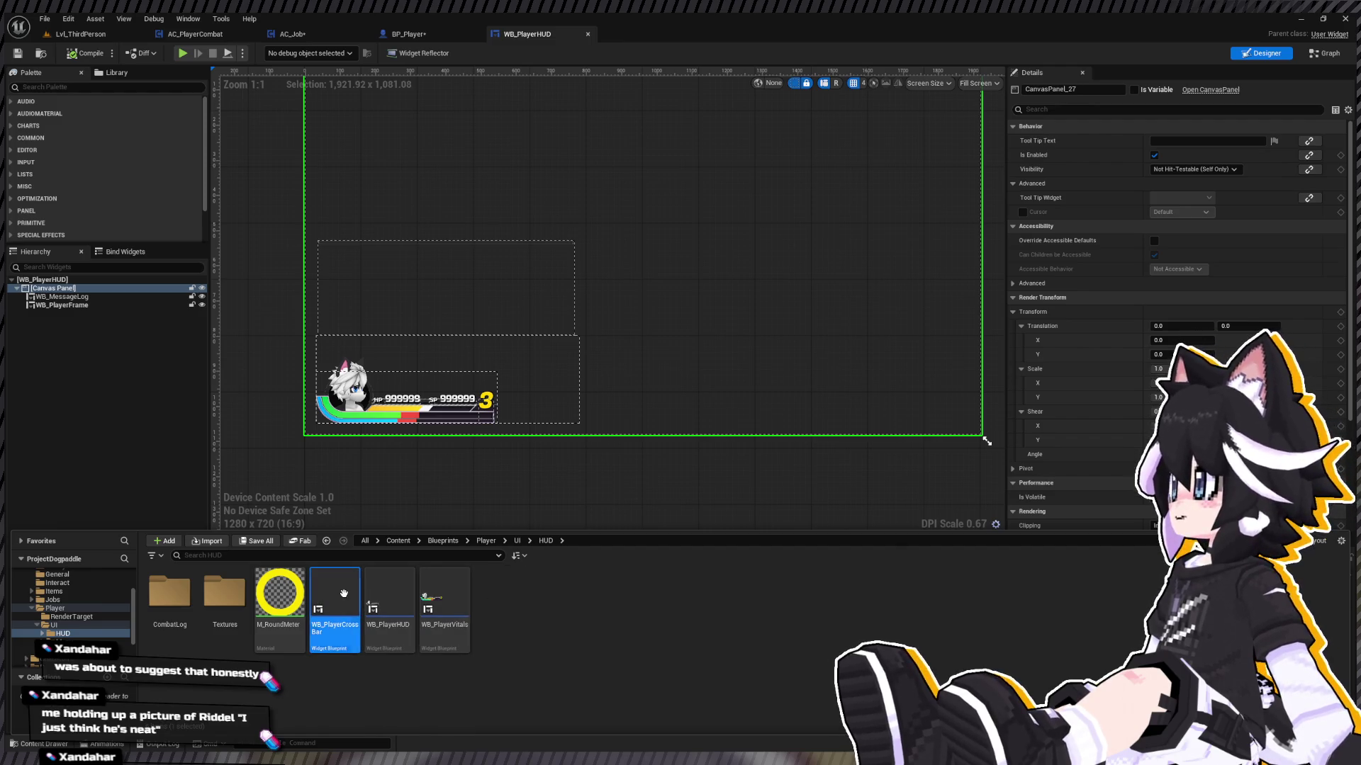
key(ctrl+space)
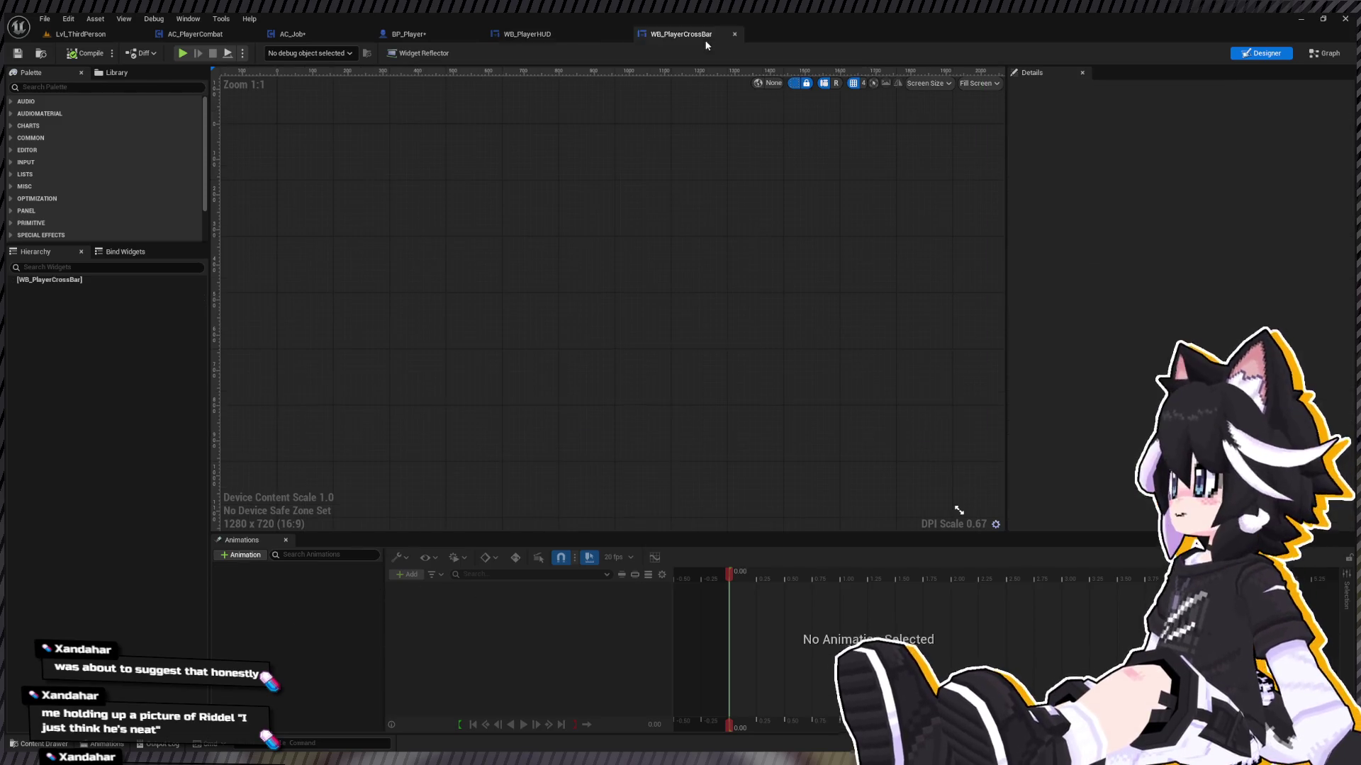
Step: Move WB_PlayerCrossBar into the HUD's Hotbars folder and open that folder
key(ctrl+space)
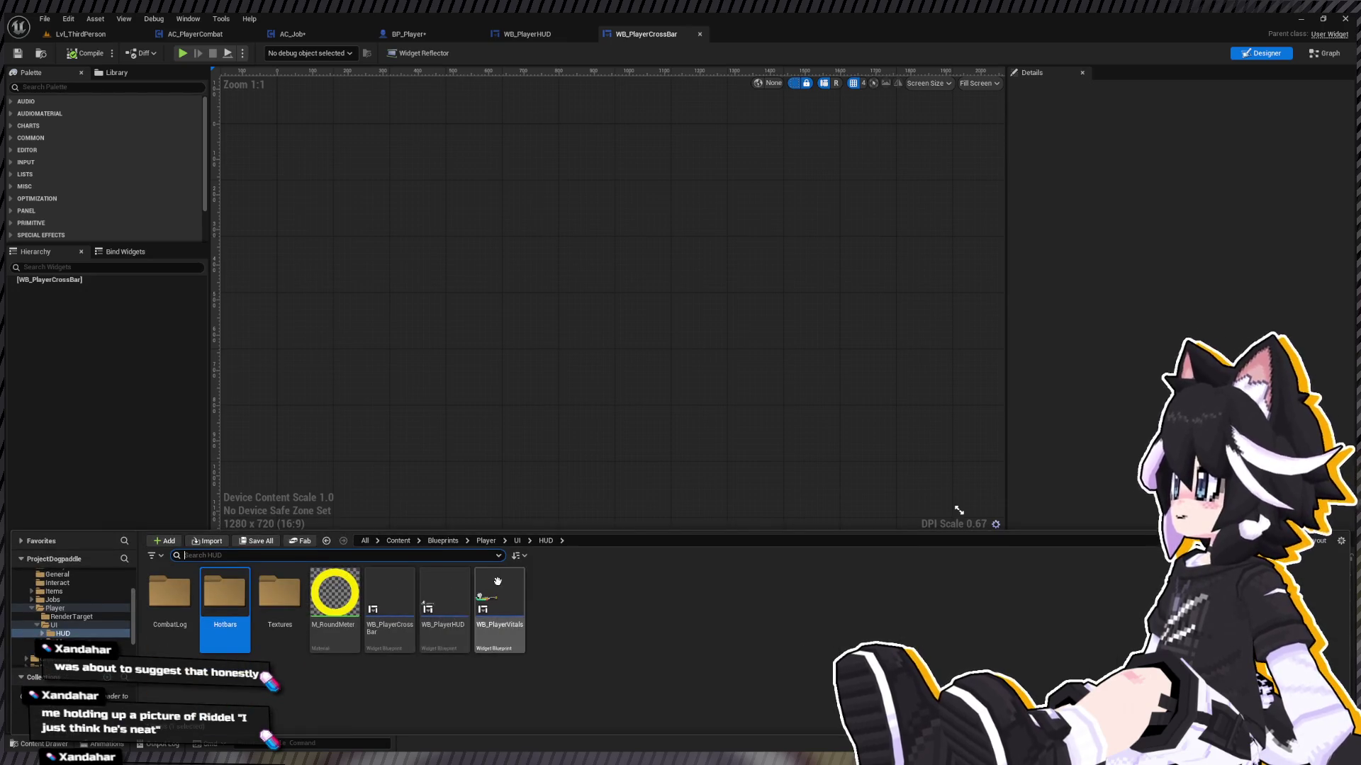
click(382, 601)
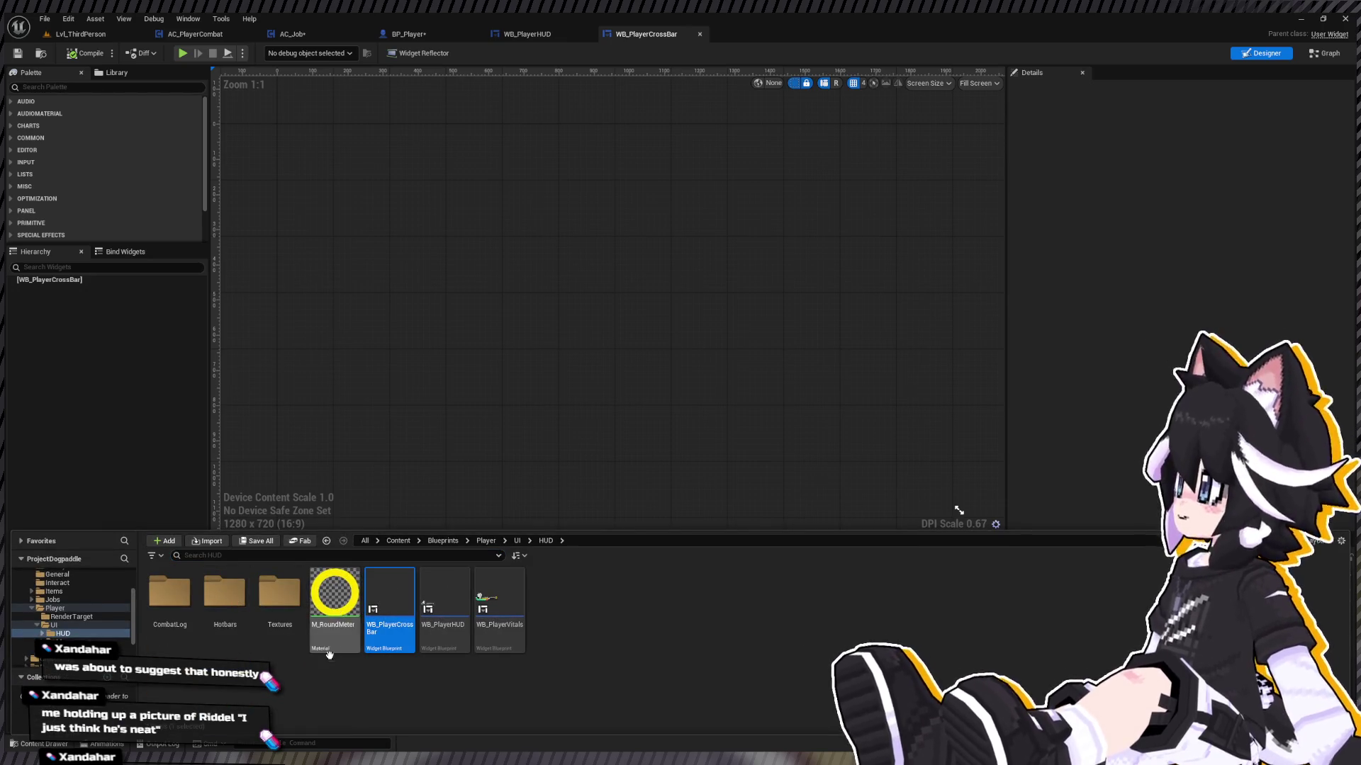
drag(266, 624, 224, 594)
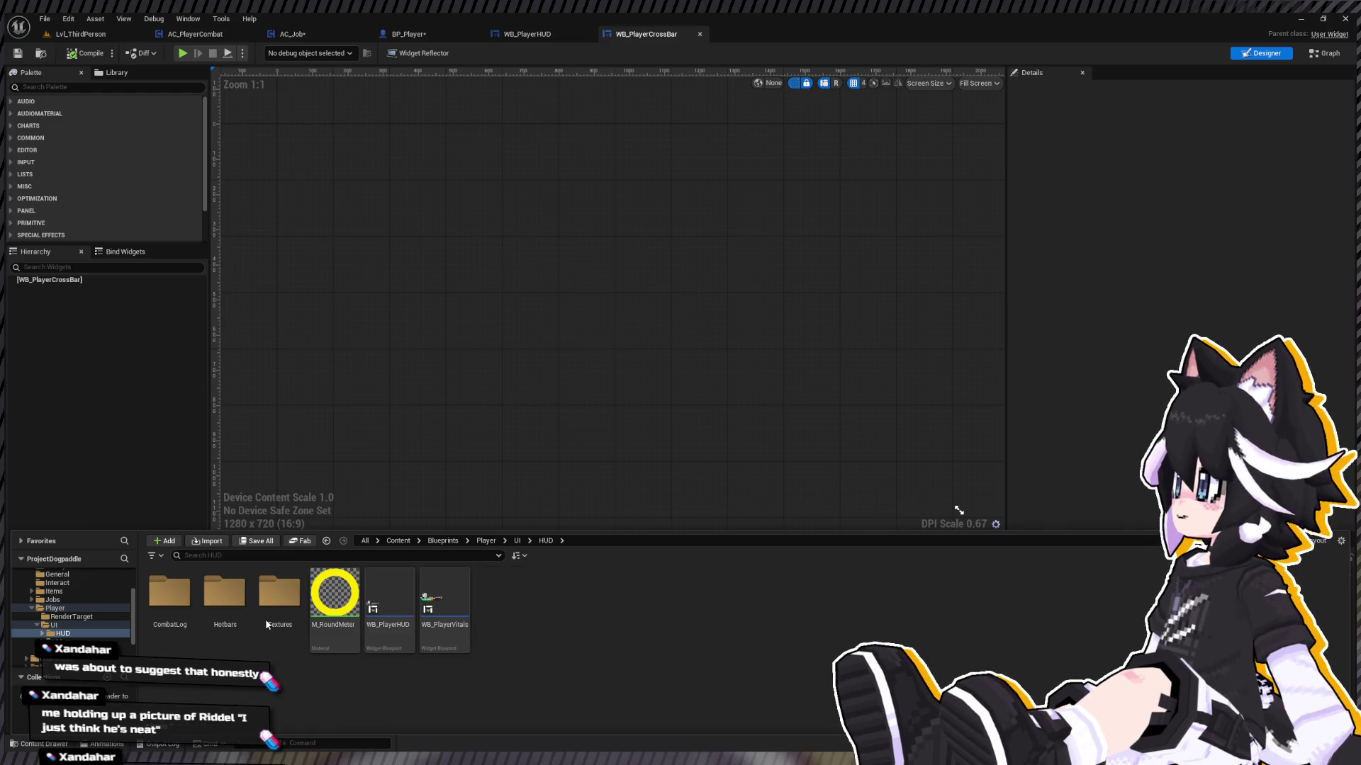
double_click(224, 594)
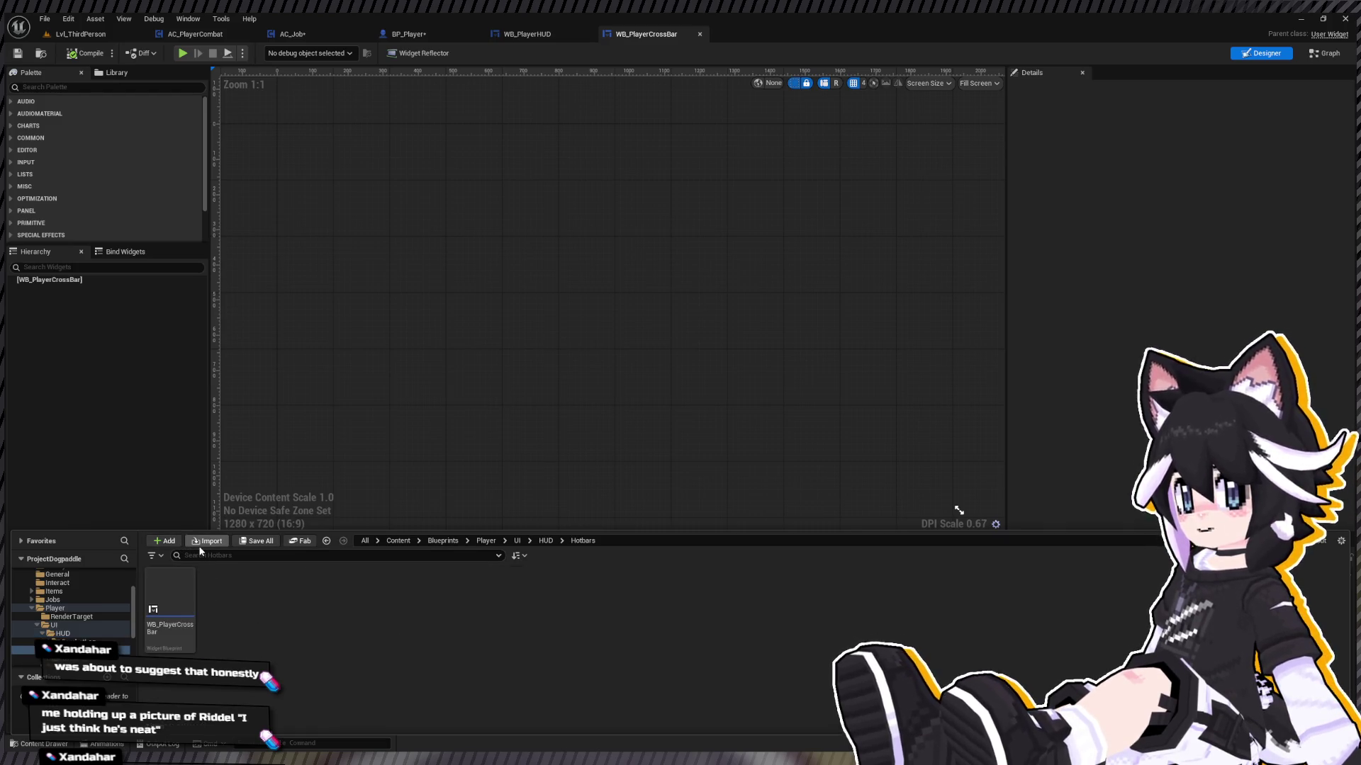
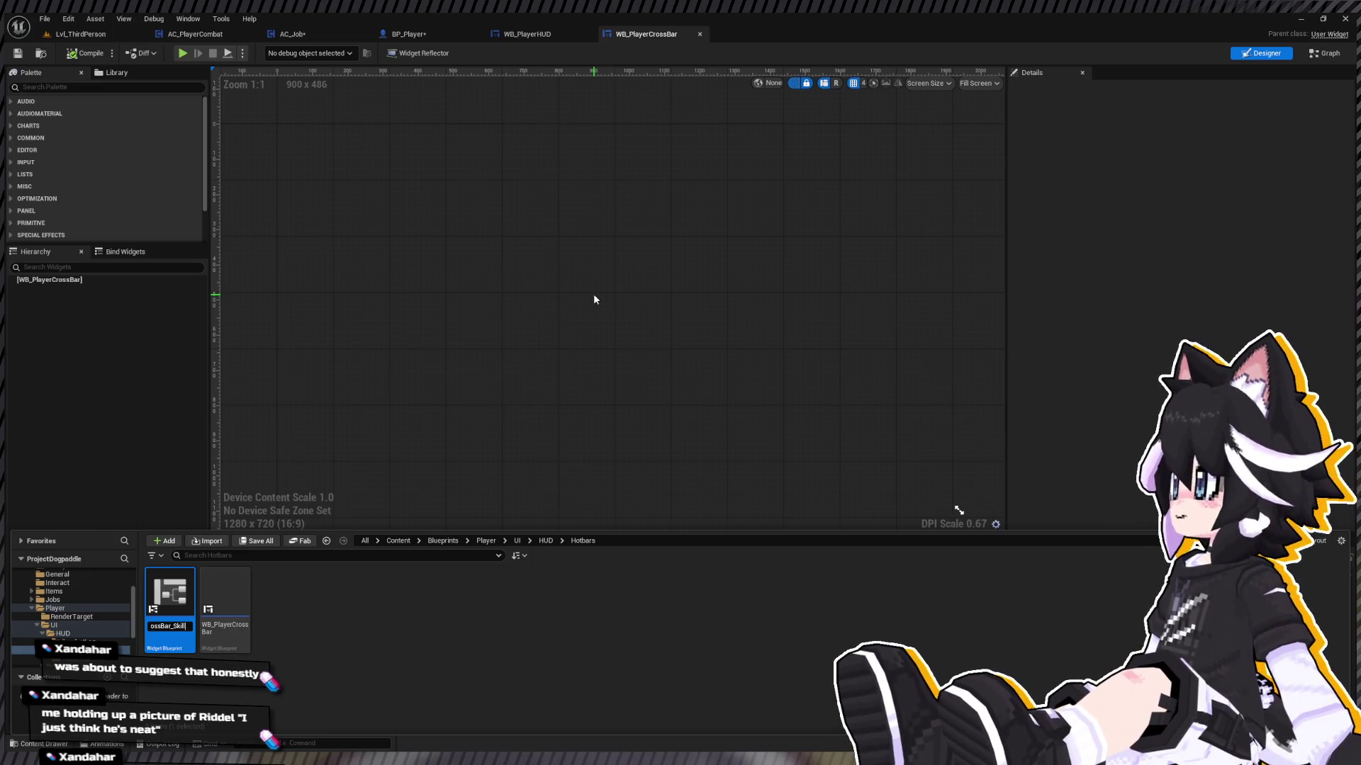
Step: Name the asset WB_PlayerCrossBar_SkillSlot and add a root Size Box with 80×80 width and height overrides
text(ot)
key(Return)
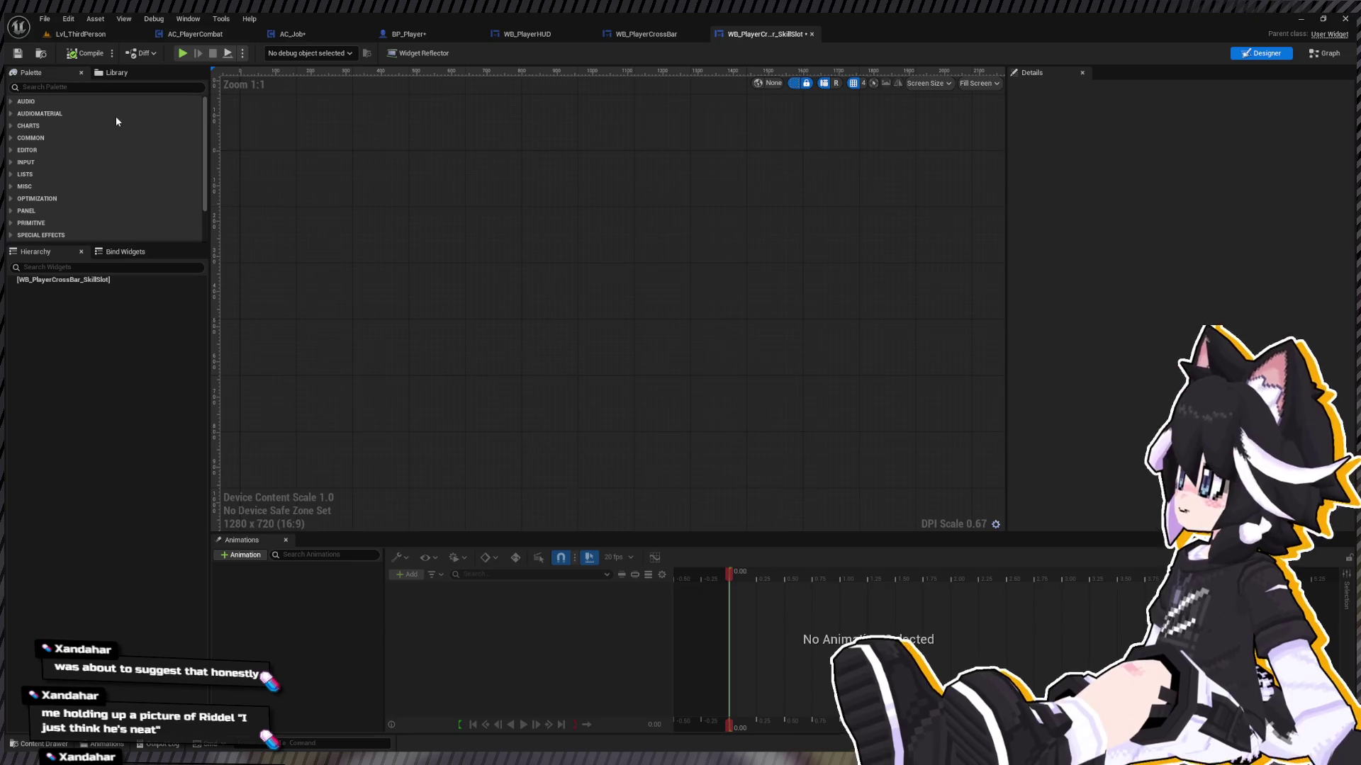
click(64, 88)
text(sizebox)
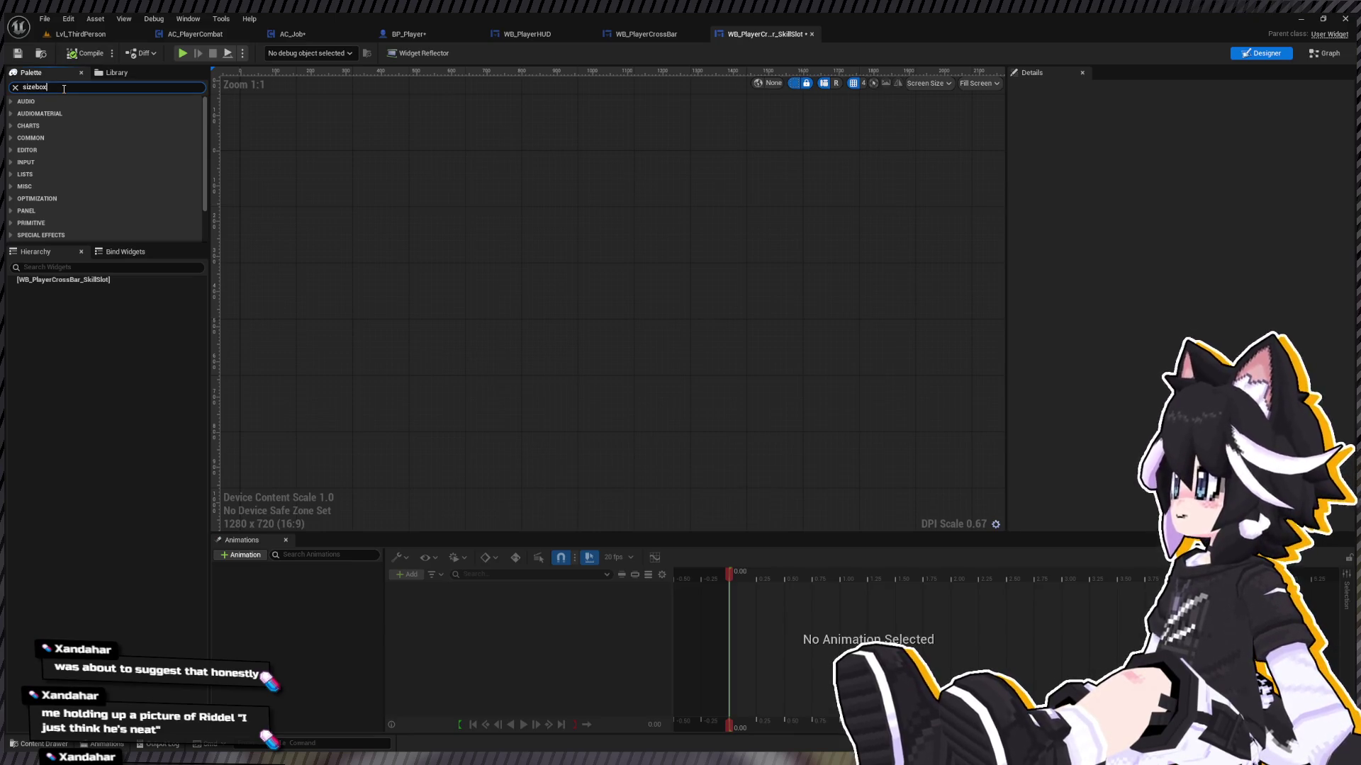
mouse_move(61, 112)
mouse_down()
mouse_move(39, 284)
mouse_move(58, 284)
mouse_up()
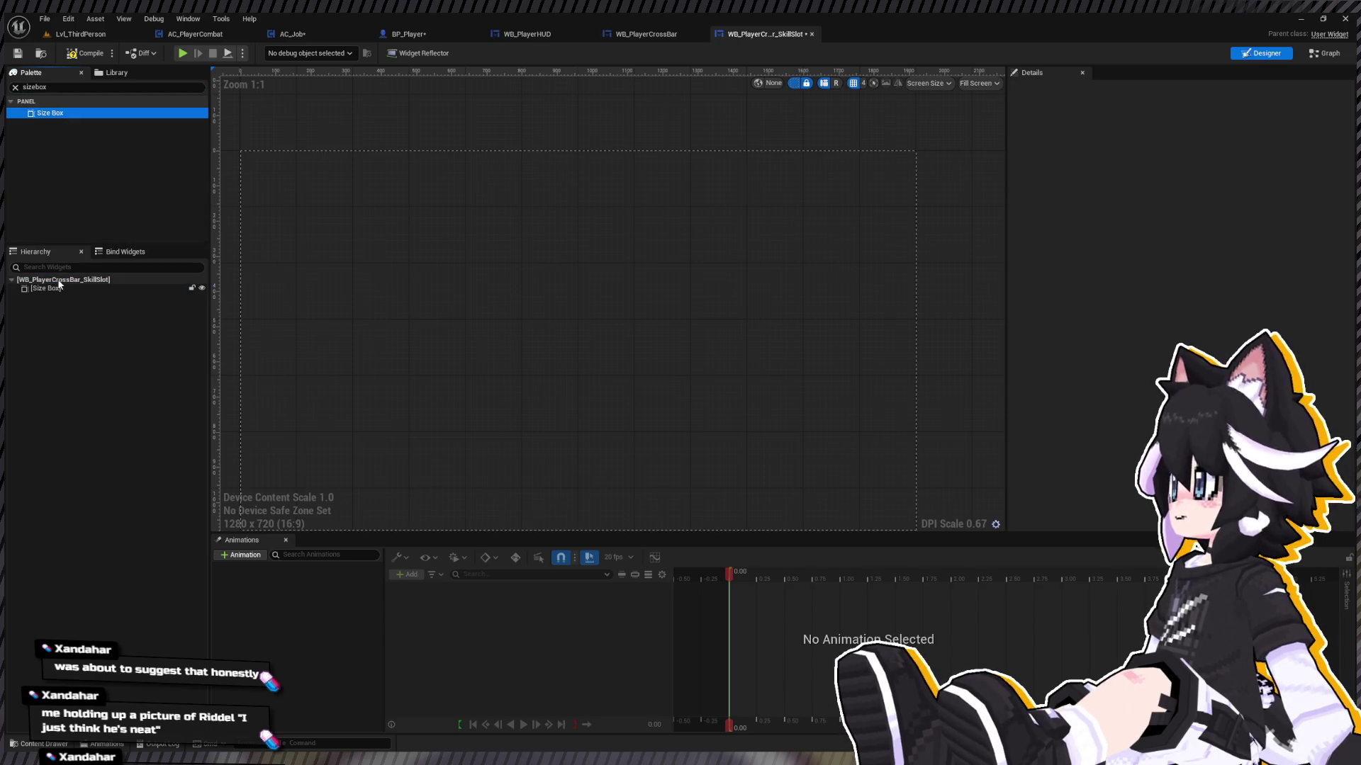
click(72, 287)
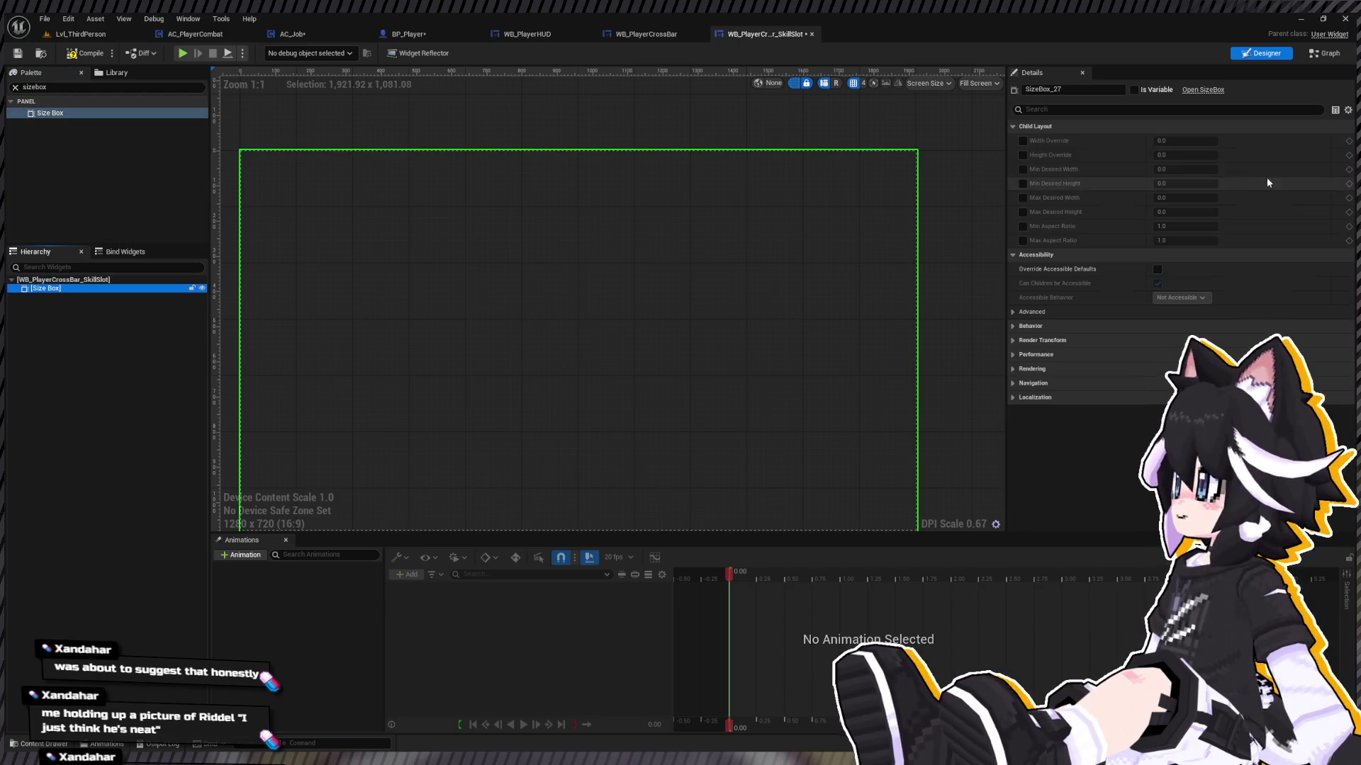
click(1022, 141)
click(1023, 155)
click(1152, 140)
text(80)
key(Tab)
text(80)
key(Return)
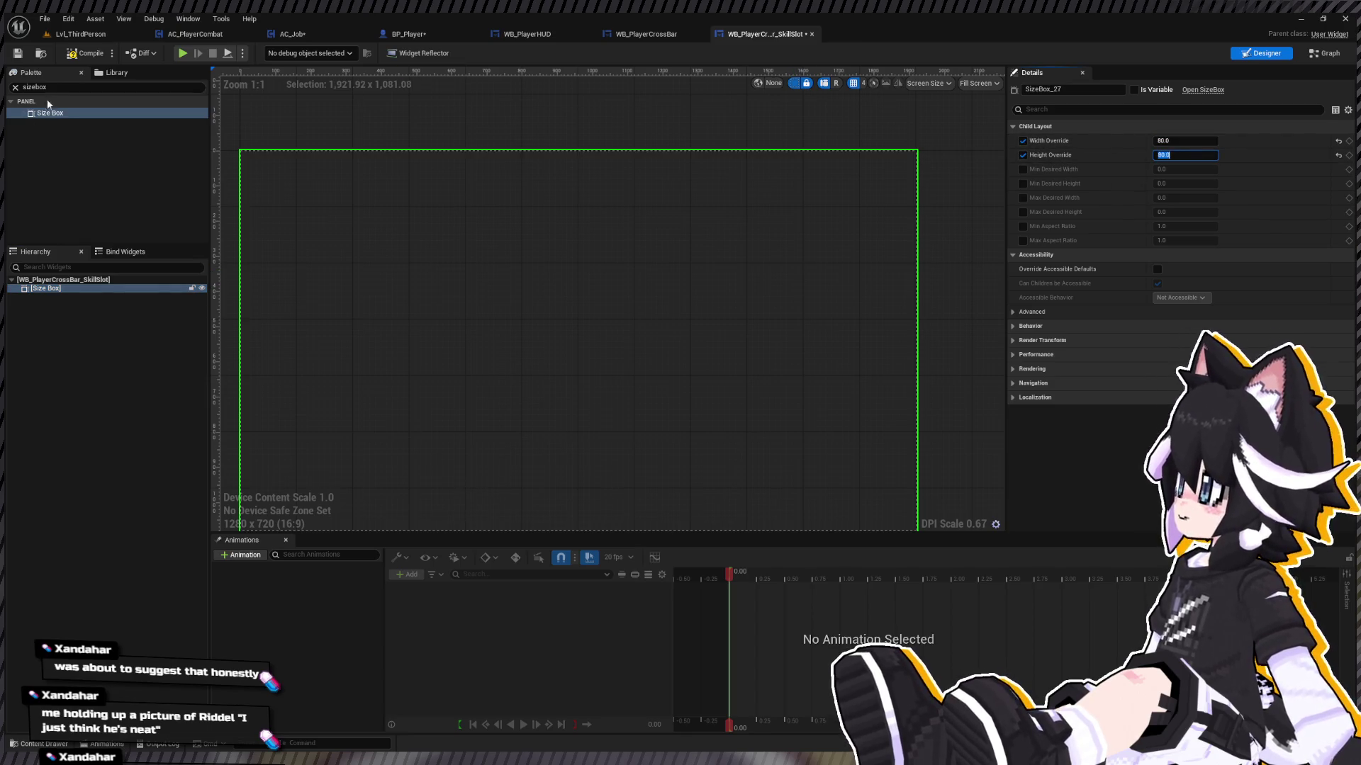
Step: Place an Image inside the size box and name it Skill Icon
click(106, 86)
text(image)
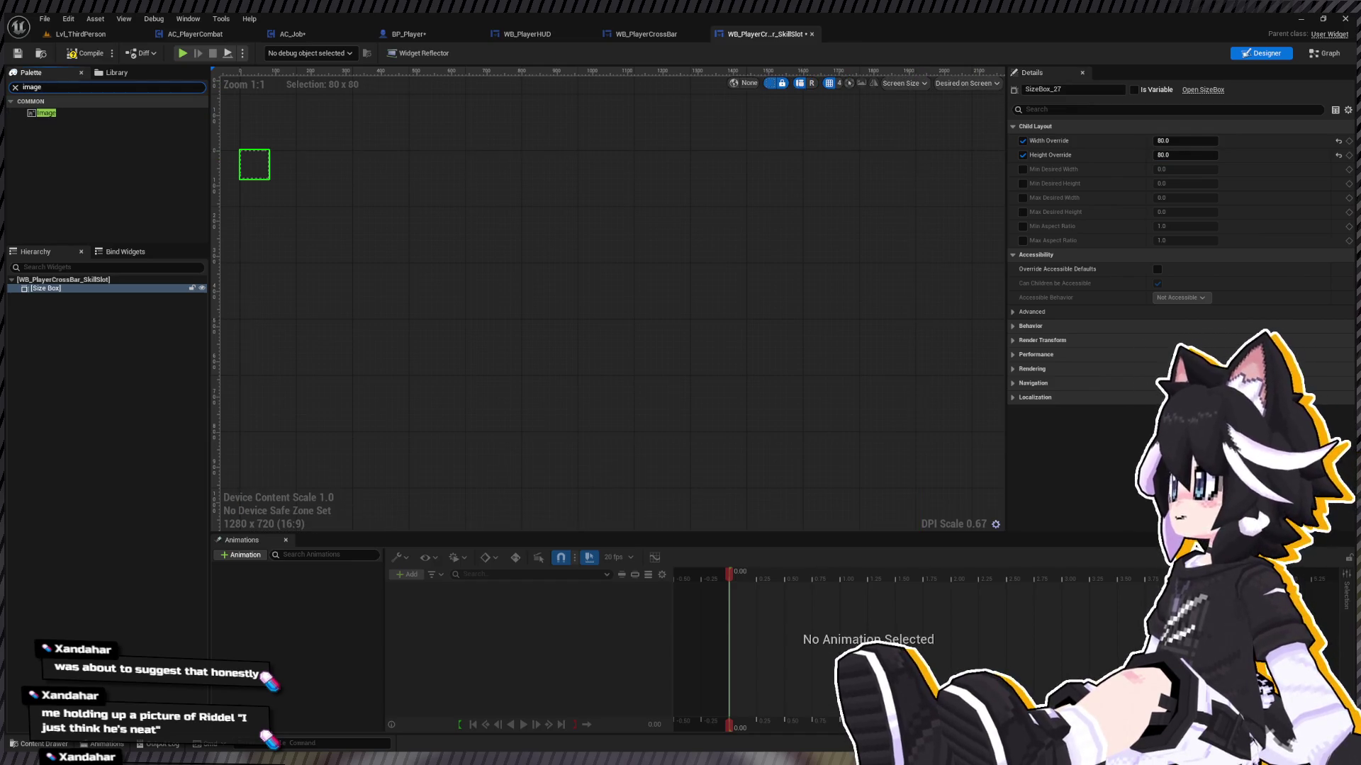
click(54, 103)
click(38, 105)
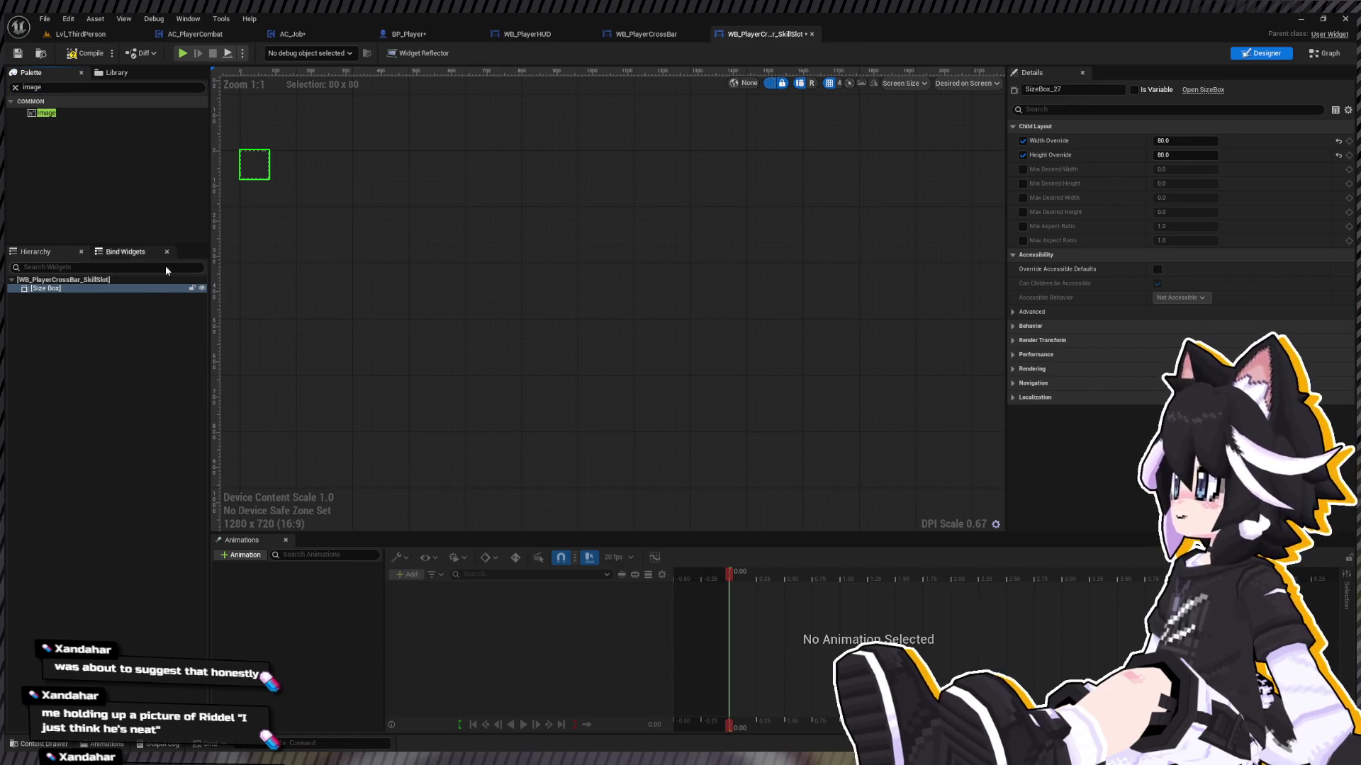
drag(47, 115, 64, 290)
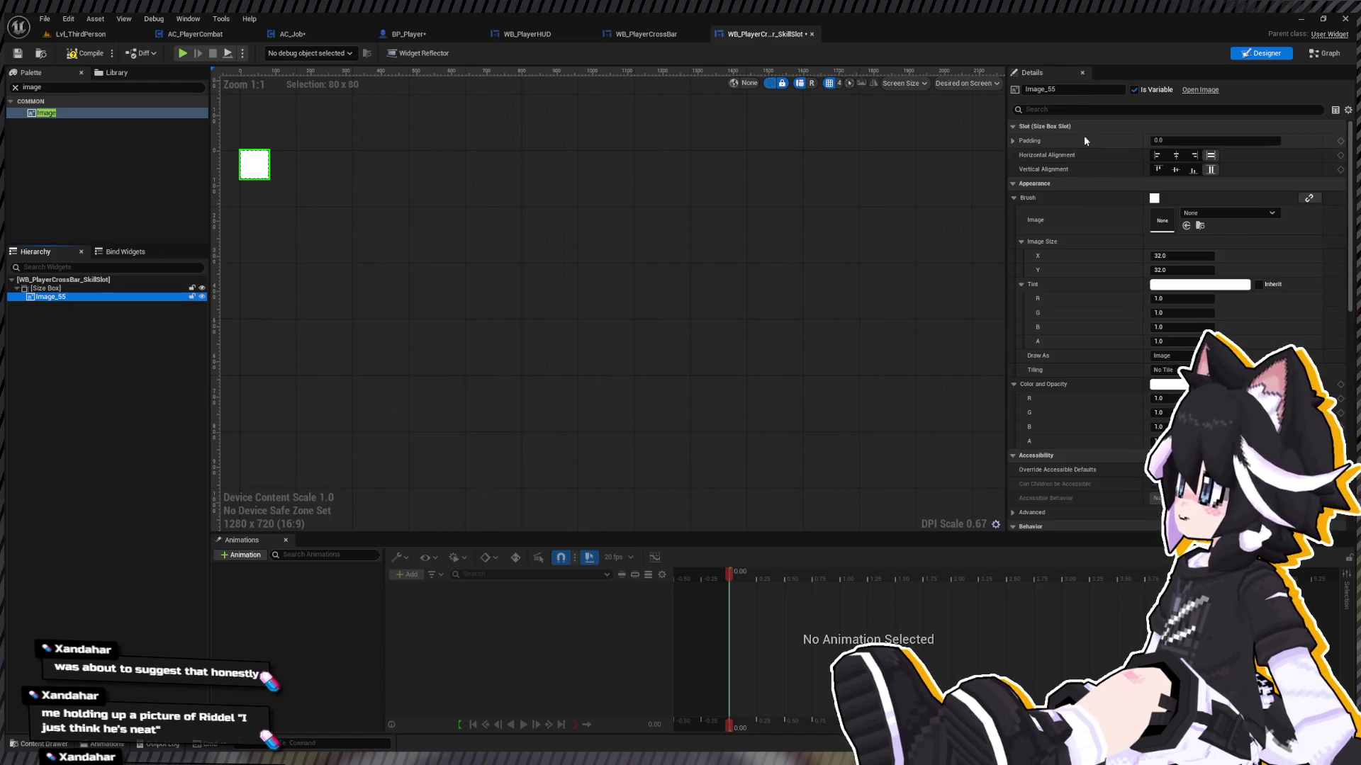
text(kill Icon)
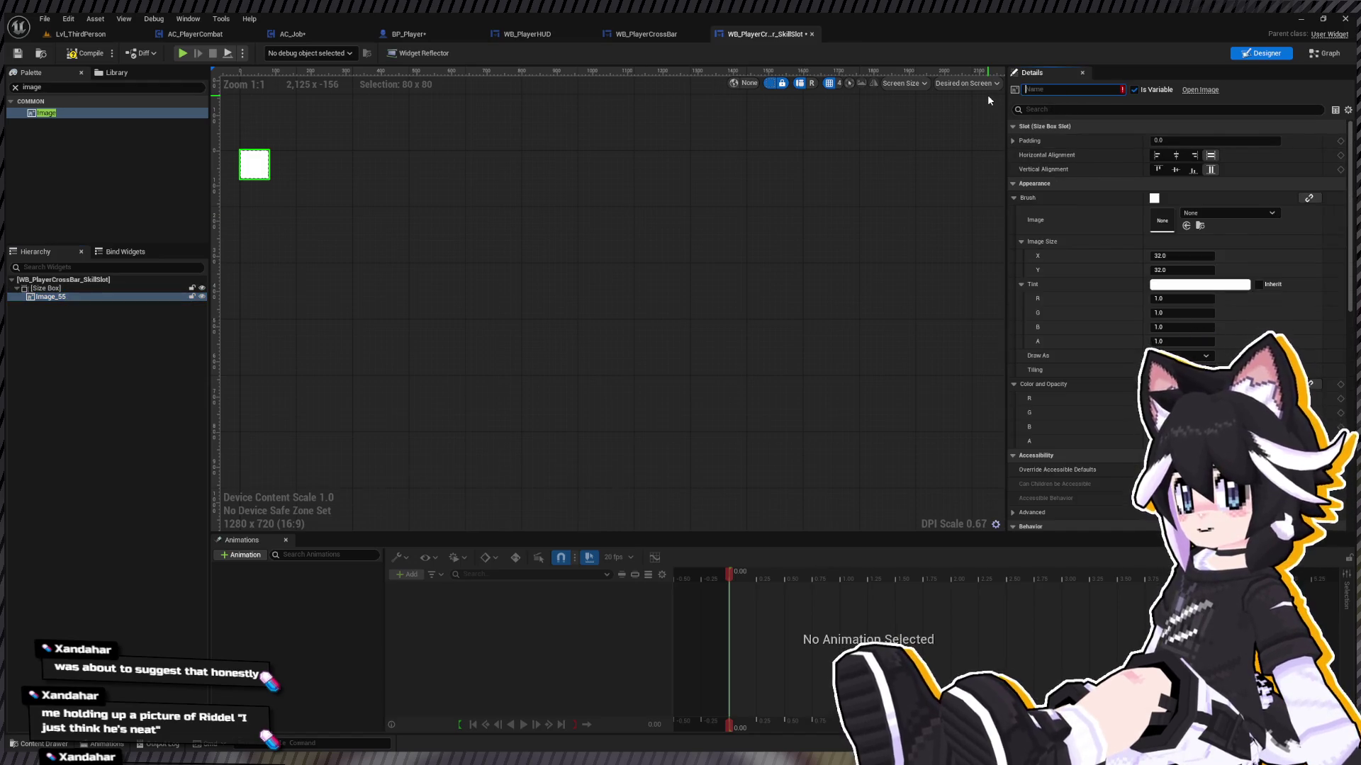
key(Return)
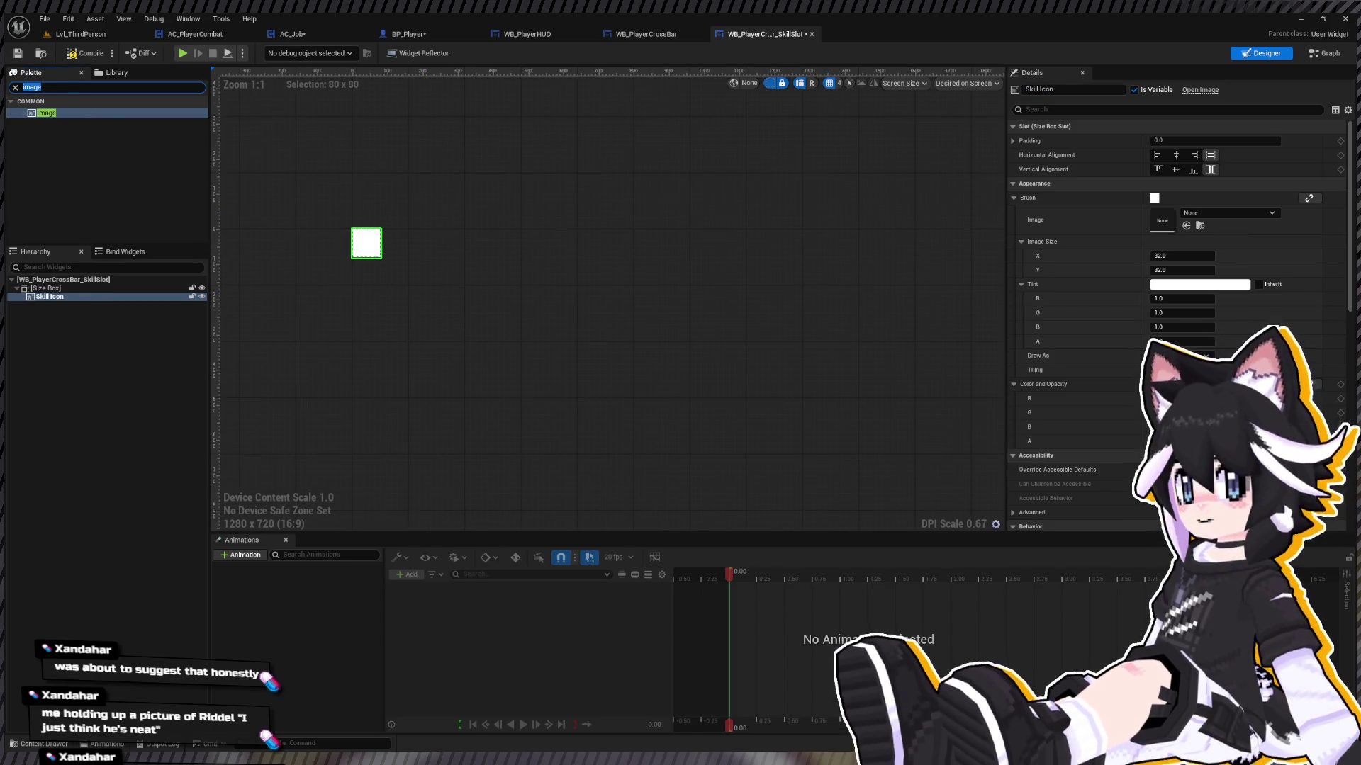
Step: Wrap the size box in an Overlay
text(overlay)
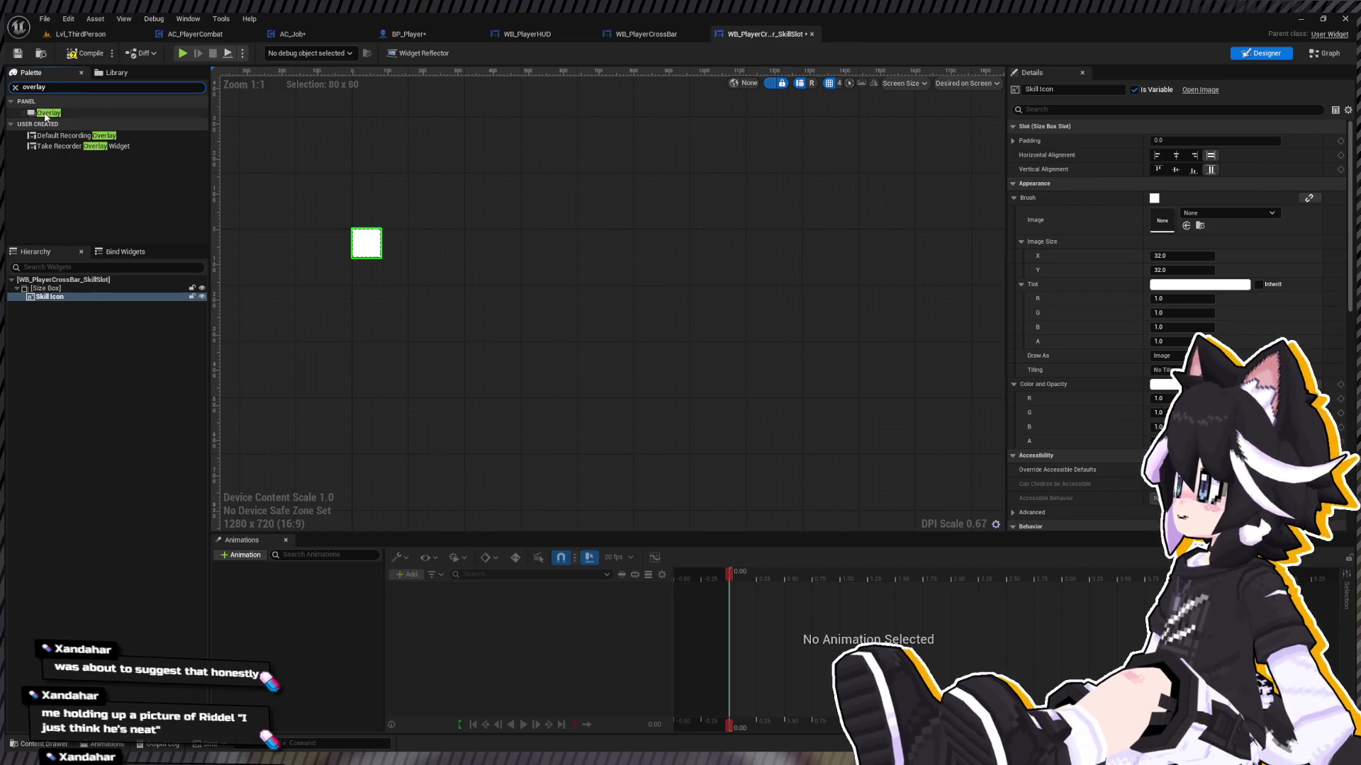
click(48, 112)
click(49, 289)
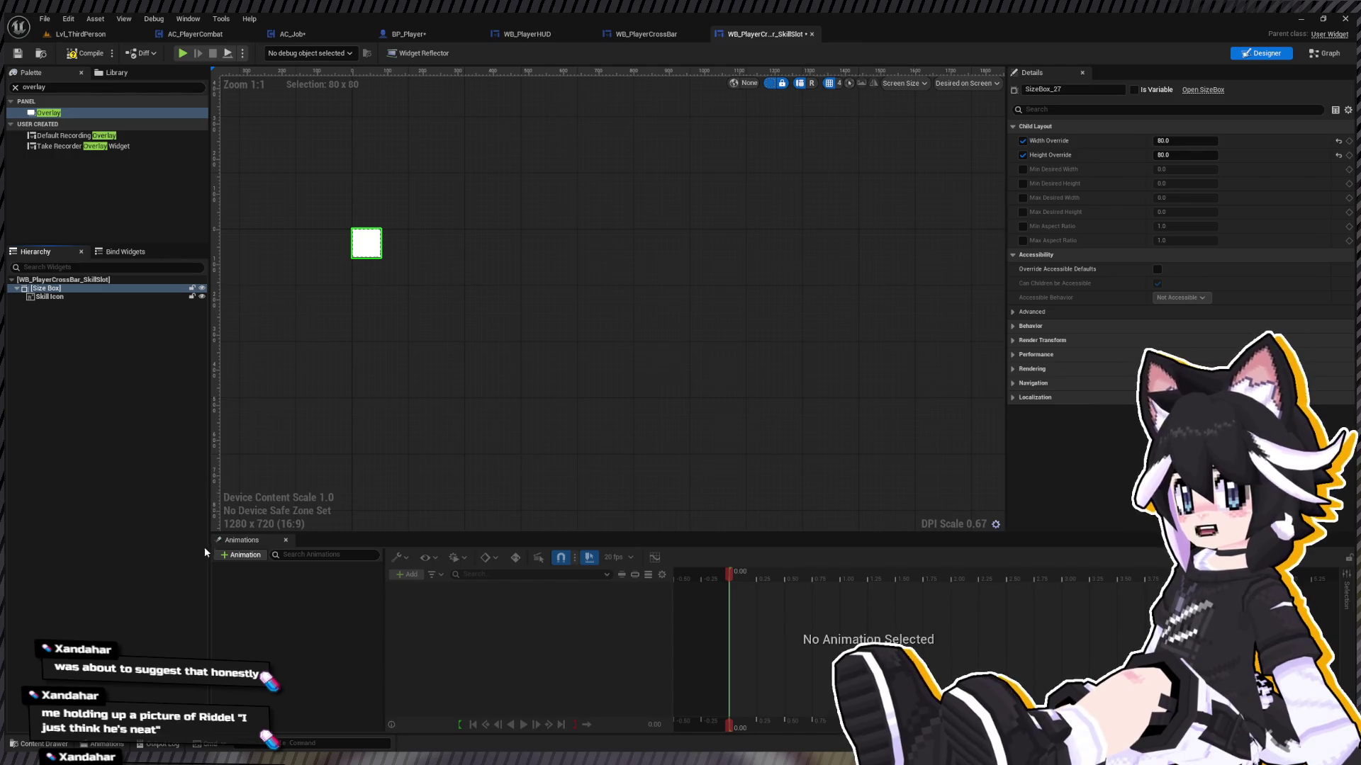
drag(49, 112, 50, 289)
Step: Add a Text block to the overlay named Keybind and mark it Is Variable
double_click(42, 87)
text(text)
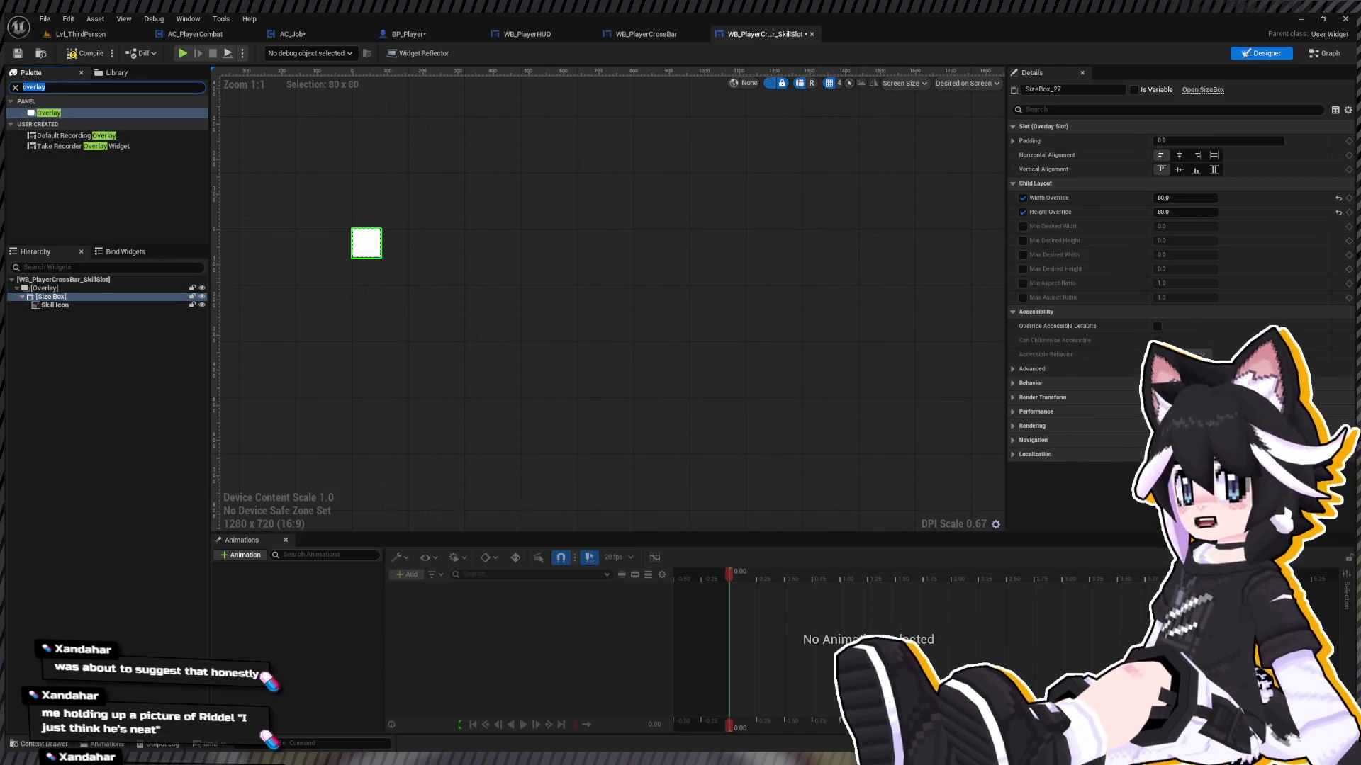
click(45, 124)
mouse_move(46, 131)
mouse_down()
mouse_move(53, 296)
mouse_move(92, 313)
mouse_up()
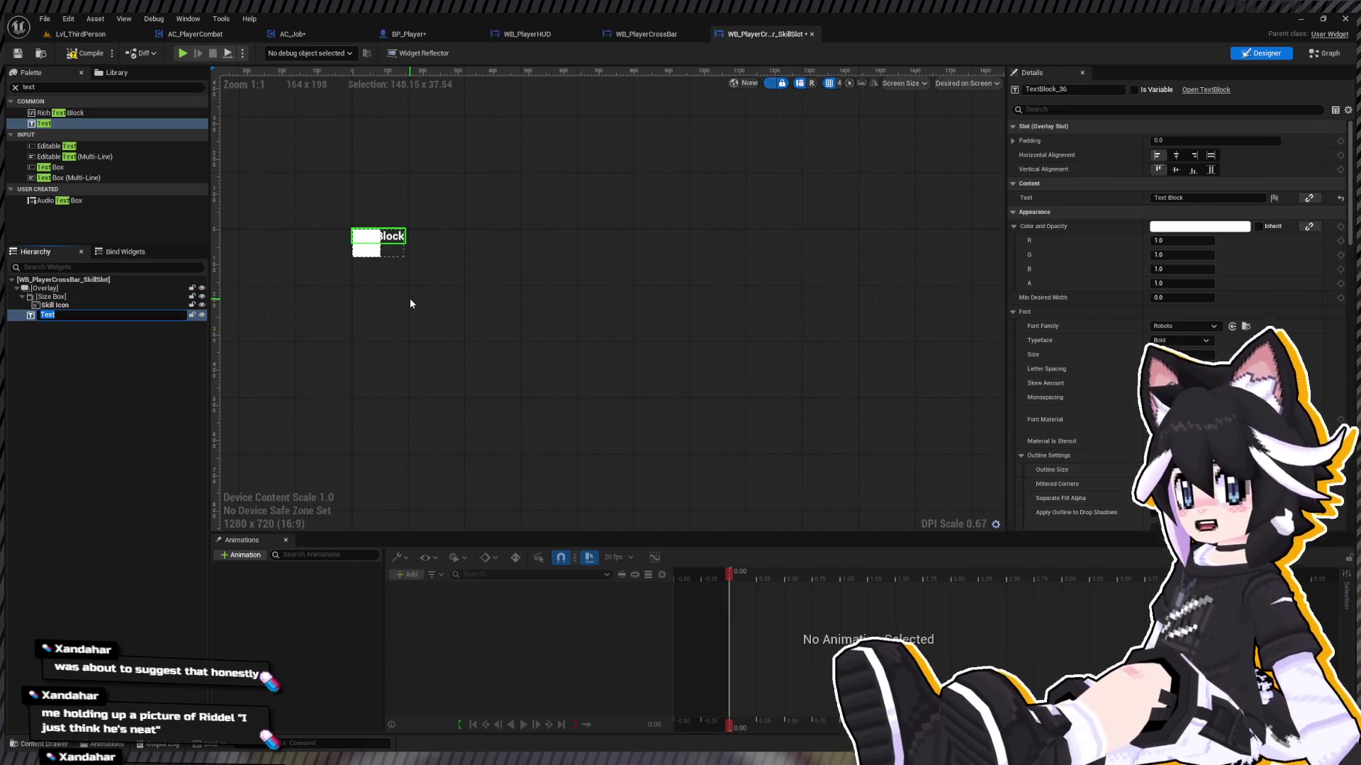
text(Keybind)
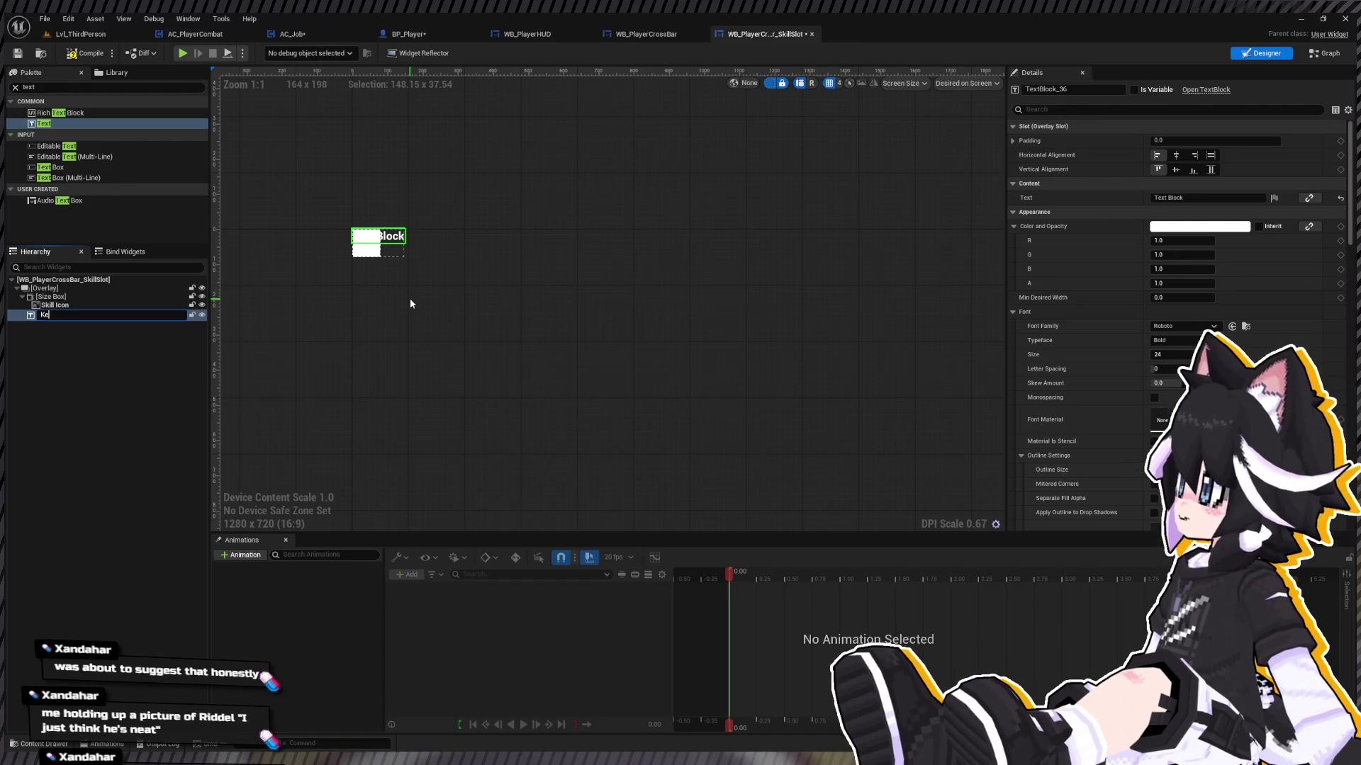
key(Return)
click(1136, 90)
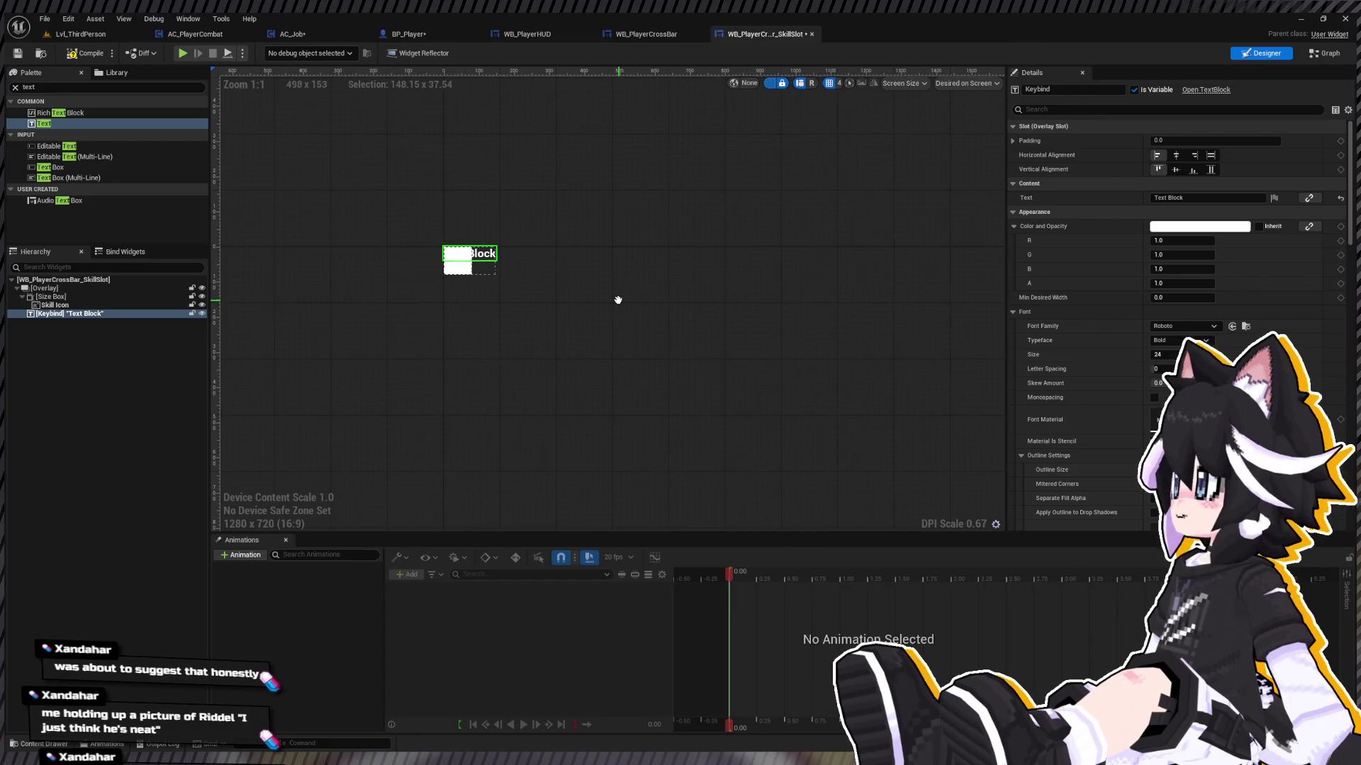
Step: Set the Keybind text to X in the RussoOne font, leaving skew at 0.0
click(1197, 198)
text(X)
key(Return)
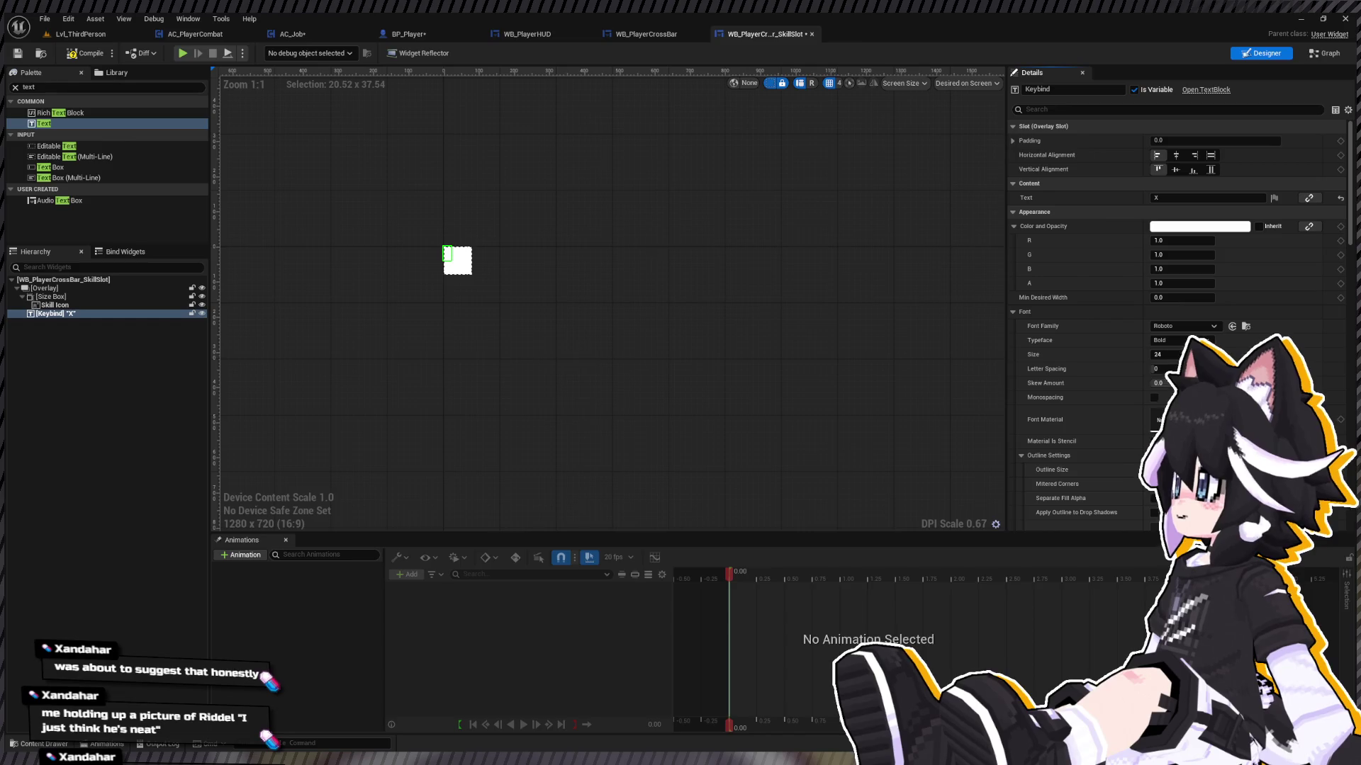
shift+click(1063, 326)
click(135, 32)
click(765, 34)
click(1159, 382)
key(Return)
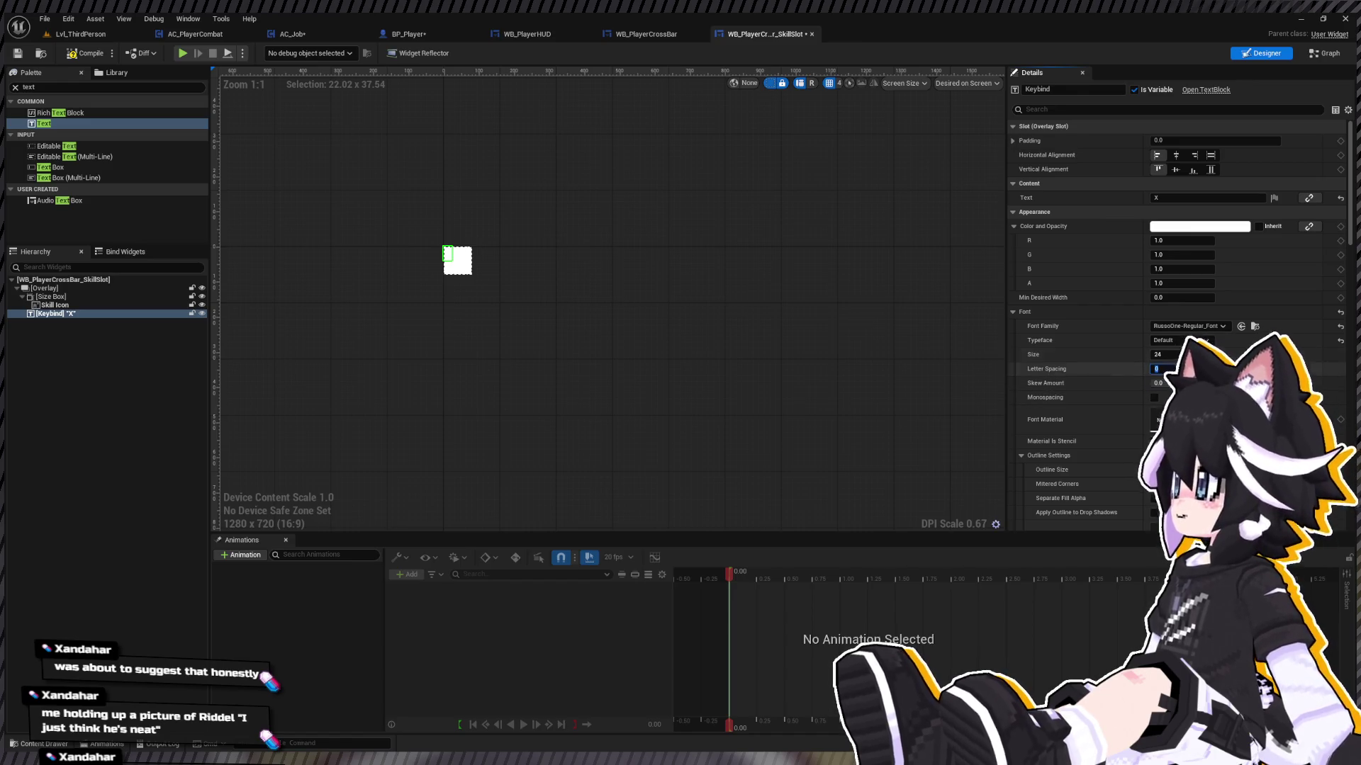
Step: Align the Keybind text to the slot's bottom centre
scroll(1063, 319, down, 3)
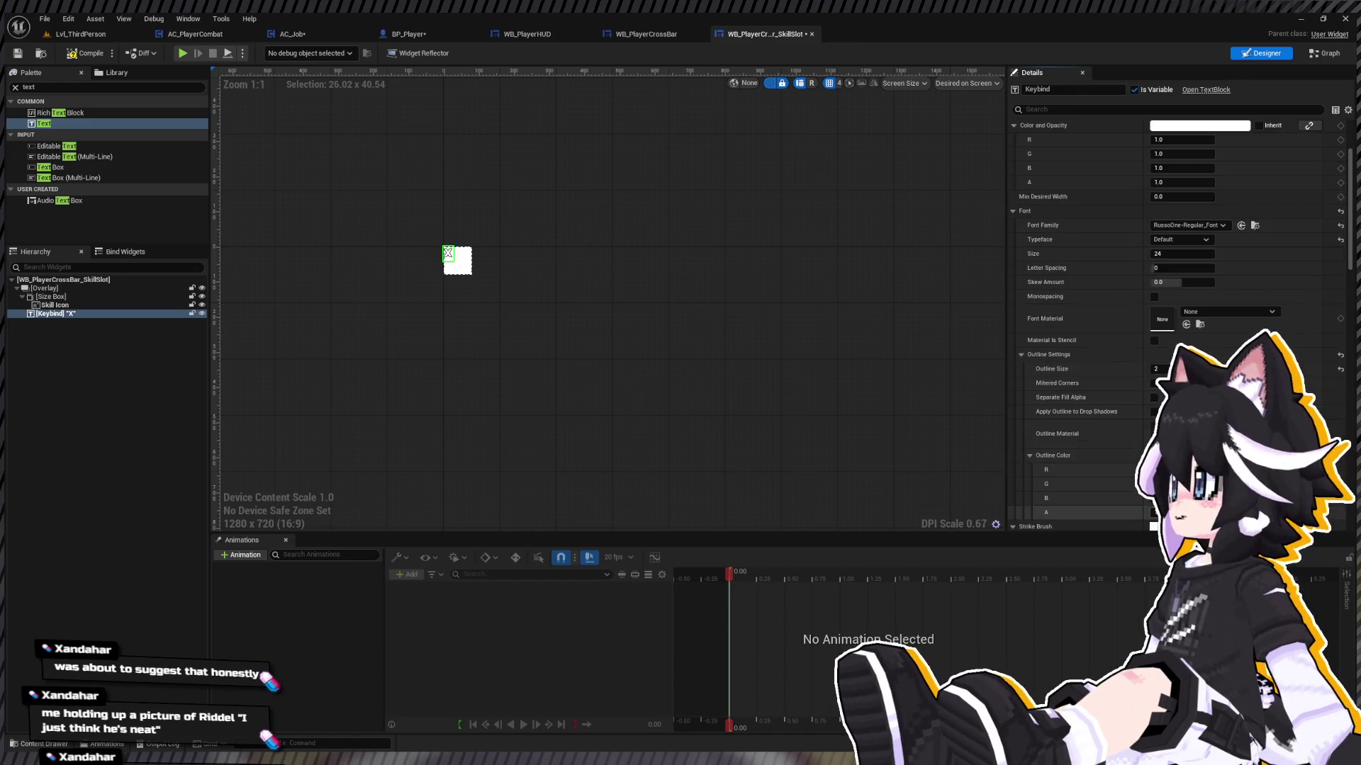
scroll(883, 419, up, 1)
scroll(1042, 306, down, 10)
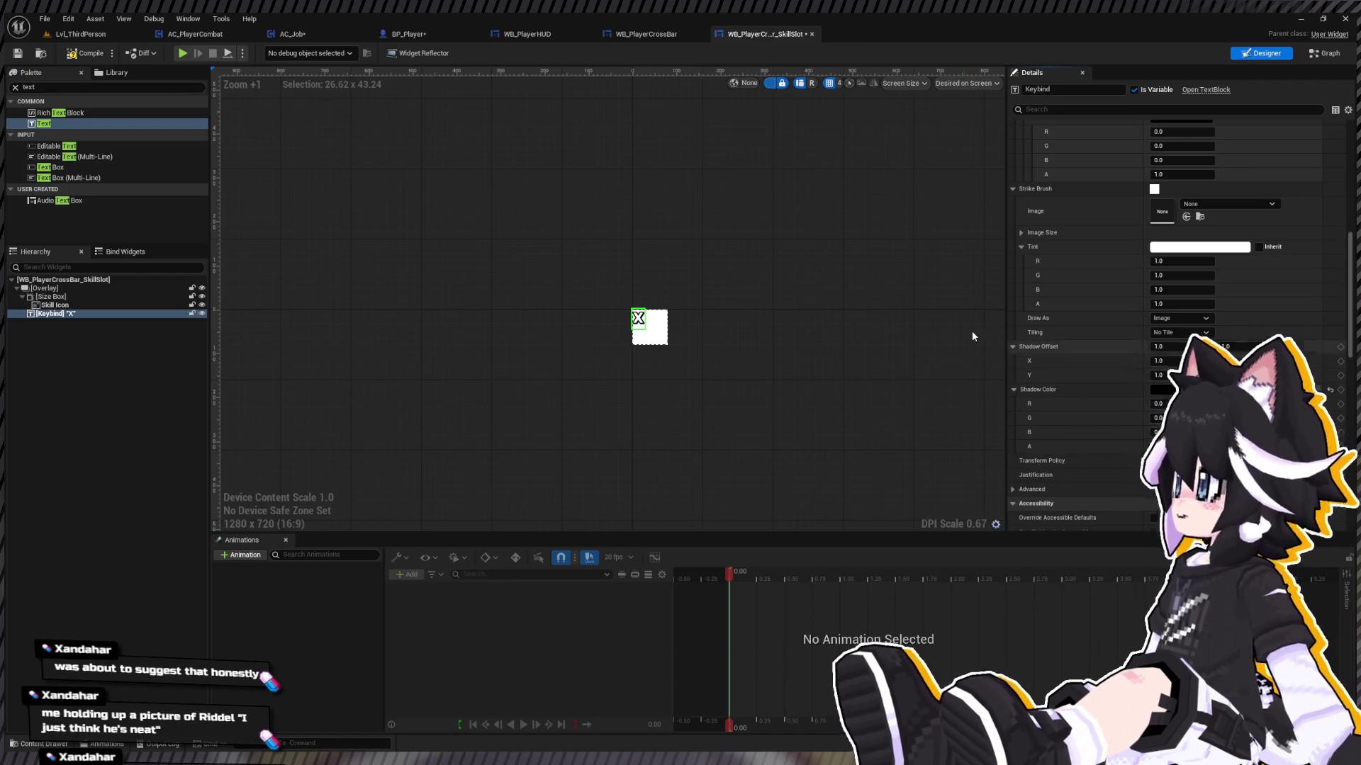
scroll(775, 372, up, 3)
scroll(1170, 336, up, 2)
scroll(1169, 319, up, 5)
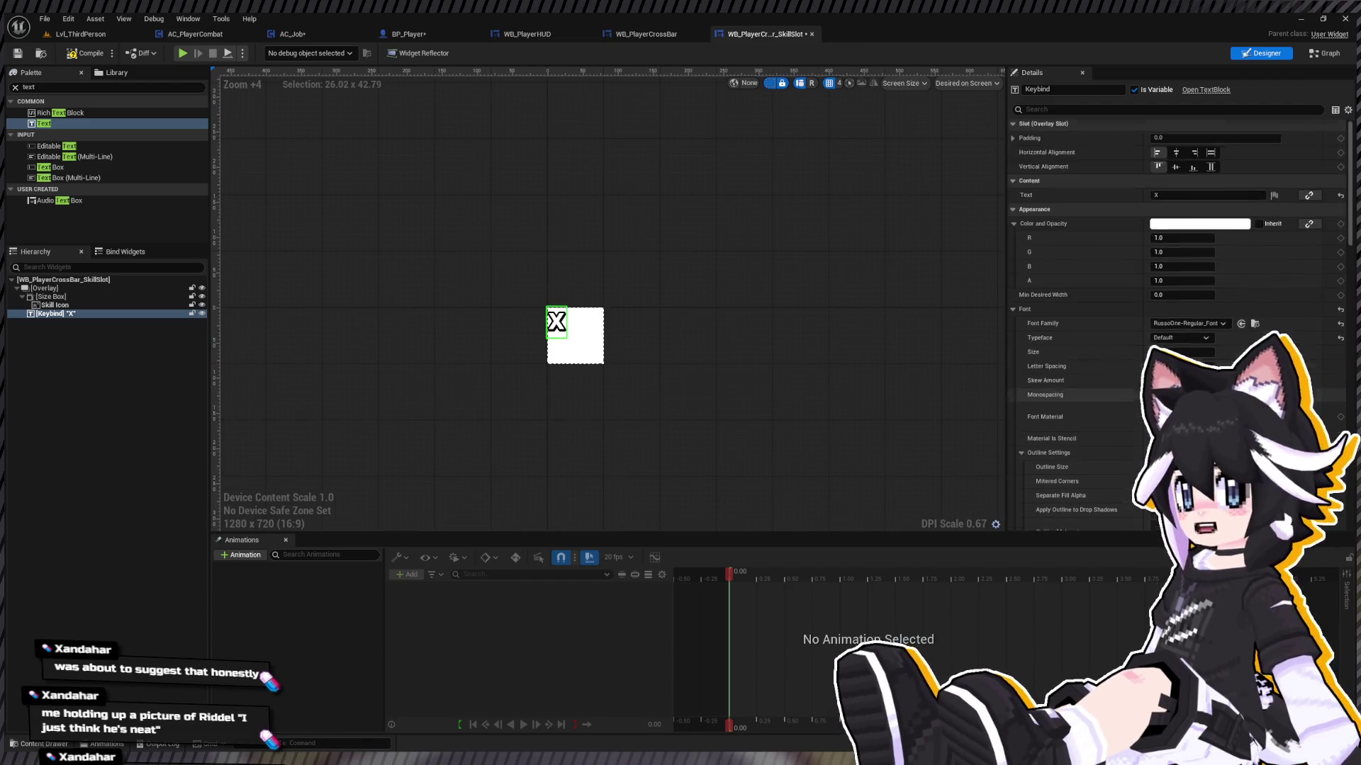
click(1193, 169)
click(1193, 156)
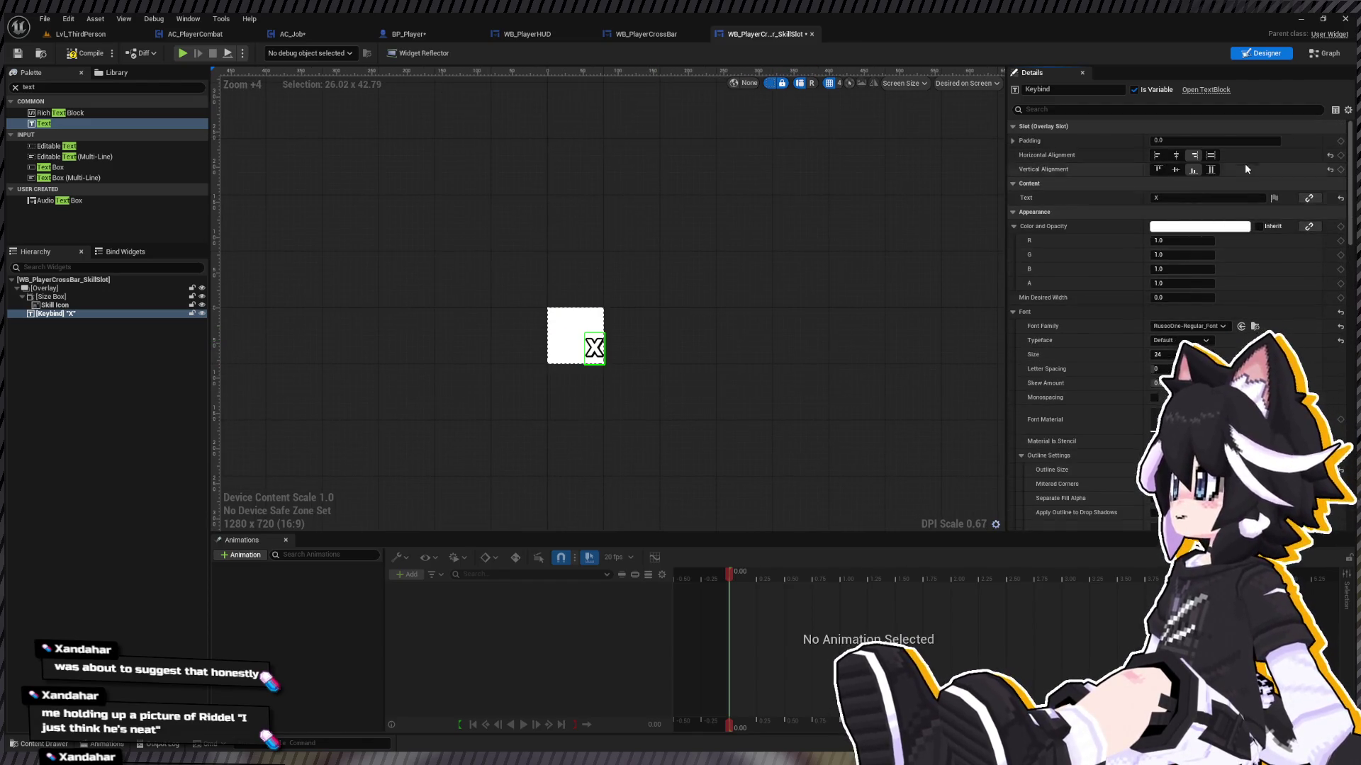
scroll(1270, 317, down, 10)
scroll(1226, 264, up, 8)
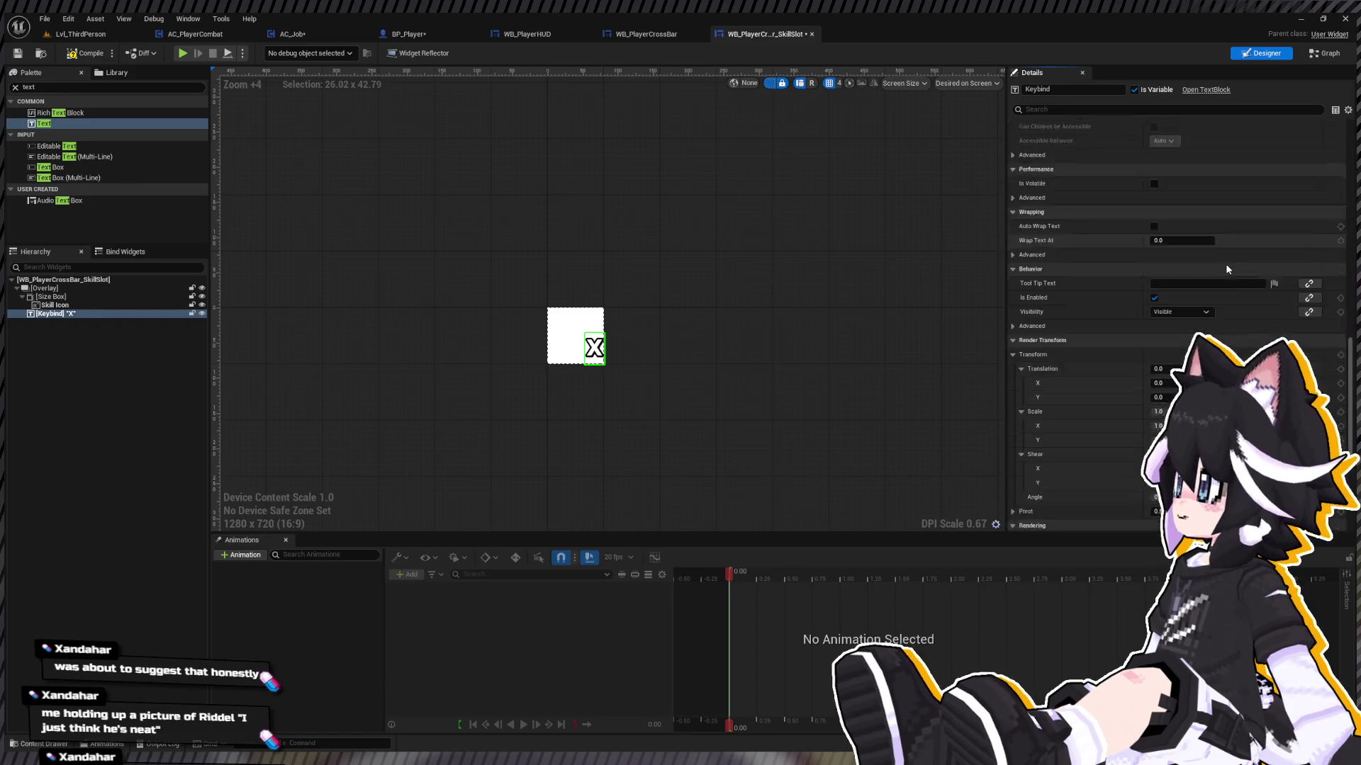
scroll(1177, 280, up, 5)
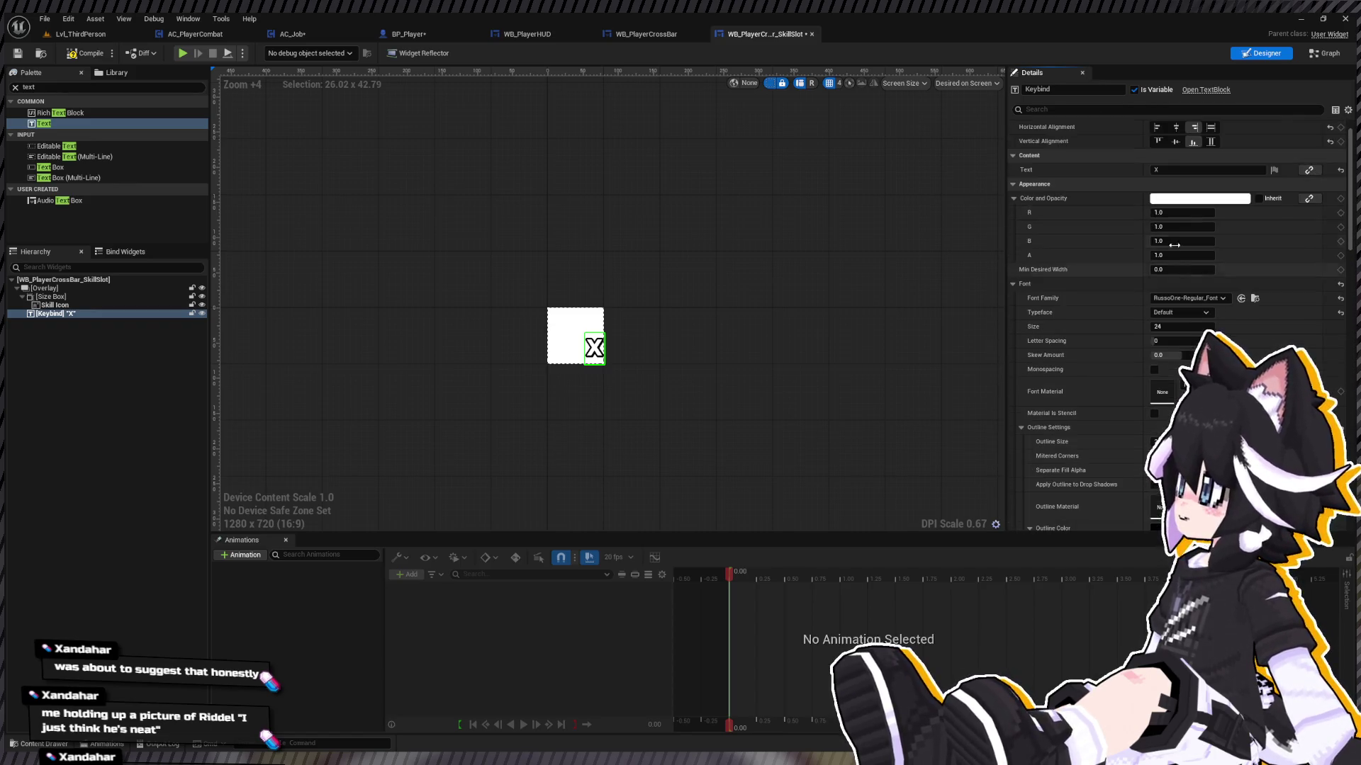
click(1176, 169)
scroll(1191, 283, down, 3)
scroll(1201, 312, up, 3)
click(1193, 170)
click(1175, 154)
Step: Nudge the Keybind's Translation Y down so the X sits below the icon's bottom edge
scroll(1181, 163, down, 5)
scroll(1181, 156, down, 10)
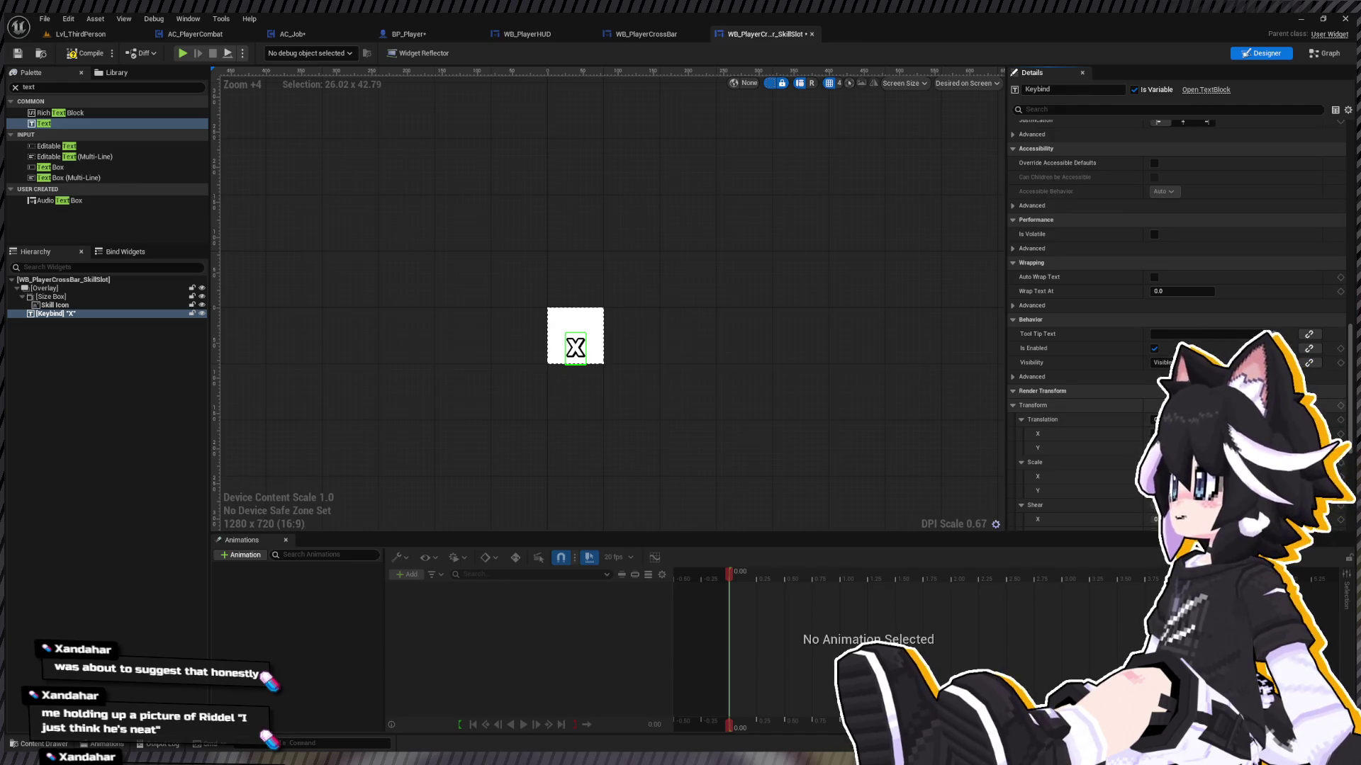
key(Return)
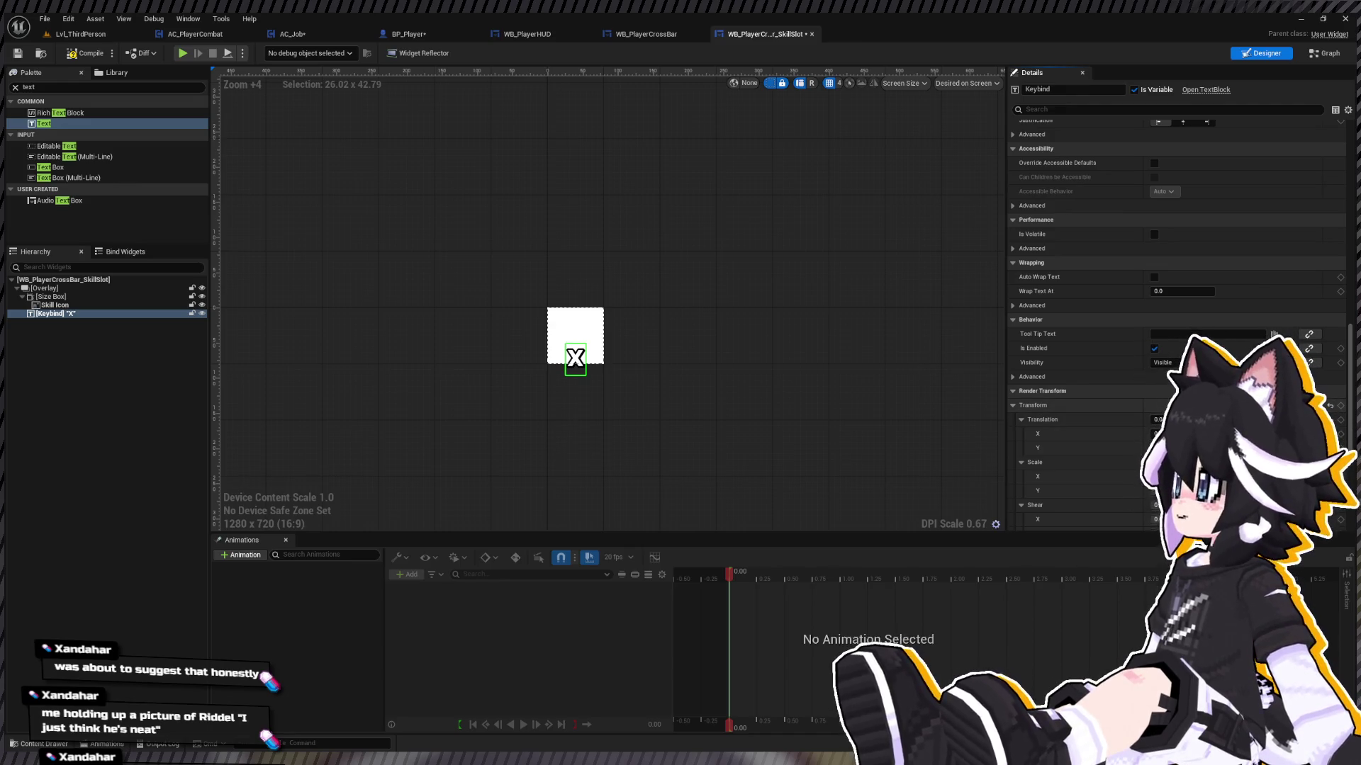
key(Return)
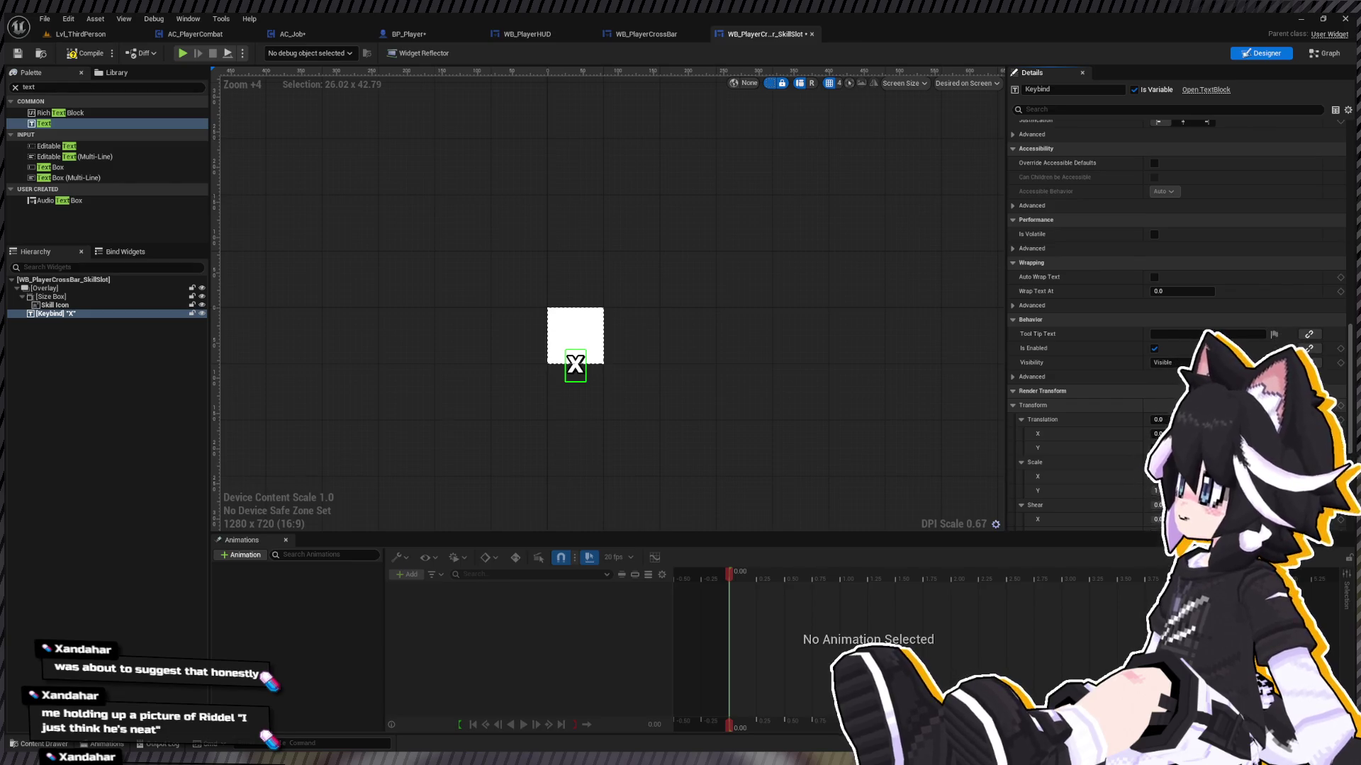
click(1324, 53)
Step: Browse the Content Drawer to Content > Blueprints > Player > UI > HUD > Hotbars
key(ctrl+space)
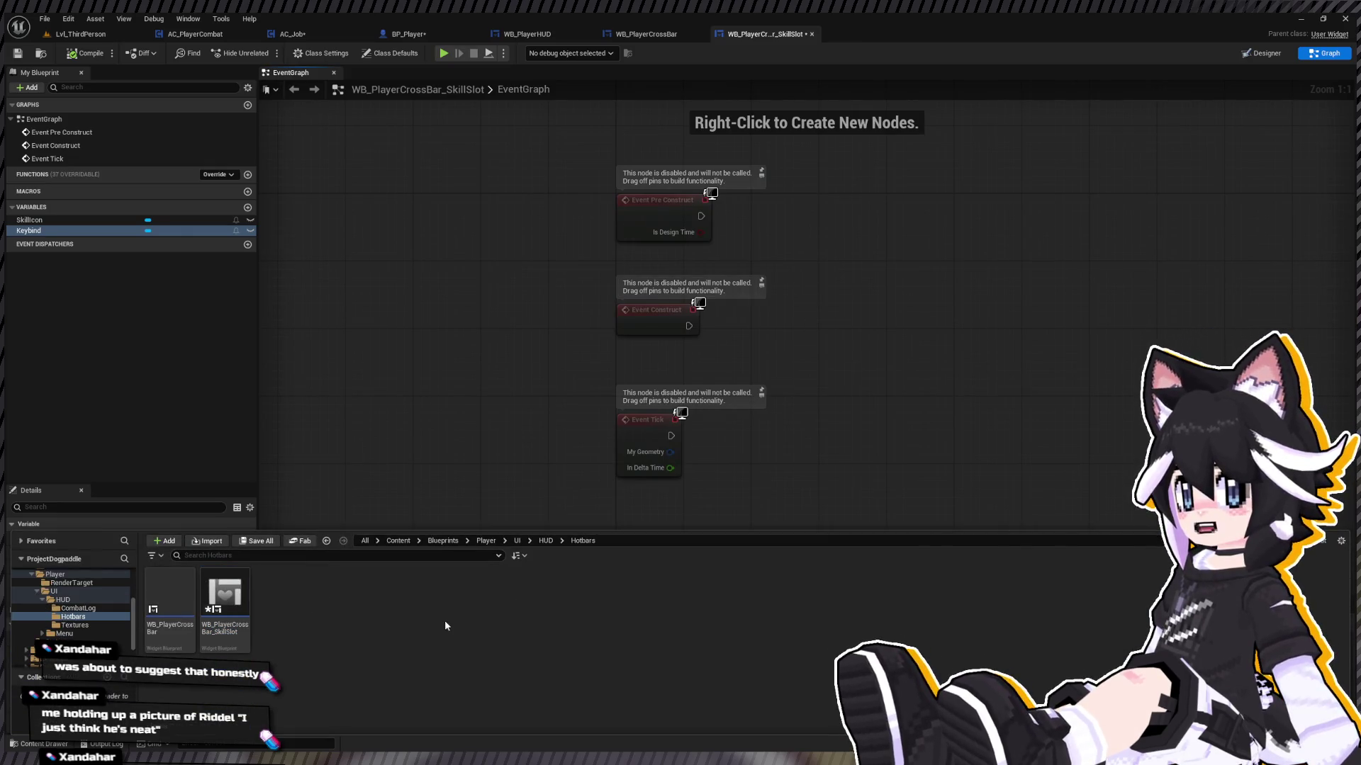
scroll(92, 594, up, 5)
click(81, 574)
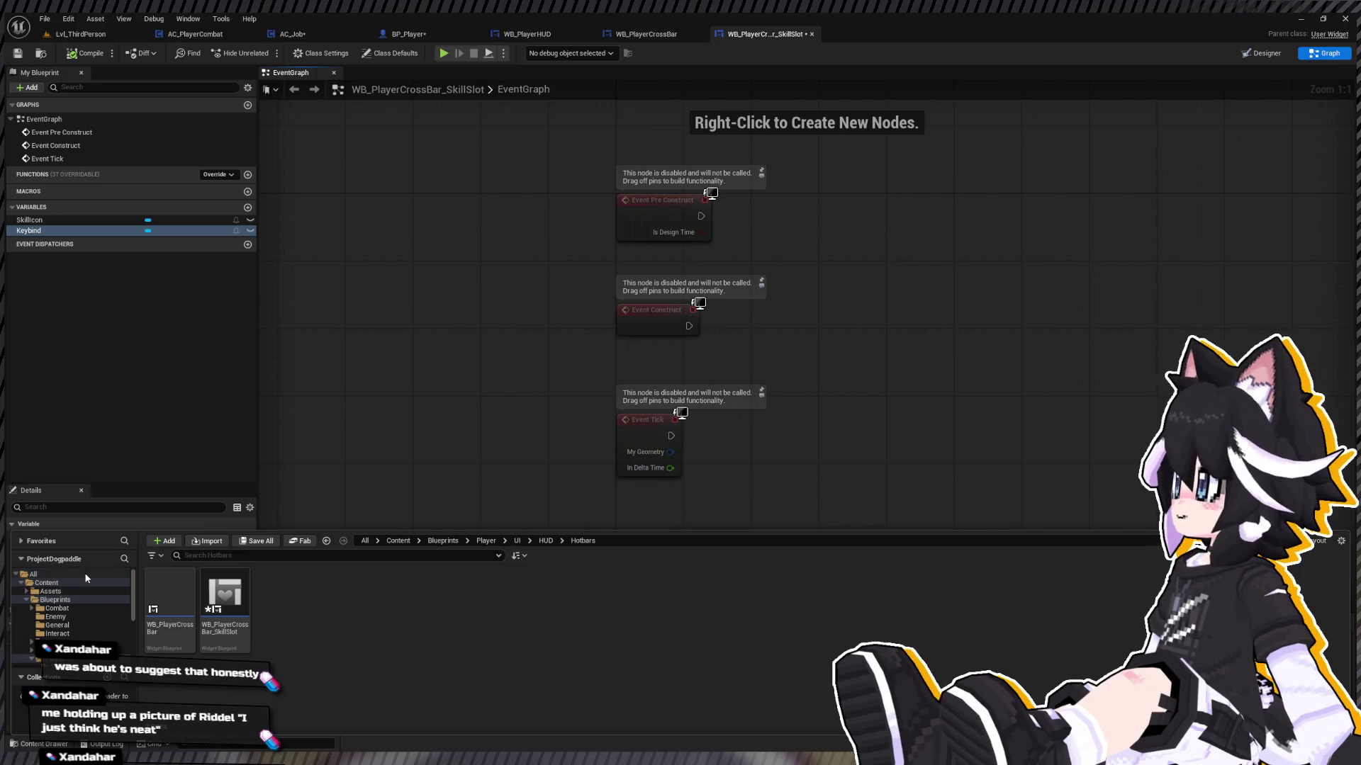
scroll(88, 591, down, 1)
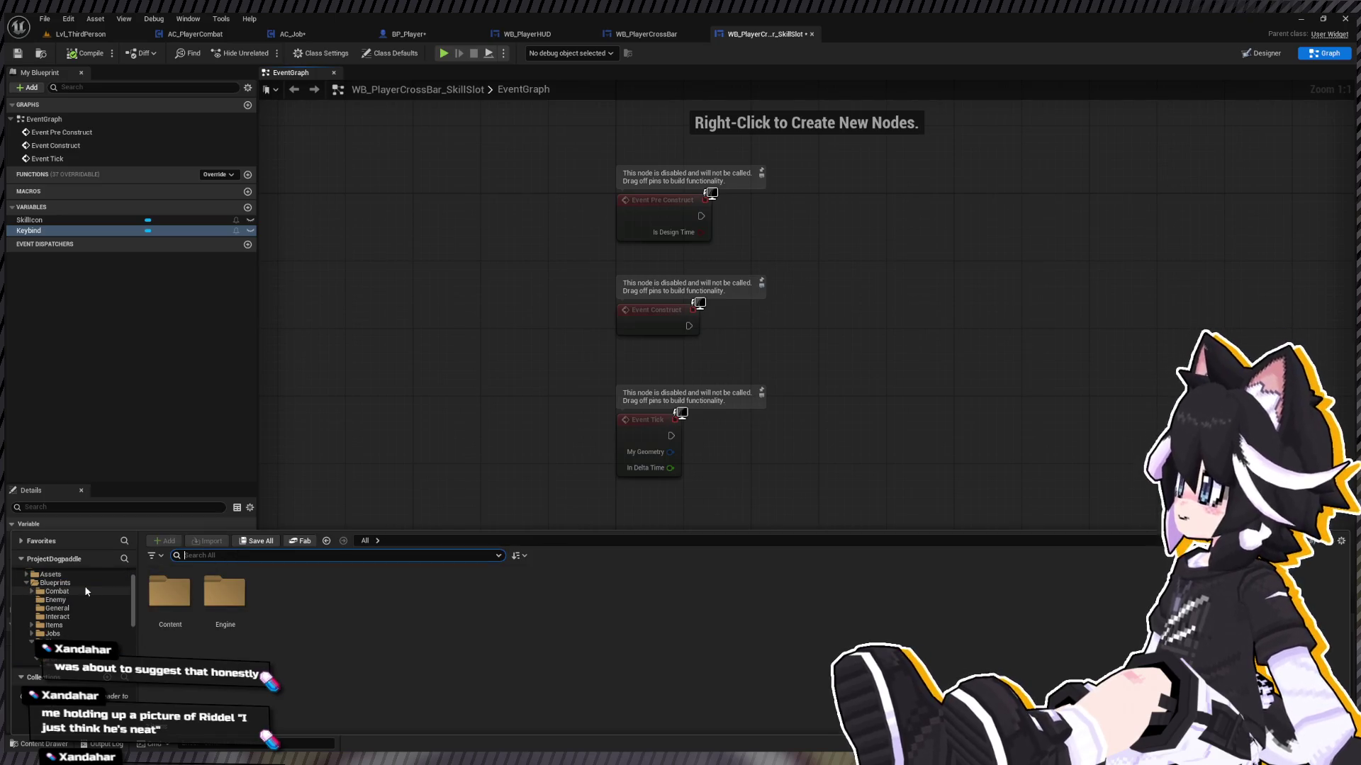
scroll(121, 610, down, 5)
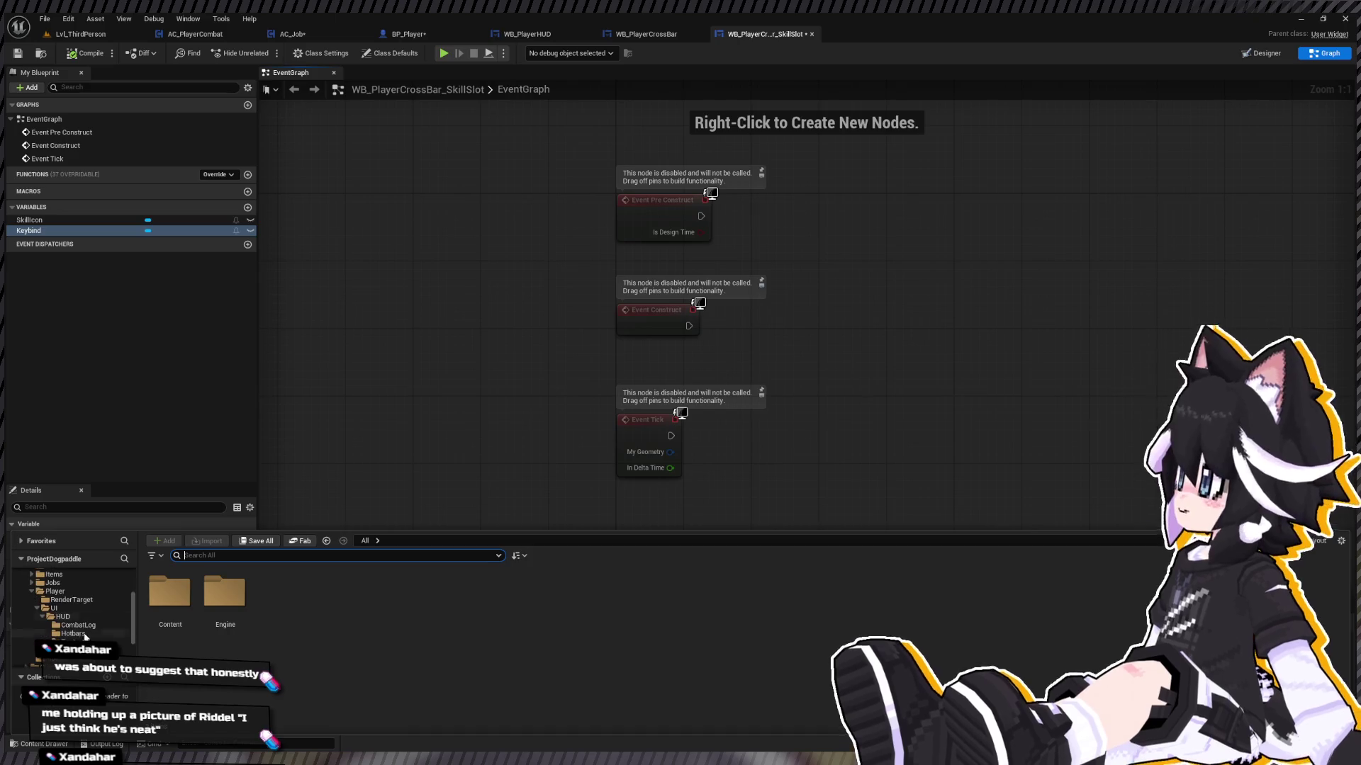
scroll(121, 610, up, 5)
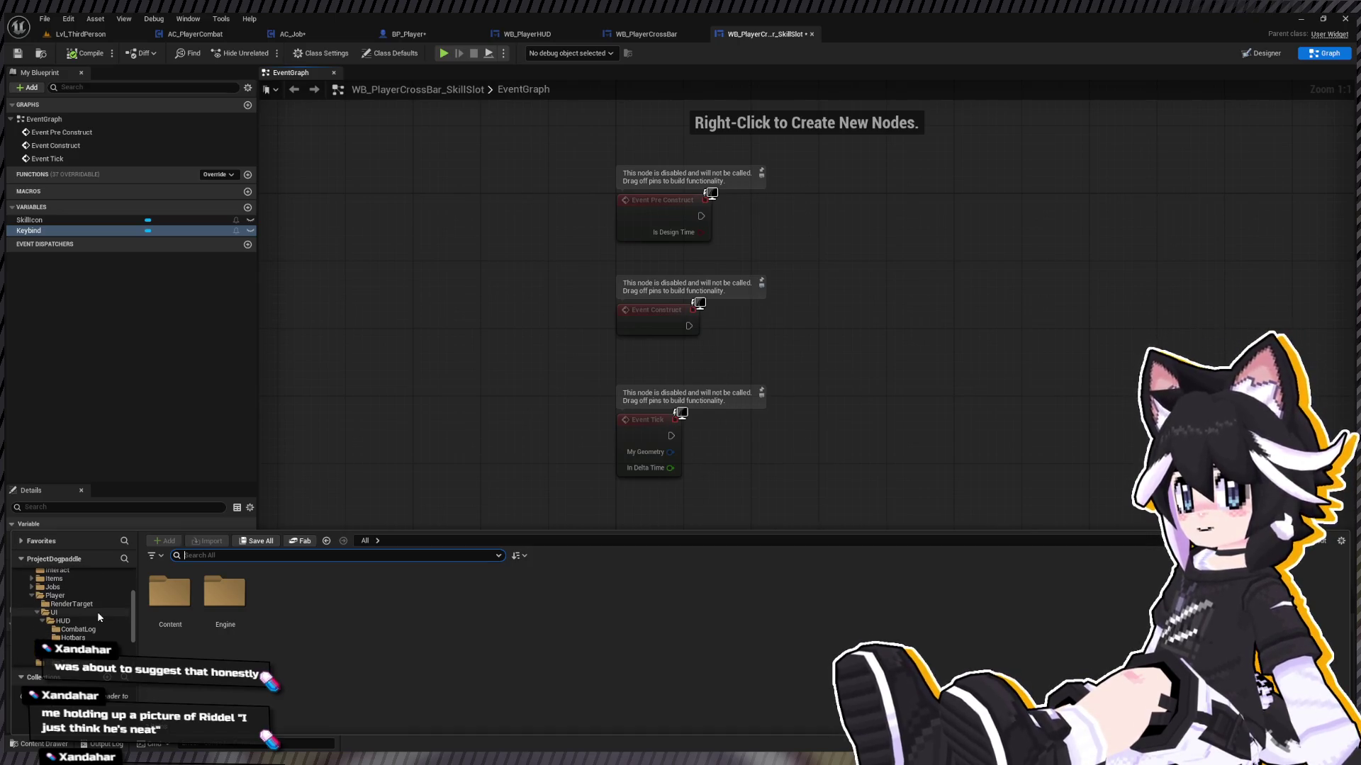
scroll(100, 618, up, 2)
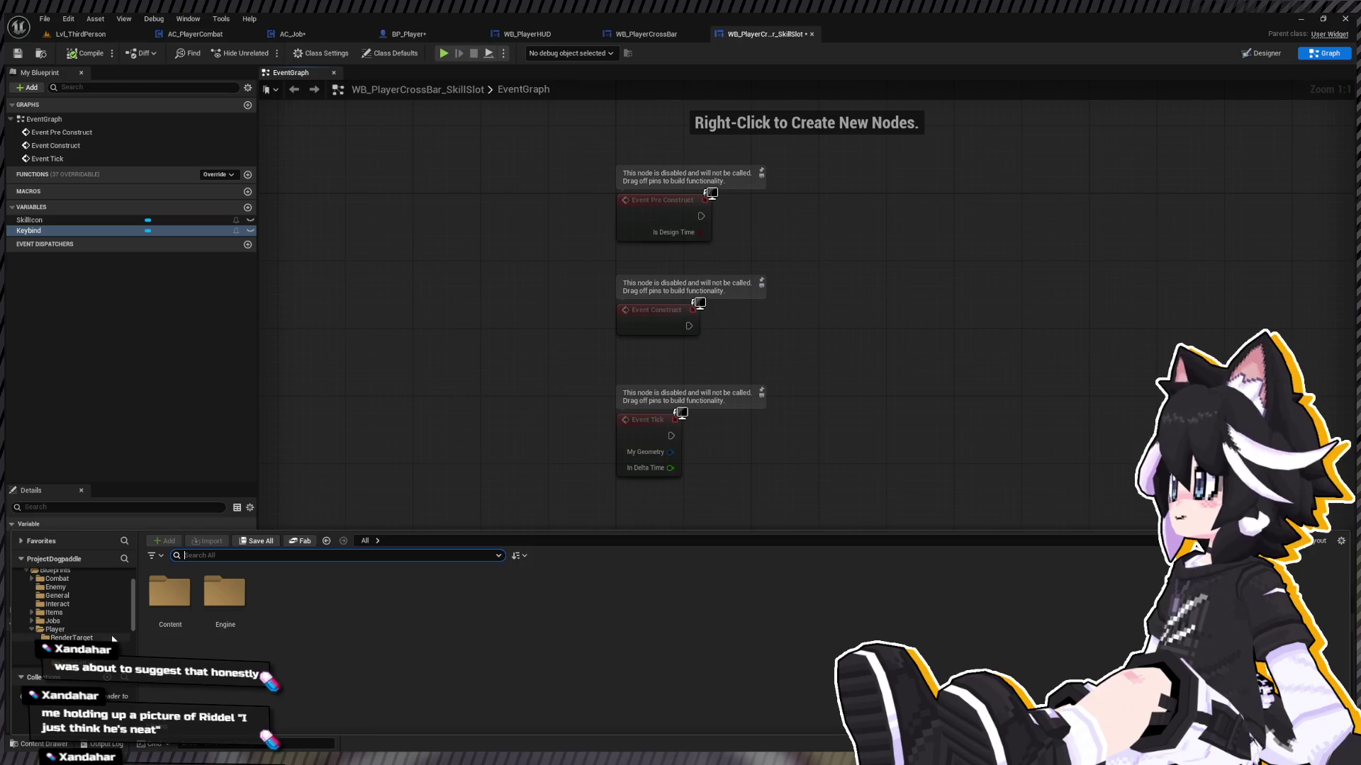
scroll(102, 637, down, 3)
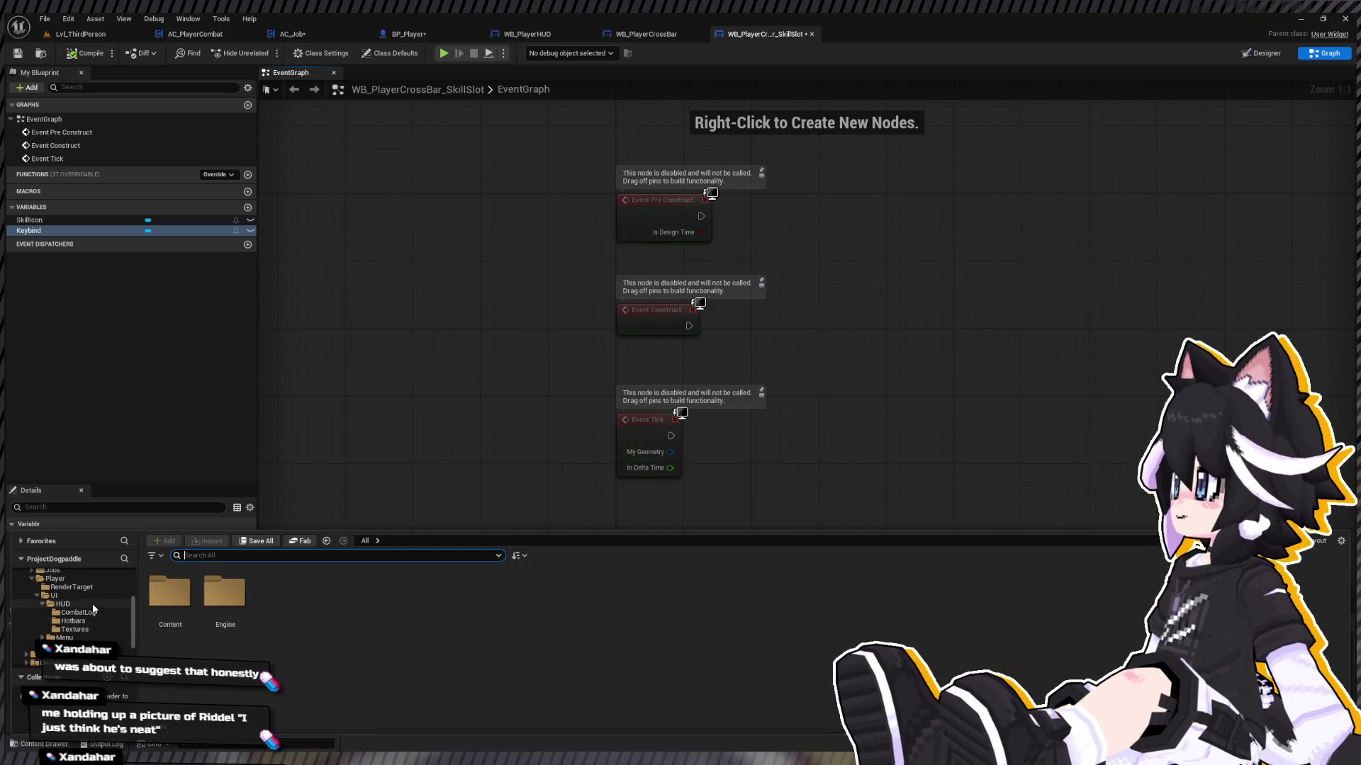
scroll(91, 603, up, 1)
click(73, 637)
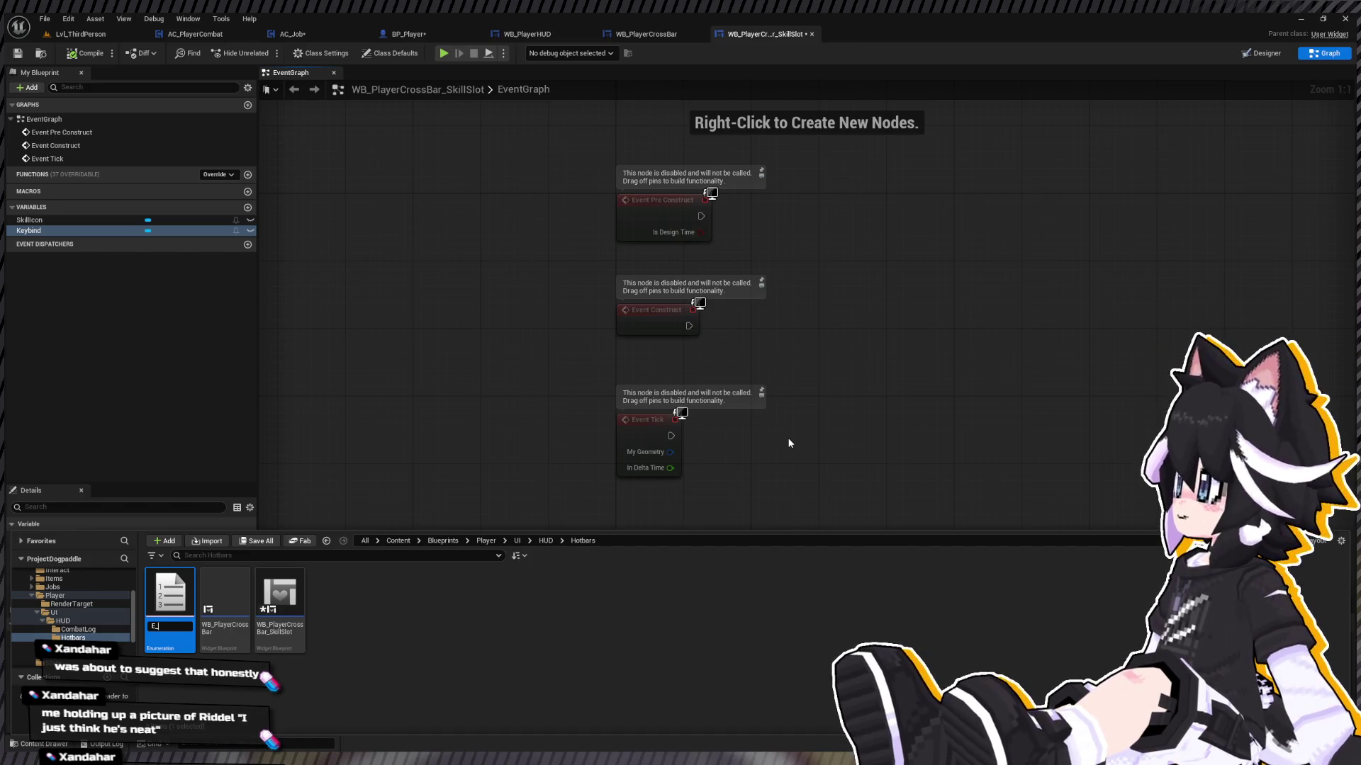
Step: Name the new enumeration E_SkillShortcut and open it in the enum editor
text(tcut)
key(Return)
double_click(175, 589)
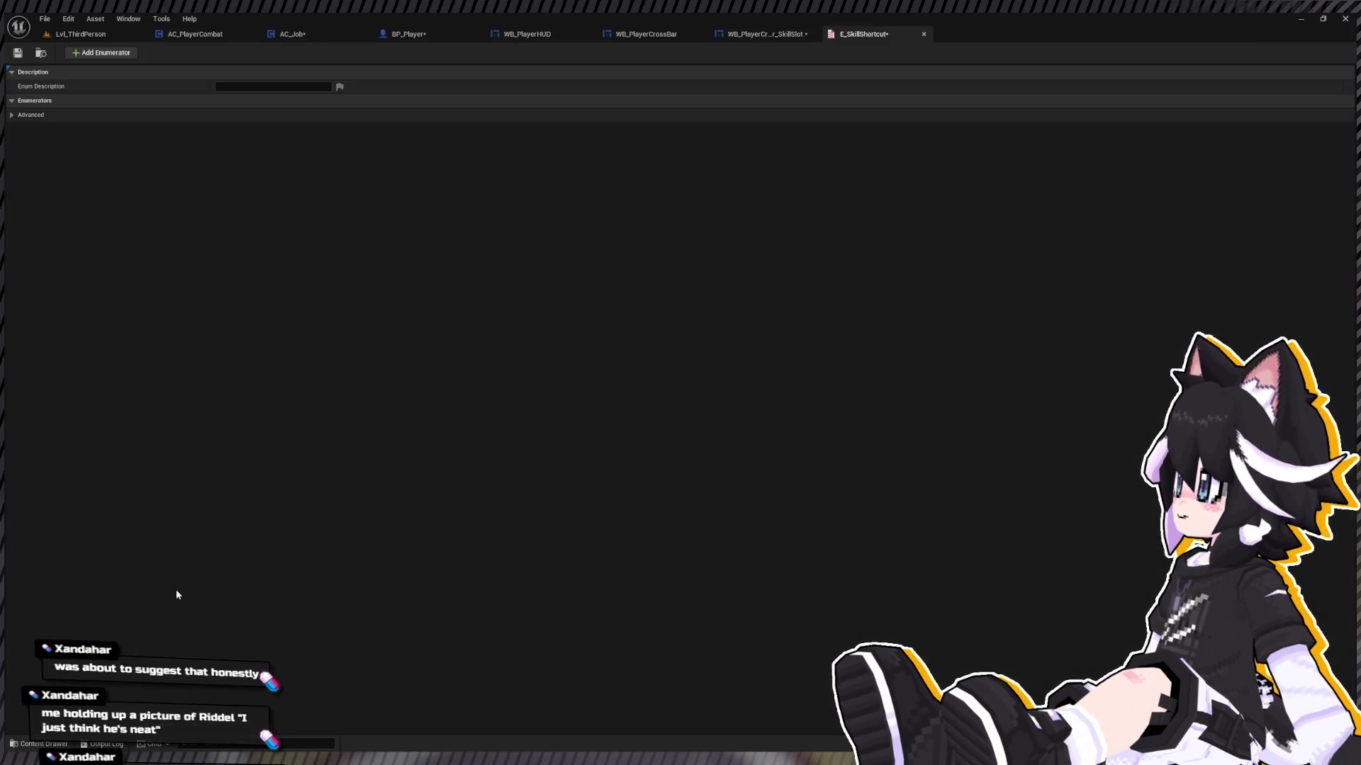
Step: Add five enumerators and rename the first one DPad+Up
click(90, 54)
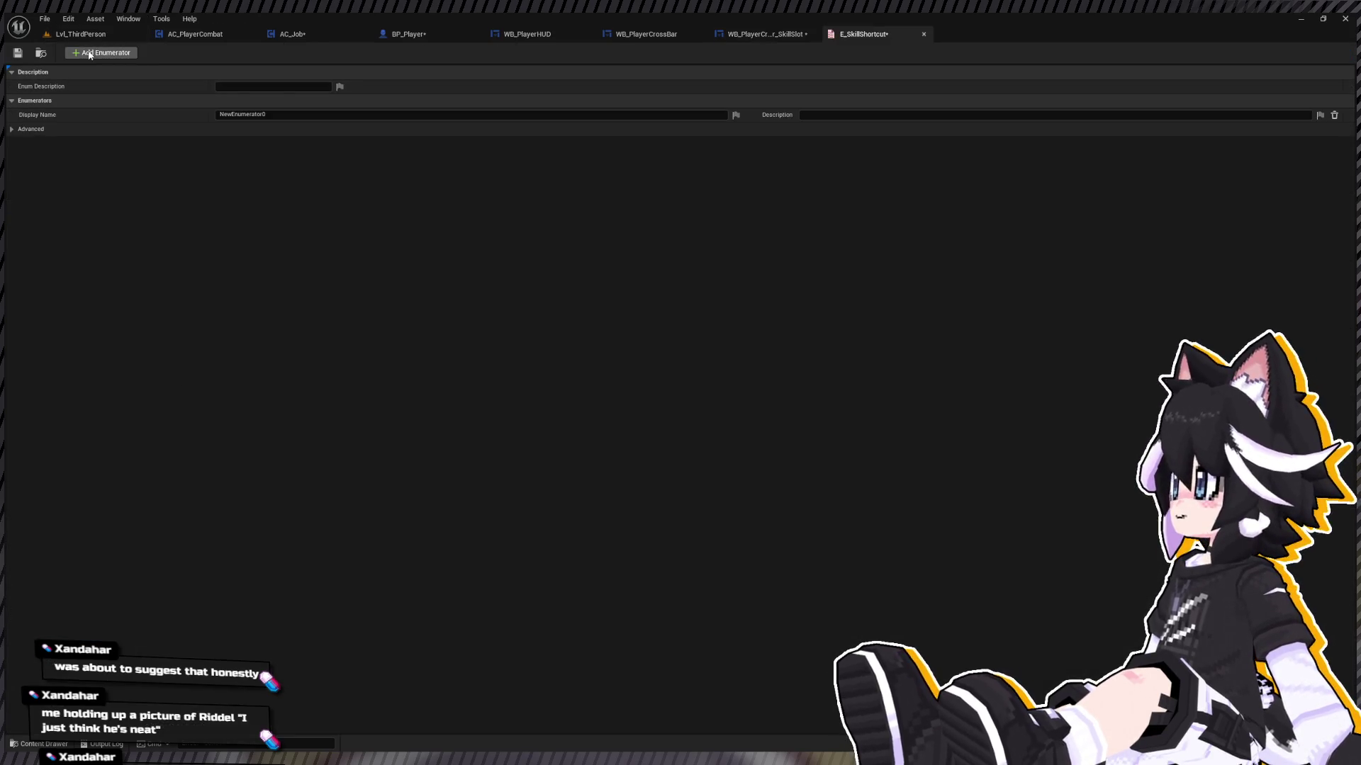
click(90, 54)
click(90, 55)
click(90, 55)
click(90, 55)
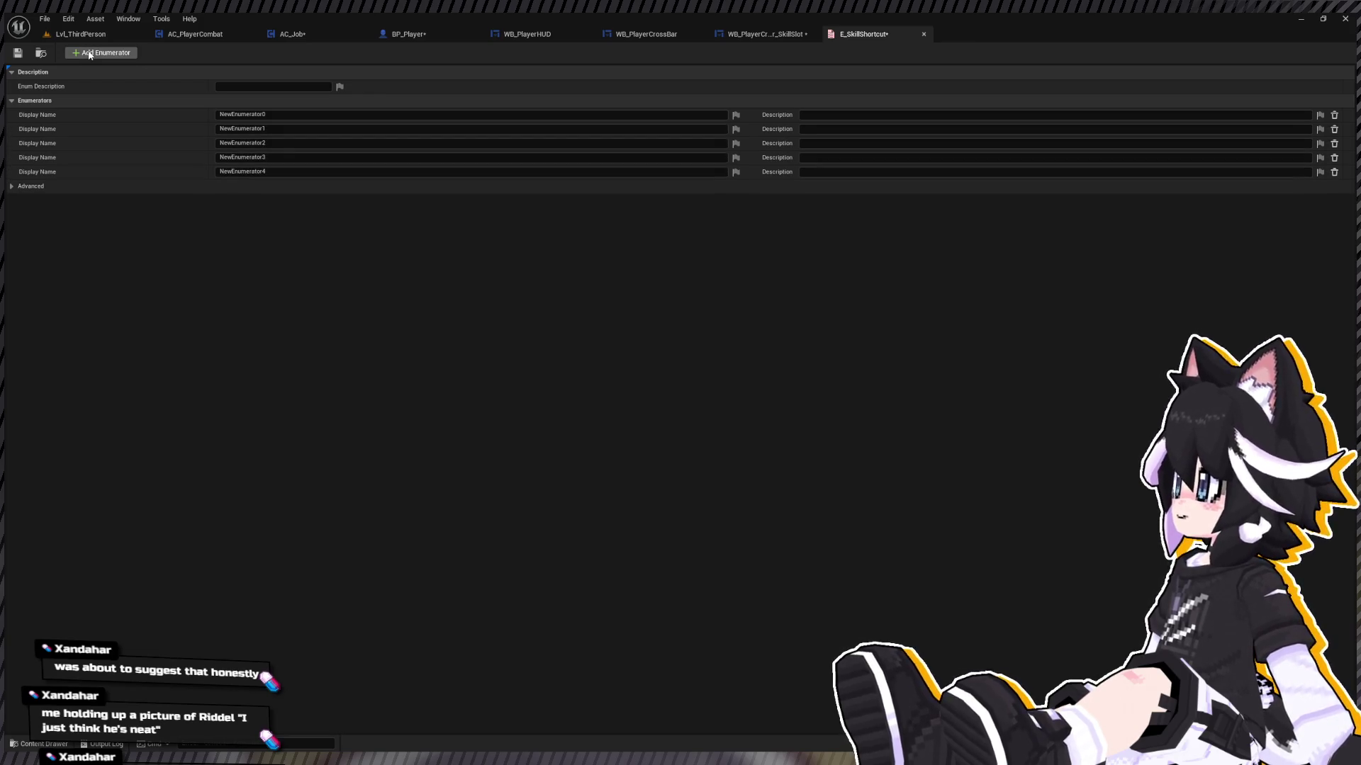
click(90, 55)
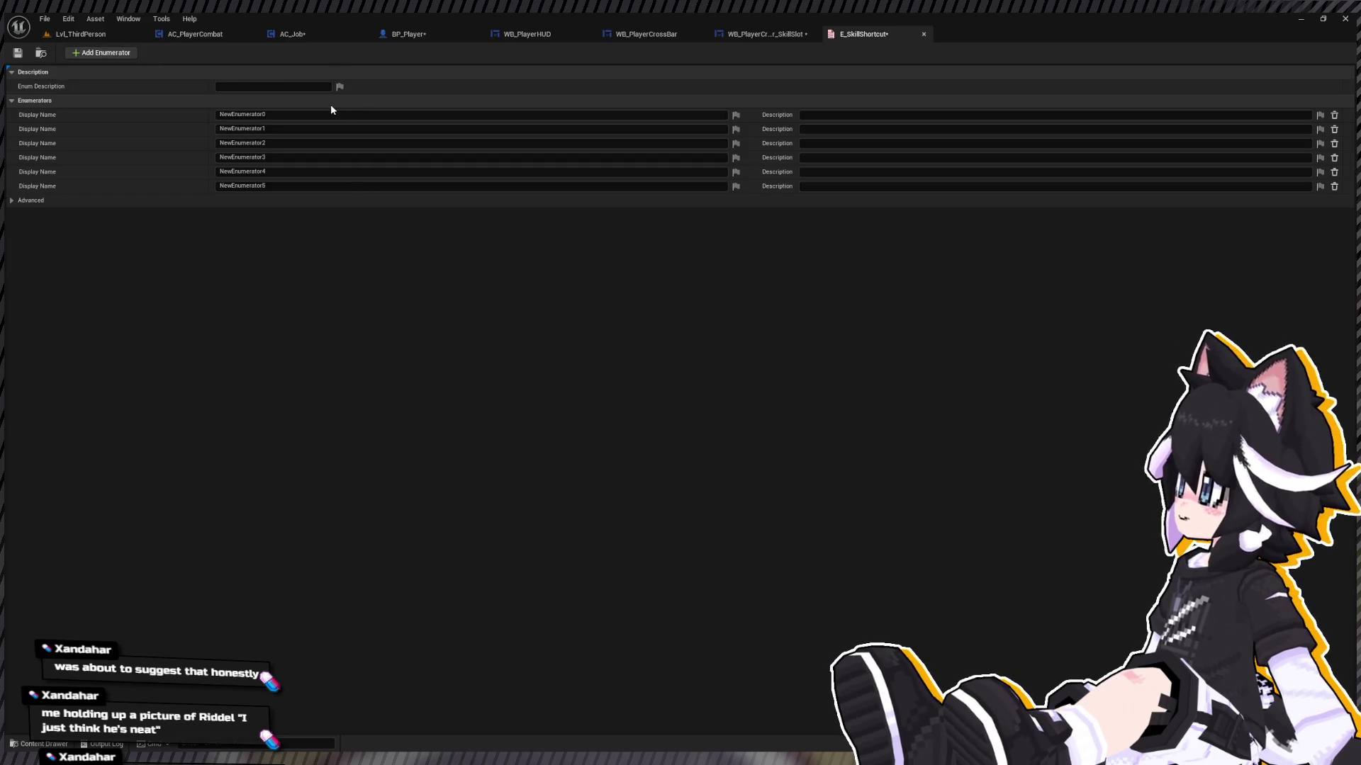
click(289, 113)
key(BackSpace)
text(DPadUP)
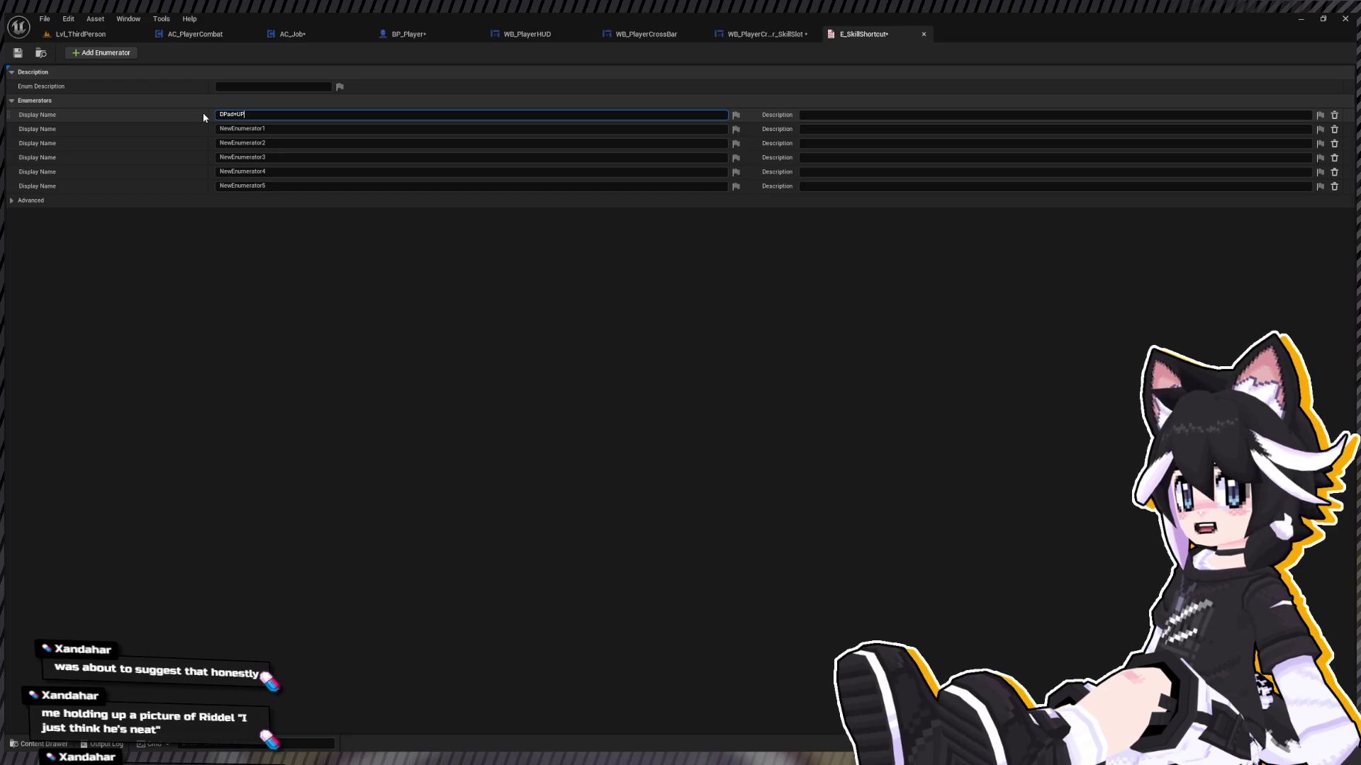
key(Return)
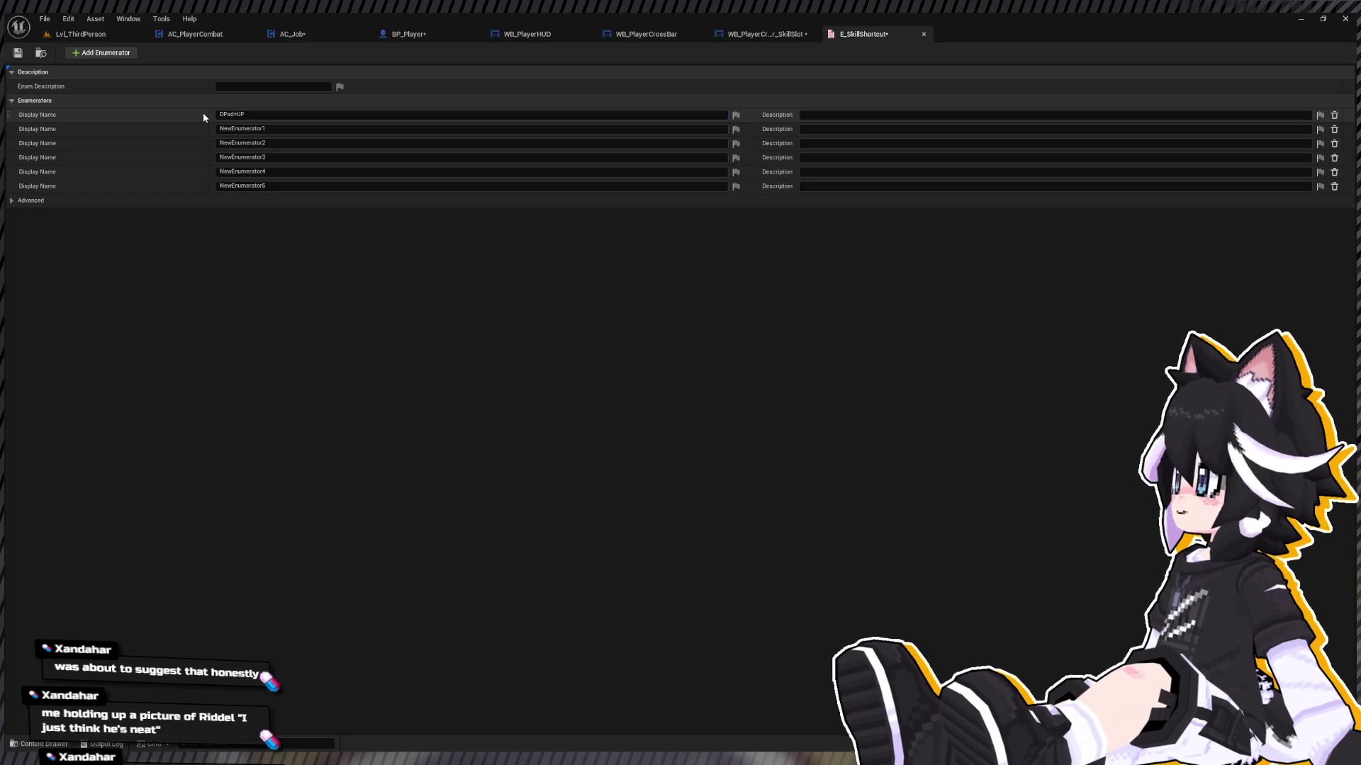
click(320, 115)
text(DPad+Up)
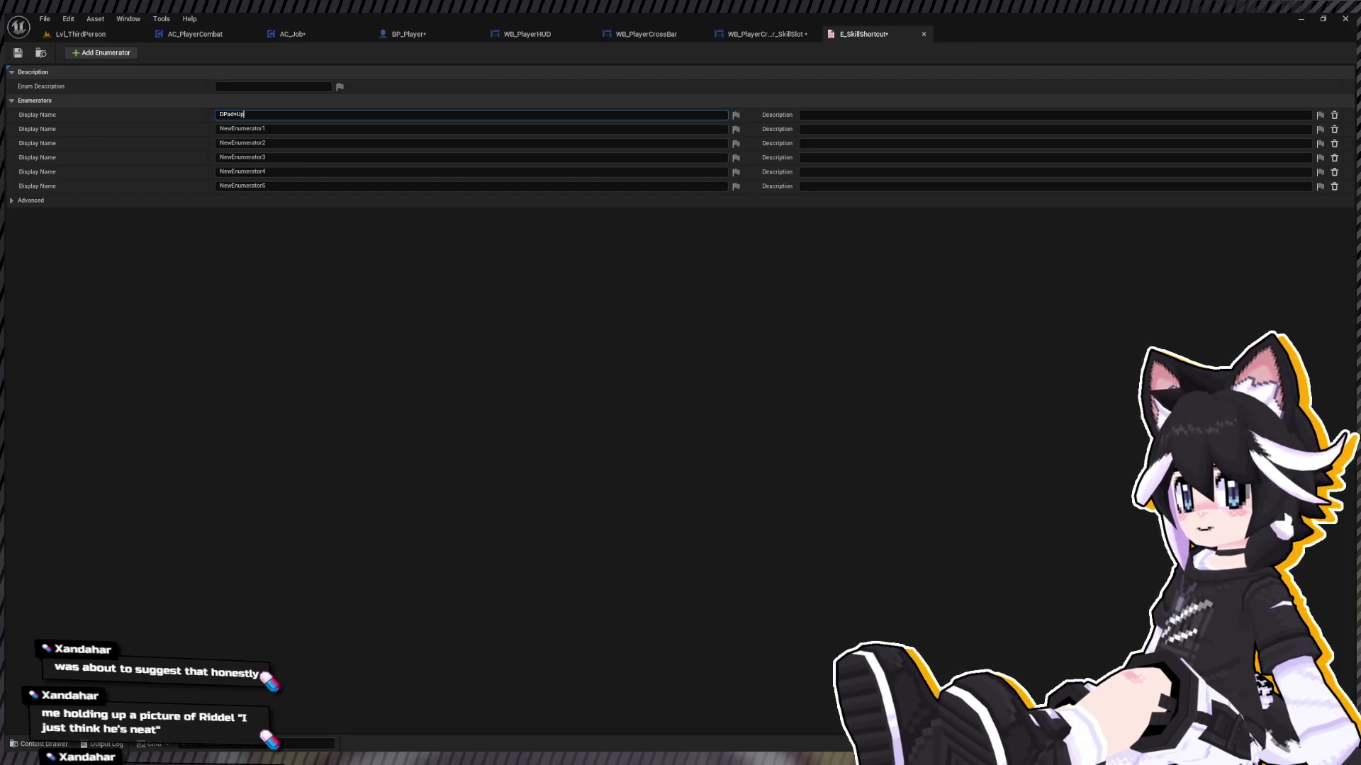
key(Return)
Step: Rename the next three enumerators DPad+Left, Dpad+Right and Dpad+Down
click(244, 129)
text(DPad+L)
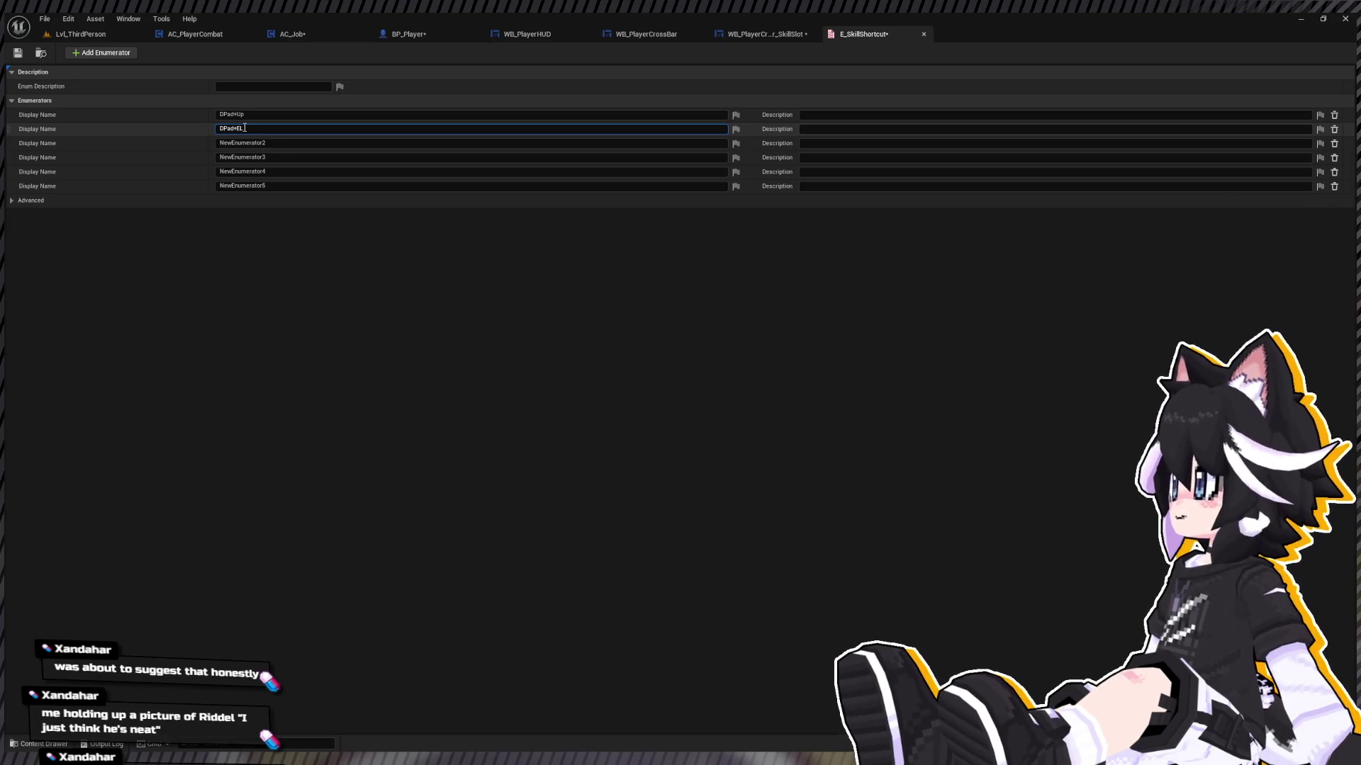
text(ft)
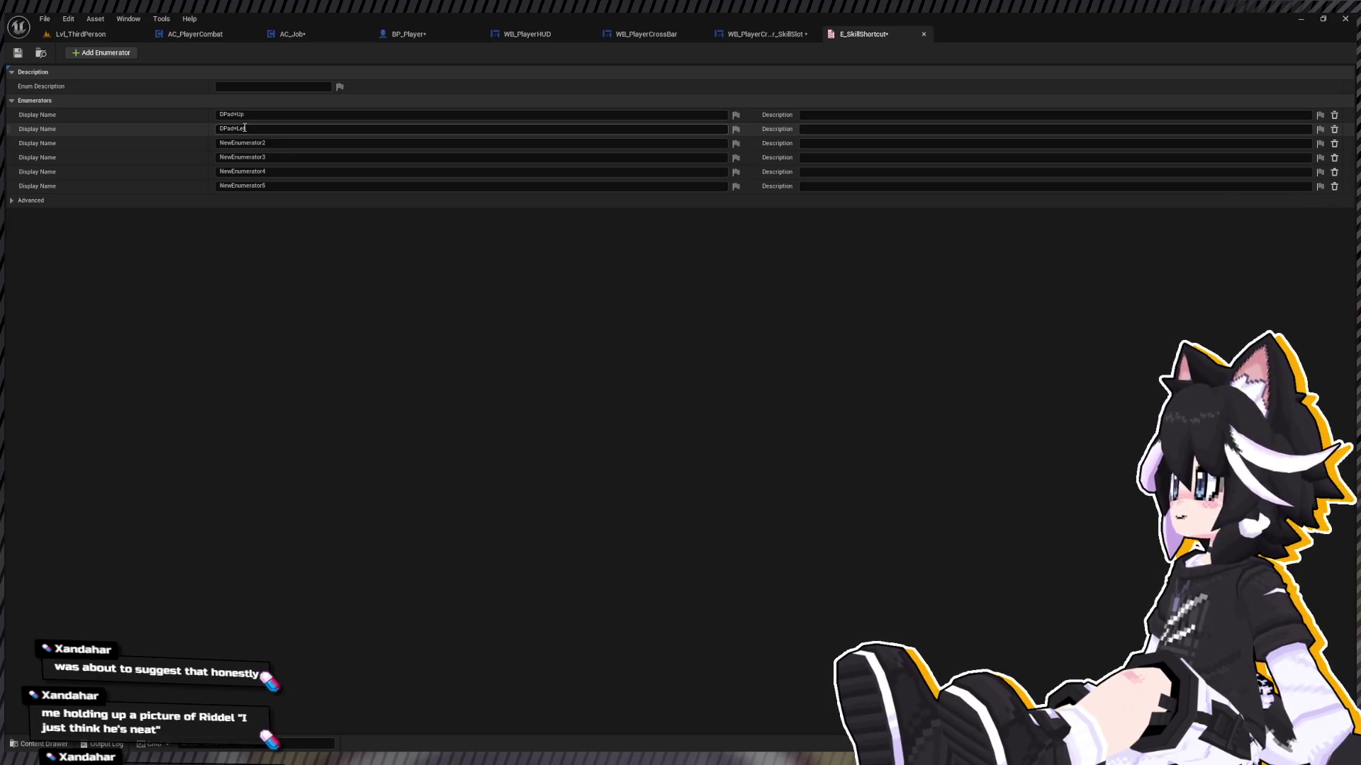
click(286, 132)
text(t)
key(Escape)
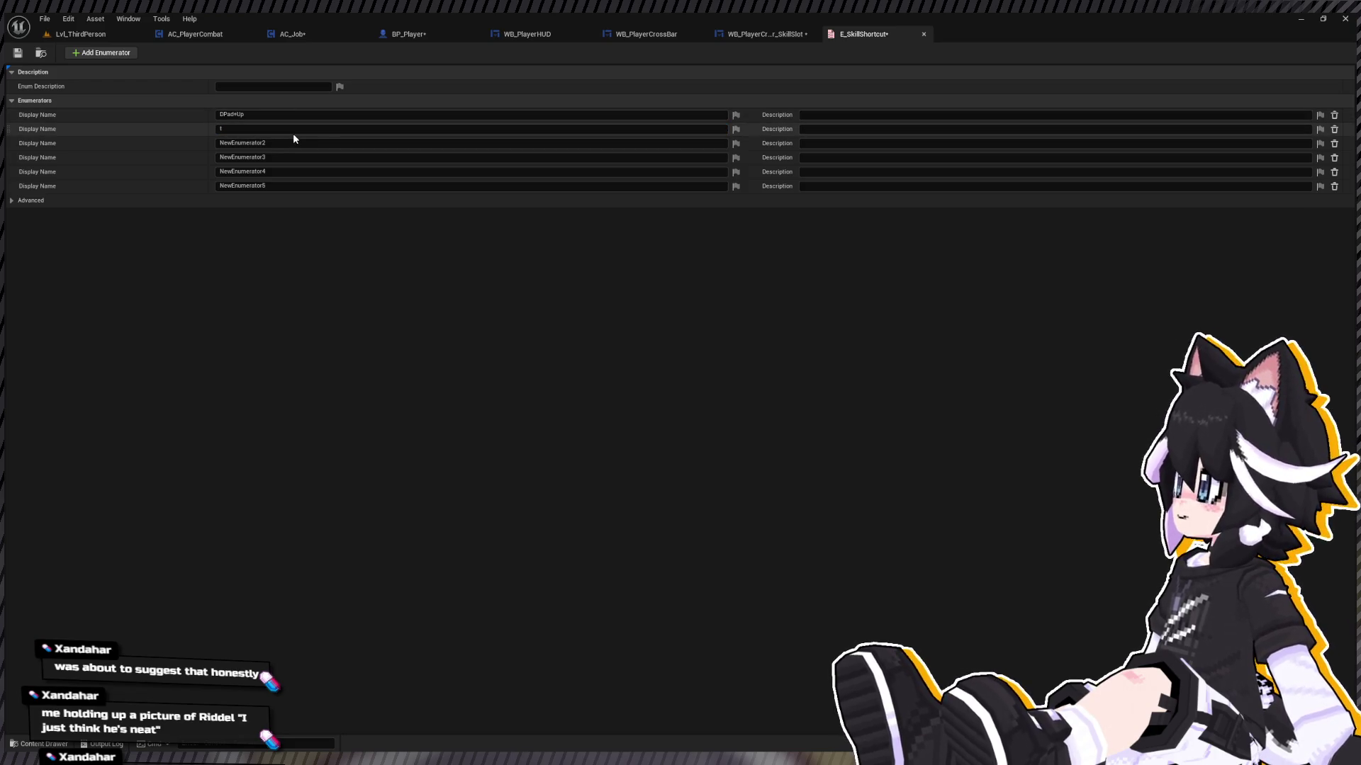
click(292, 132)
key(End)
text(rt)
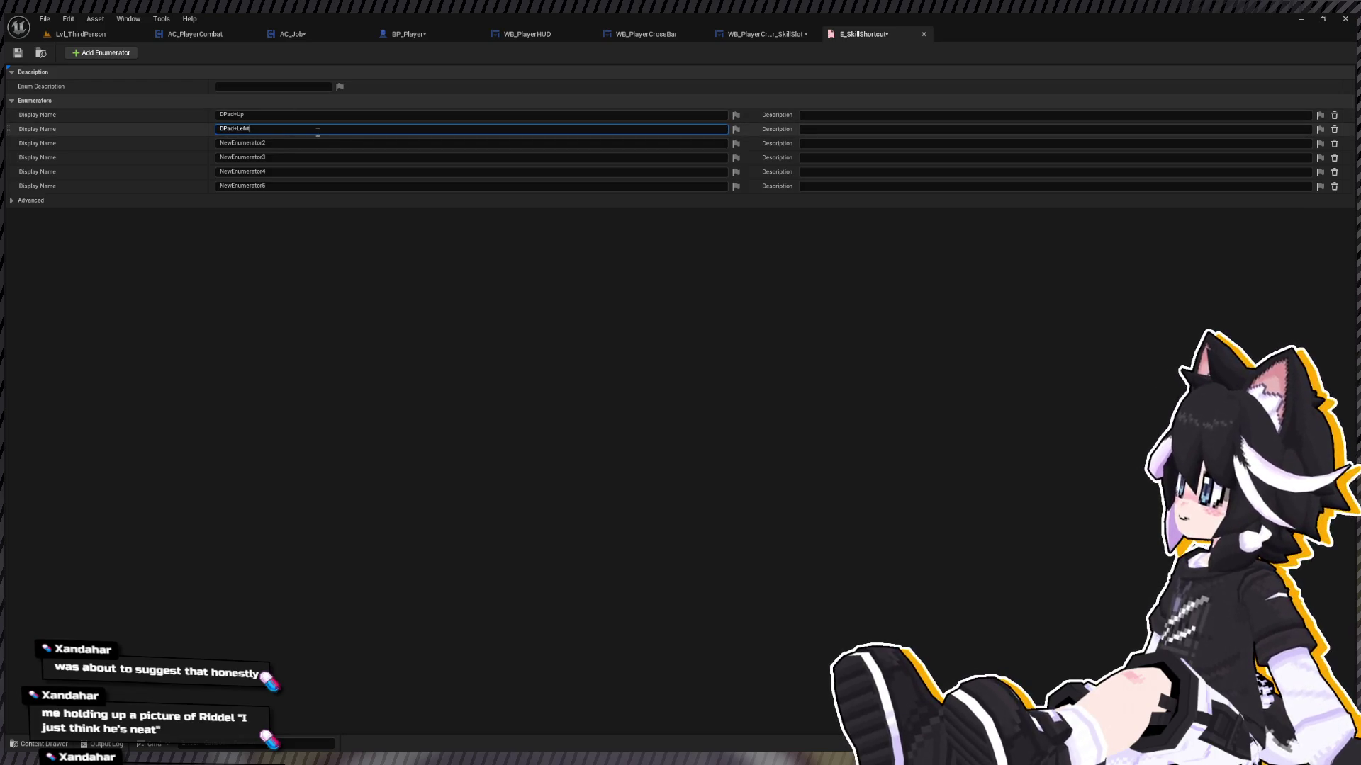
key(BackSpace)
key(BackSpace)
text(t)
click(302, 144)
text(Dpad)
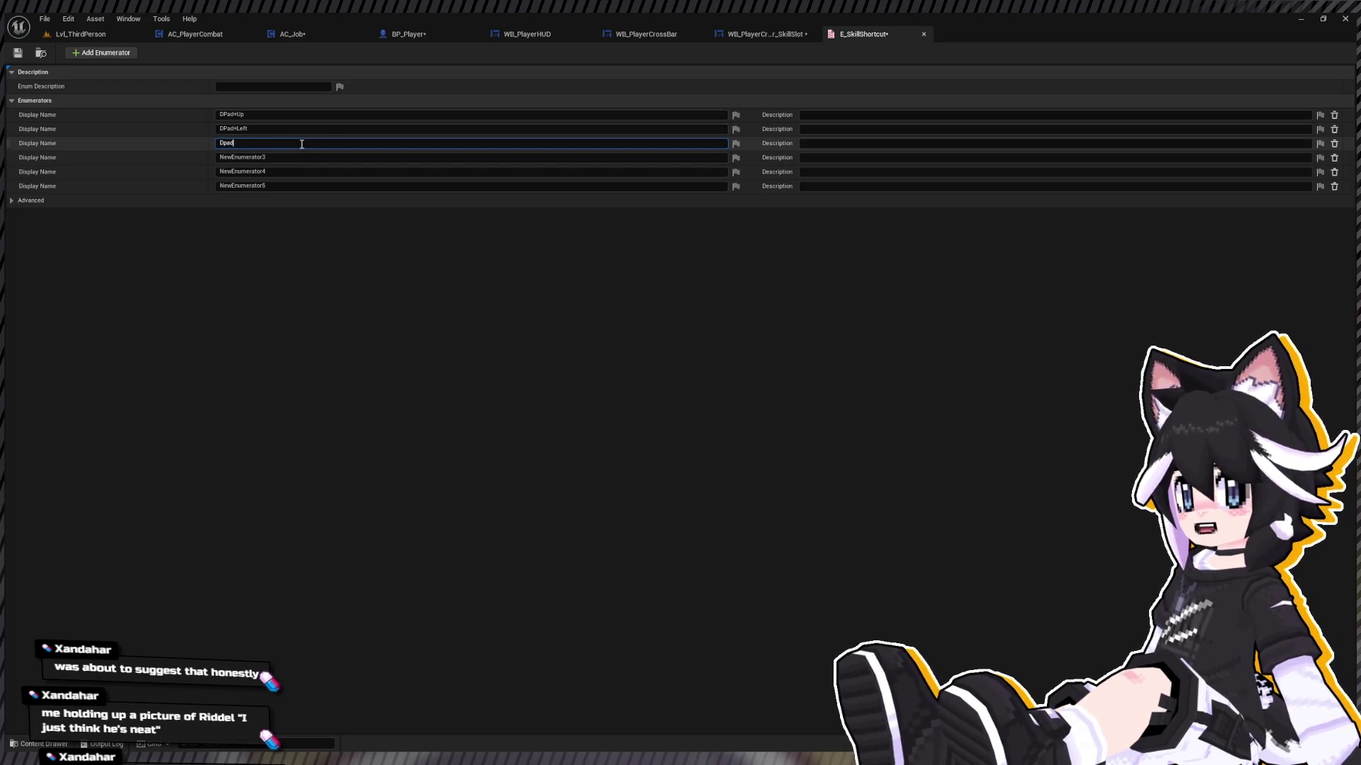
text(+Right)
key(Return)
click(268, 157)
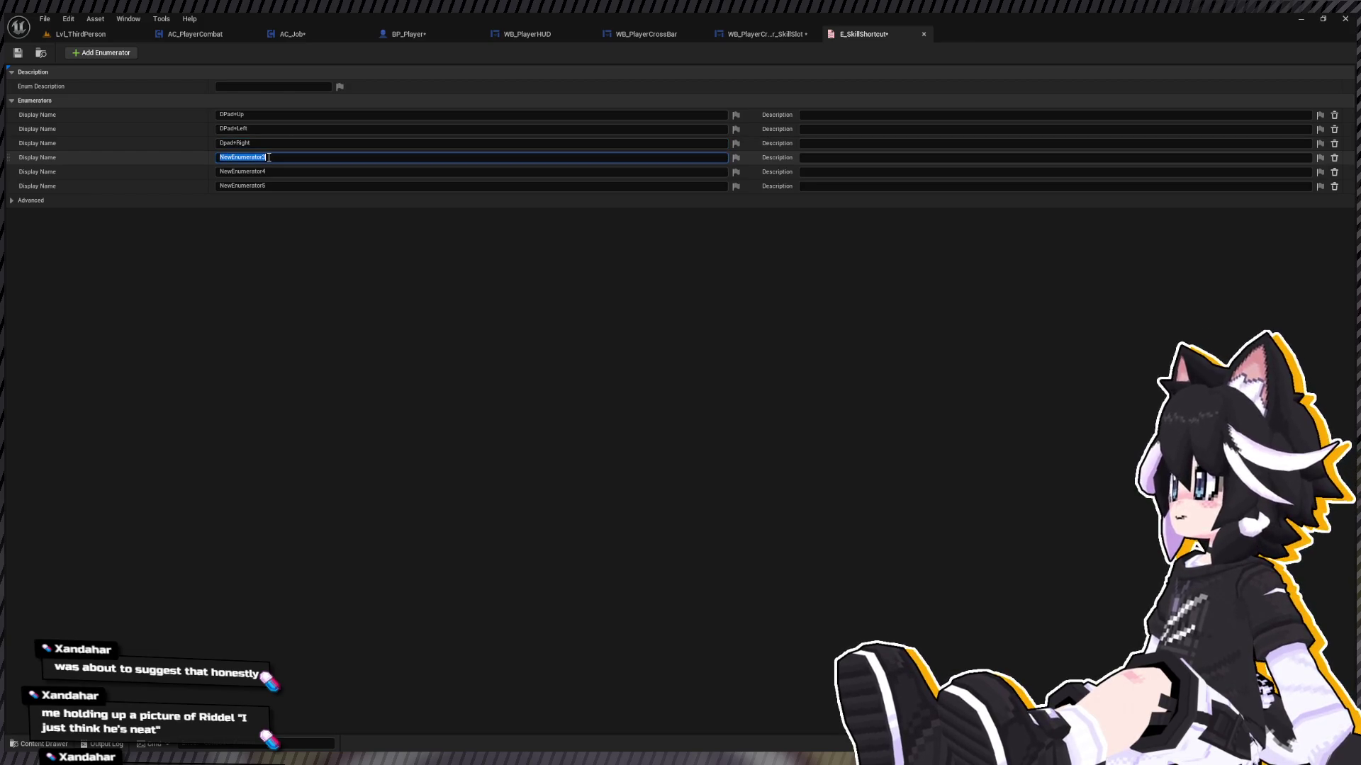
text(Dp)
text(ad+Down)
key(Return)
Step: Add two more enumerators, name the last four A, B, X and Y, and save
click(119, 53)
click(119, 53)
click(294, 174)
text(A)
click(295, 185)
text(B)
click(272, 200)
text(X)
click(276, 214)
text(Y)
key(Return)
click(18, 52)
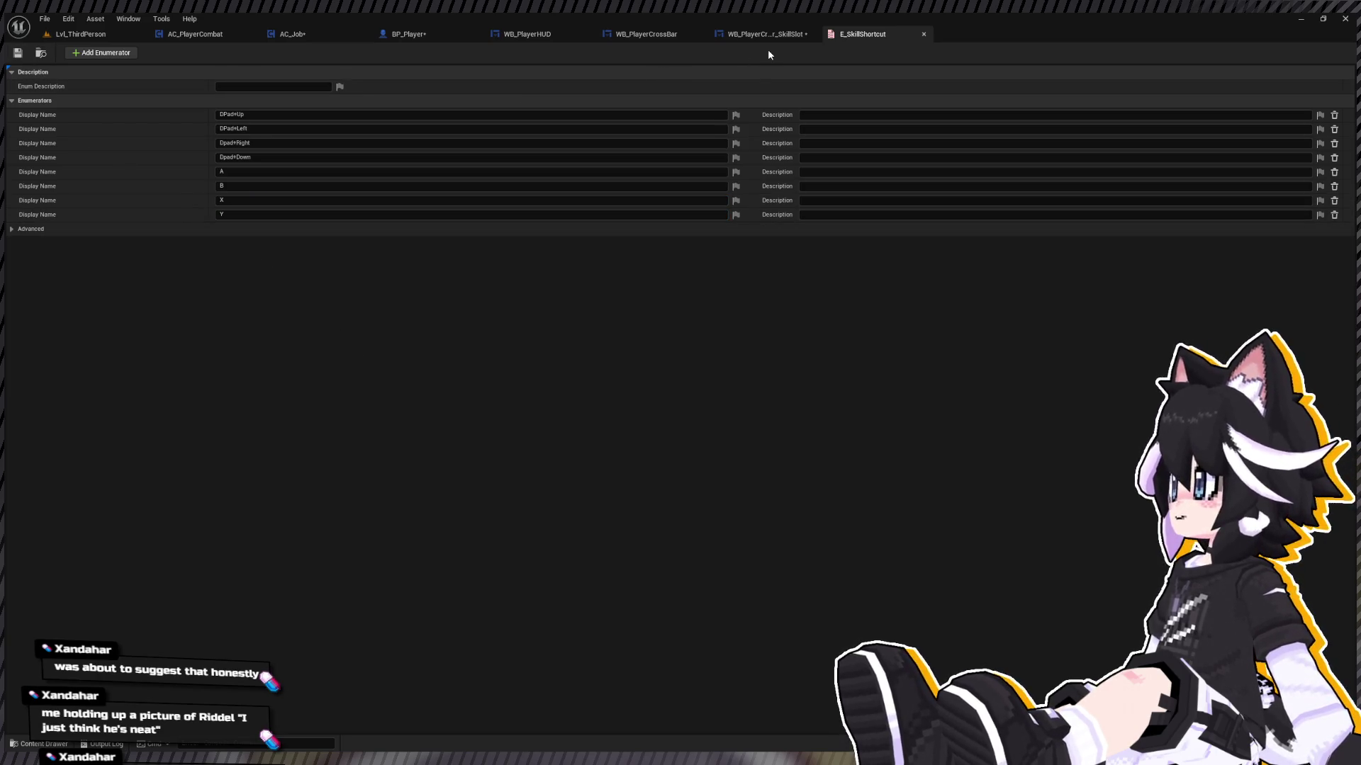
click(783, 35)
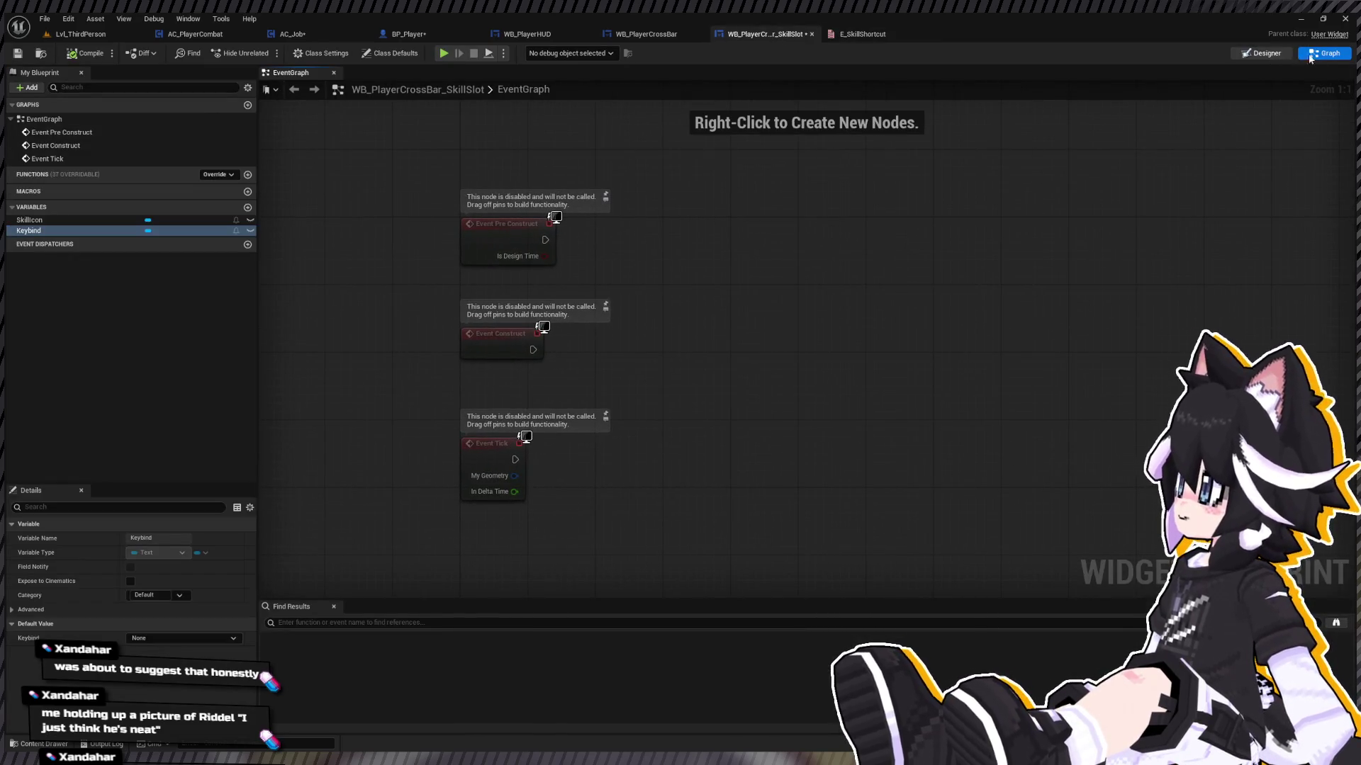
Step: Add two variables and set up a BP Player variable as instance editable and exposed on spawn
click(1331, 55)
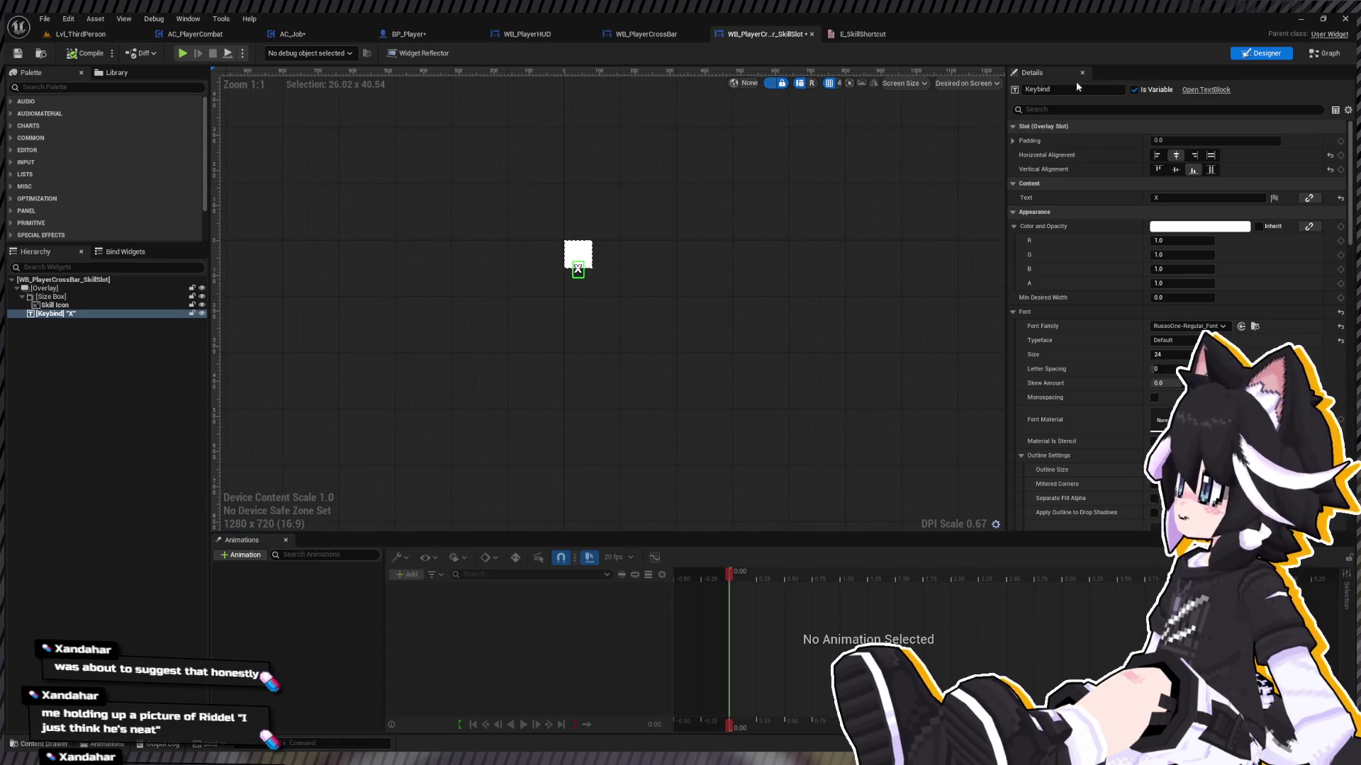
click(1314, 56)
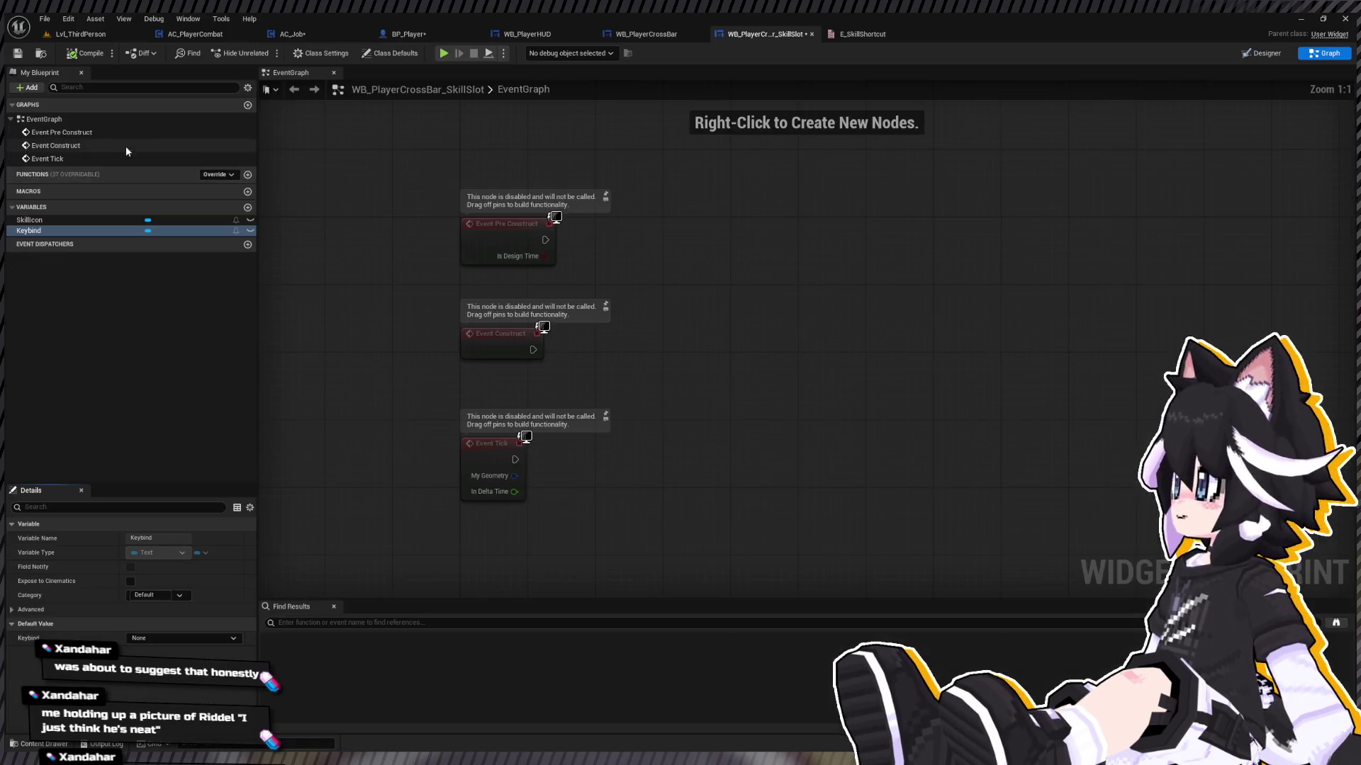
click(248, 208)
click(247, 208)
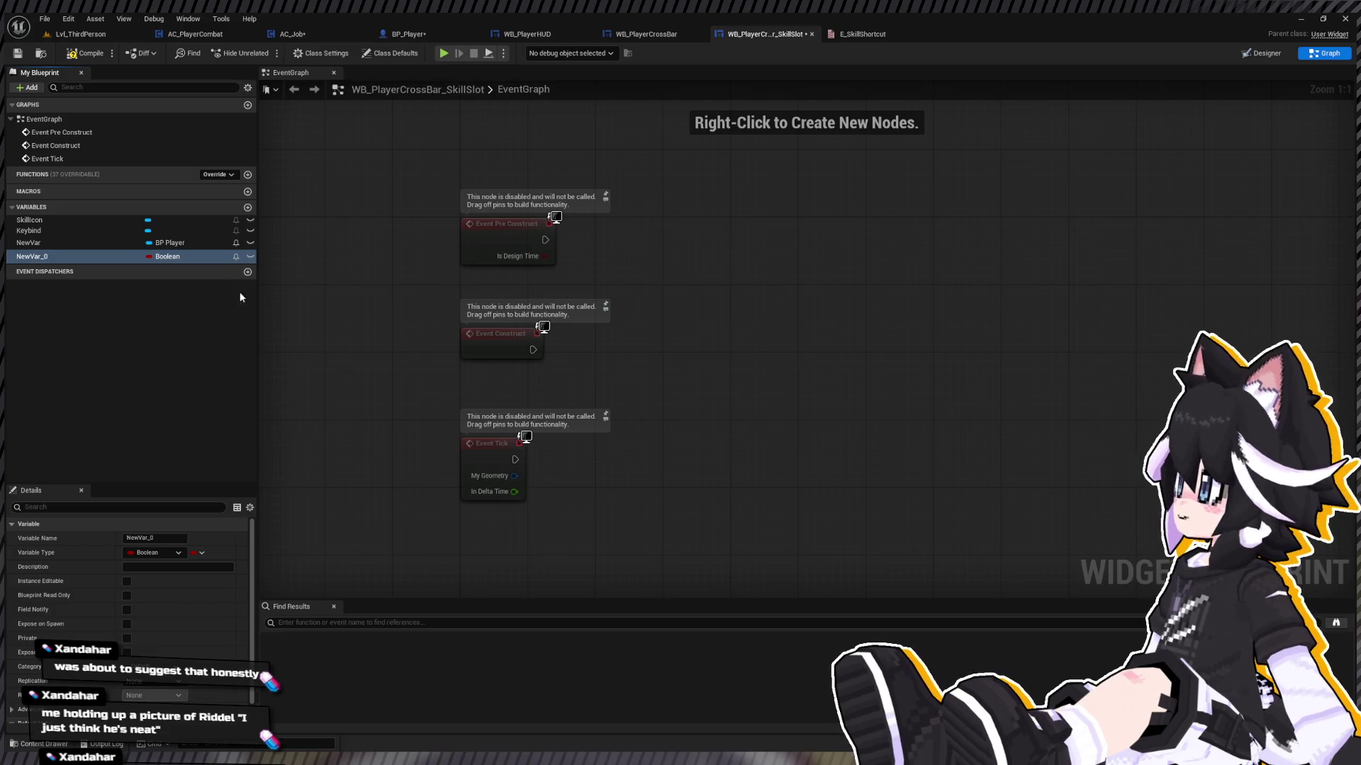
click(29, 243)
click(250, 242)
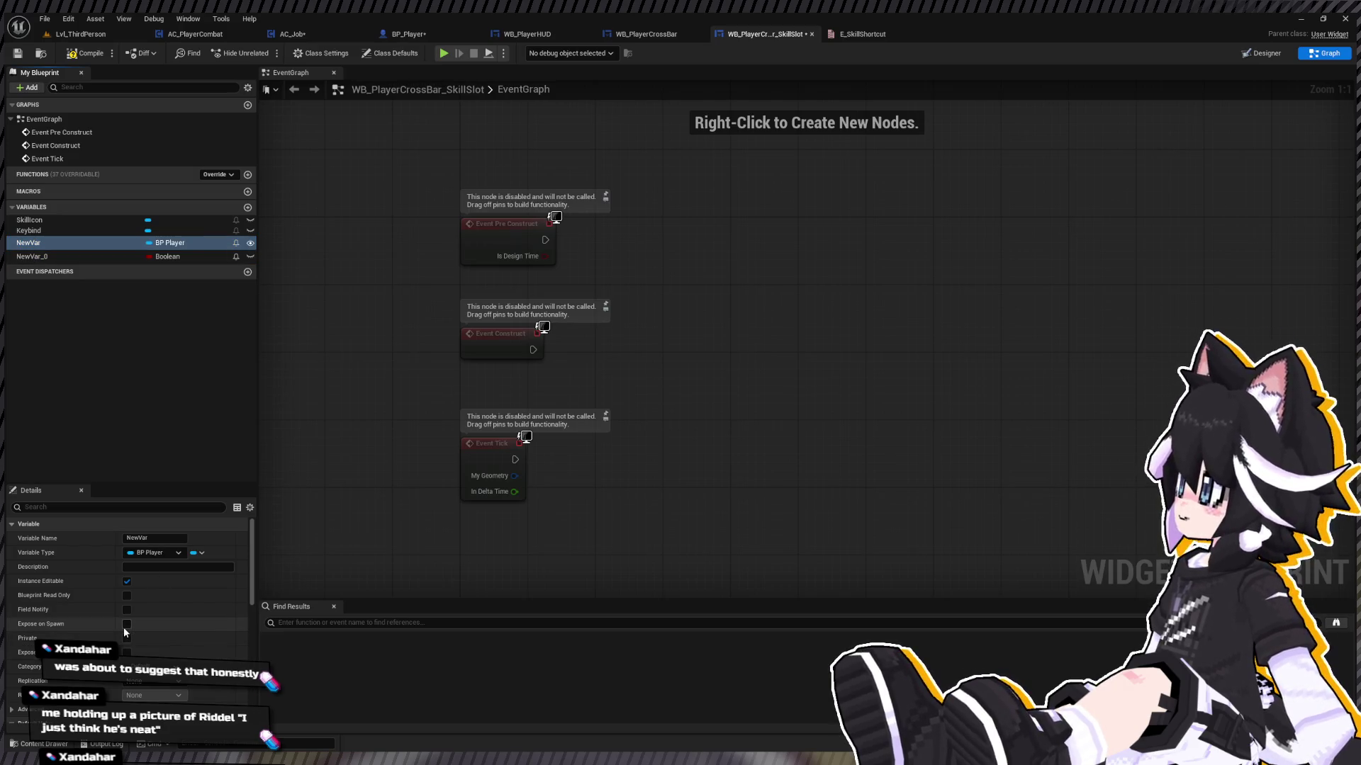
click(126, 624)
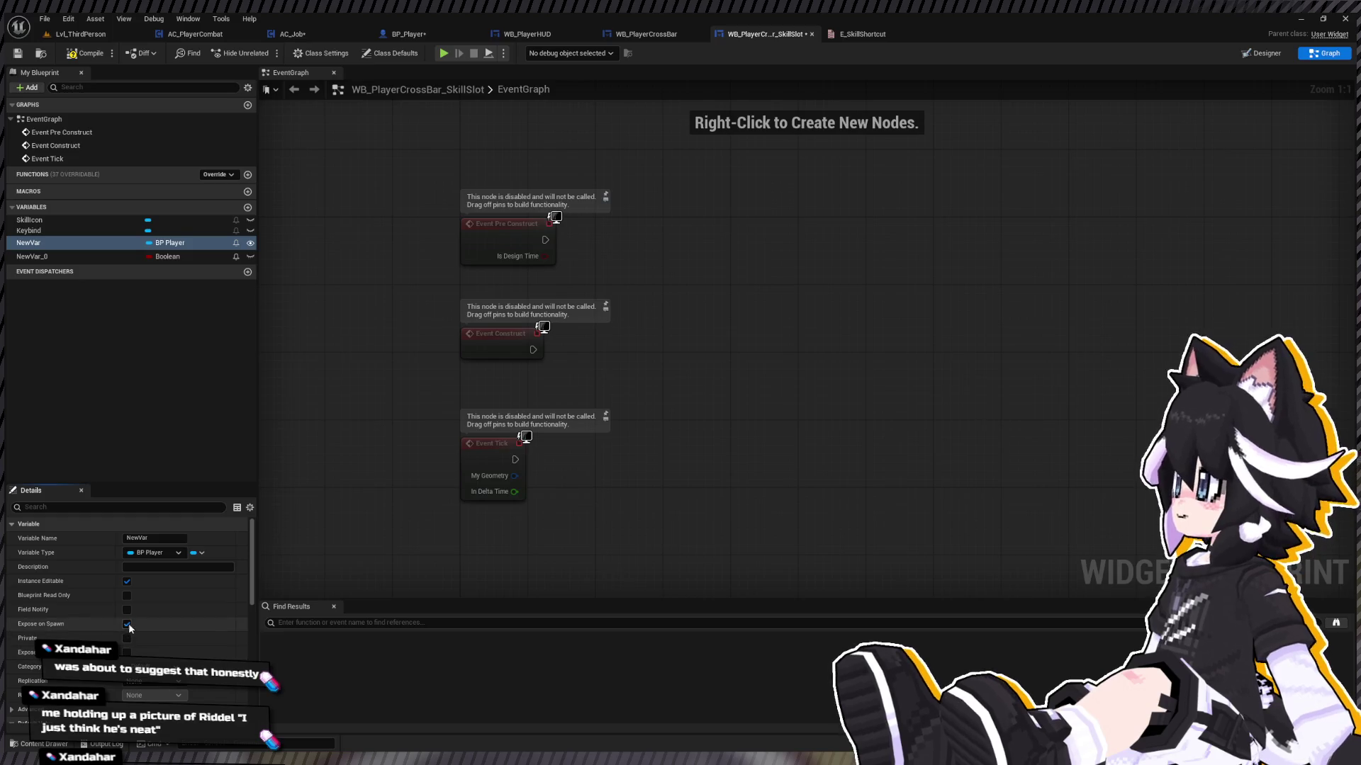
click(89, 243)
text(BP P)
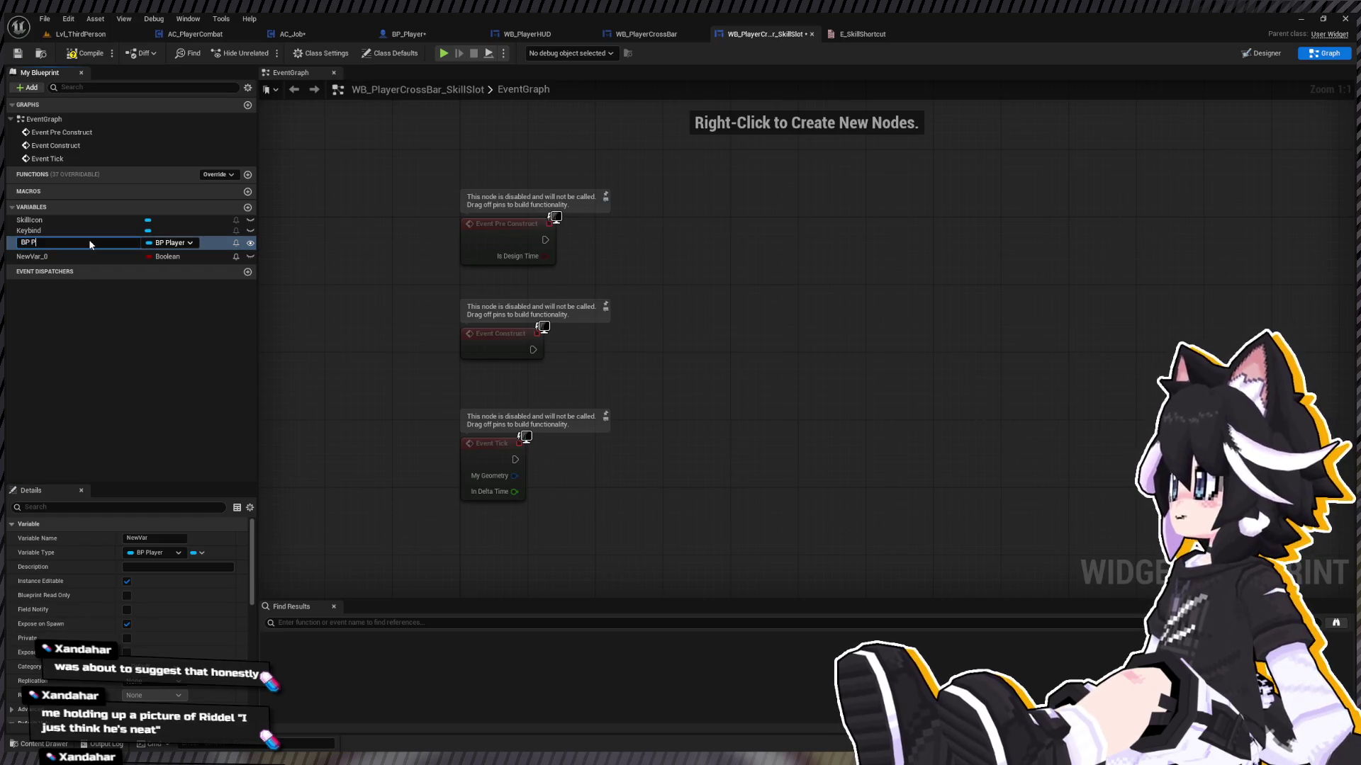
text(layer)
key(Return)
Step: Add a WB Player CrossBar variable of type WB Player Cross Bar, exposed on spawn, above BP Player
click(247, 207)
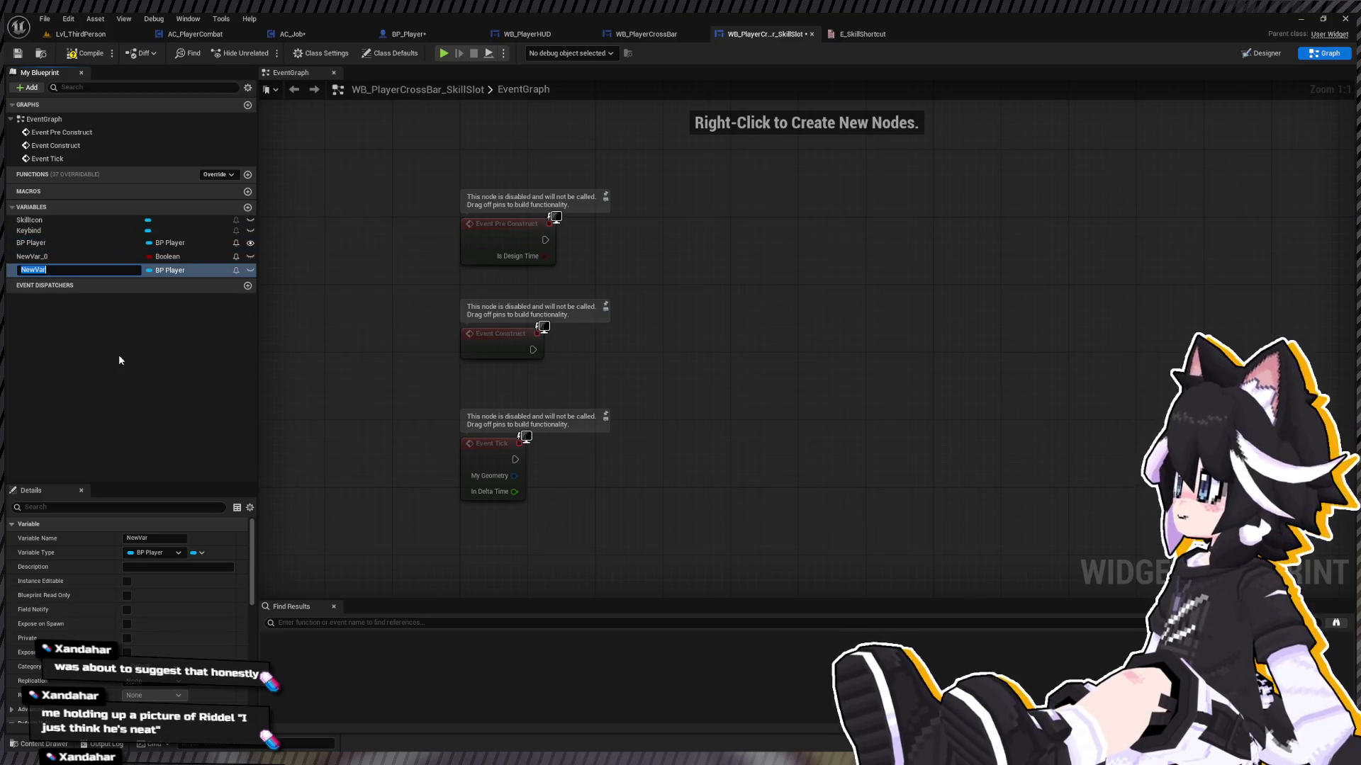
text(WB)
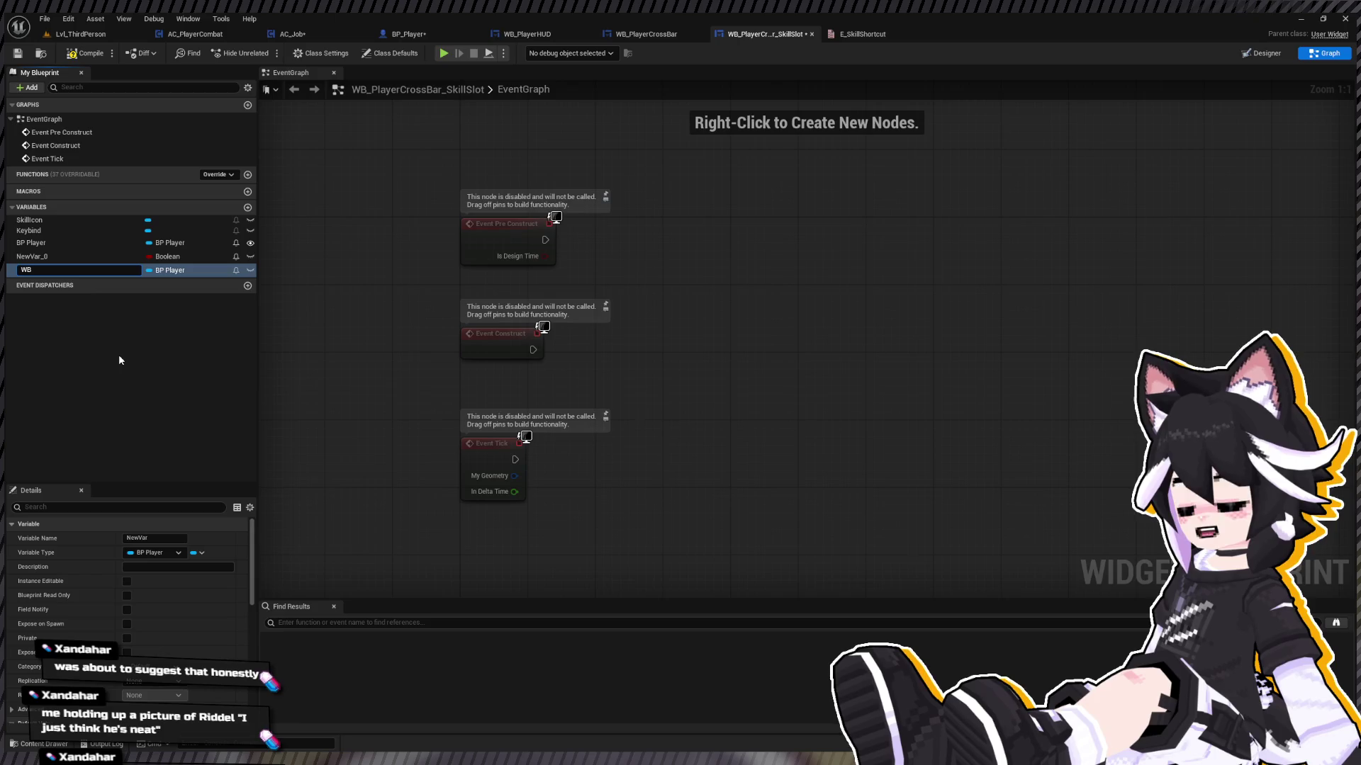
text( Player Cro)
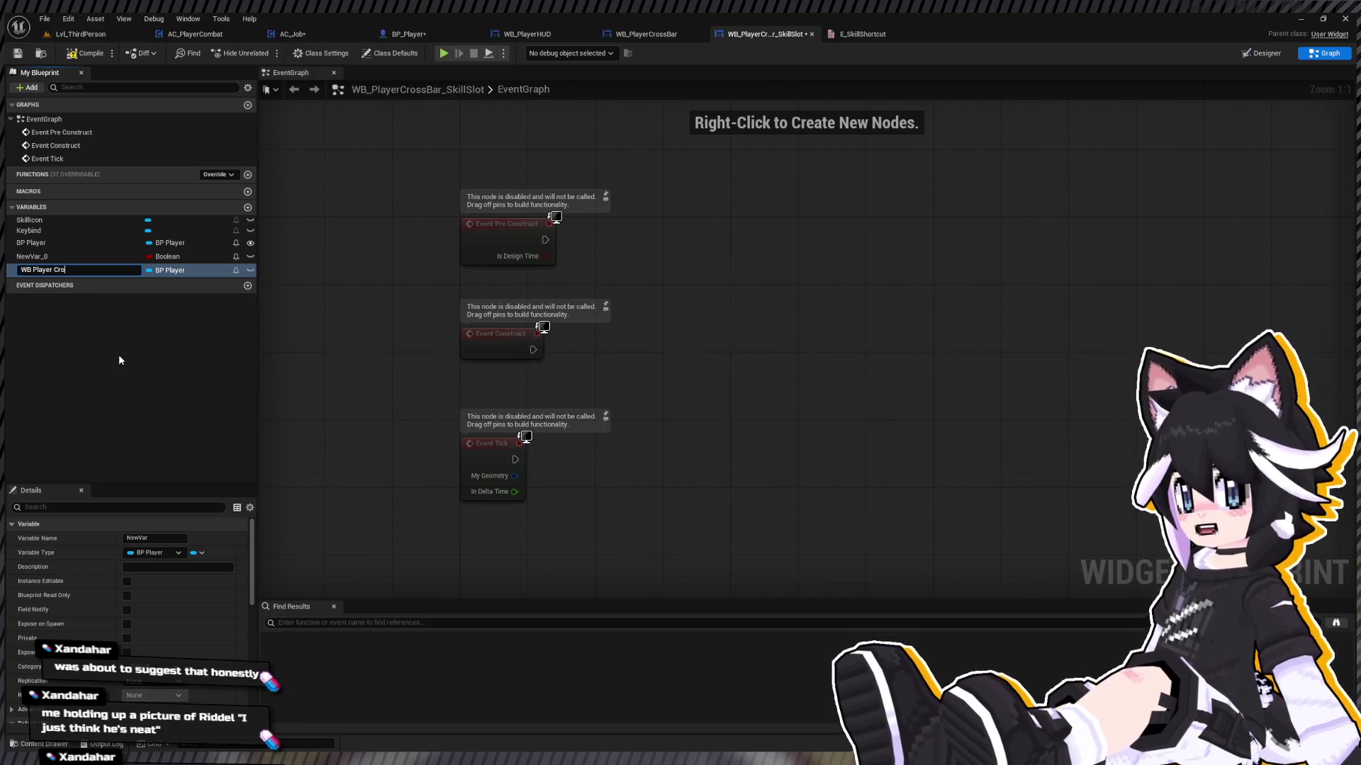
text(ssBar)
key(Return)
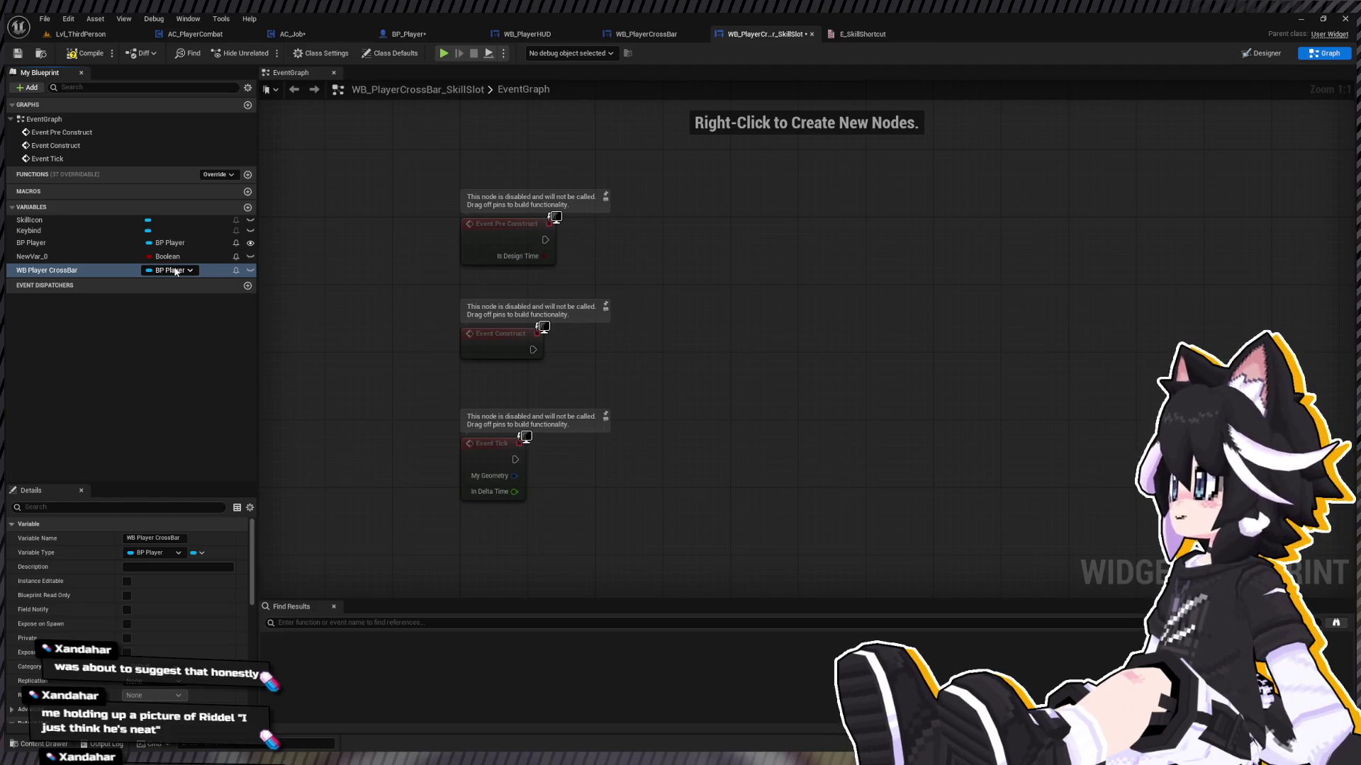
click(250, 270)
click(126, 623)
drag(47, 270, 50, 244)
Step: Rename NewVar_0 to Skill Keybind, make it instance editable, and delete the Event Construct and Tick nodes
click(108, 270)
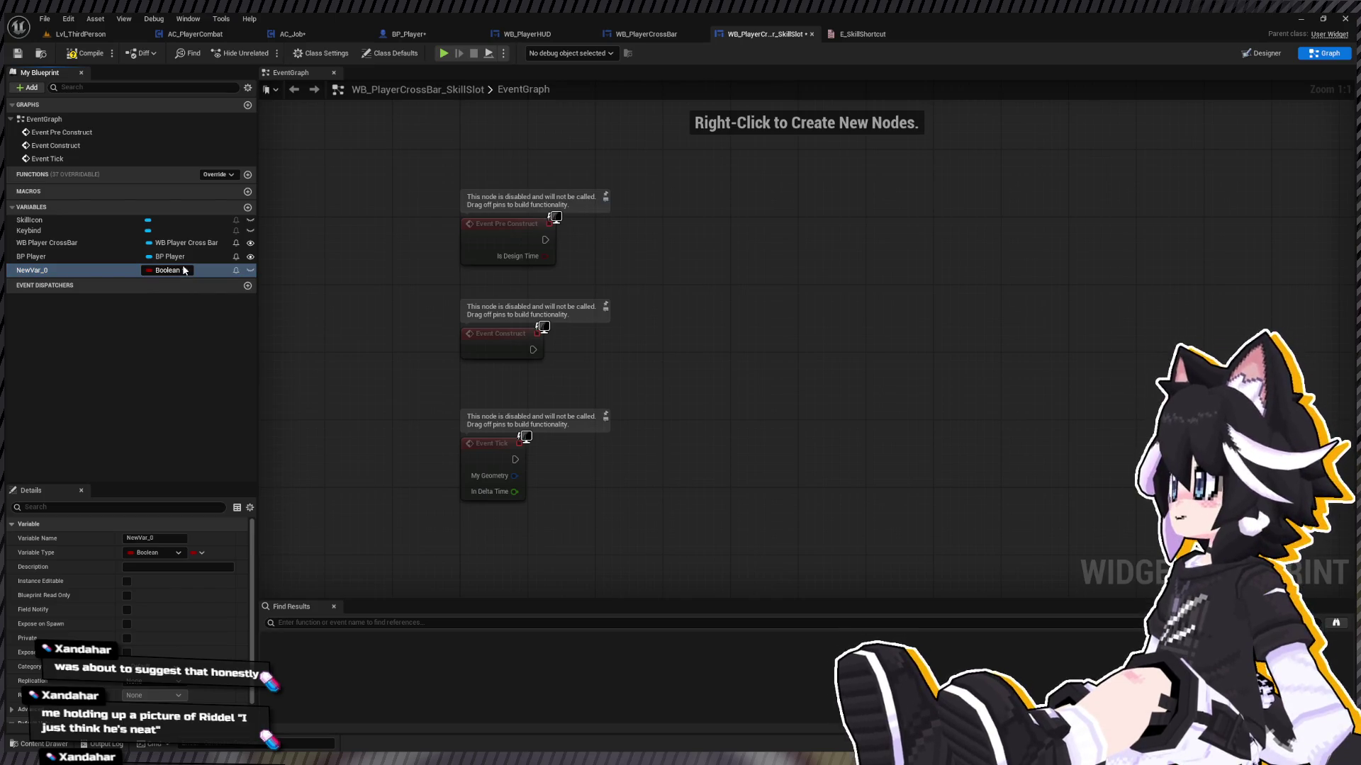
click(62, 270)
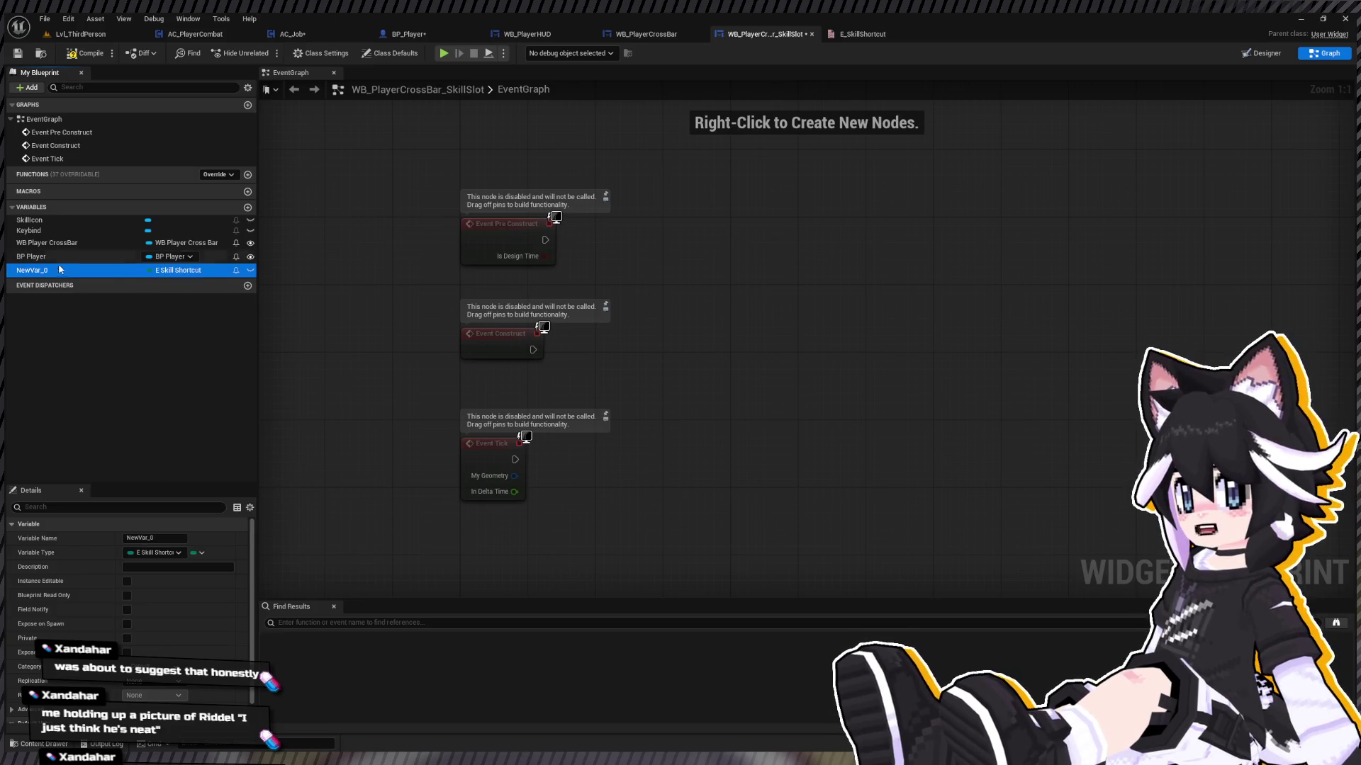
text(Skil)
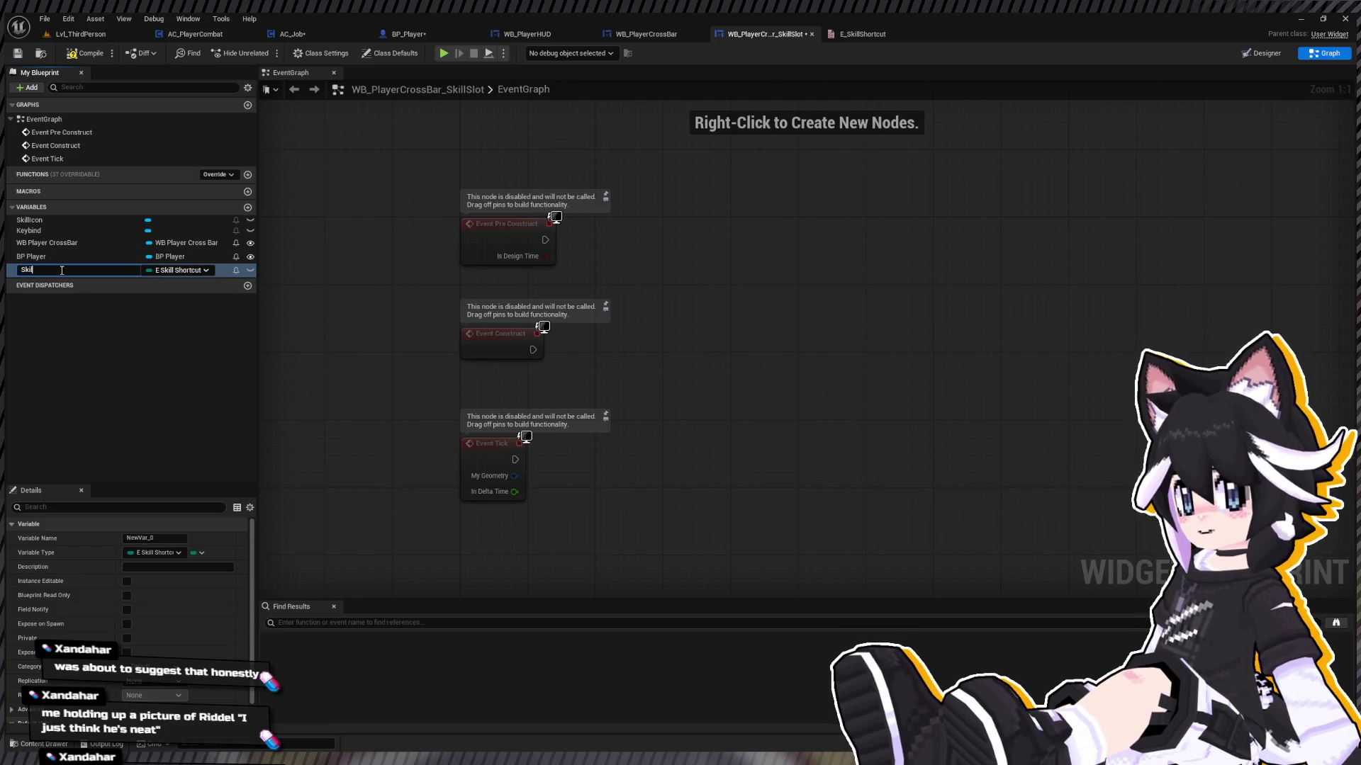
text(l Keybind)
key(Return)
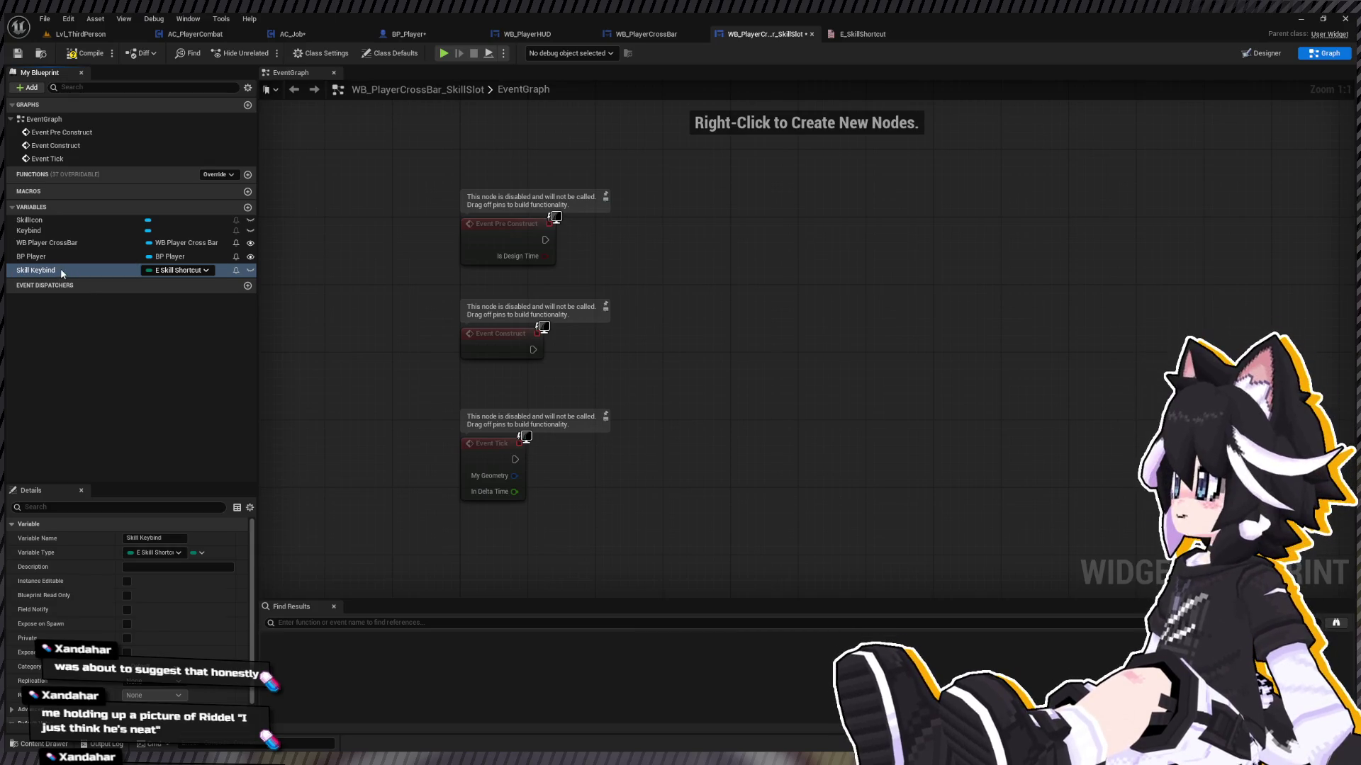
click(250, 272)
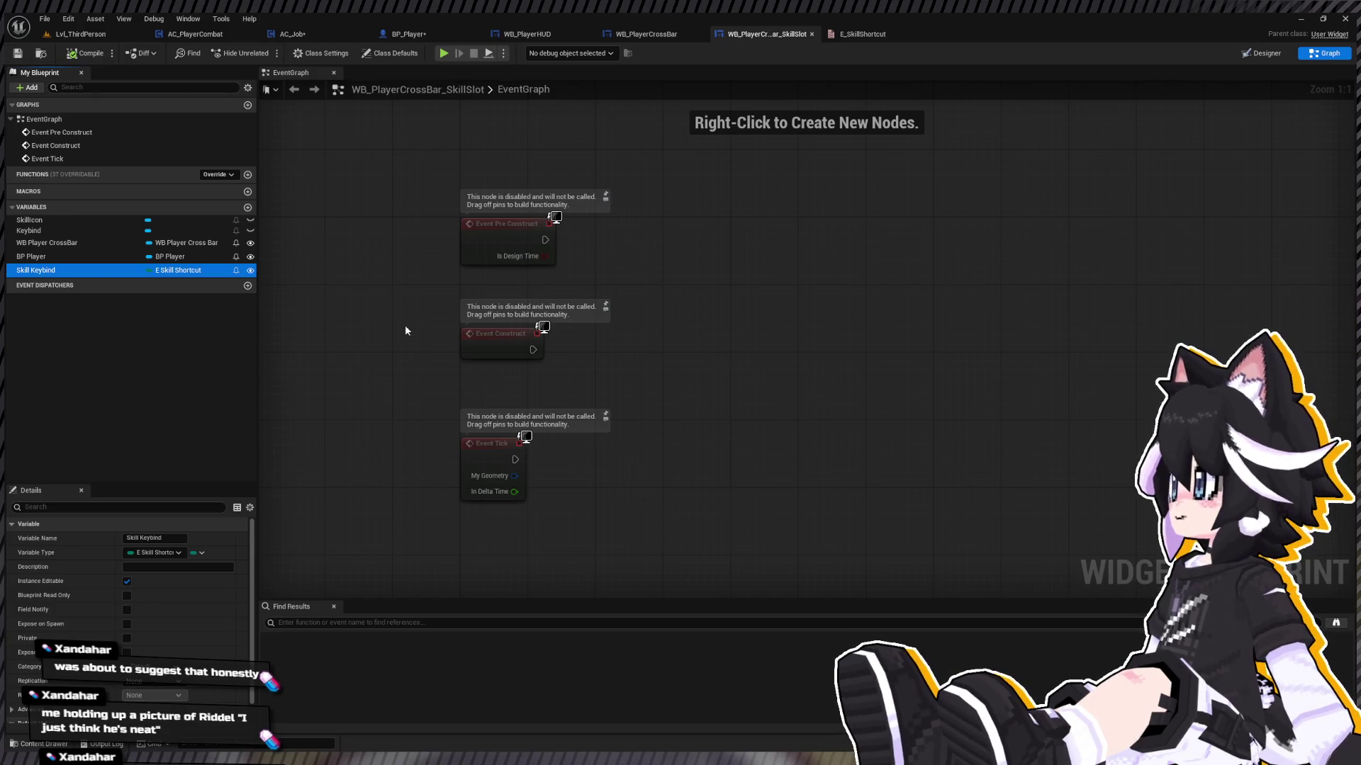
drag(405, 330, 661, 535)
key(Delete)
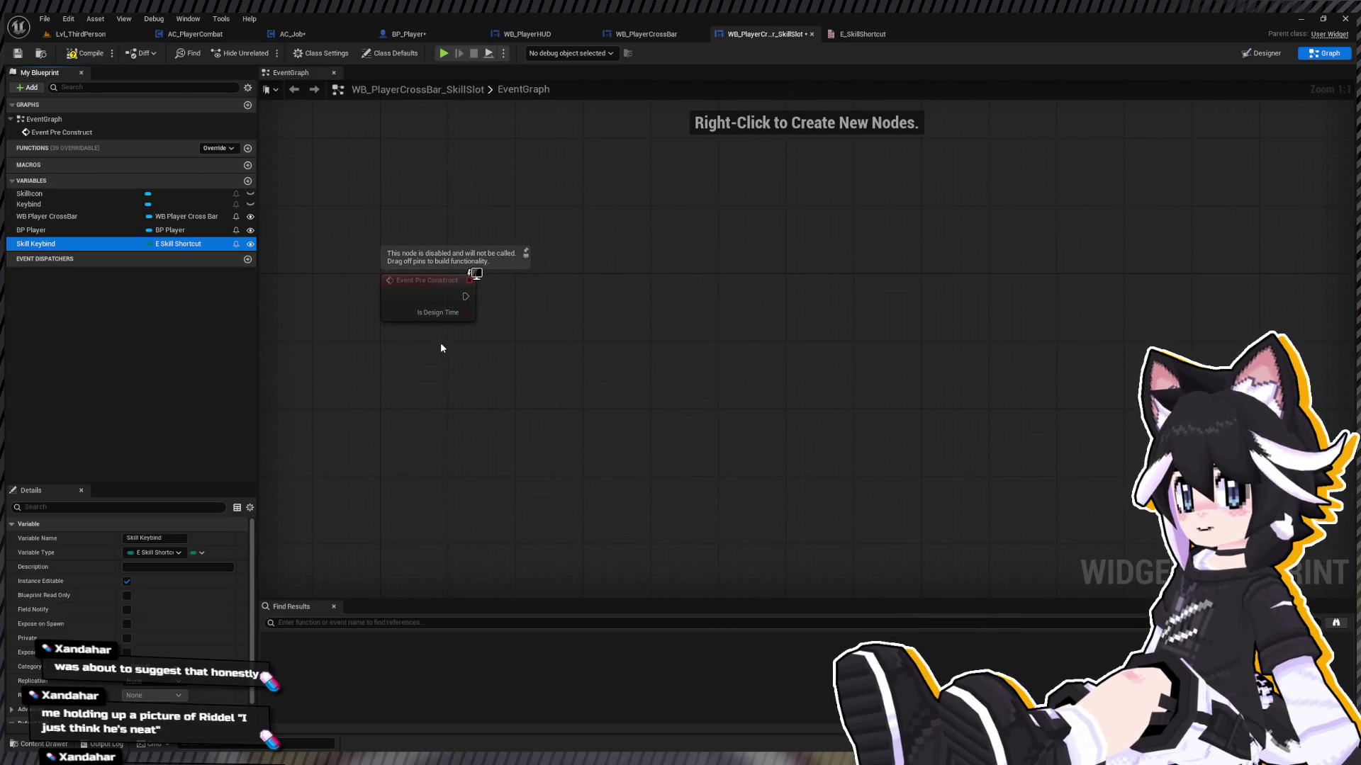
Step: Feed a Skill Keybind getter into a Switch on E_SkillShortcut driven by Event Pre Construct
key(ctrl+v)
drag(457, 351, 464, 356)
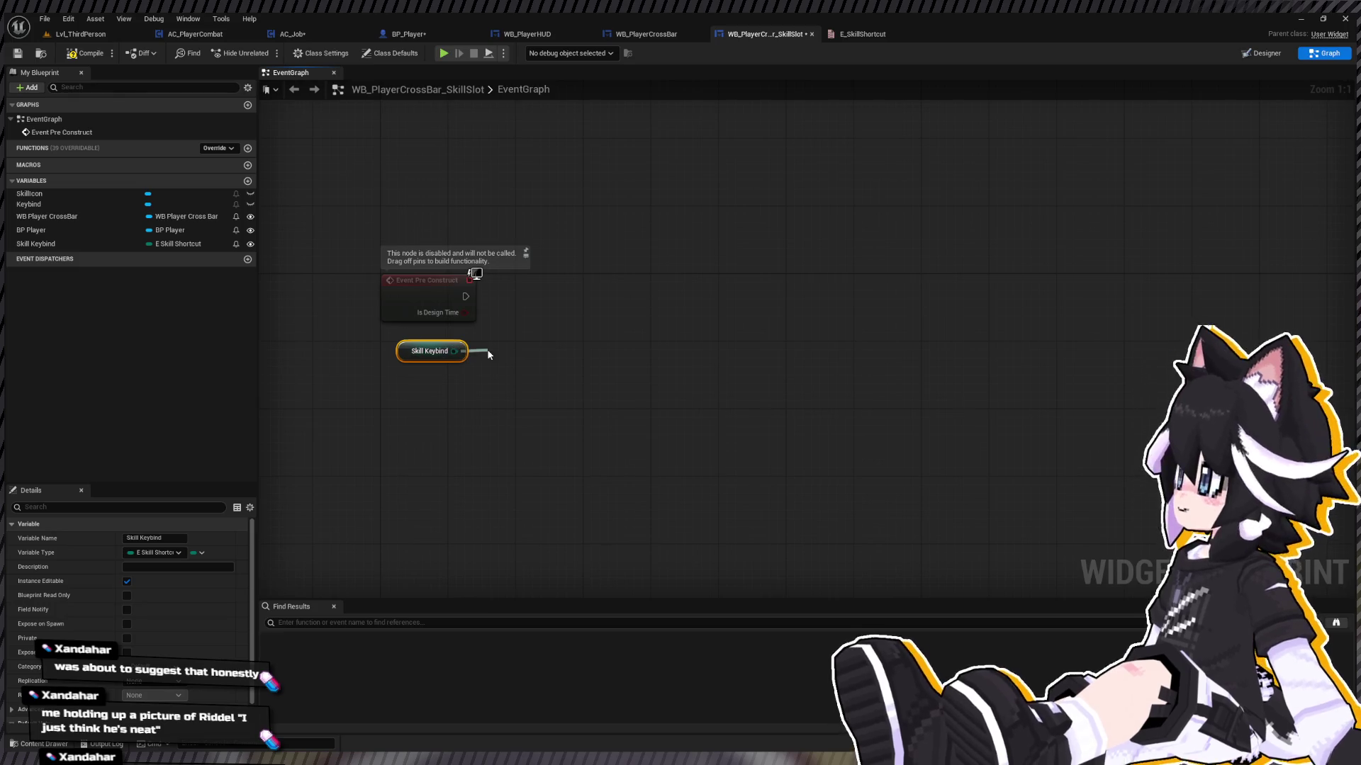
click(527, 342)
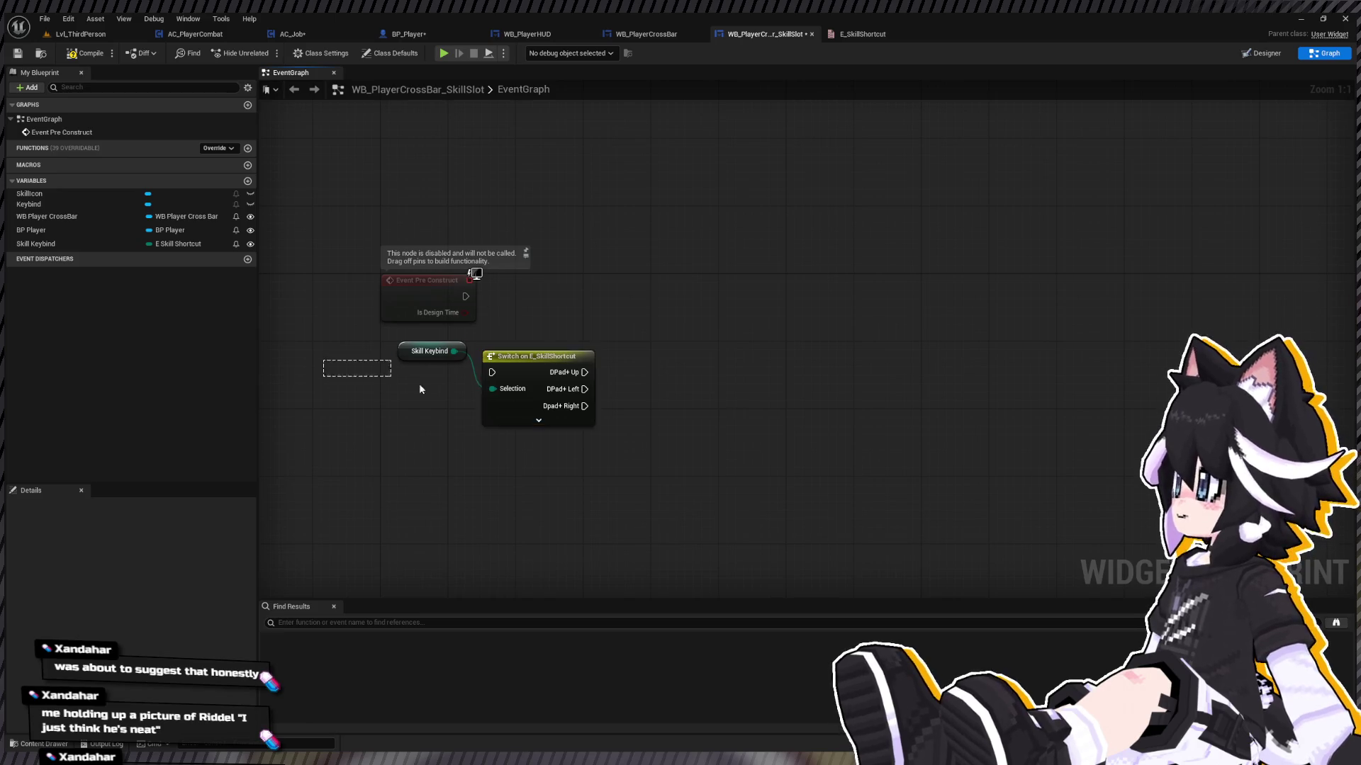
key(q)
mouse_move(523, 366)
mouse_down()
mouse_move(507, 348)
mouse_move(593, 340)
mouse_up()
click(508, 439)
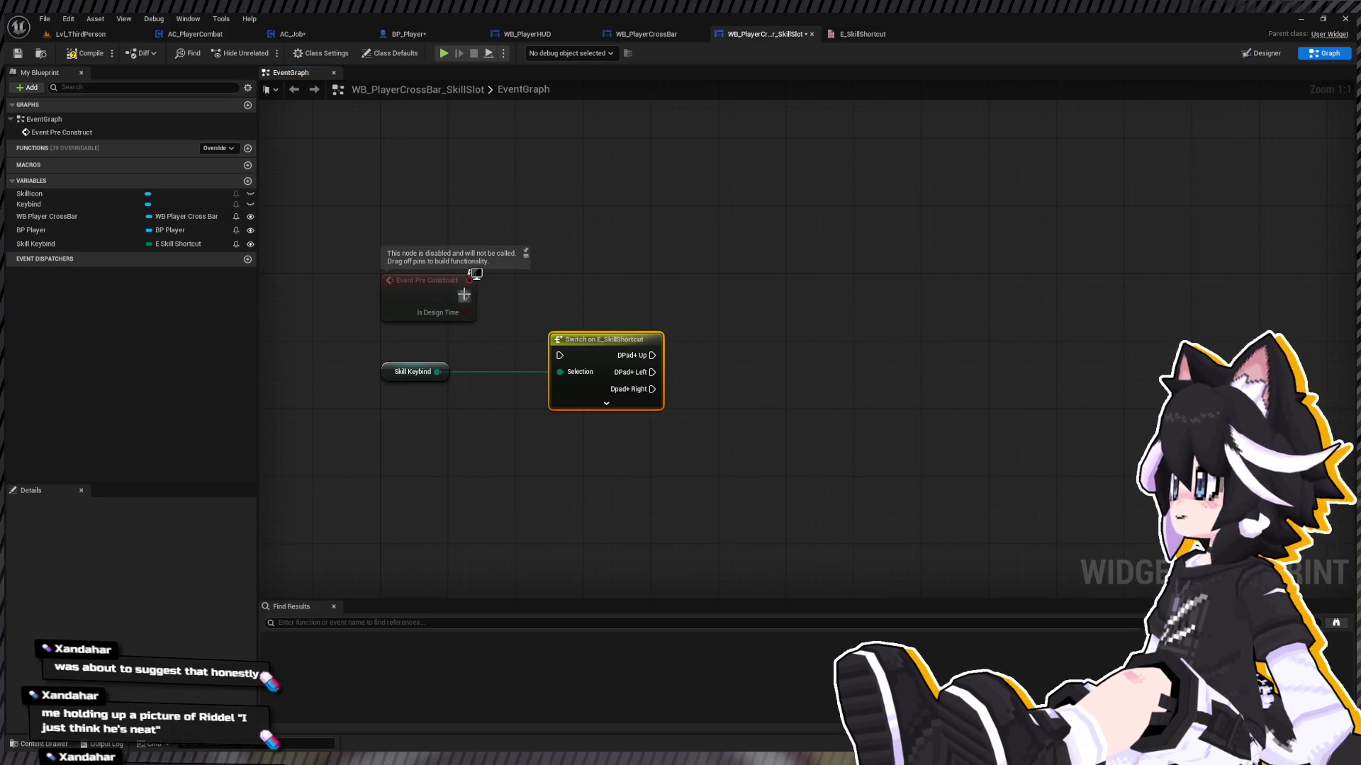
drag(465, 296, 557, 367)
click(616, 422)
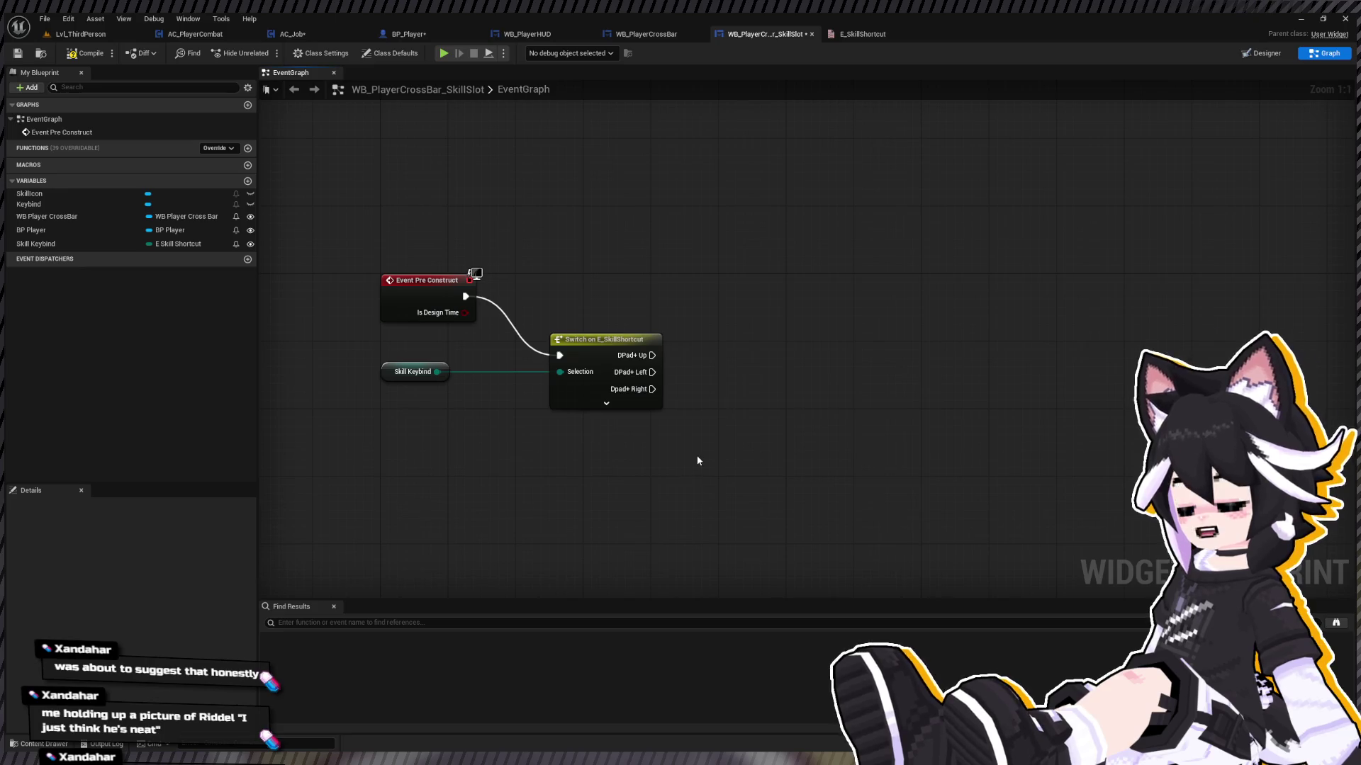
Step: Add a Text-type blueprint variable named Keybind Text
drag(413, 313, 258, 281)
click(248, 181)
key(Return)
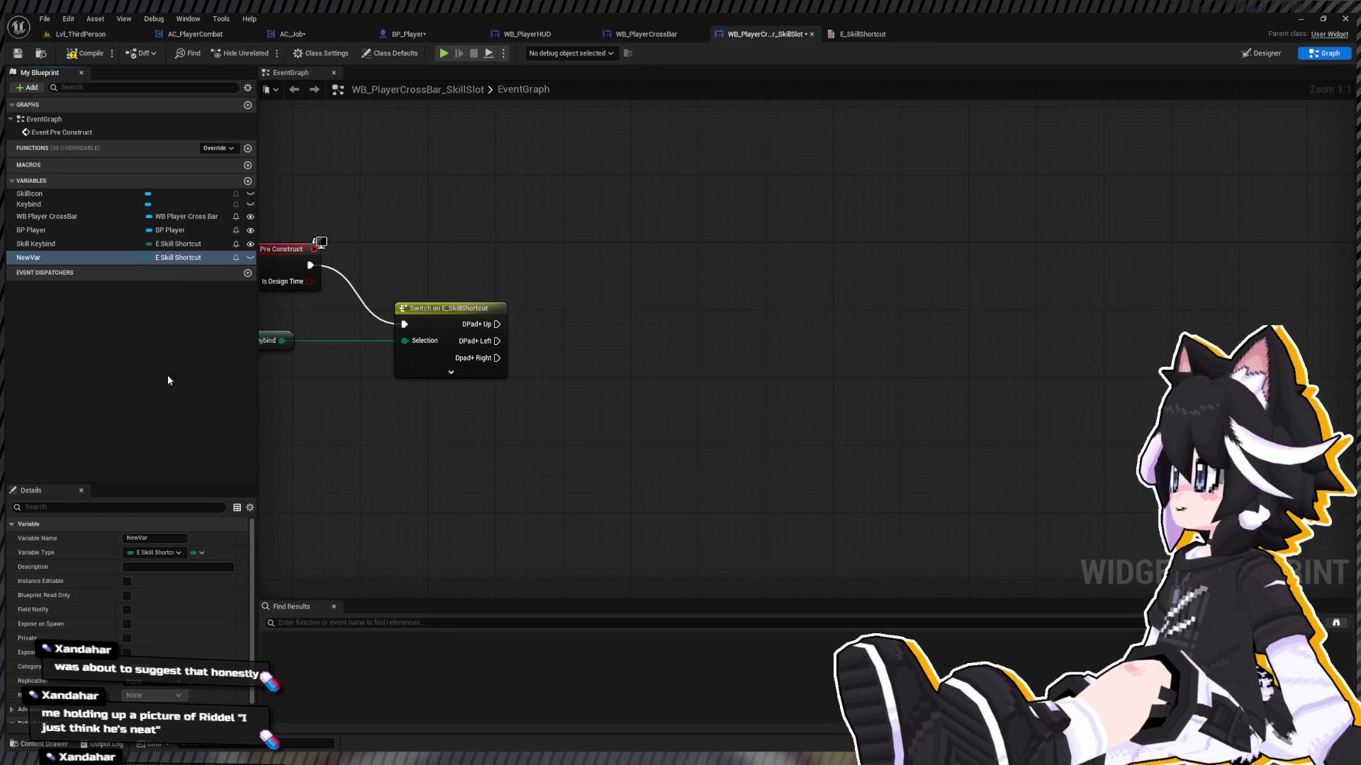
key(ctrl+z)
click(67, 258)
text(Keybind Nam)
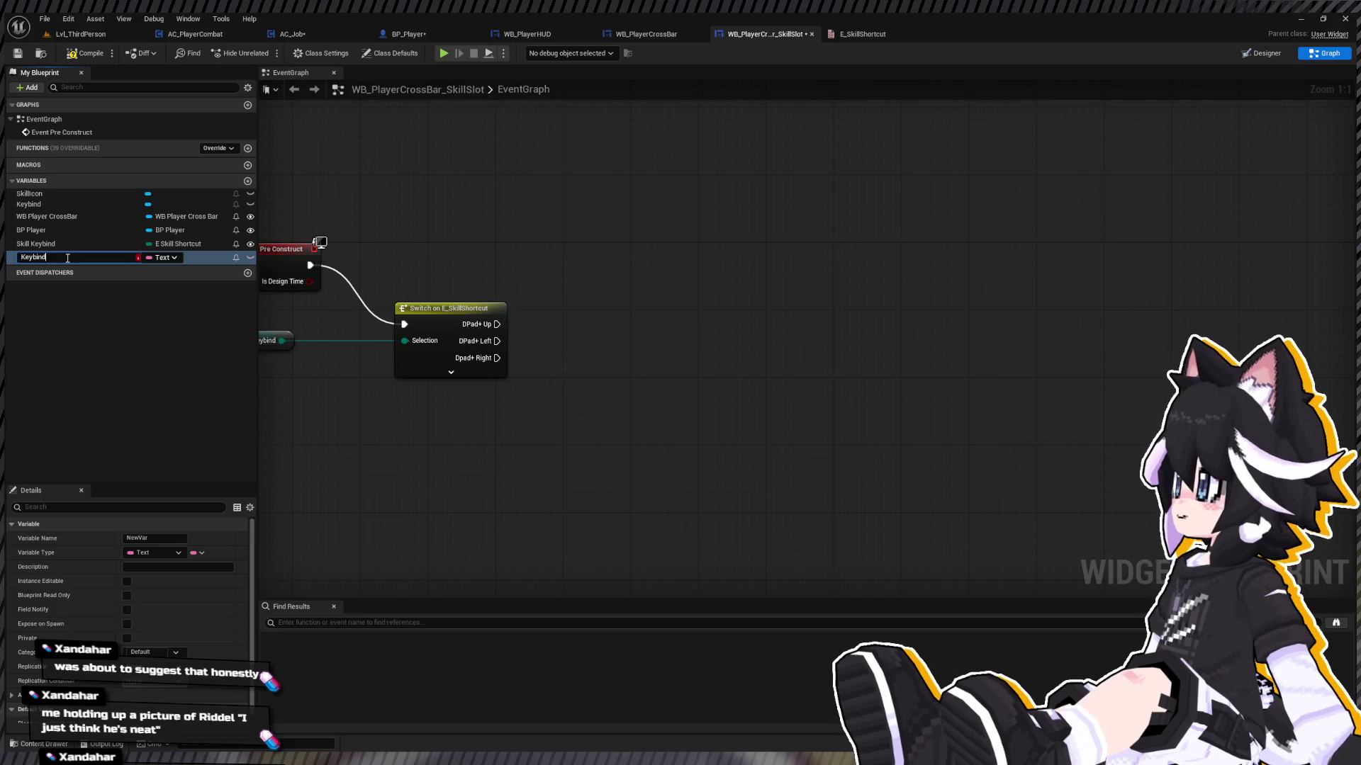
key(BackSpace)
key(BackSpace)
text(Text)
key(Return)
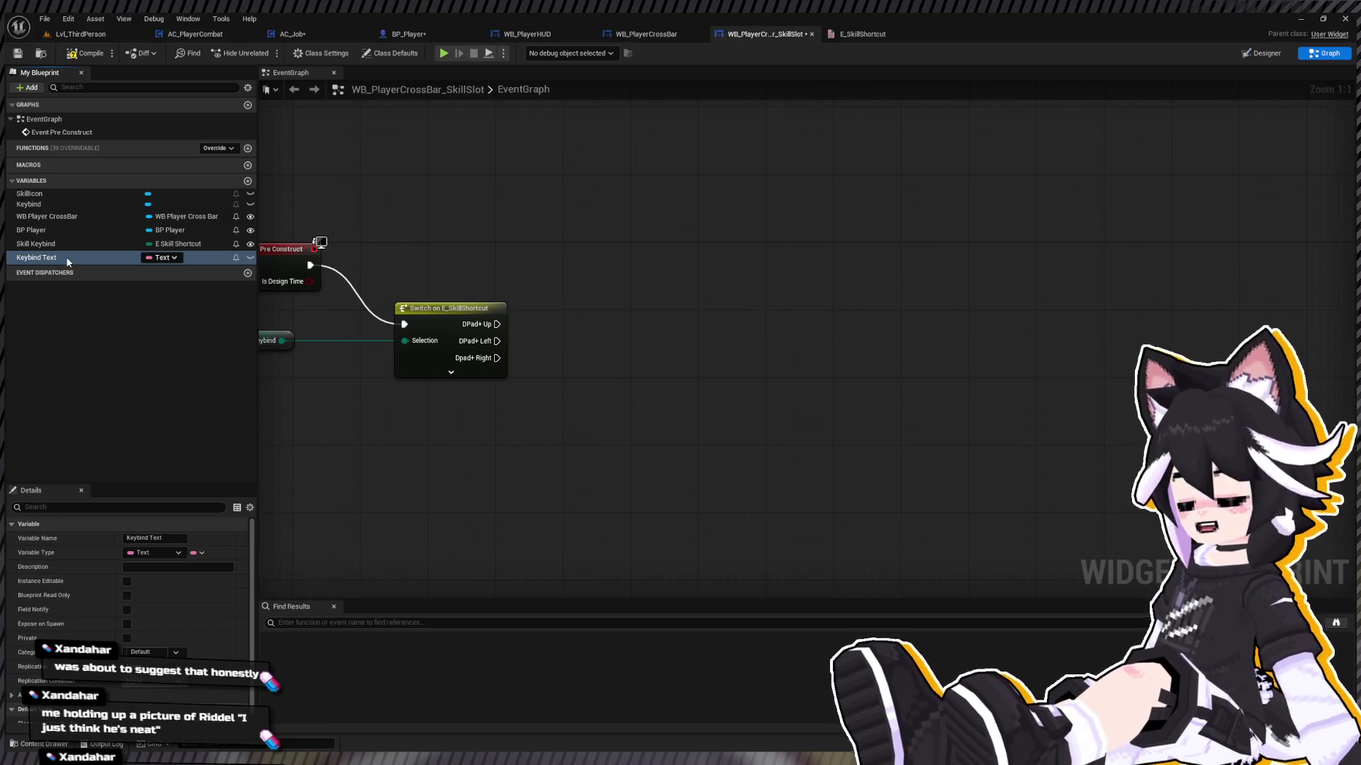
mouse_move(407, 270)
mouse_down()
mouse_move(515, 301)
mouse_move(469, 272)
mouse_up()
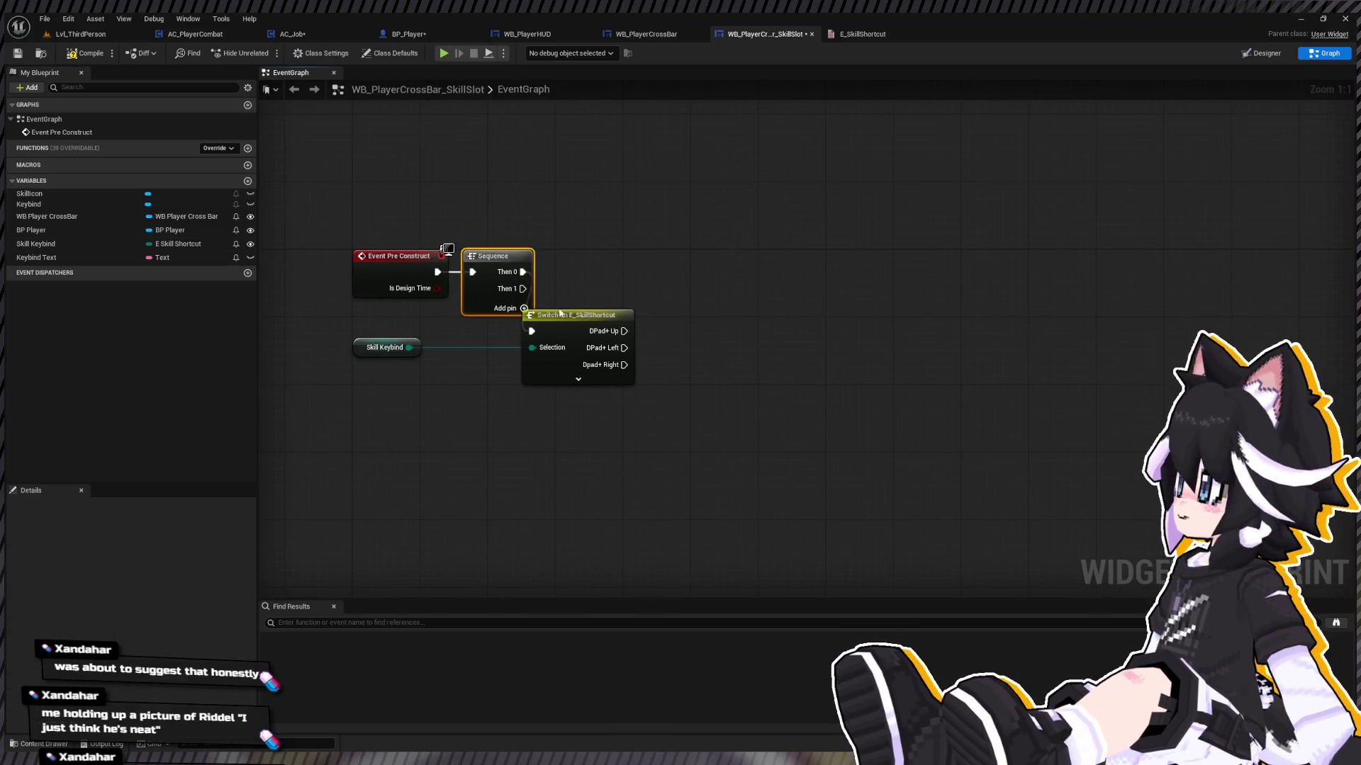
Step: Insert a Sequence whose Then 1 calls SetText on Keybind using Keybind Text
drag(577, 317, 677, 323)
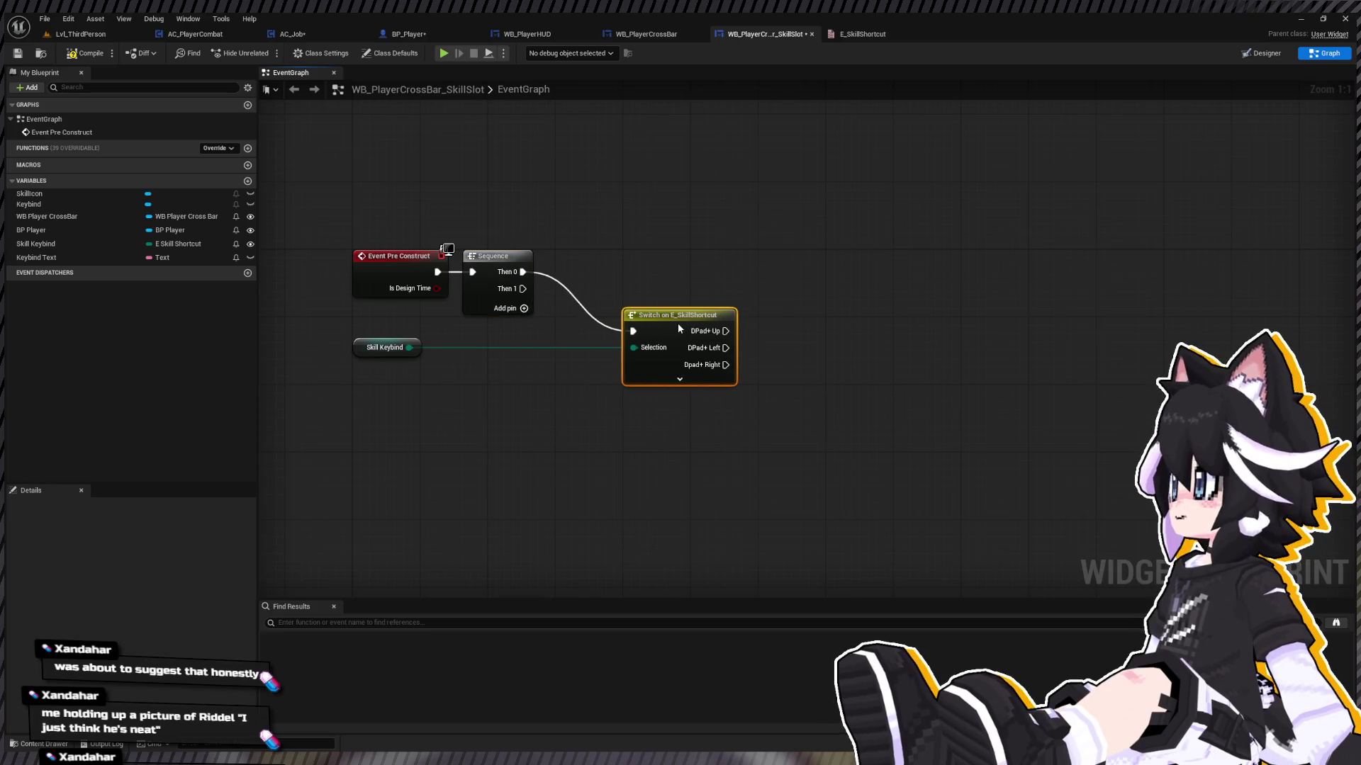
click(87, 258)
mouse_move(35, 206)
mouse_down()
mouse_move(550, 482)
mouse_move(631, 474)
mouse_up()
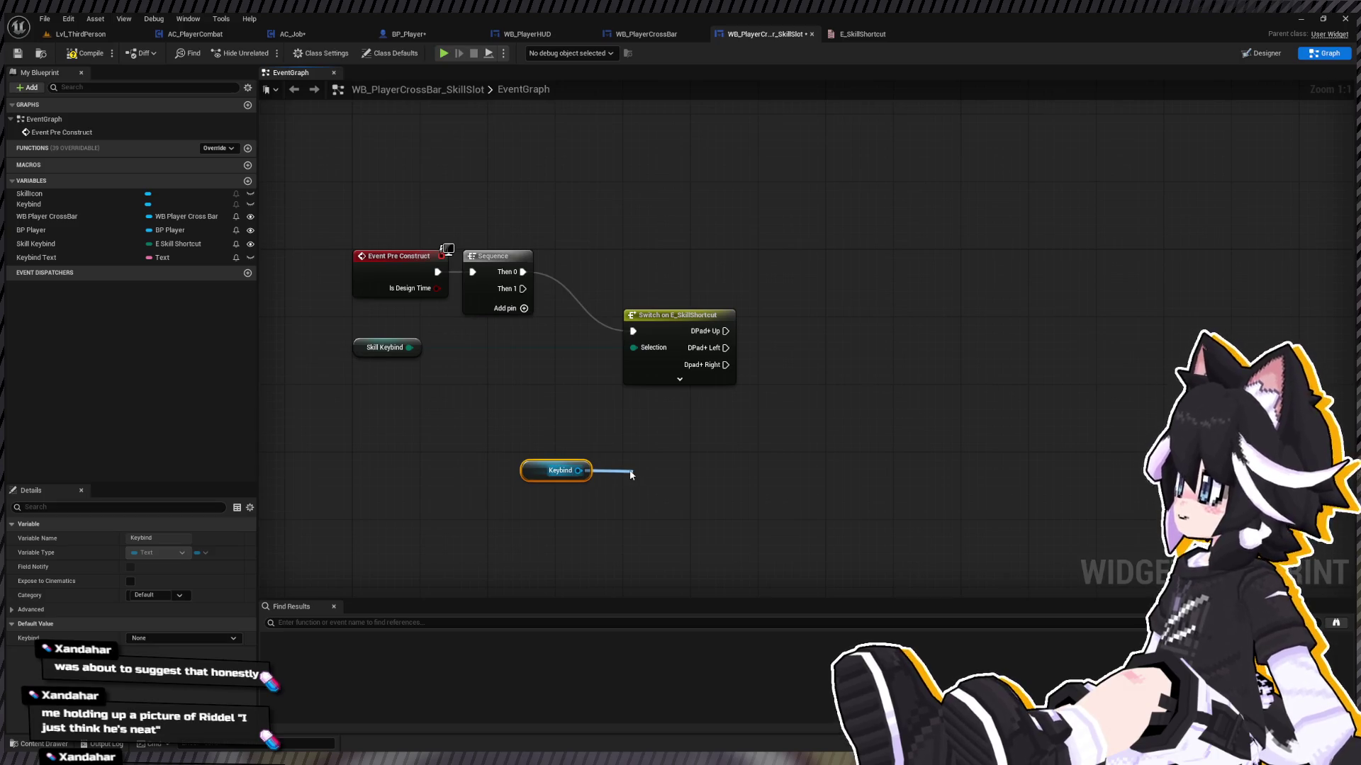
click(665, 675)
mouse_move(122, 260)
mouse_down()
mouse_move(595, 525)
mouse_move(641, 531)
mouse_up()
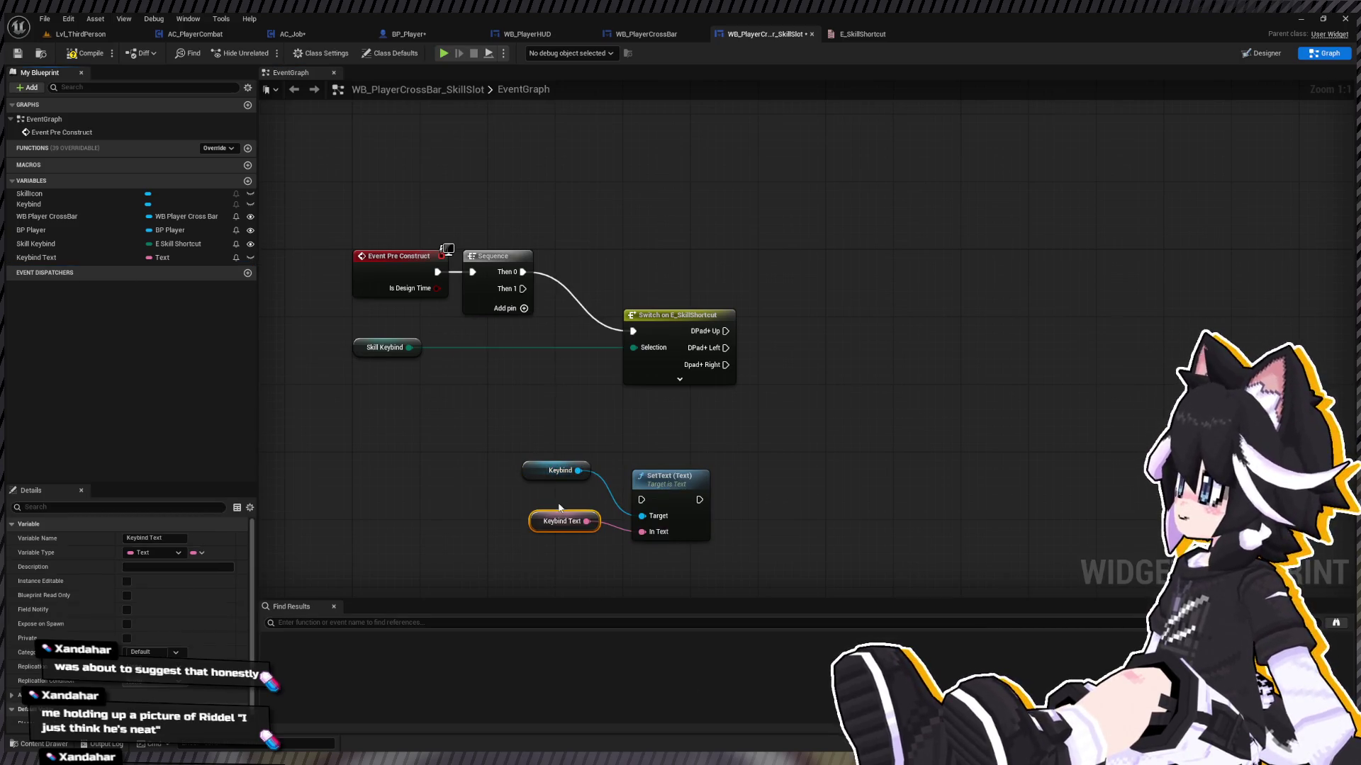
drag(481, 386, 603, 546)
drag(560, 522, 550, 531)
click(496, 324)
drag(510, 289, 641, 500)
drag(719, 552, 514, 468)
drag(680, 509, 662, 500)
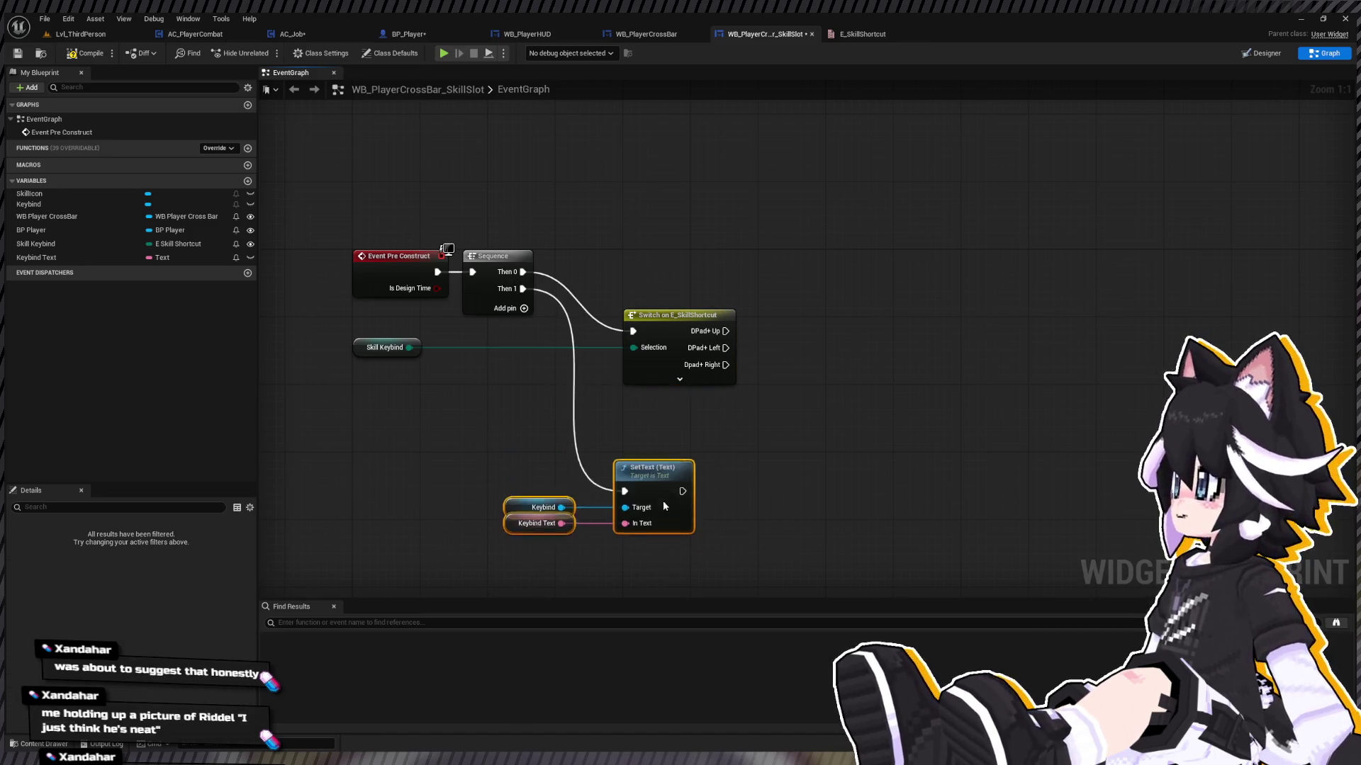
Step: Show all Switch cases and set Keybind Text to 'UP' on DPad+ Up
click(678, 379)
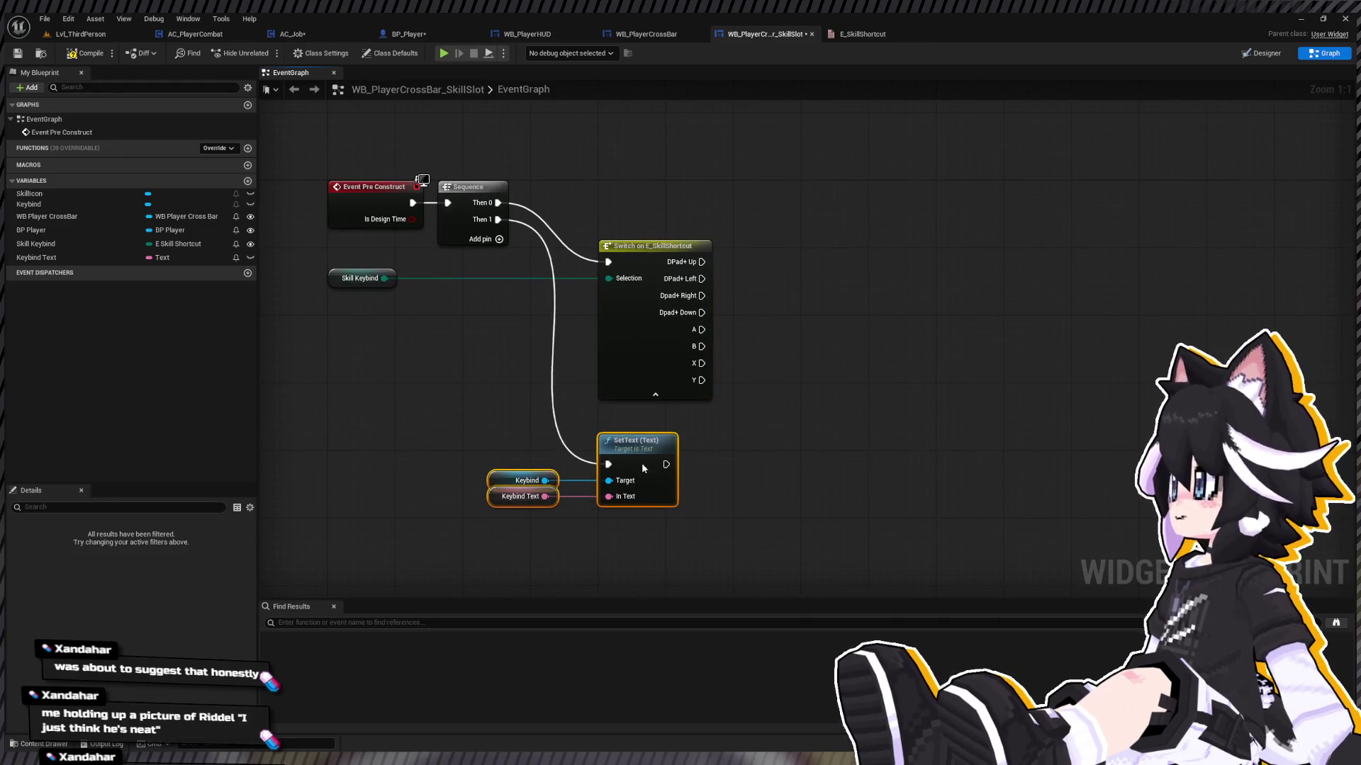
click(37, 258)
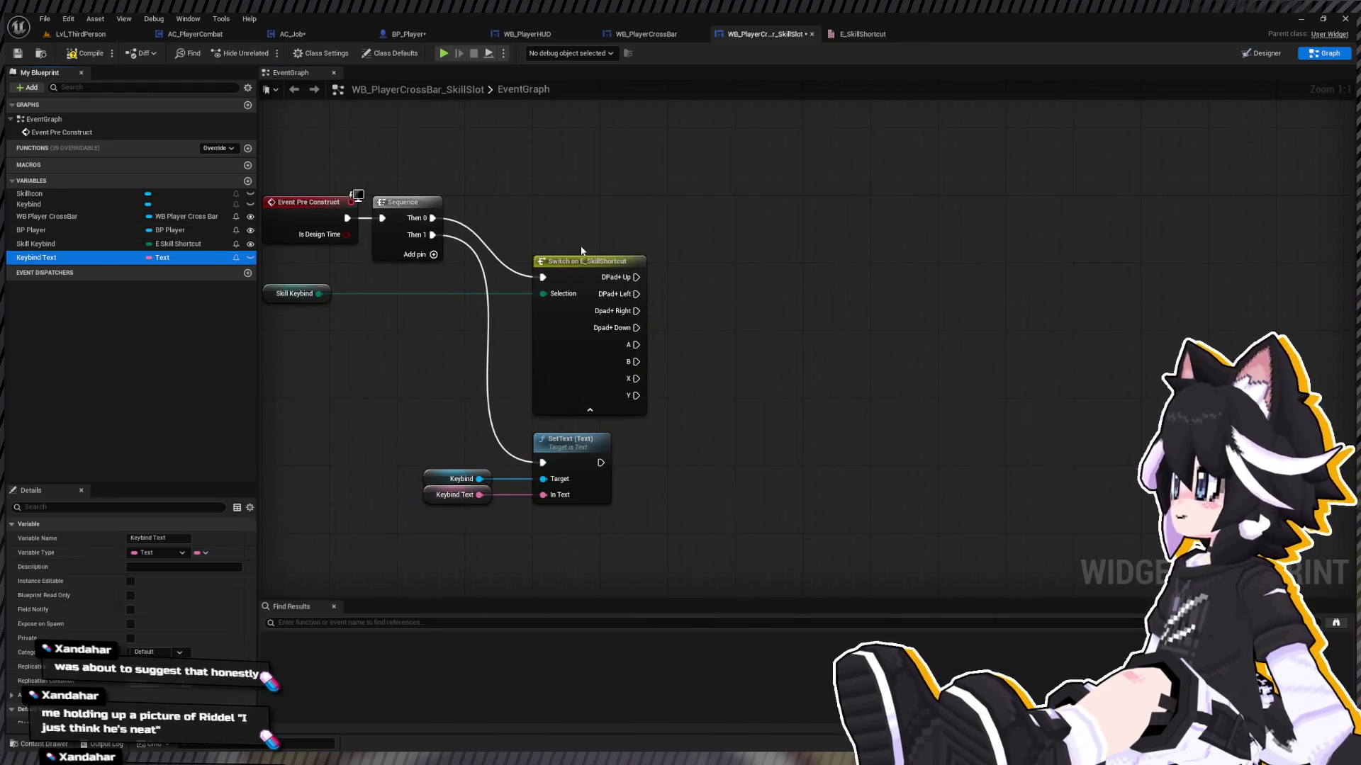
drag(636, 277, 684, 279)
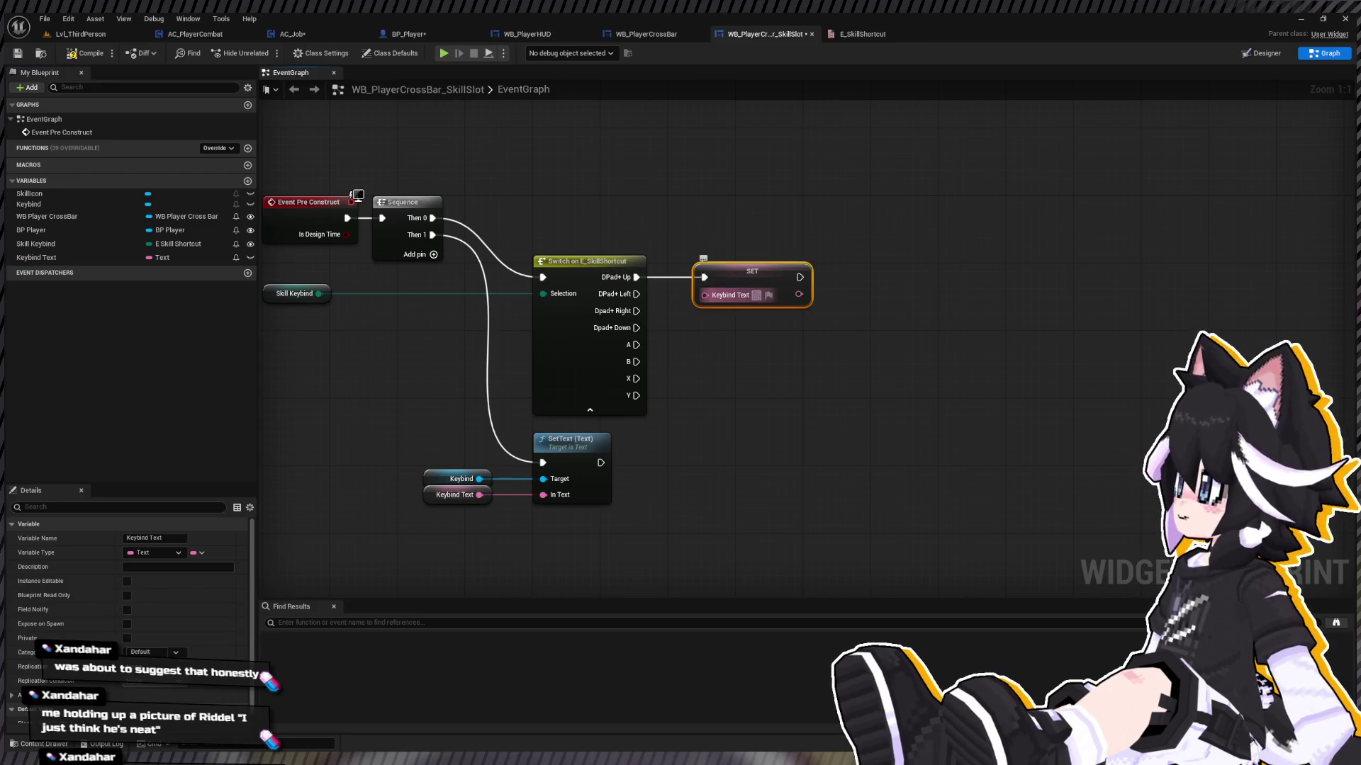
text(U)
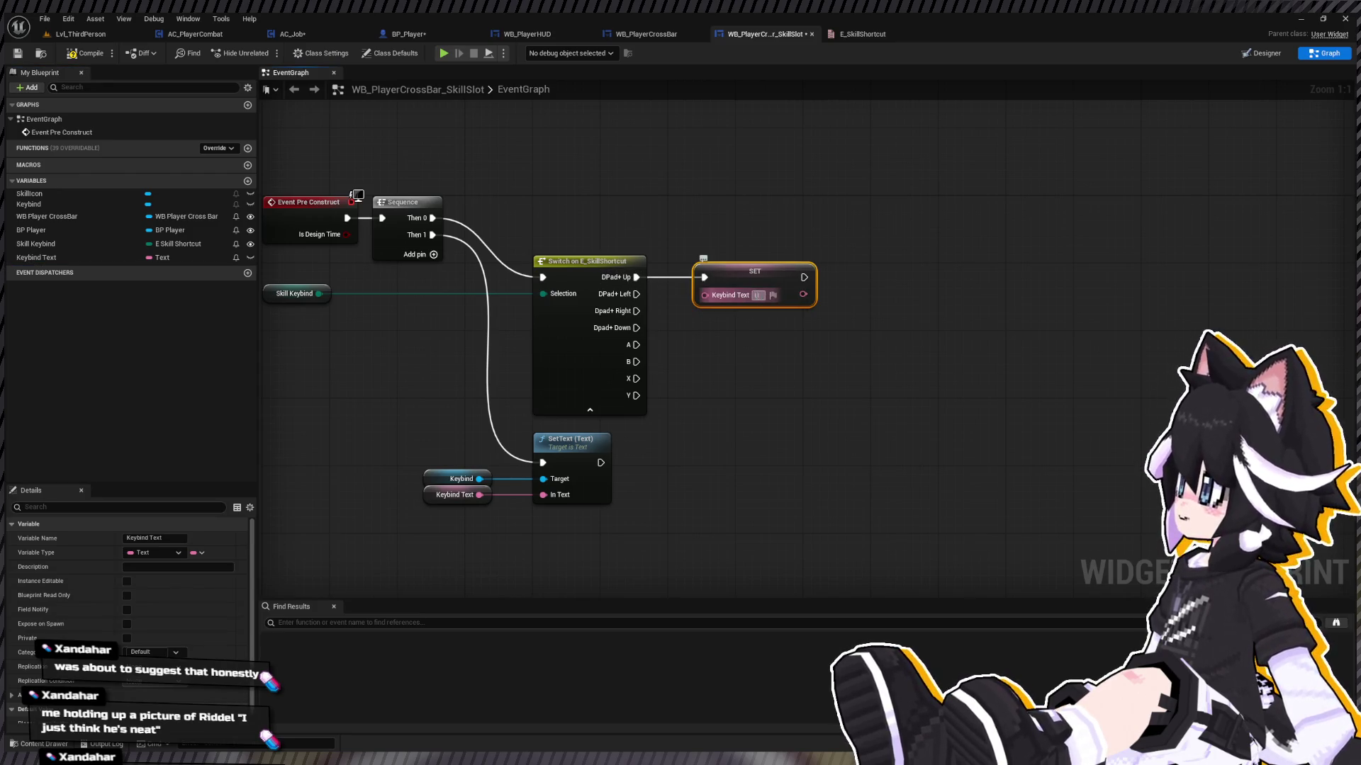
text(P)
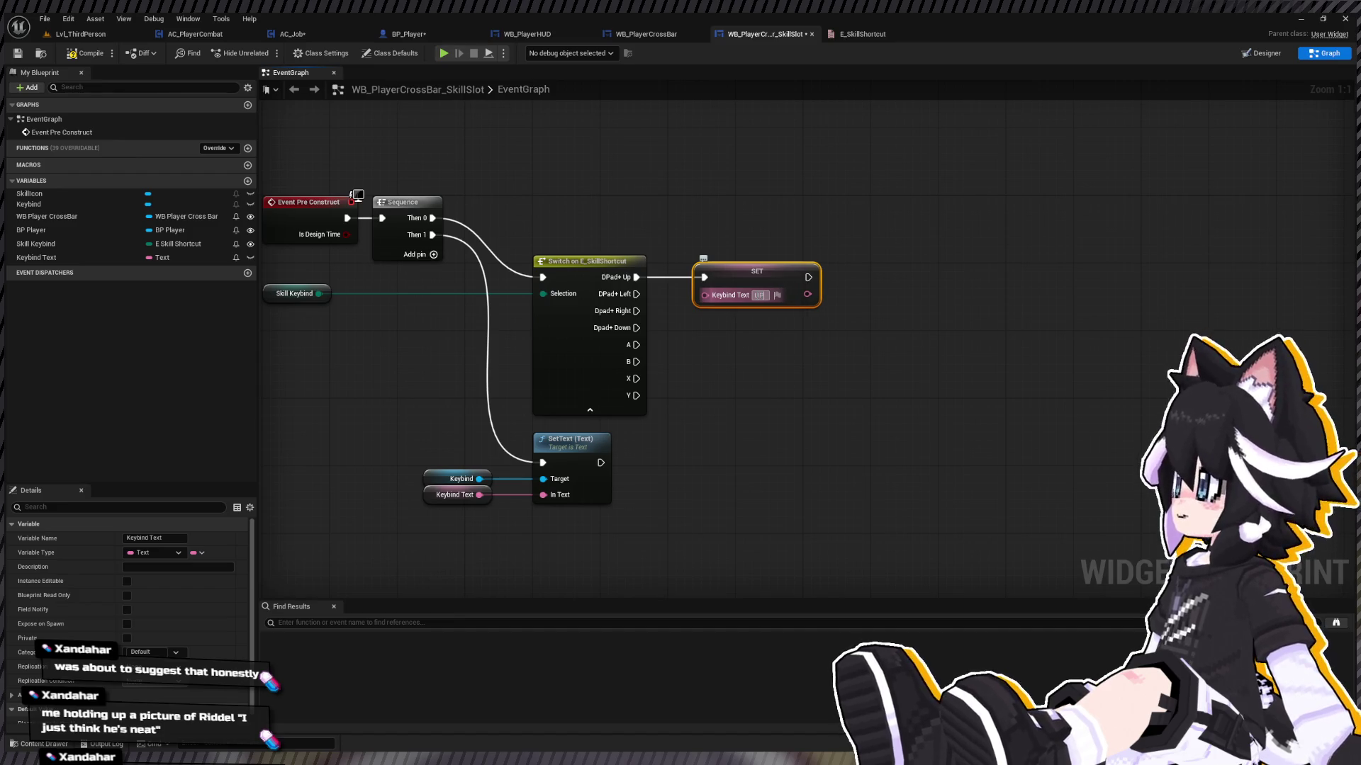
Step: Duplicate the SET Keybind Text node and change the copy's text to LEFT
mouse_move(714, 221)
mouse_down()
mouse_move(773, 325)
mouse_move(747, 330)
mouse_up()
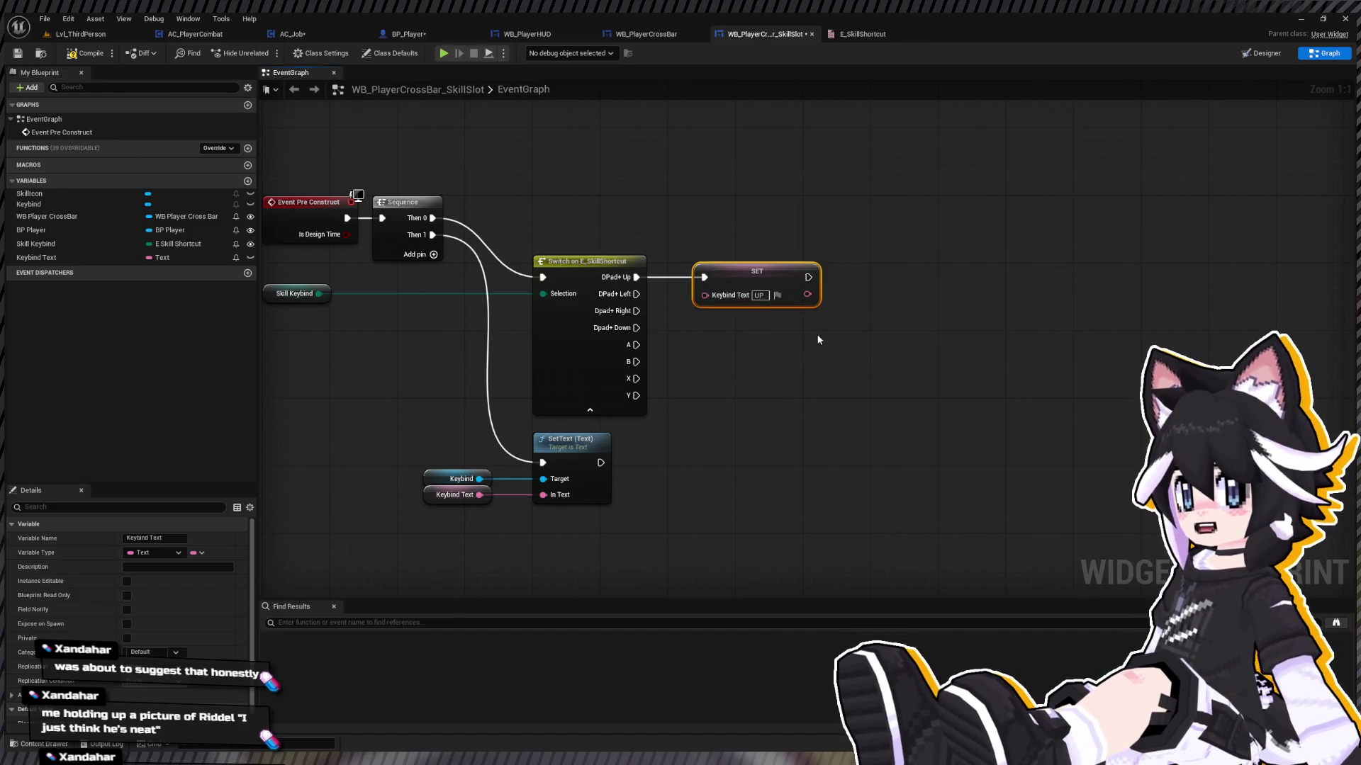
key(ctrl+c)
key(ctrl+v)
mouse_move(914, 342)
mouse_down()
mouse_move(783, 345)
mouse_move(766, 329)
mouse_move(652, 319)
mouse_move(637, 294)
mouse_up()
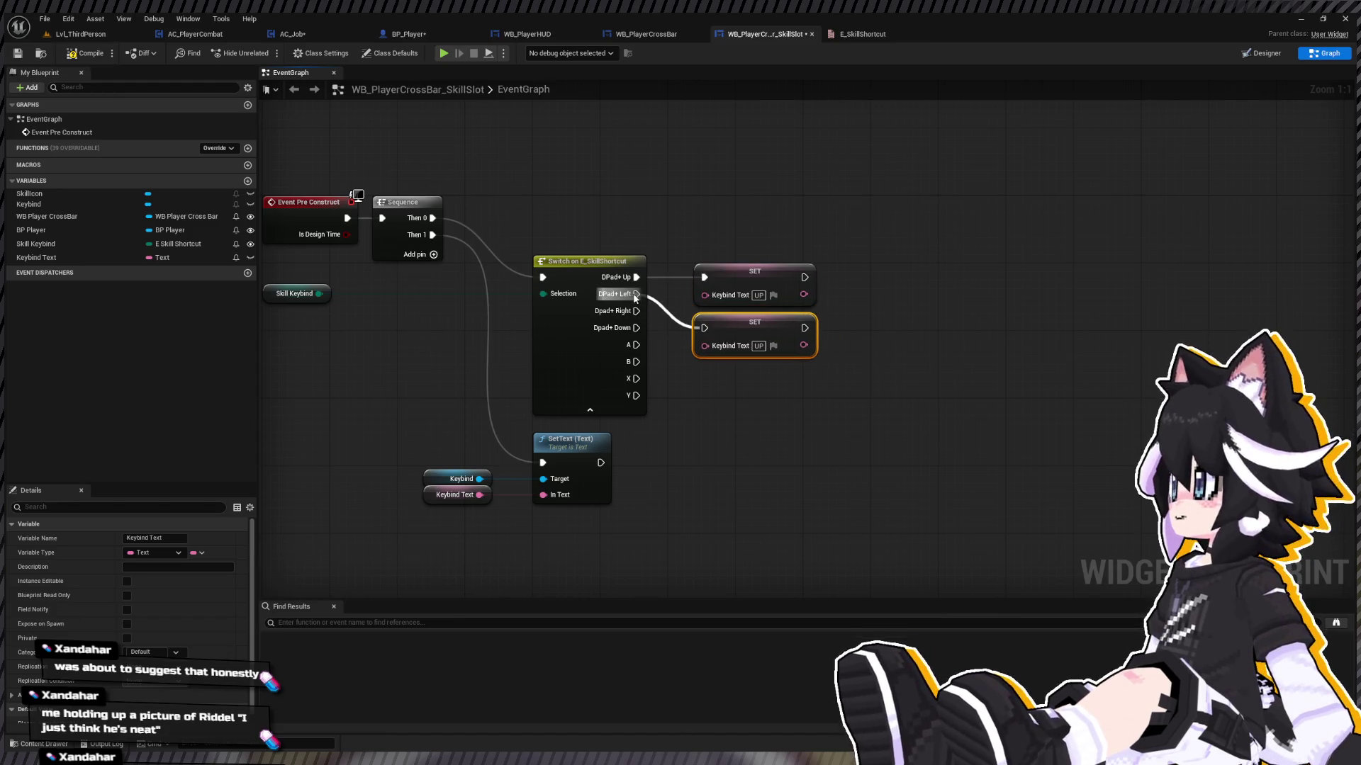
double_click(757, 346)
text(L)
key(Return)
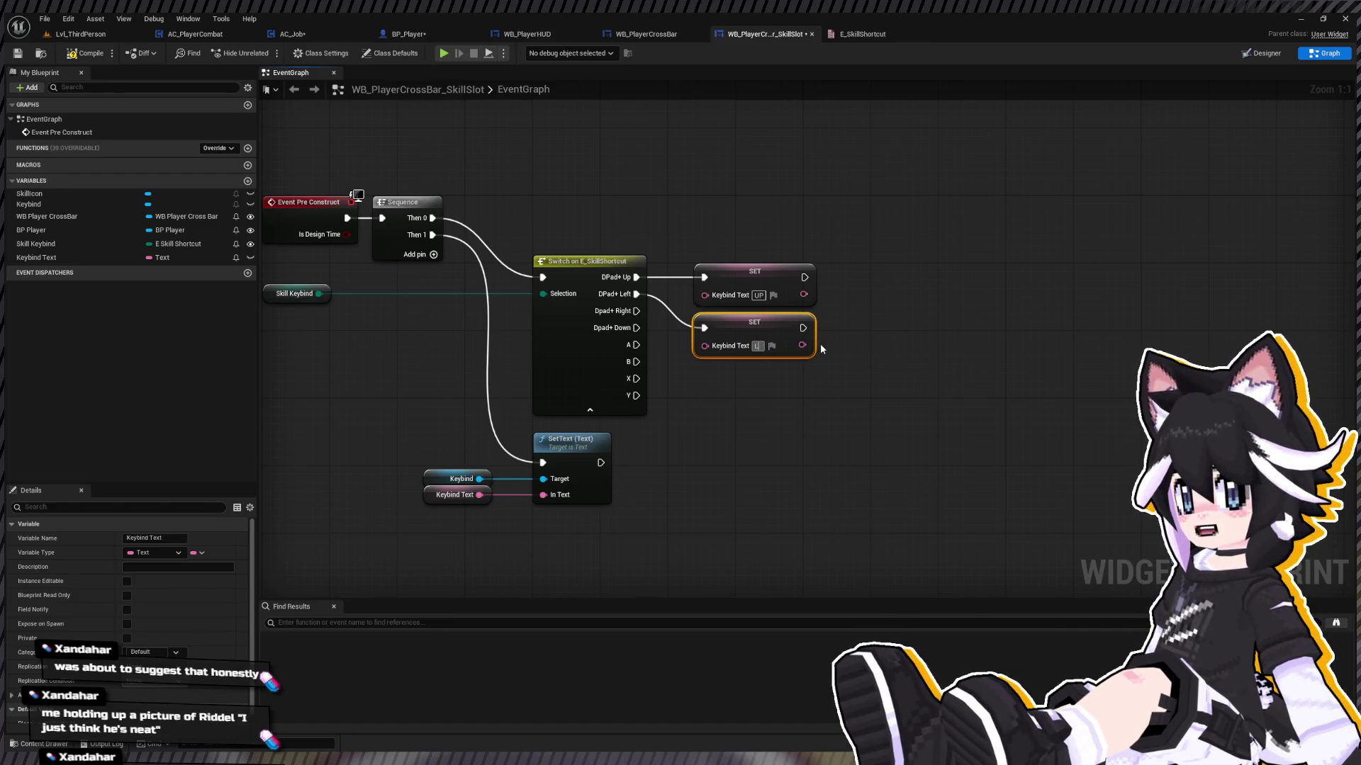
text(EFT)
key(Return)
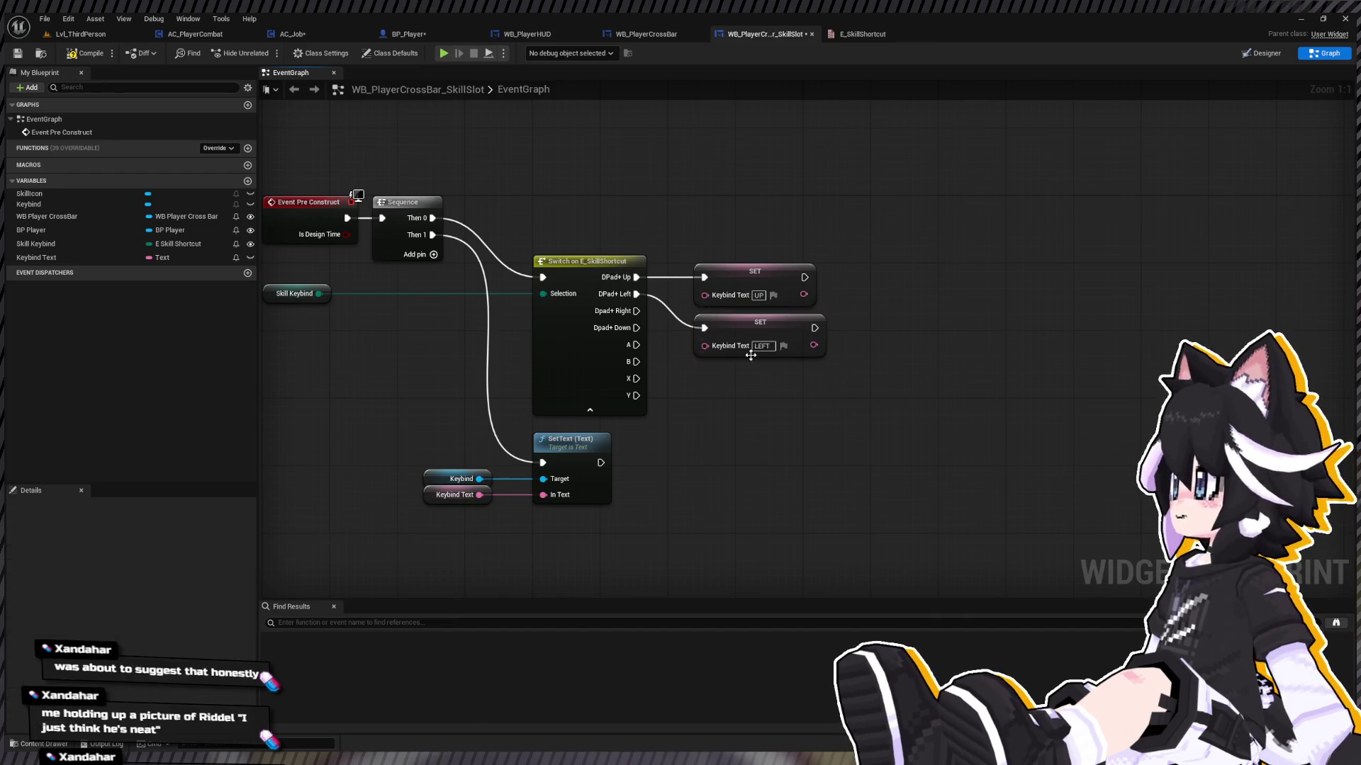
Step: Add another SET copy for the right entry, shortening the left one to L and this one to R
key(ctrl+w)
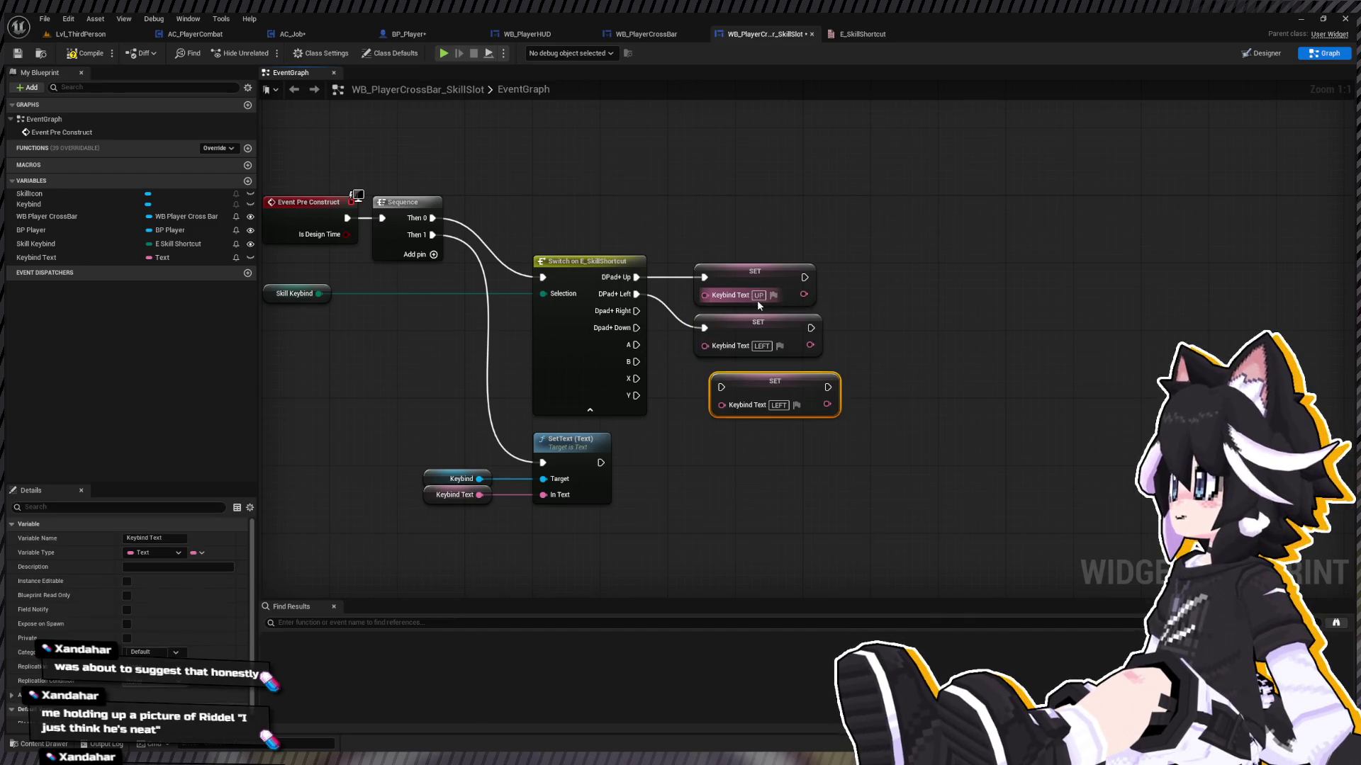
double_click(762, 346)
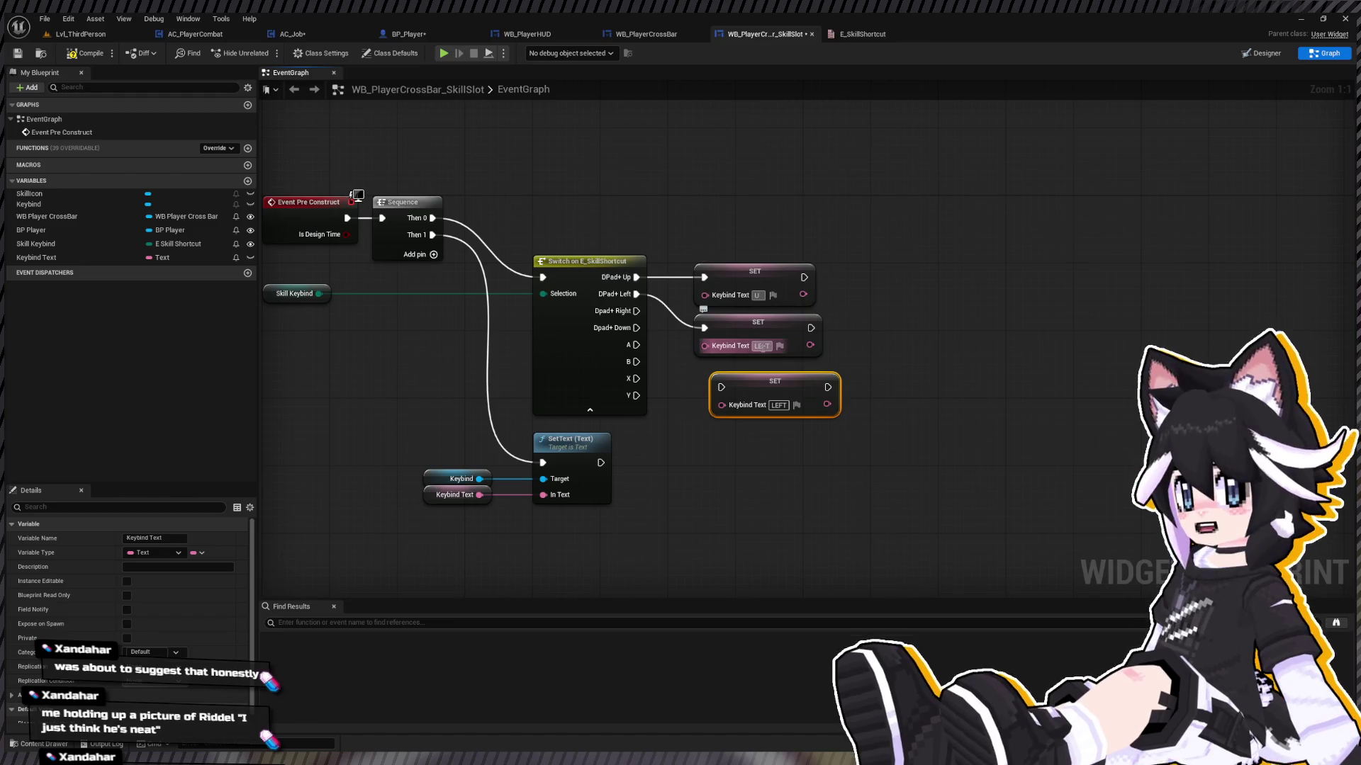
text(L)
key(Tab)
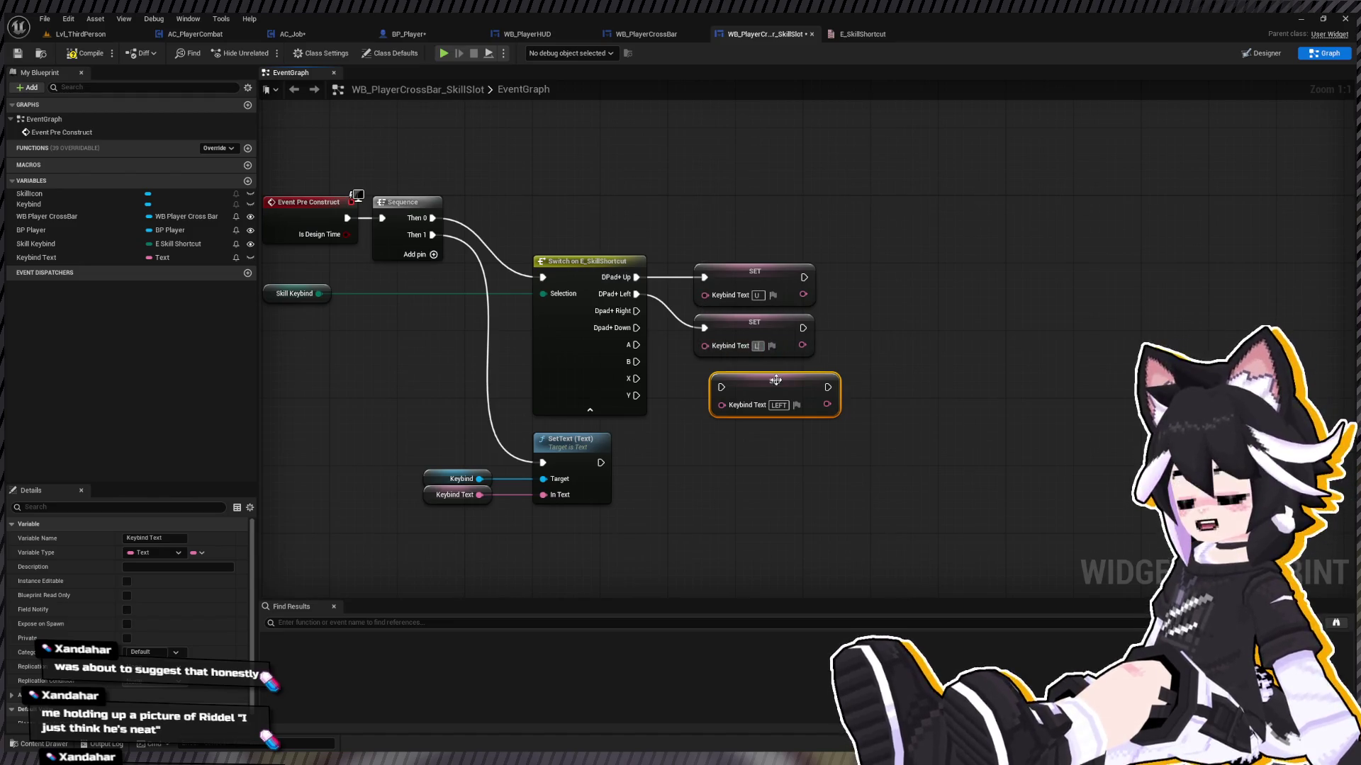
text(R)
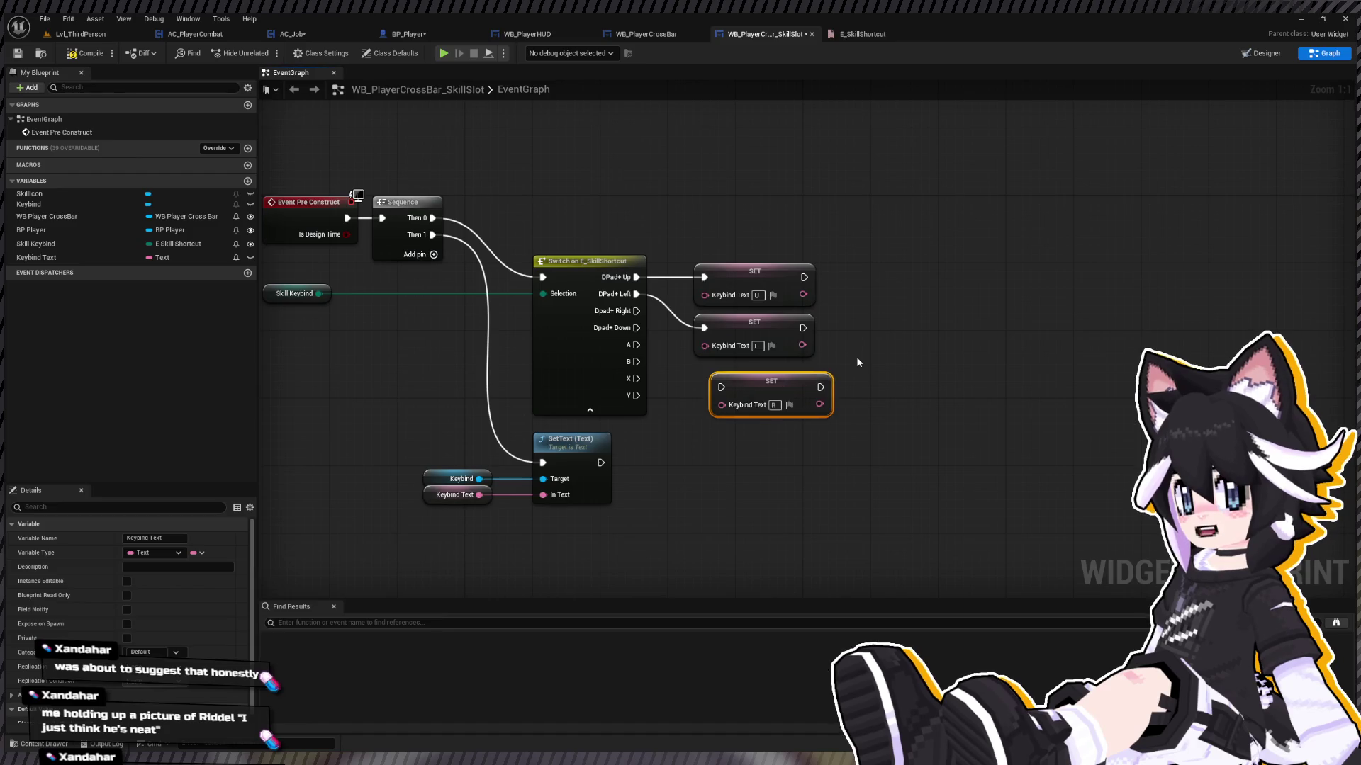
mouse_move(706, 393)
mouse_down()
mouse_move(633, 327)
mouse_move(694, 392)
mouse_move(700, 378)
mouse_move(642, 316)
mouse_up()
click(623, 319)
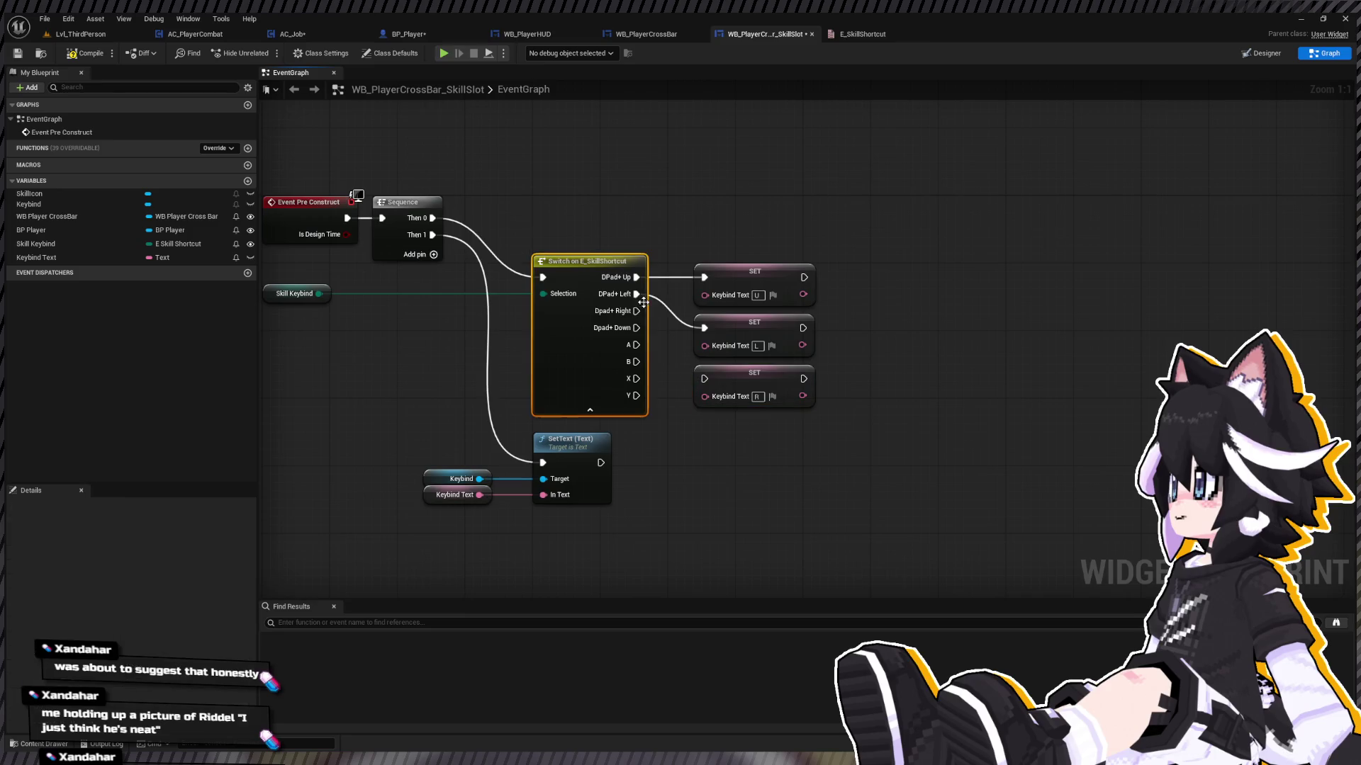
click(716, 386)
Step: Paste a fourth SET node wired to Dpad+ Down with keybind text D
key(ctrl+c)
key(ctrl+v)
click(712, 413)
mouse_move(733, 429)
mouse_down()
mouse_move(677, 400)
mouse_move(636, 327)
mouse_up()
click(756, 447)
text(D)
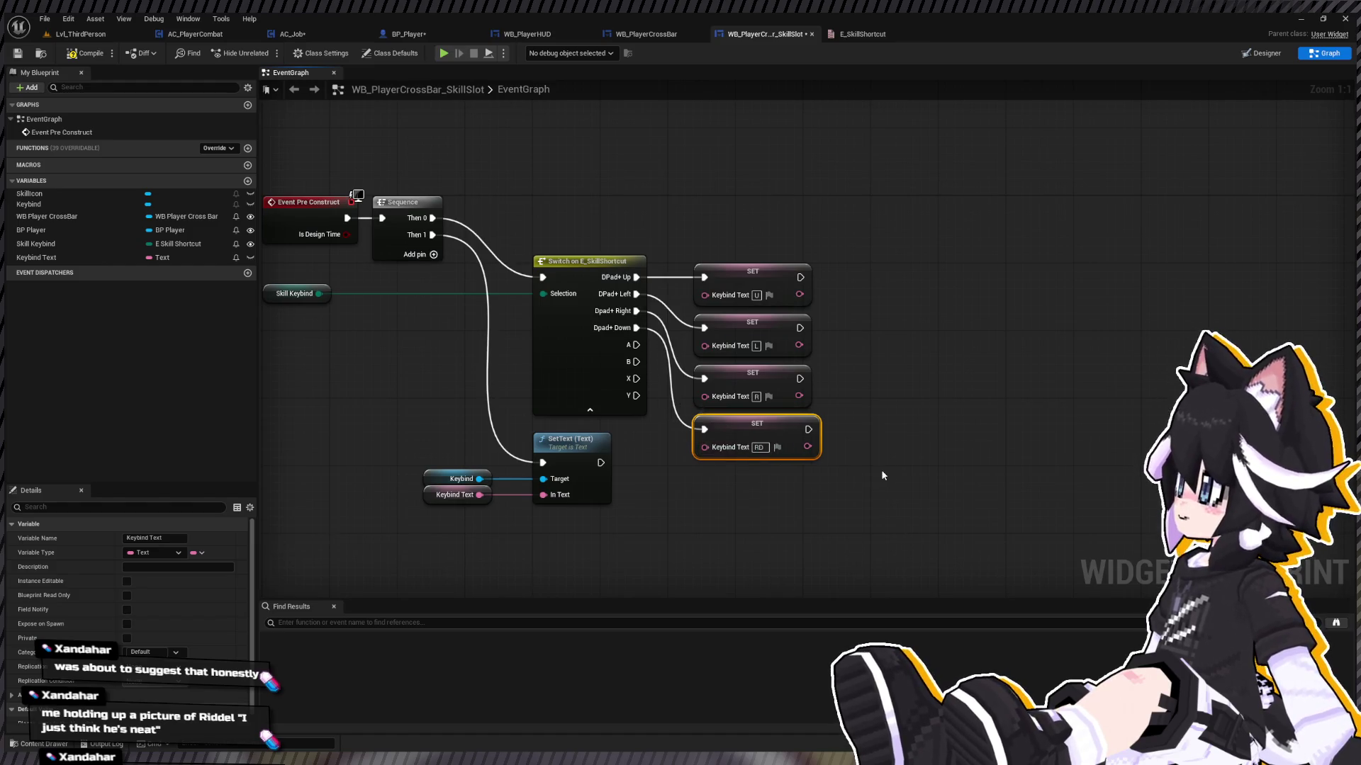
key(Return)
Step: Correct the last two nodes' keybind text to R and D
key(ctrl+a)
click(756, 447)
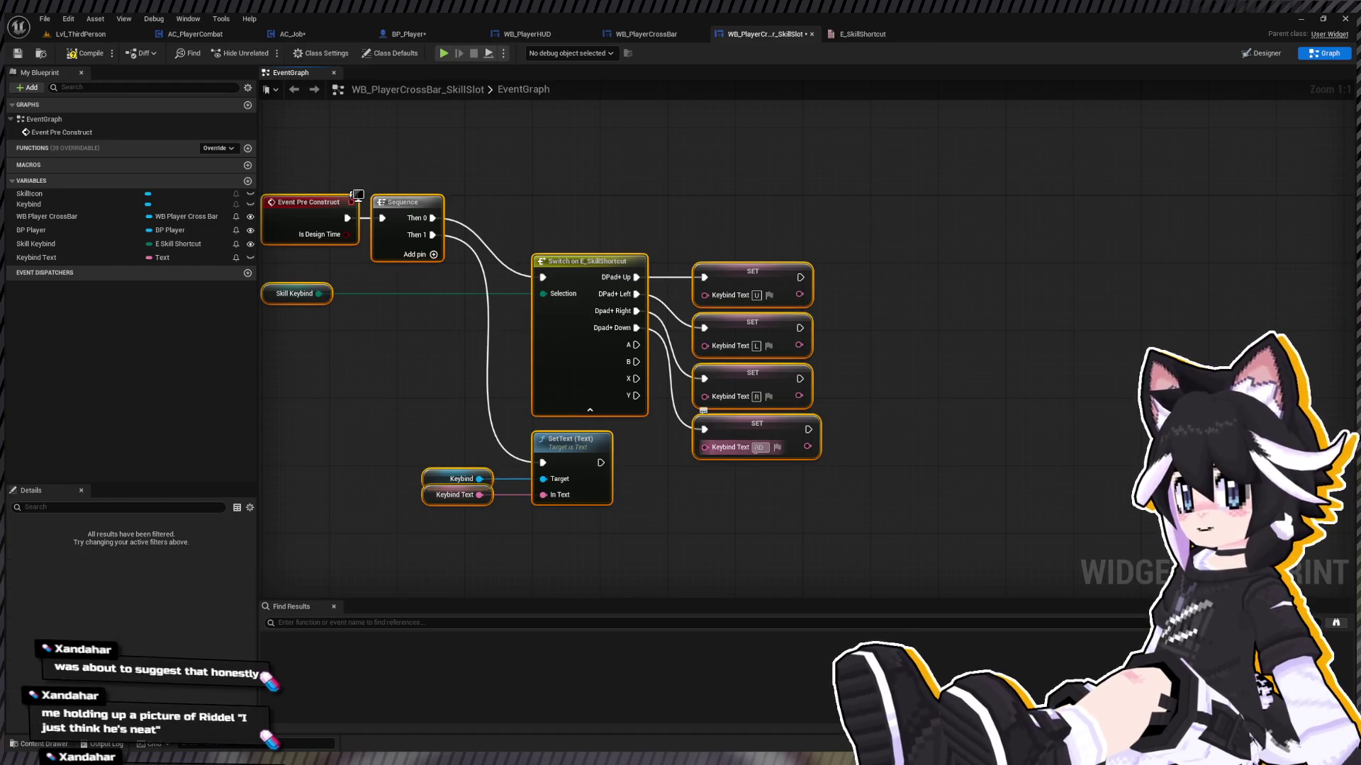
text(R)
click(832, 439)
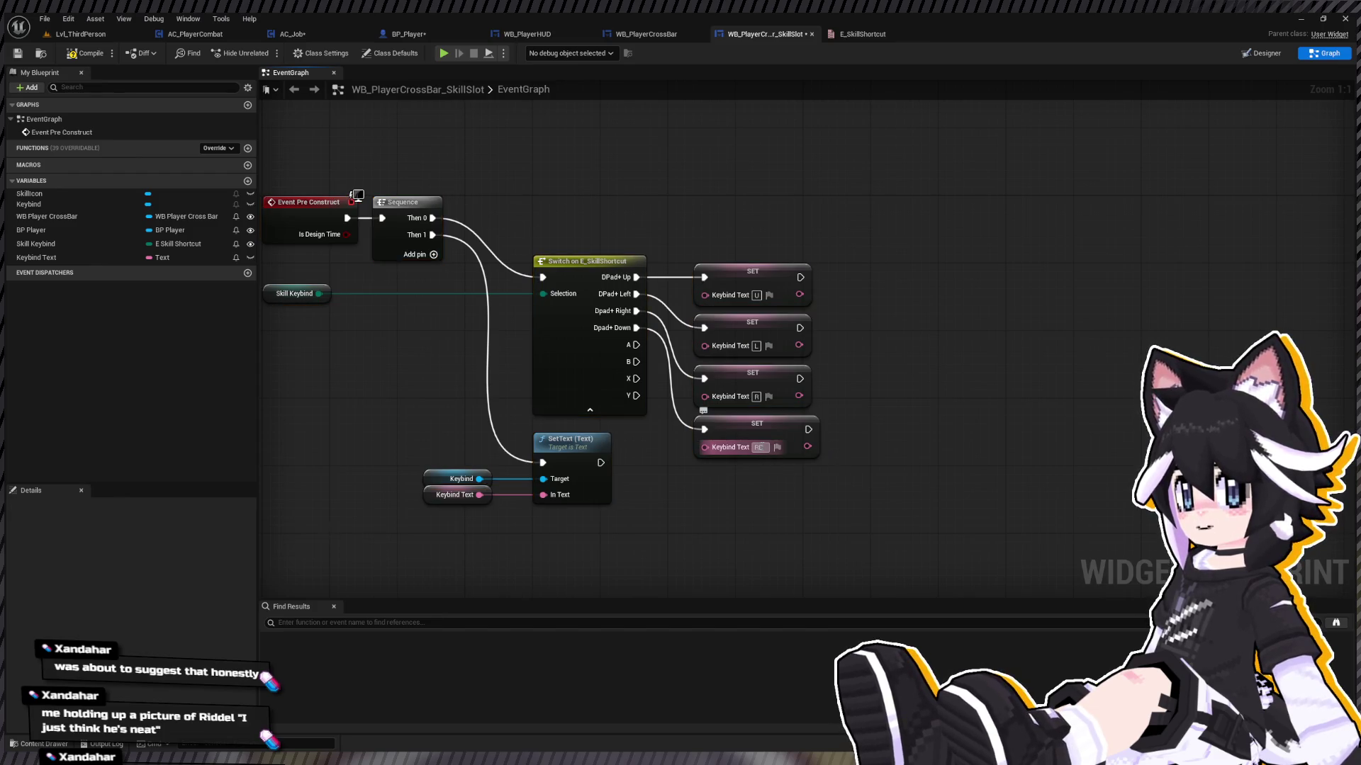
text(D)
key(Return)
Step: Copy the four SET nodes and paste the duplicates below the originals
mouse_move(857, 158)
mouse_down()
mouse_move(815, 231)
mouse_move(759, 485)
mouse_up()
mouse_move(737, 439)
mouse_down()
mouse_move(737, 321)
mouse_move(739, 338)
mouse_up()
key(ctrl+c)
key(ctrl+v)
mouse_move(827, 365)
mouse_down()
mouse_move(812, 382)
mouse_move(780, 375)
mouse_up()
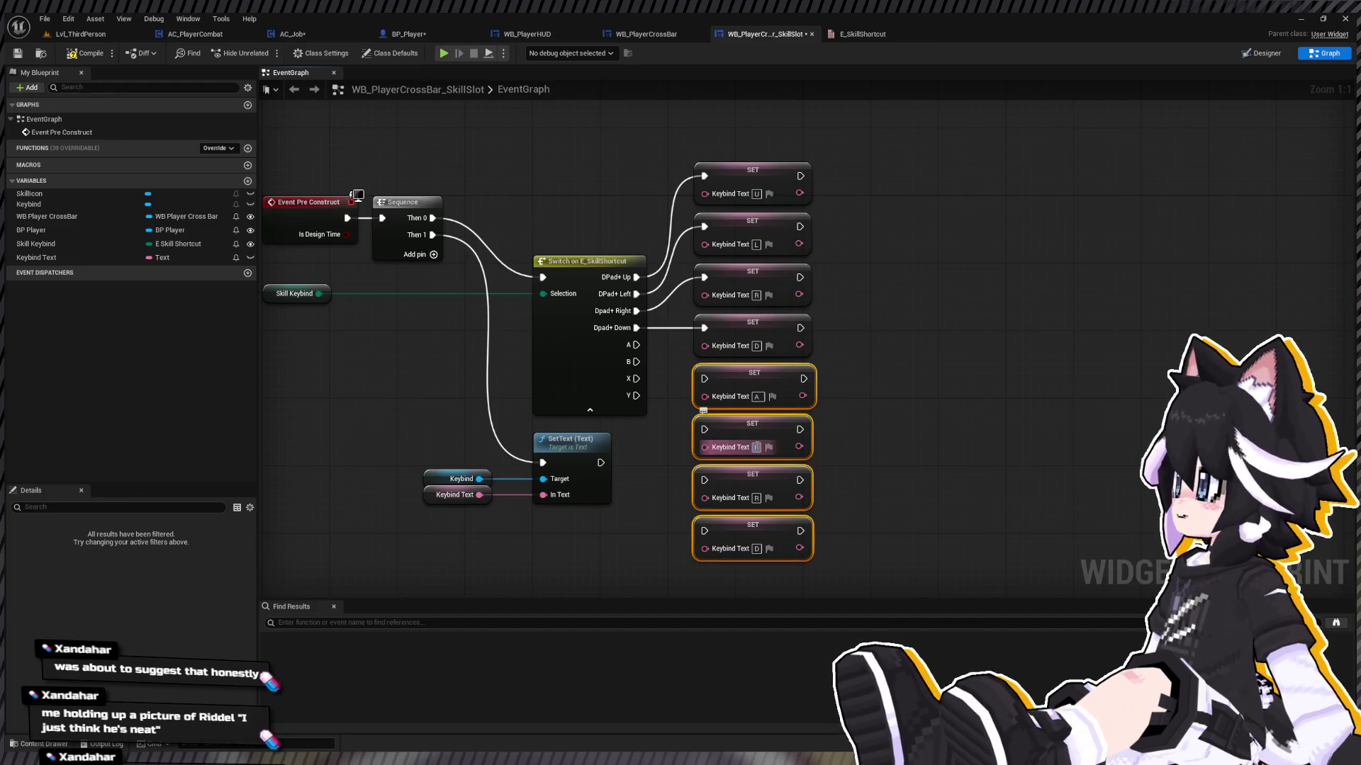
Step: Set the copied nodes' text to A, B, X, Y and wire the matching Switch pins to them
click(758, 488)
text(X)
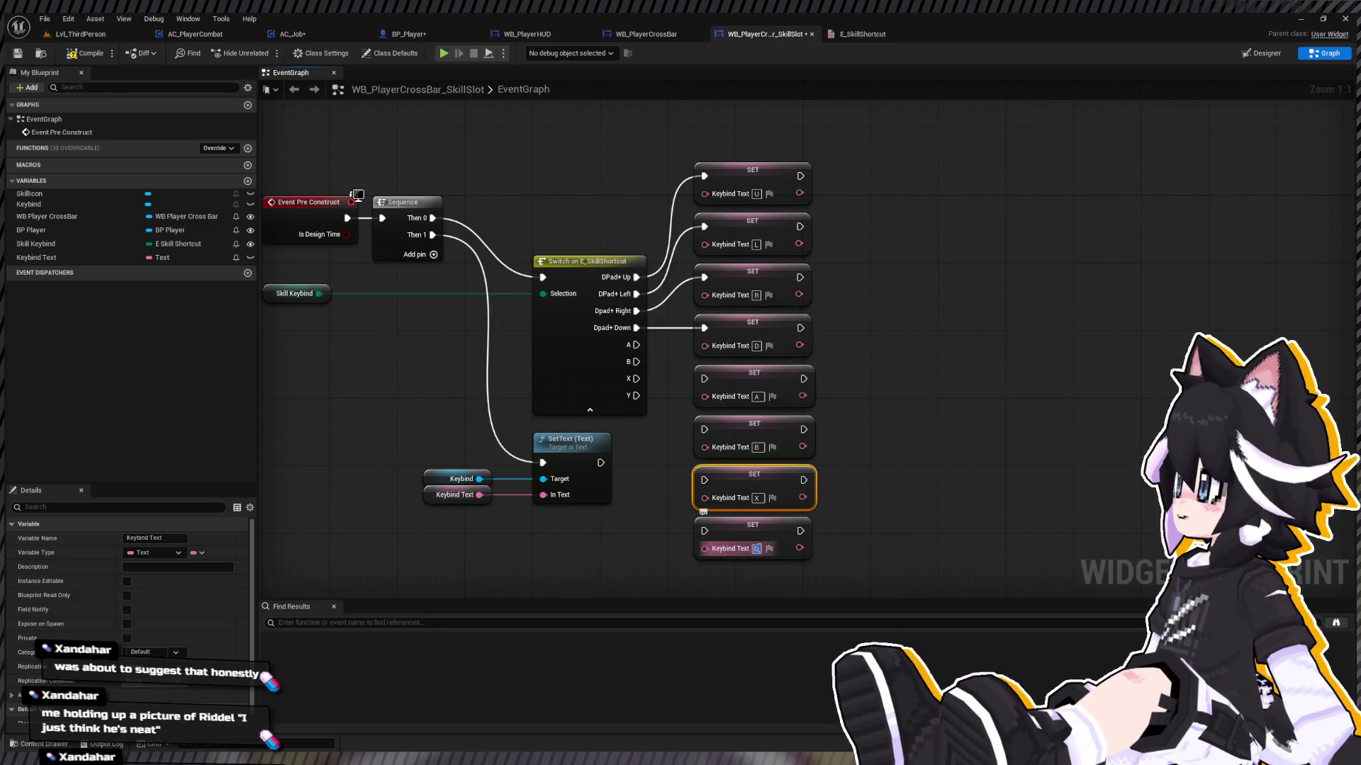
text(Y)
click(974, 480)
mouse_move(636, 344)
mouse_down()
mouse_move(704, 379)
mouse_move(680, 404)
mouse_move(703, 429)
mouse_up()
drag(703, 480, 672, 431)
mouse_move(640, 387)
mouse_down()
mouse_move(709, 546)
mouse_move(704, 531)
mouse_up()
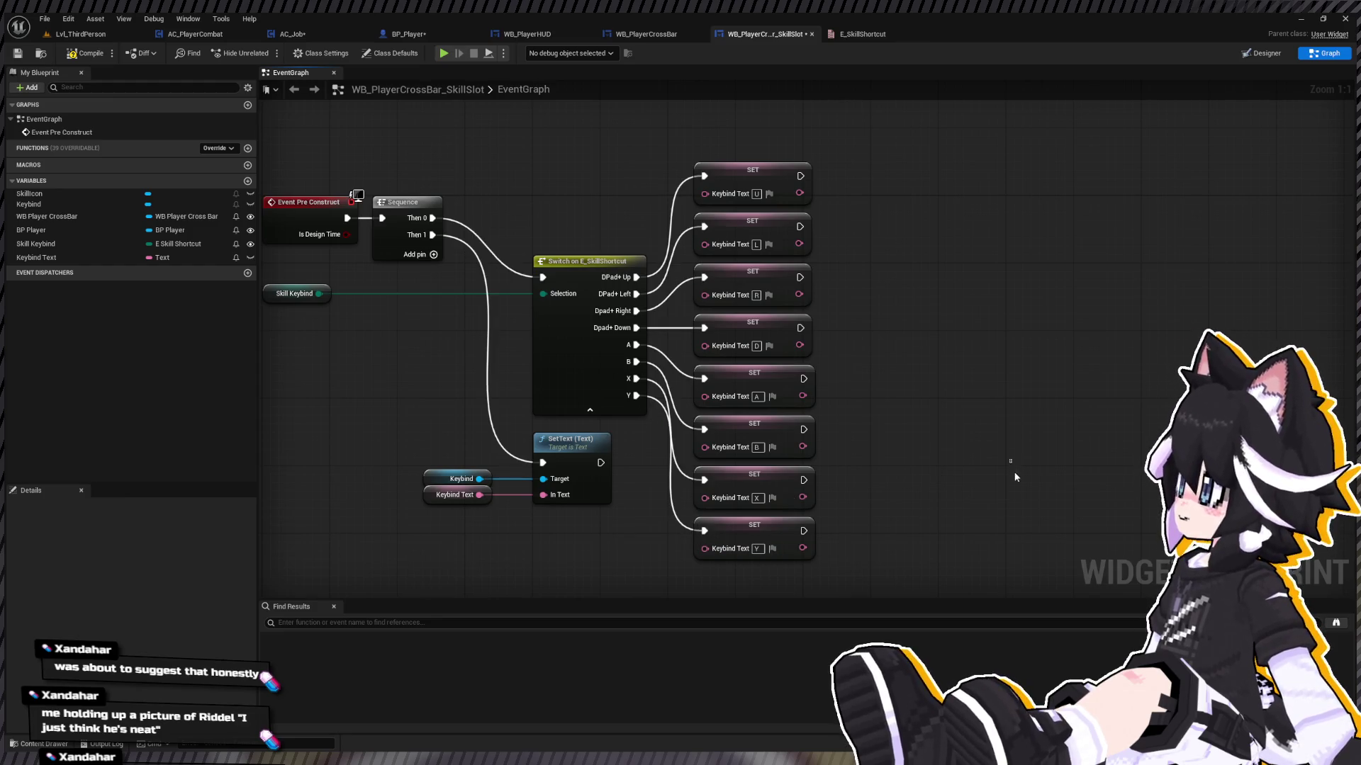
Step: Compile the skill slot blueprint, then open the empty WB_PlayerCrossBar layout in the Designer
click(91, 55)
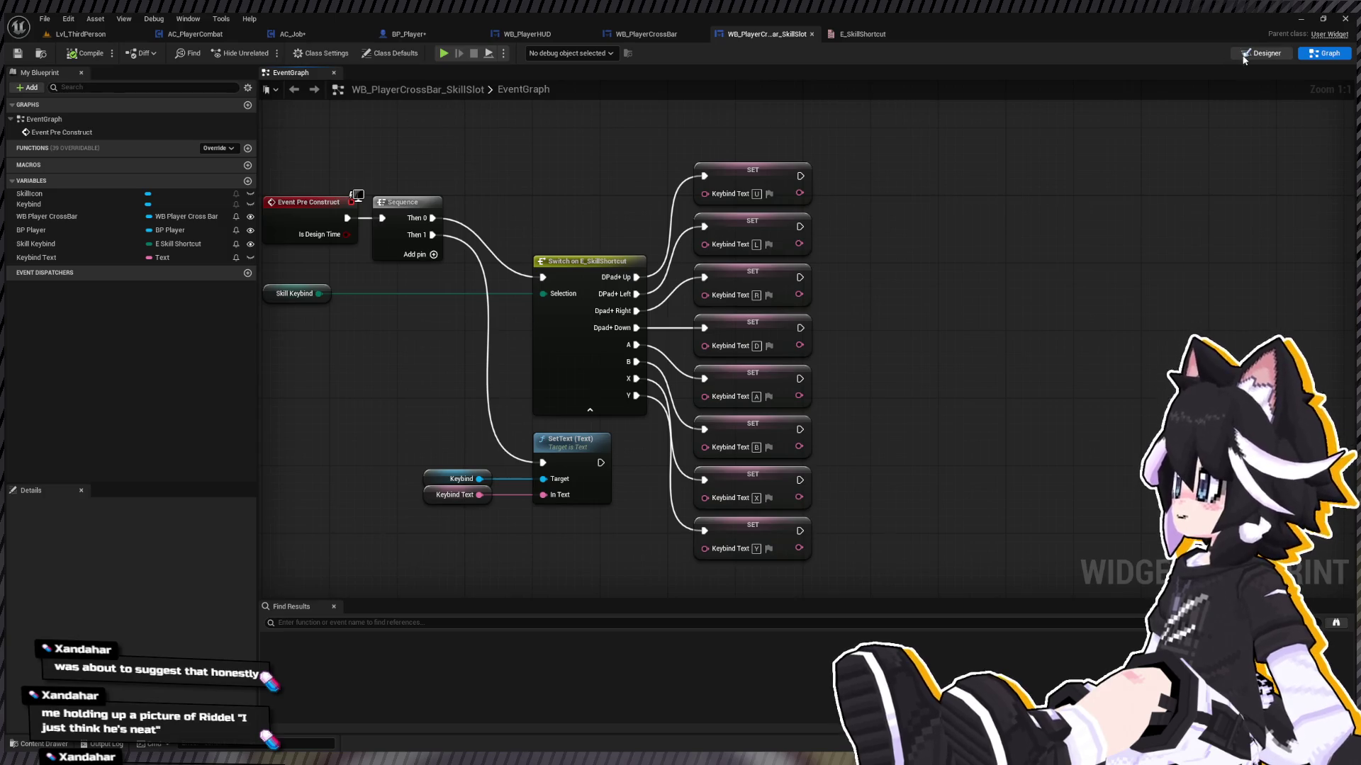
click(1243, 56)
scroll(458, 313, up, 2)
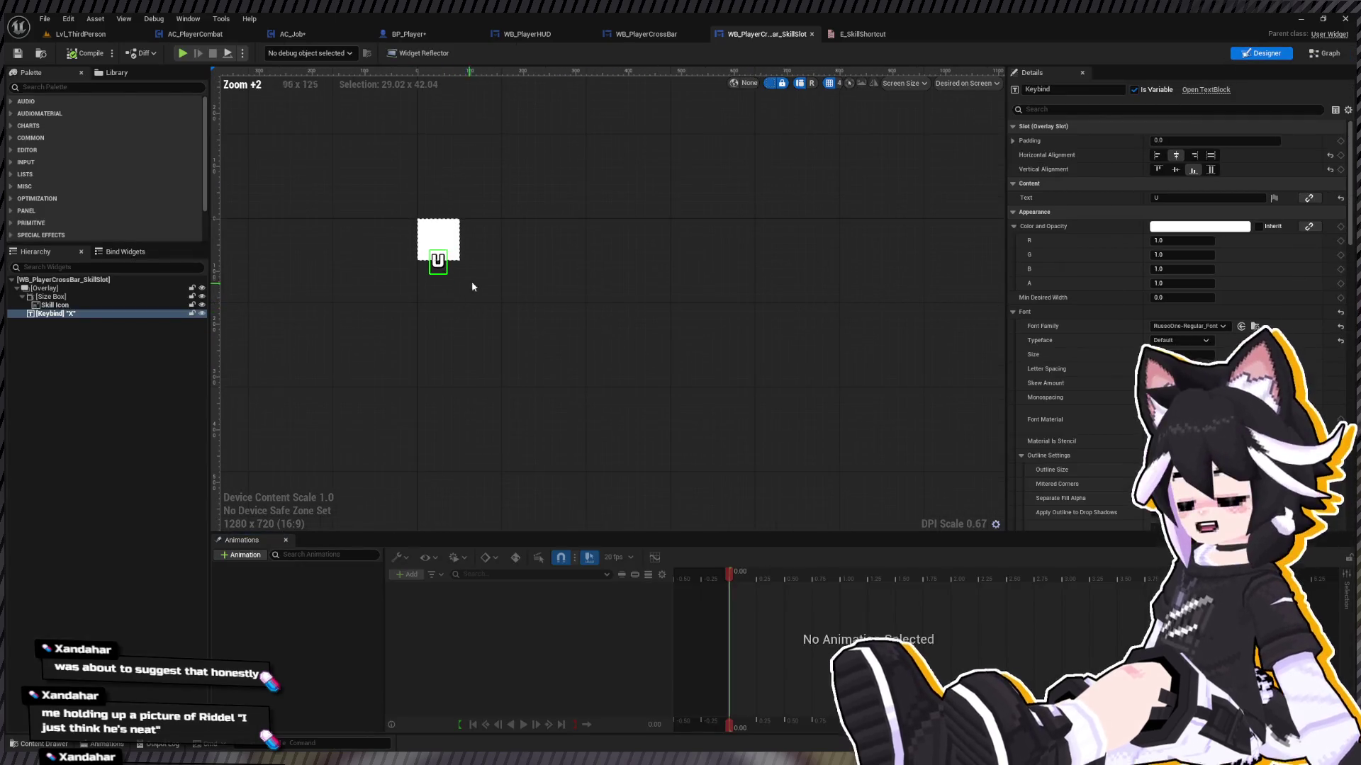
click(641, 34)
drag(324, 235, 437, 180)
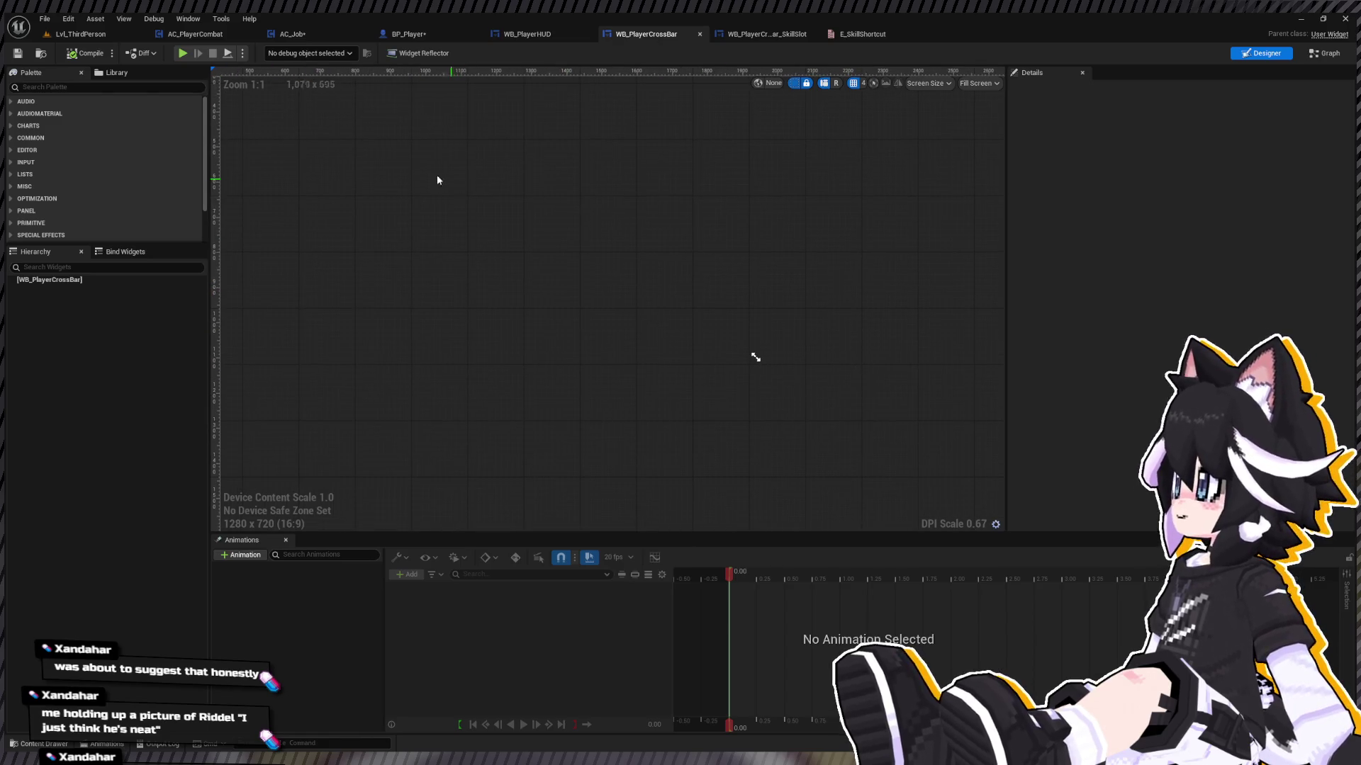
click(95, 86)
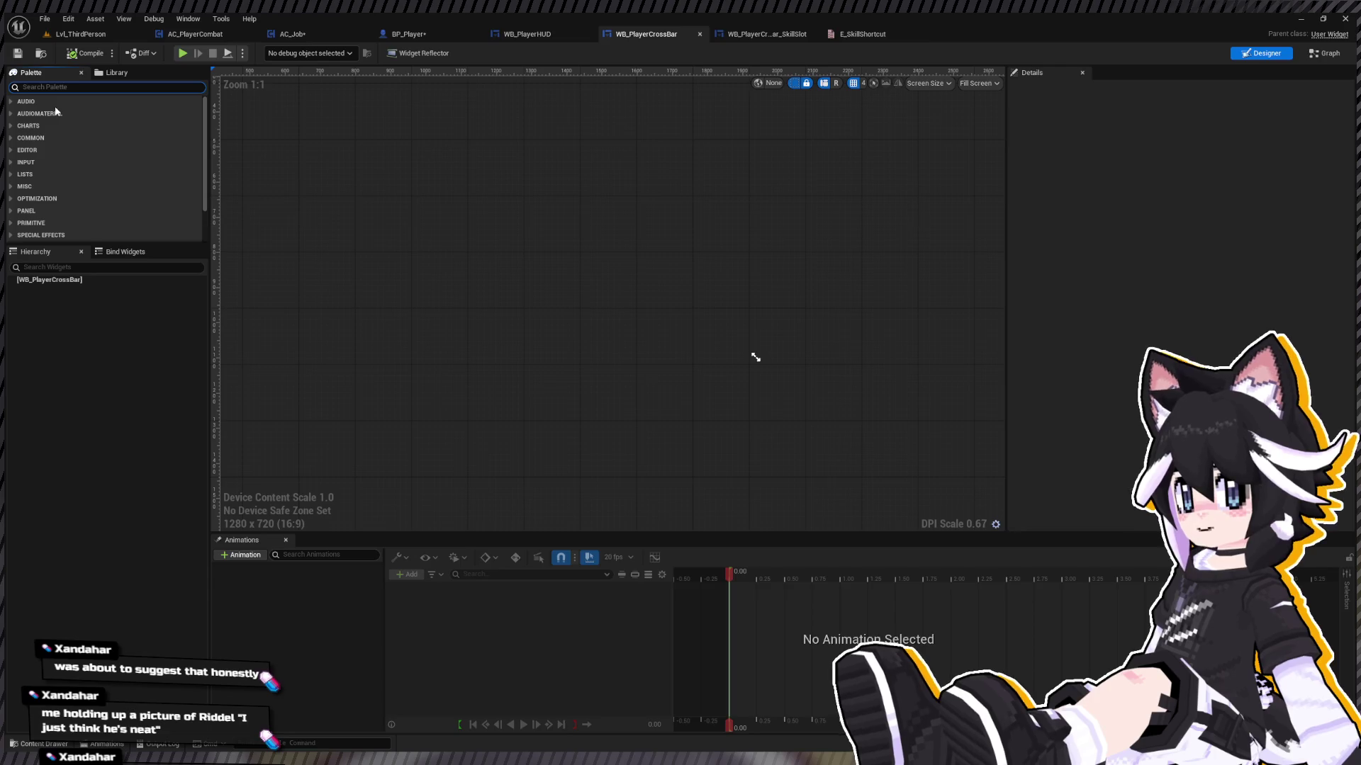
Step: Add a Horizontal Box to WB_PlayerCrossBar with a Vertical Box nested inside it
text(vertical)
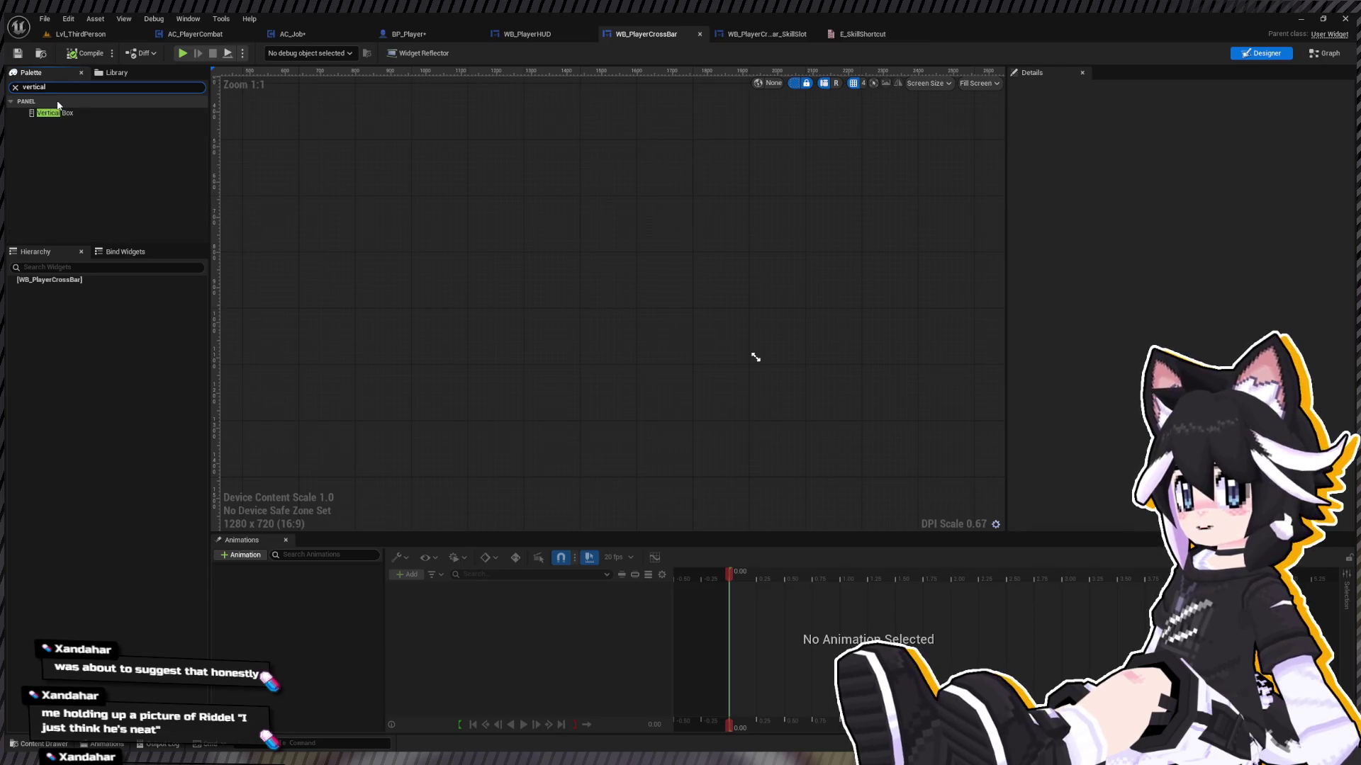
click(52, 114)
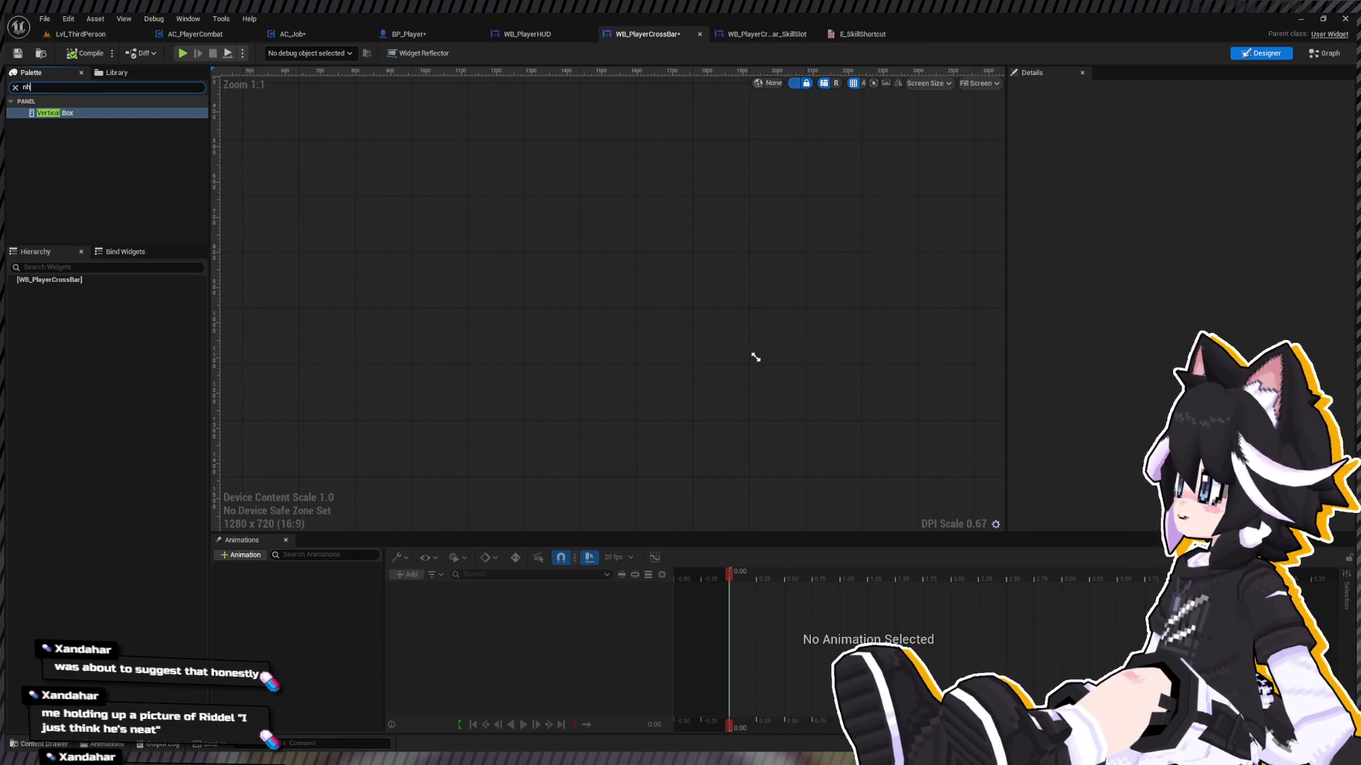
text(horizontal)
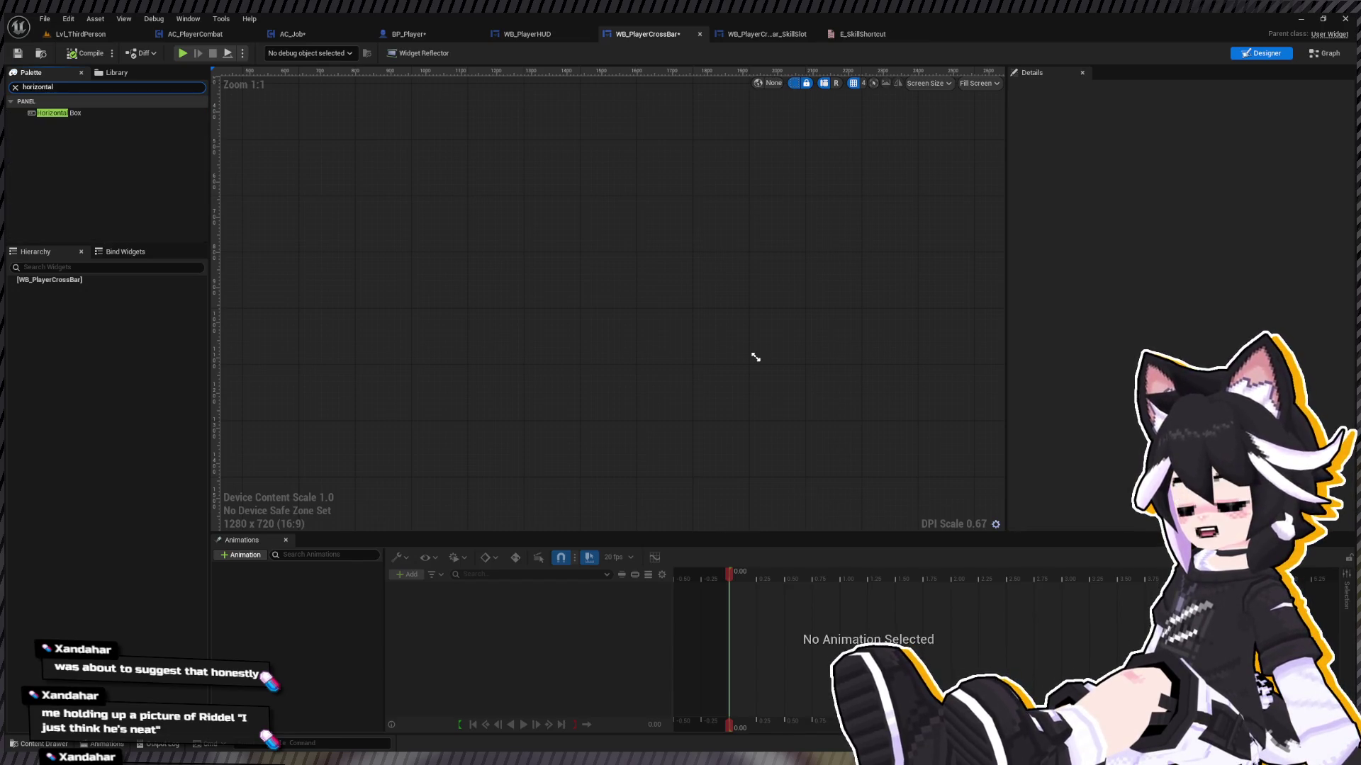
click(78, 111)
drag(61, 285, 62, 285)
text(t)
click(57, 113)
drag(76, 290, 76, 291)
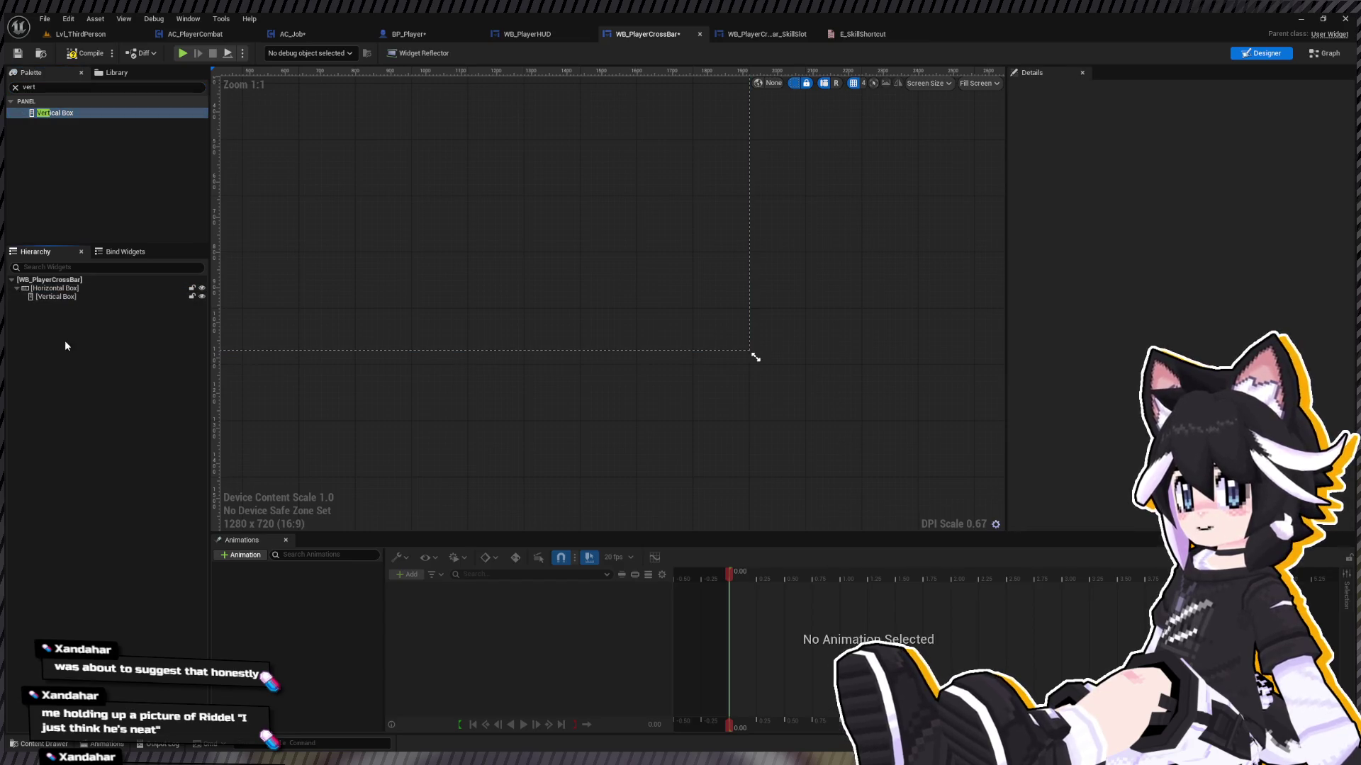
Step: Place WB_PlayerCrossBar_SkillSlot from the Content Drawer ahead of the Vertical Box, preview at desired size
key(ctrl+space)
mouse_move(288, 614)
mouse_down()
mouse_move(58, 288)
mouse_move(72, 307)
mouse_up()
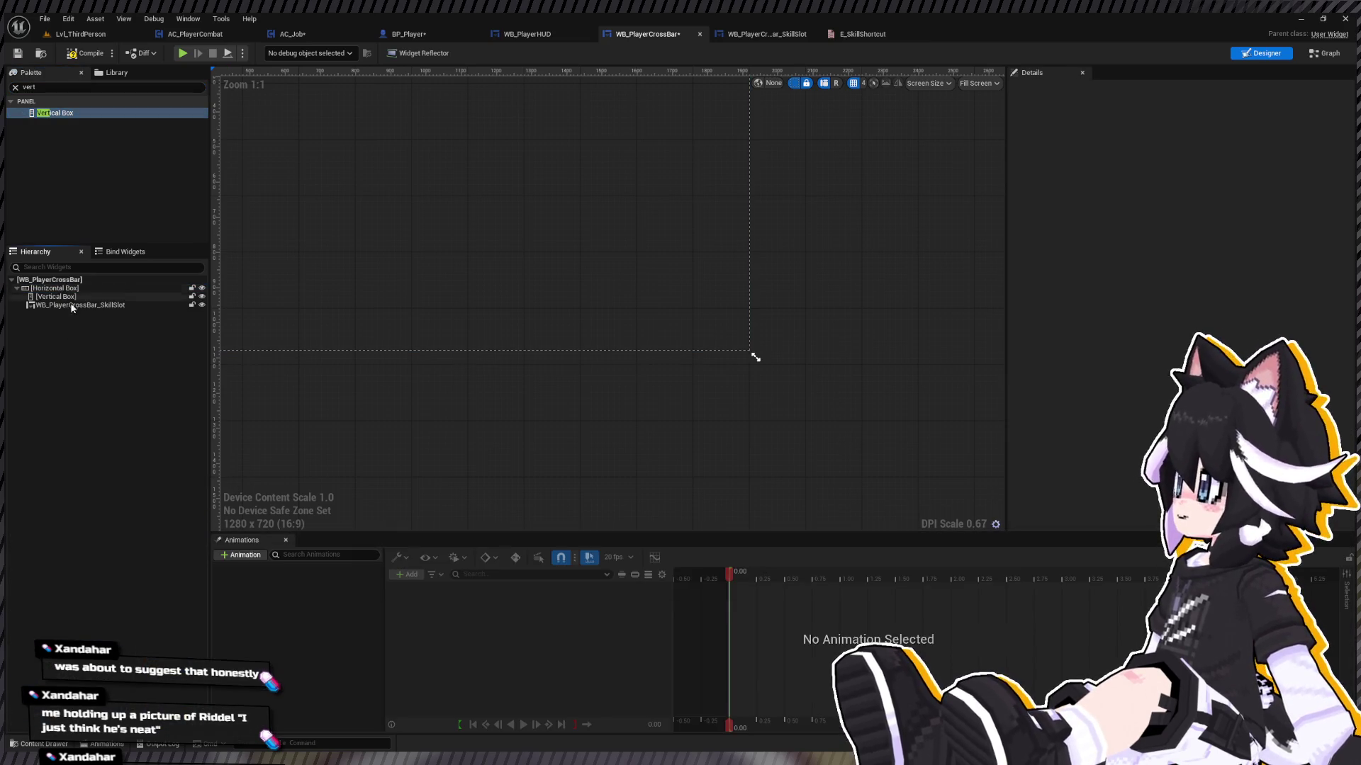
click(80, 306)
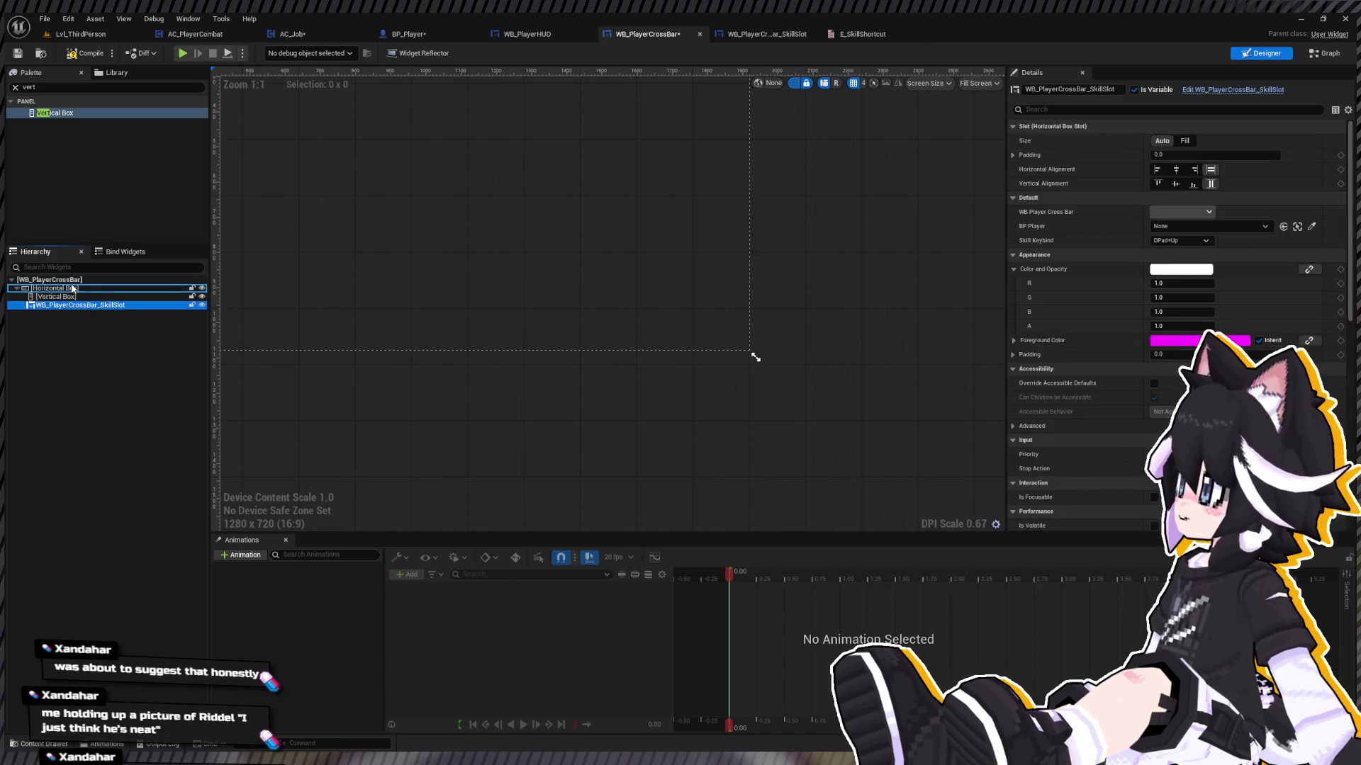
drag(66, 298, 66, 295)
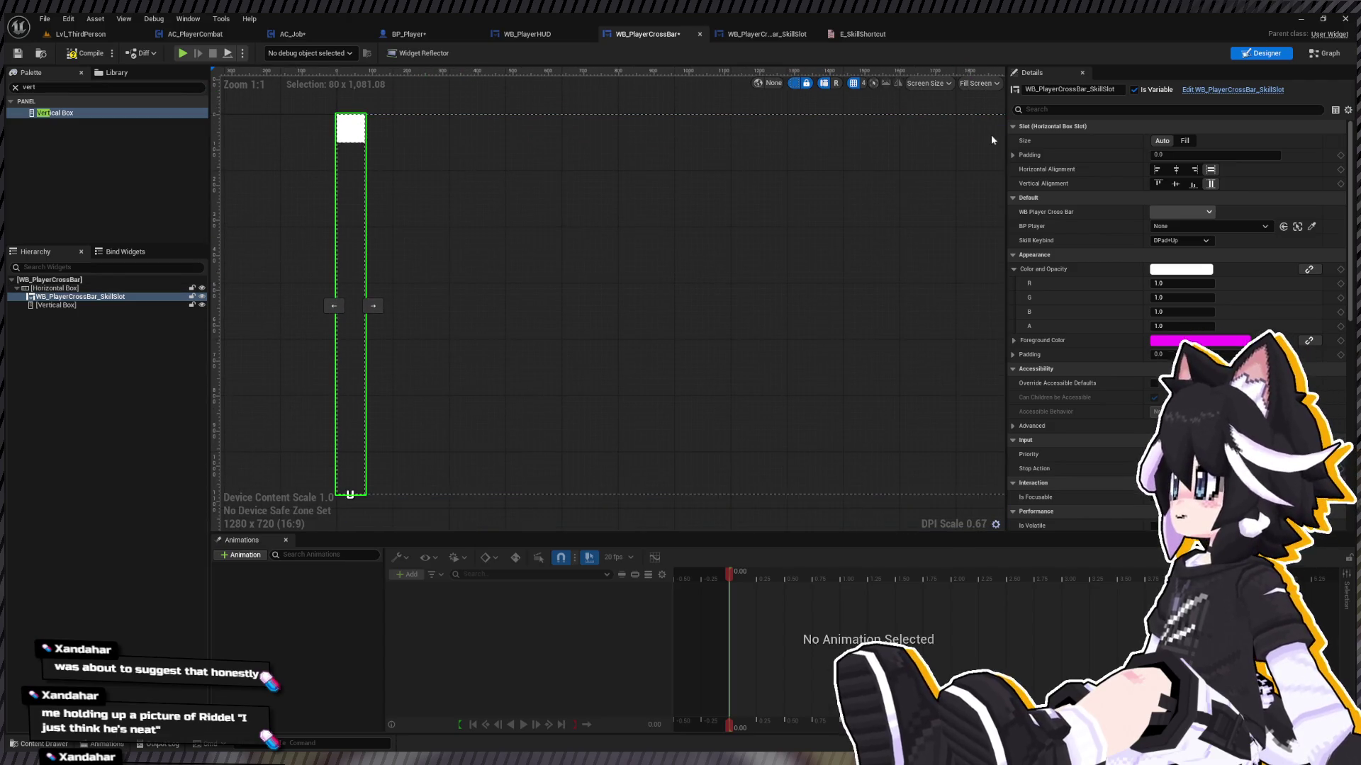
click(61, 322)
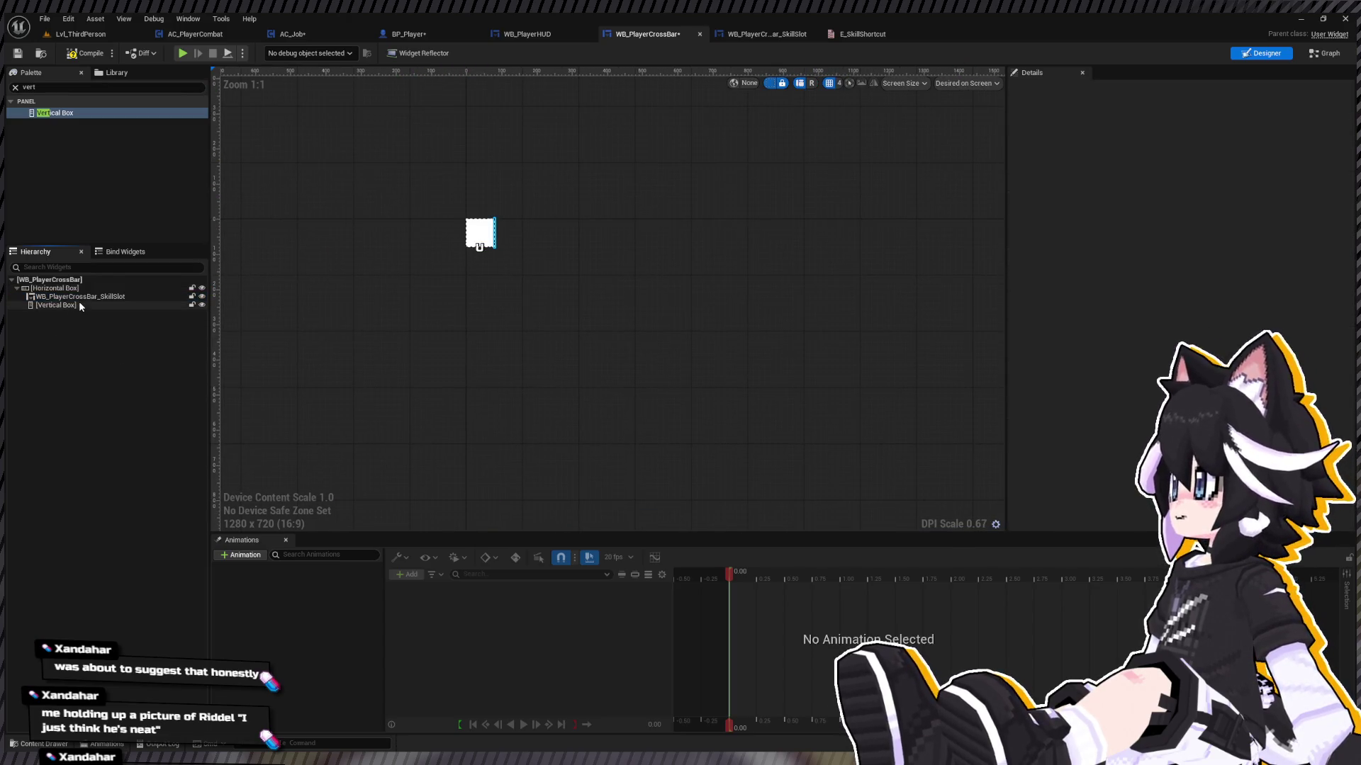
Step: Copy the skill slot into the Vertical Box and beside it, centring the side slots vertically
click(78, 298)
key(ctrl+c)
click(71, 306)
key(ctrl+v)
key(ctrl+v)
click(83, 298)
key(ctrl+v)
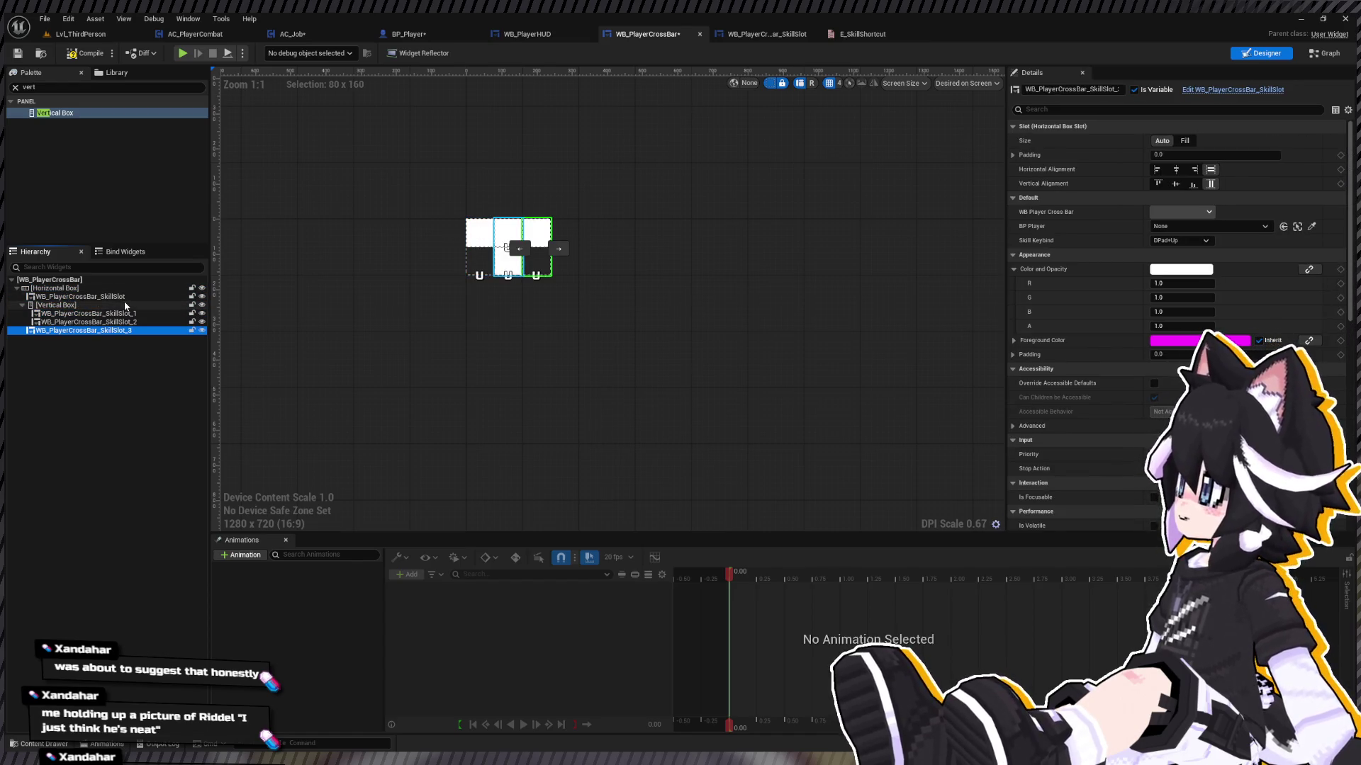
click(80, 296)
ctrl+click(92, 330)
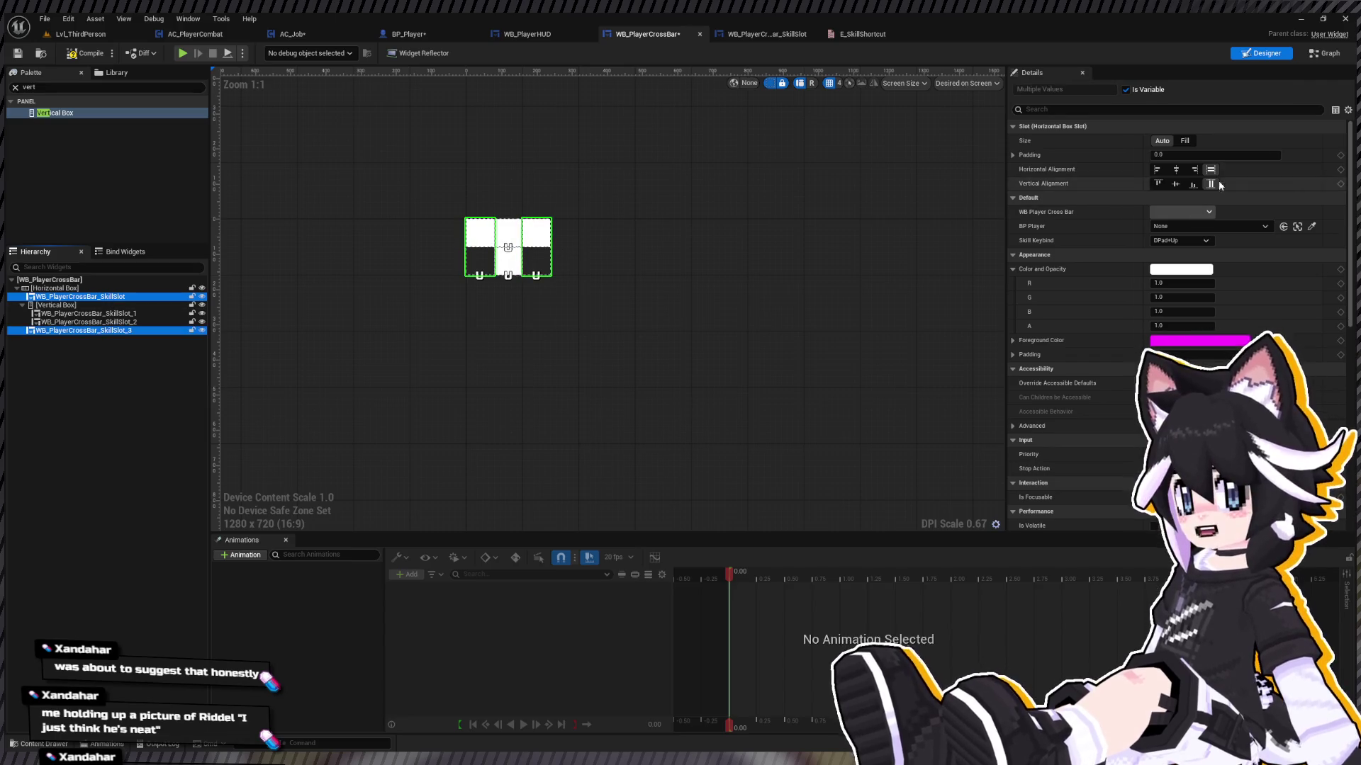
click(1174, 184)
Step: Give the Vertical Box 4.0 padding
scroll(517, 212, up, 5)
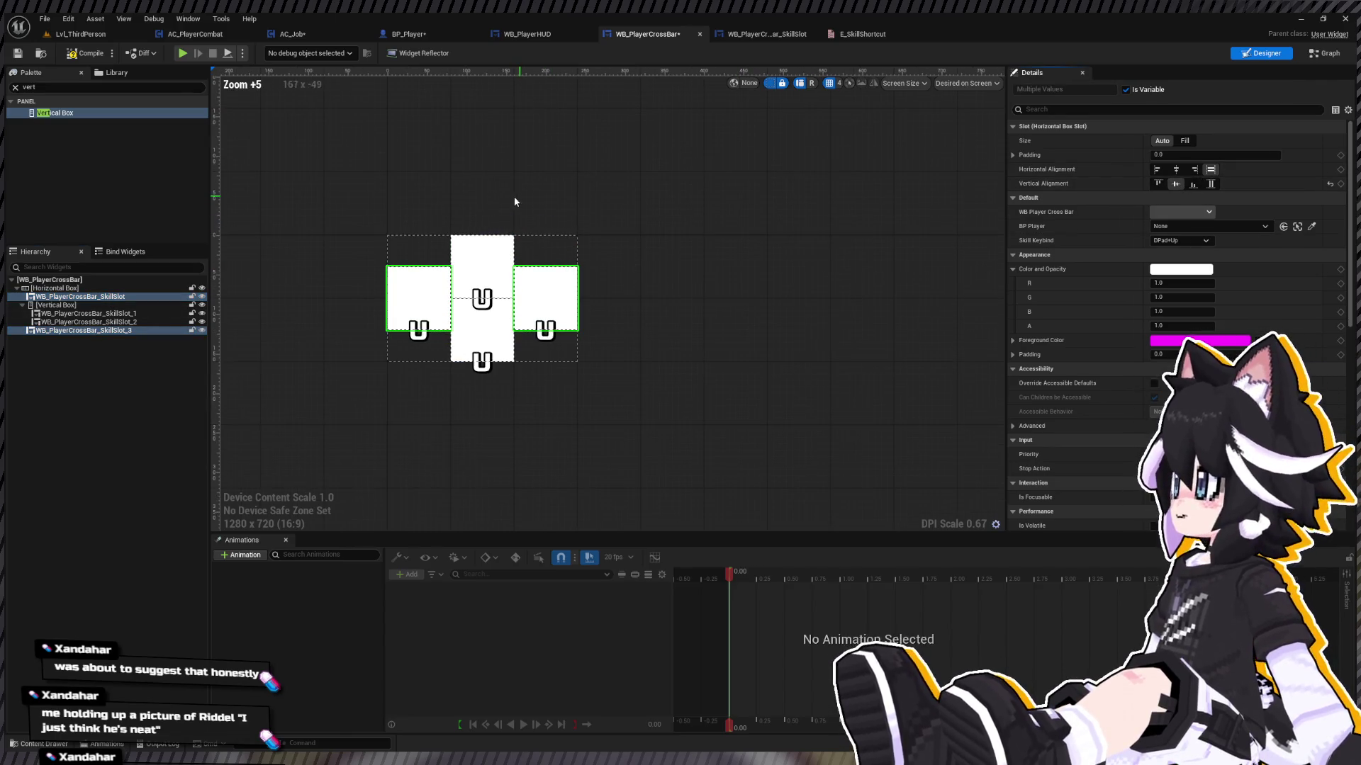
shift+click(107, 305)
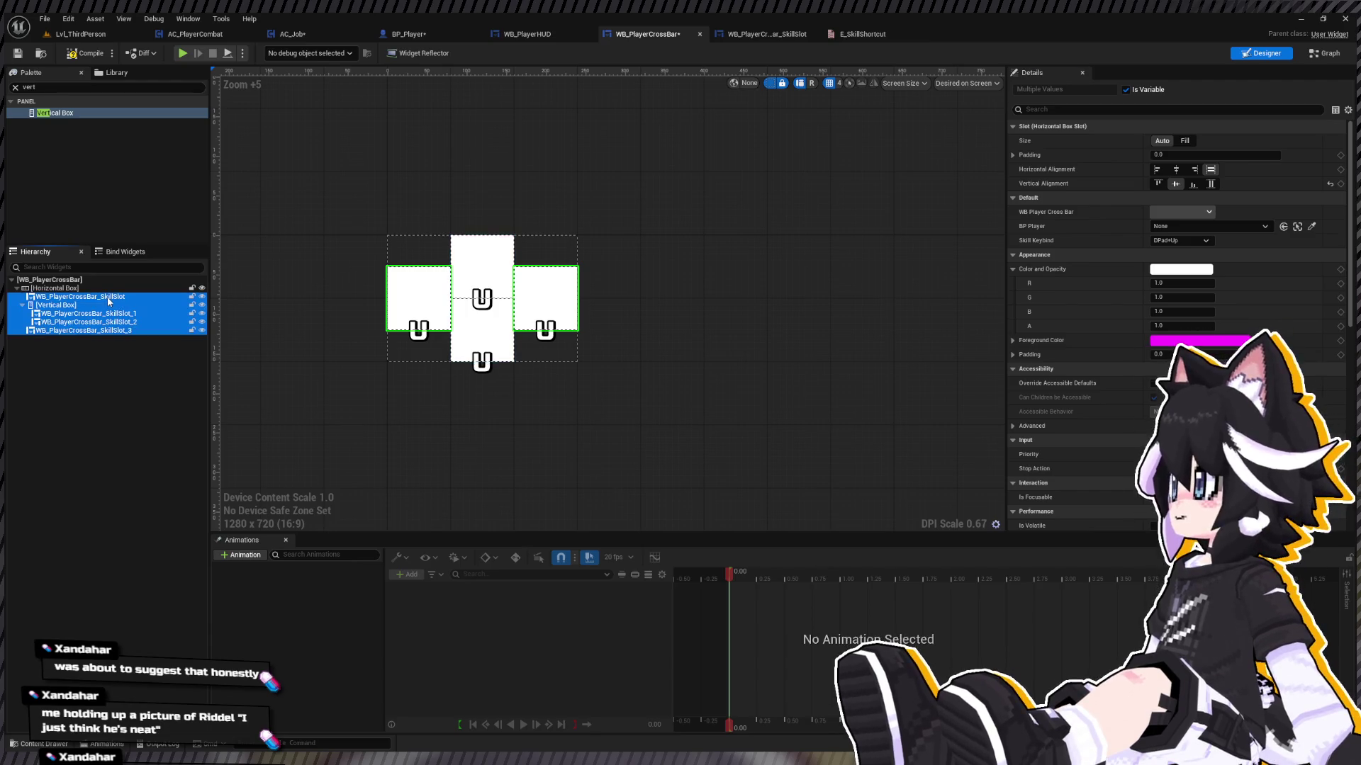
click(56, 305)
click(1162, 155)
text(4)
key(Return)
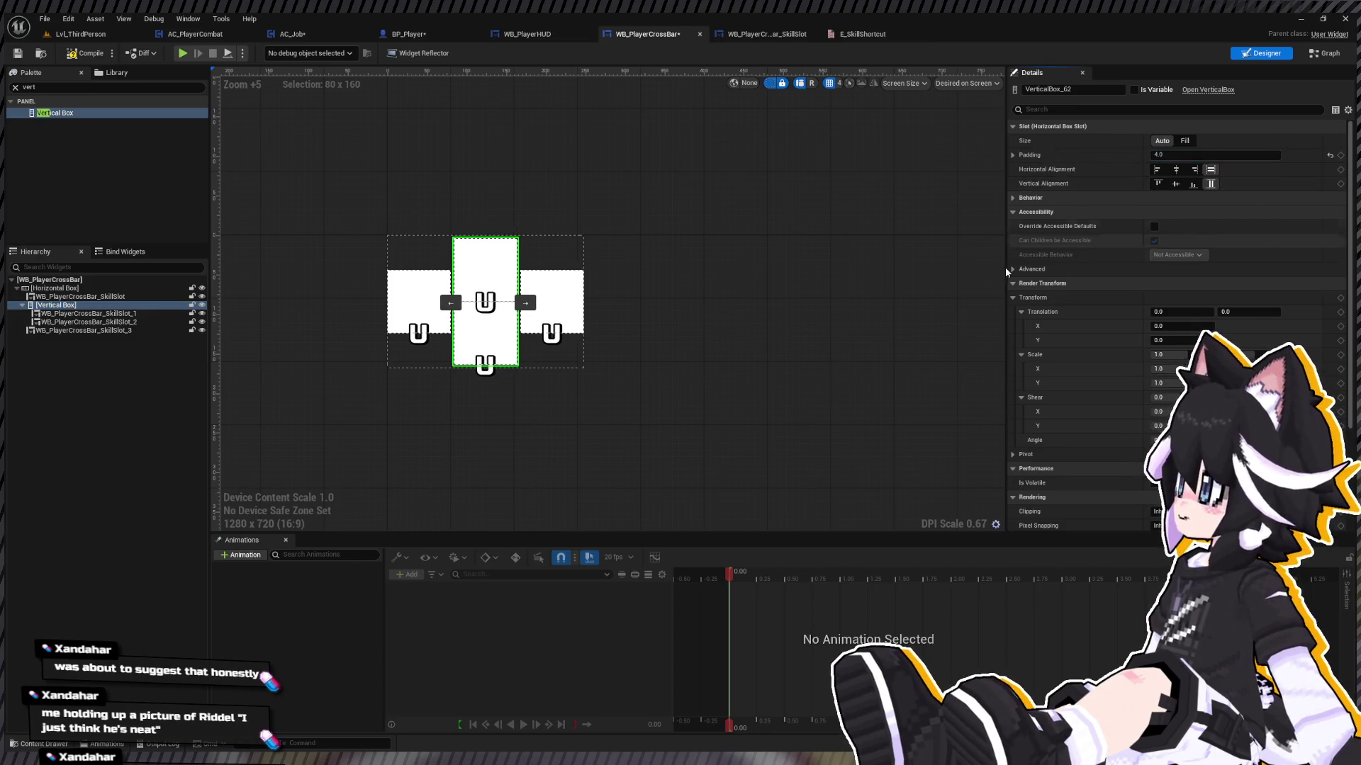
Step: Set both middle-column skill slots' padding to 8 on every side
click(92, 322)
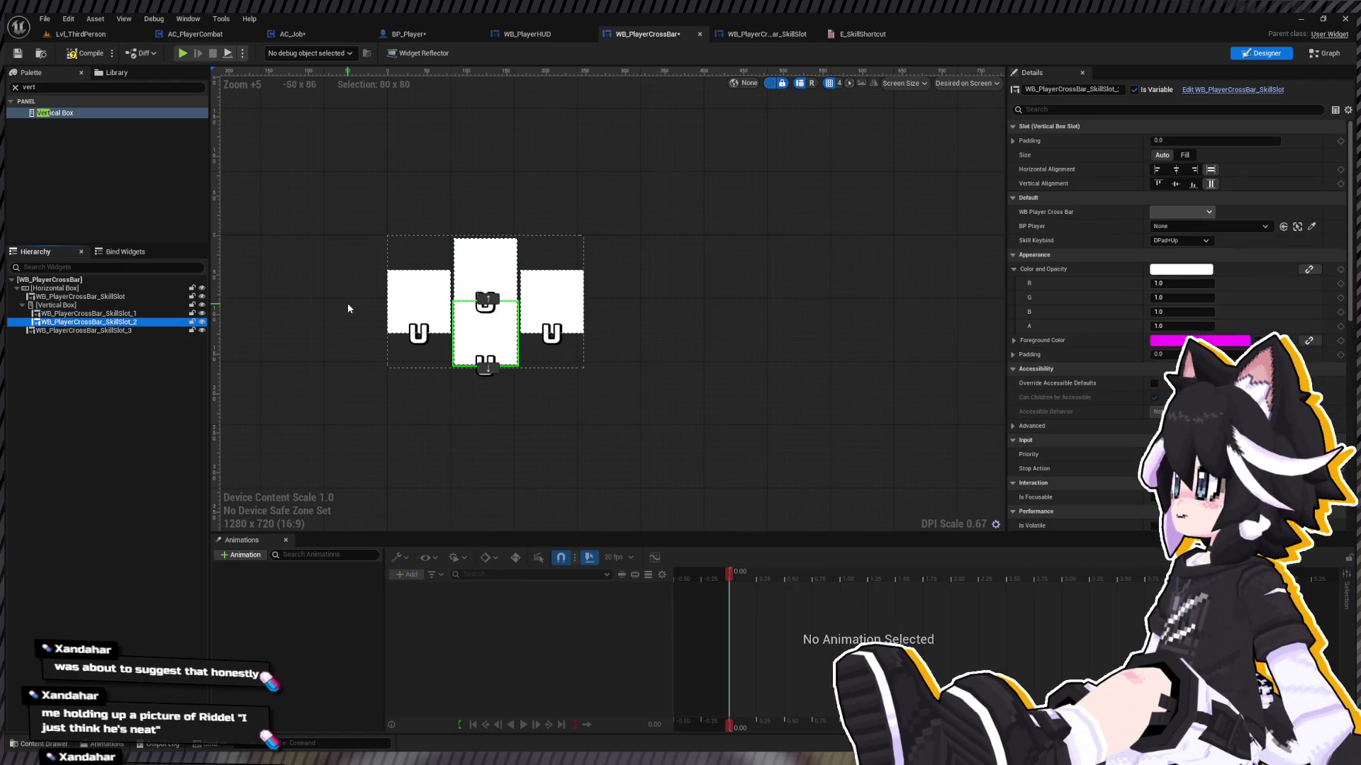
click(1209, 139)
click(1172, 142)
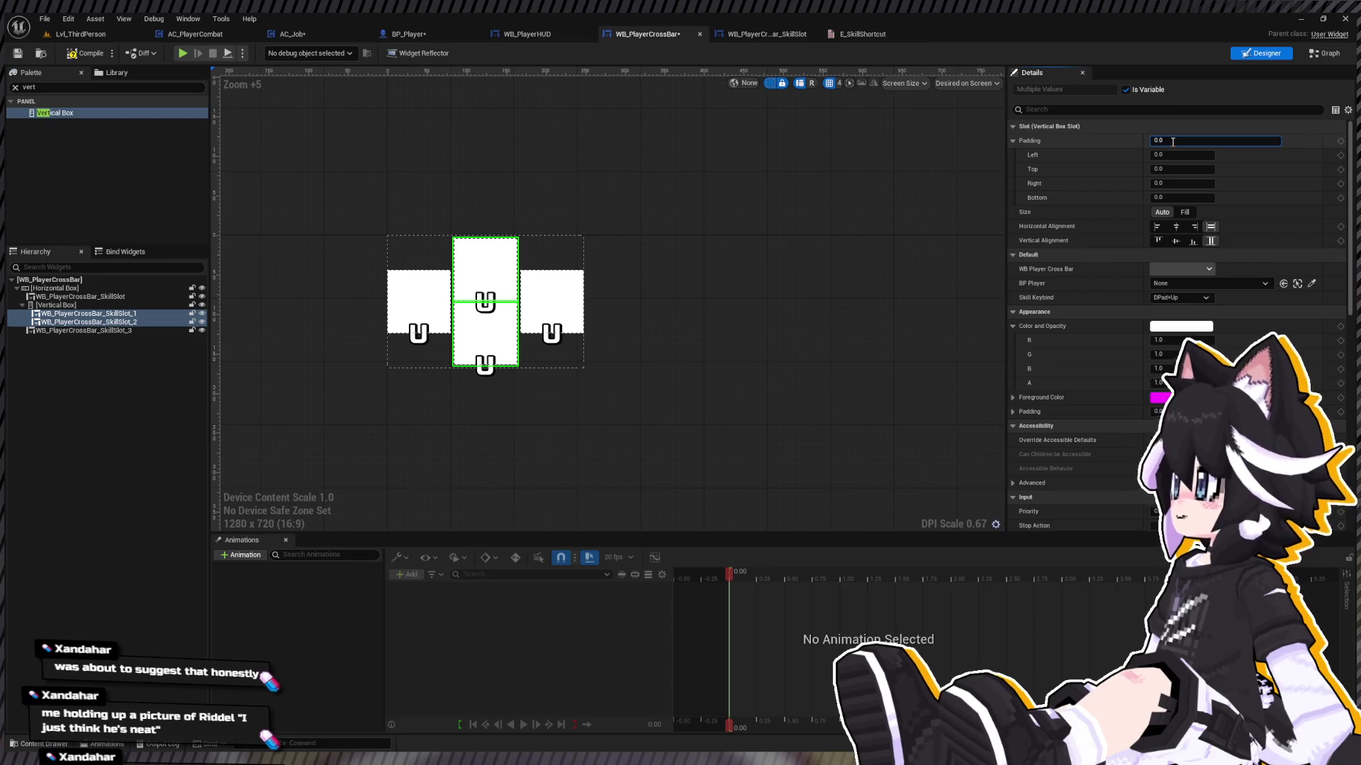
text(,2)
key(Return)
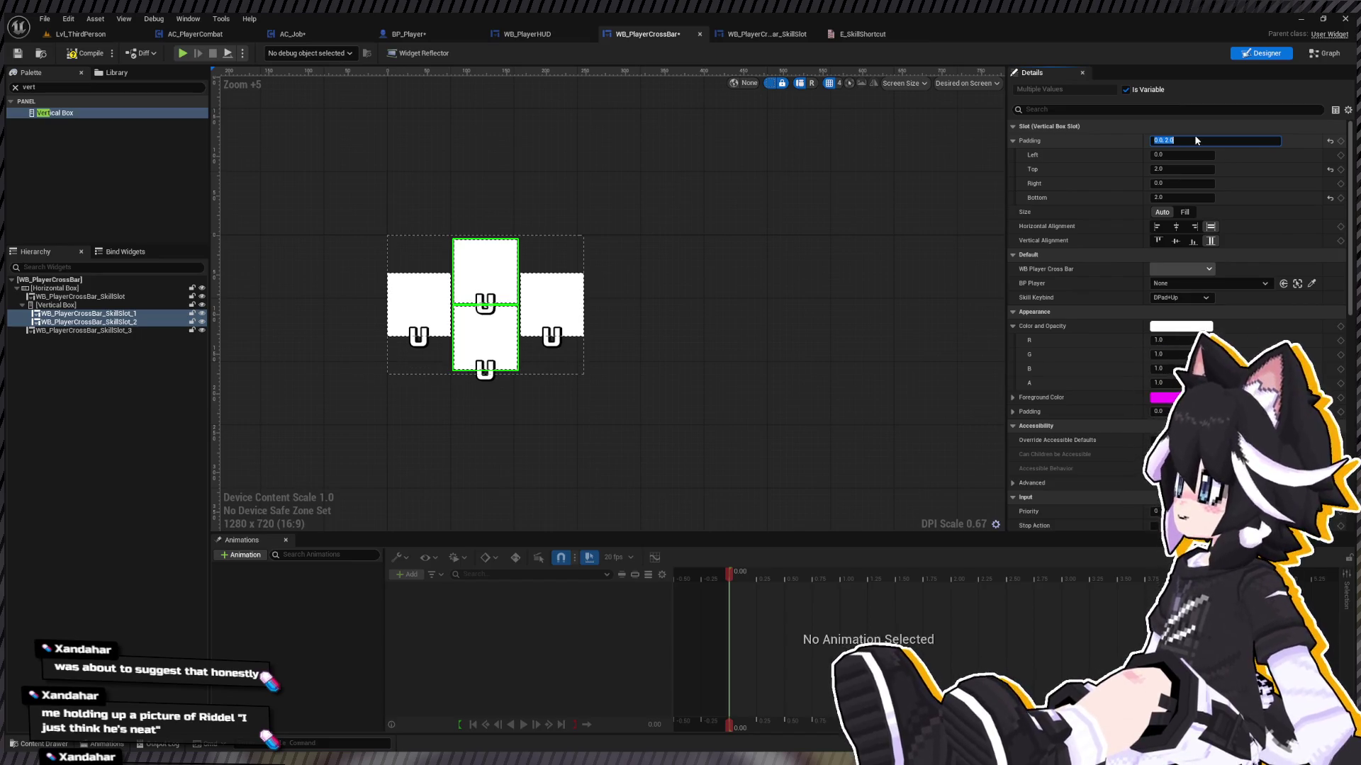
text(8)
key(Return)
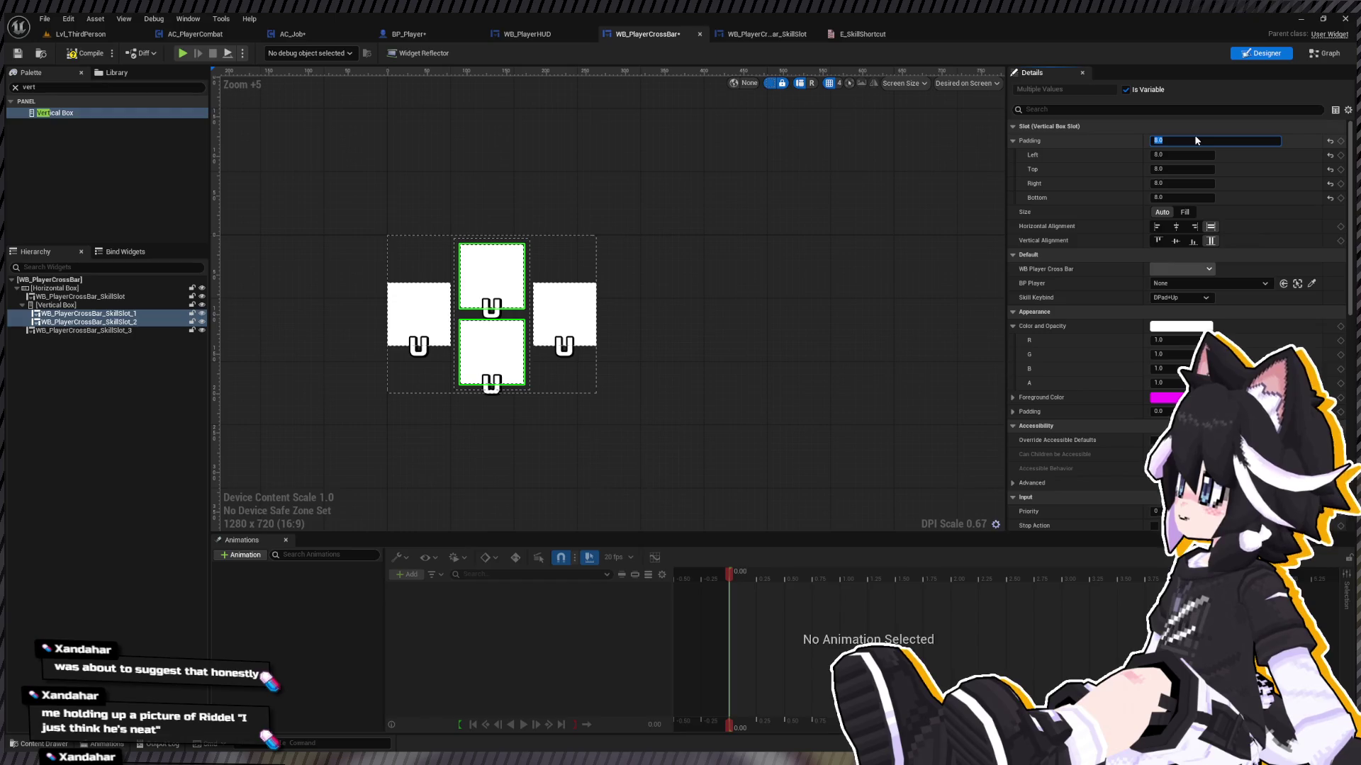
click(682, 248)
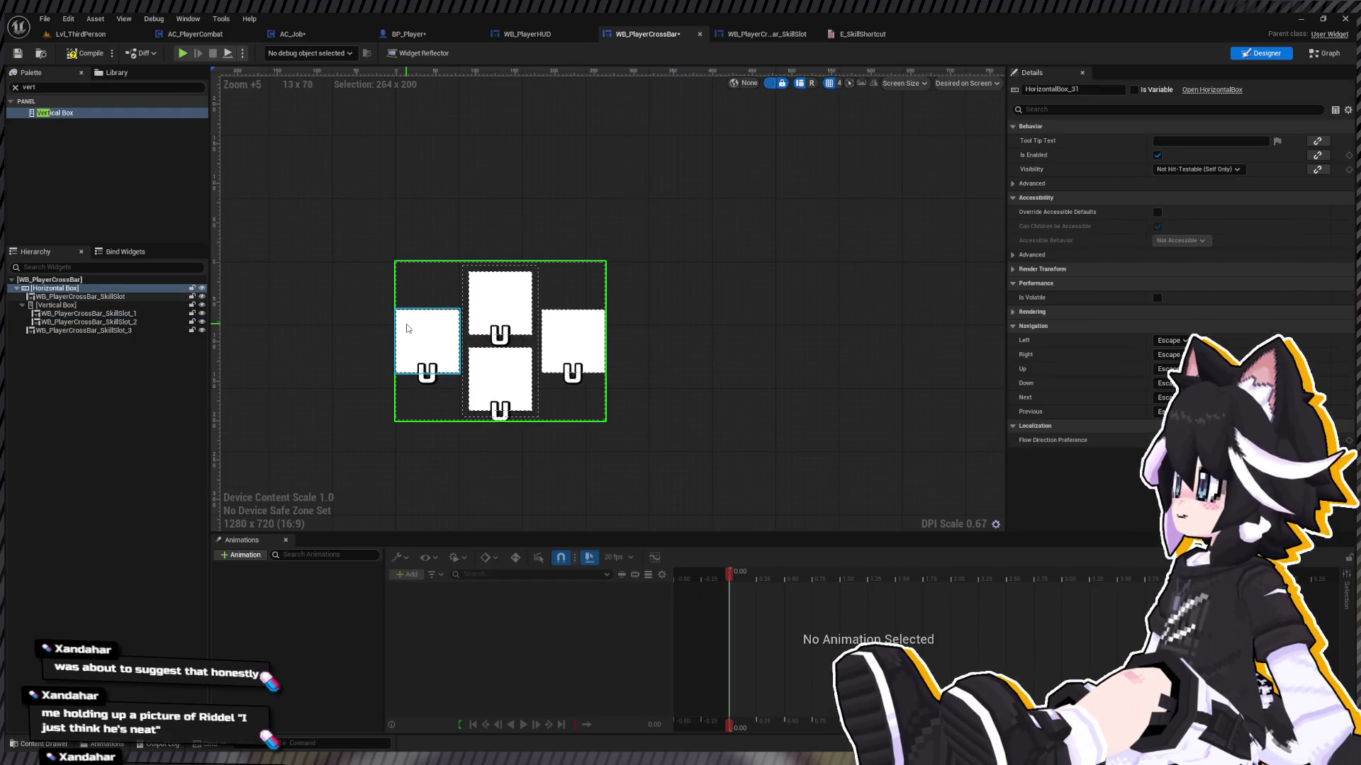
Step: Rename the cross's Horizontal Box to LeftSide
click(407, 328)
click(57, 287)
key(F2)
text(Left)
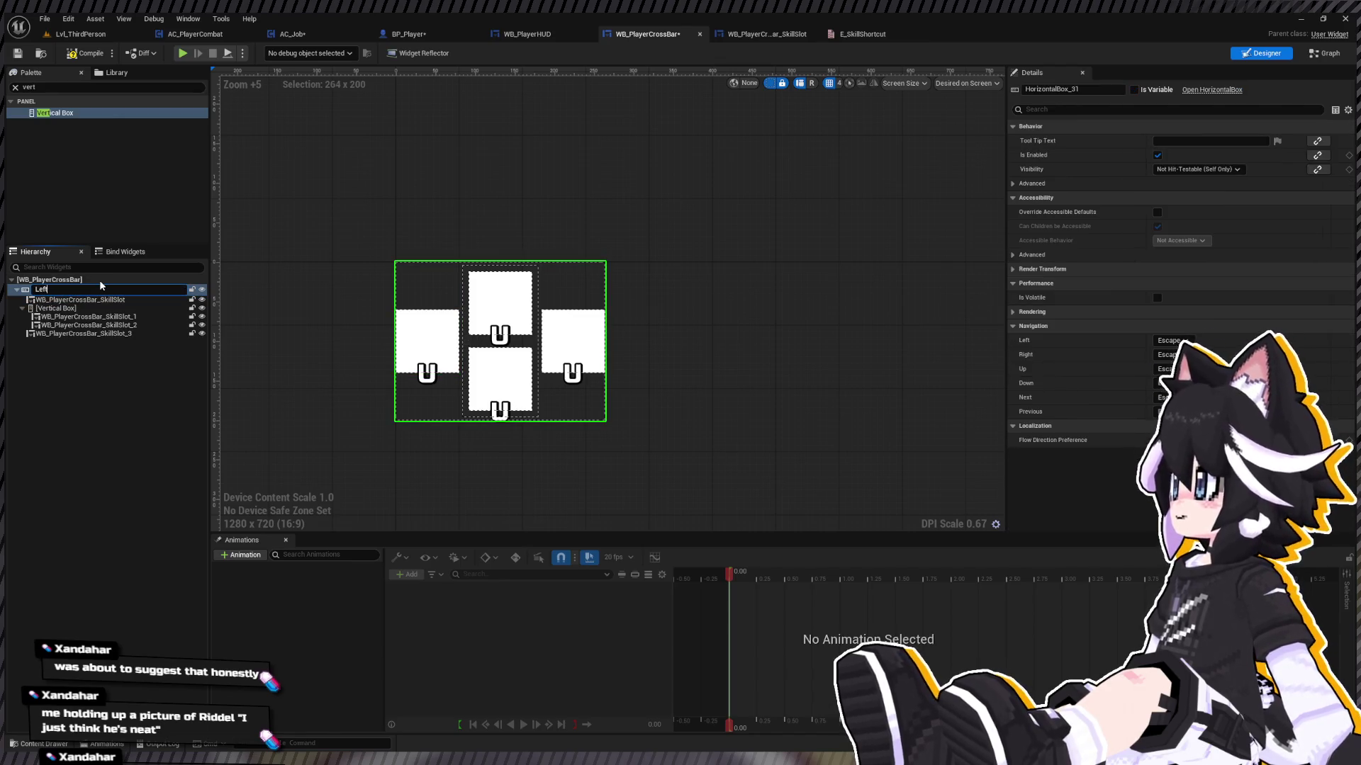
text(Side)
key(Return)
key(ctrl+d)
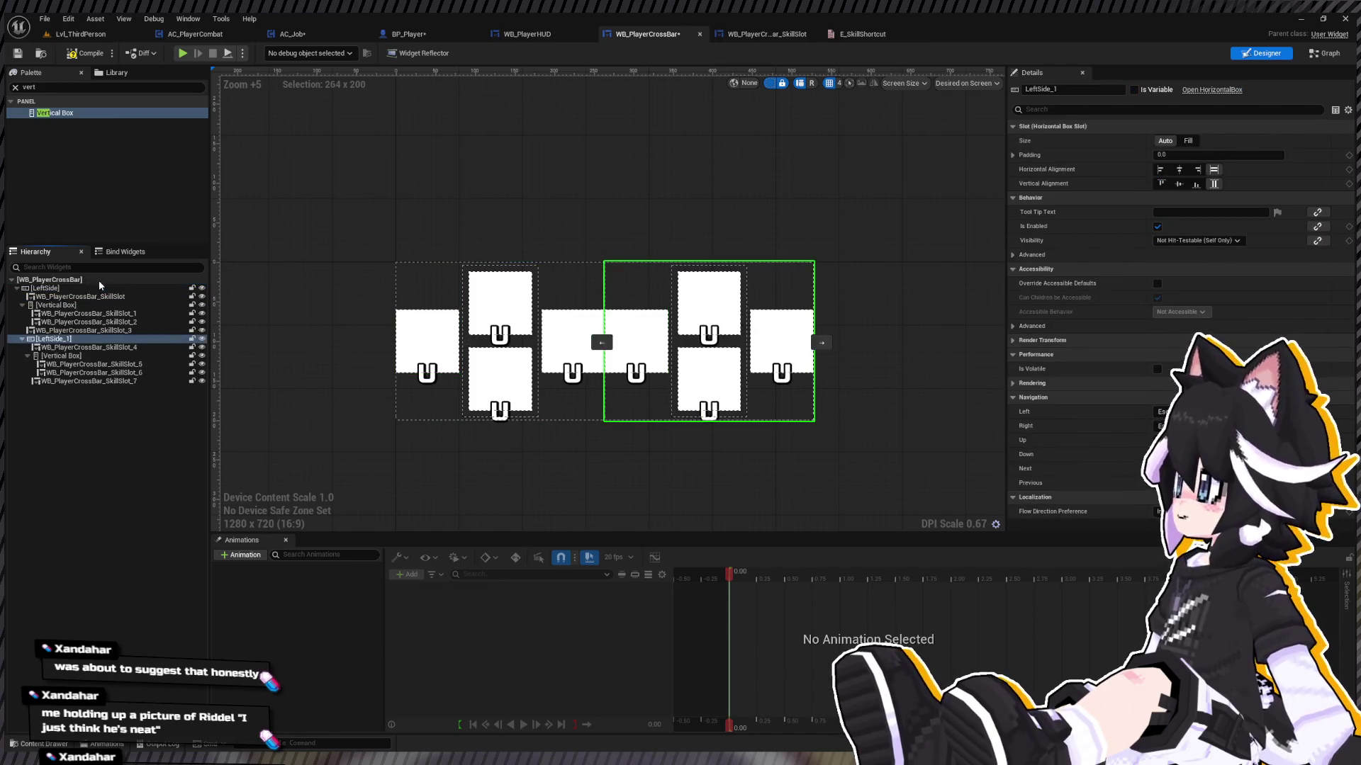
click(78, 296)
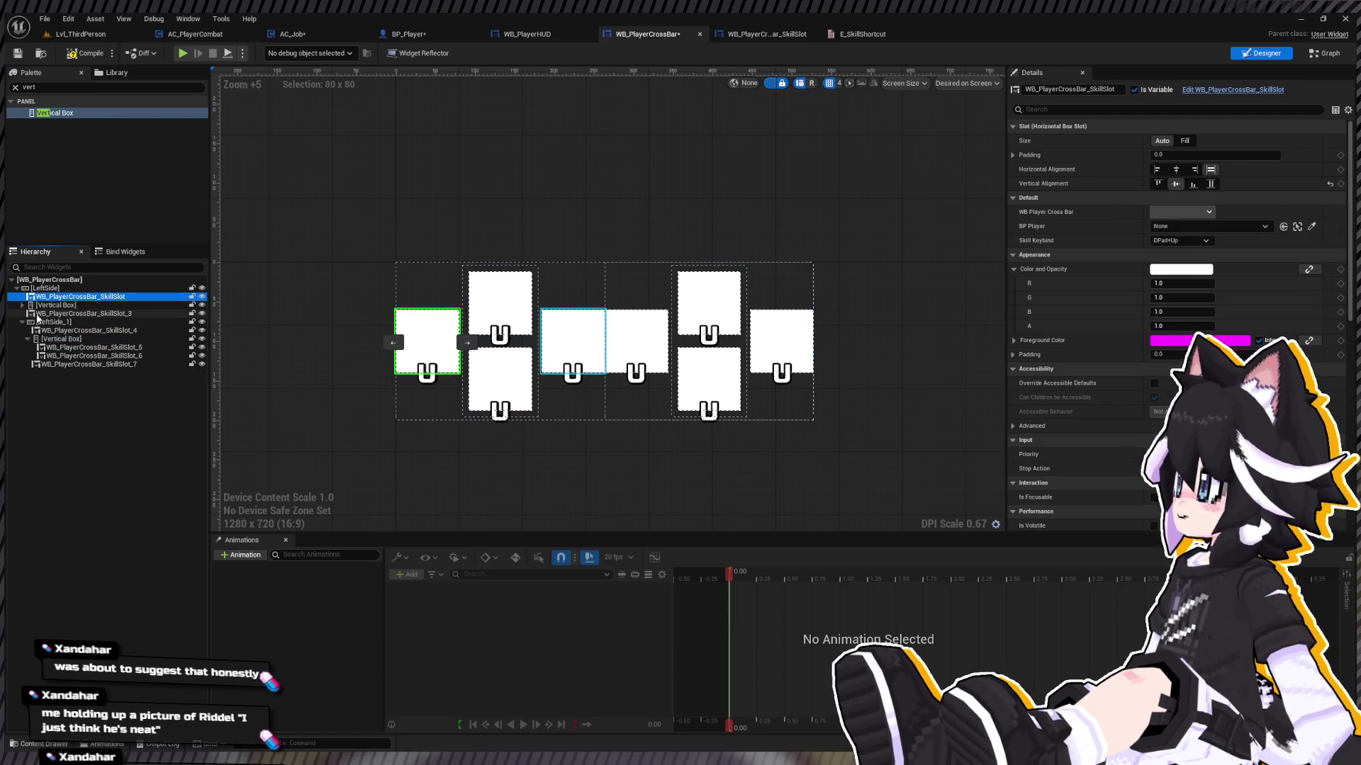
key(ctrl+z)
key(ctrl+z)
Step: Wrap LeftSide in a new Horizontal Box and add a duplicate named RightSide
click(30, 288)
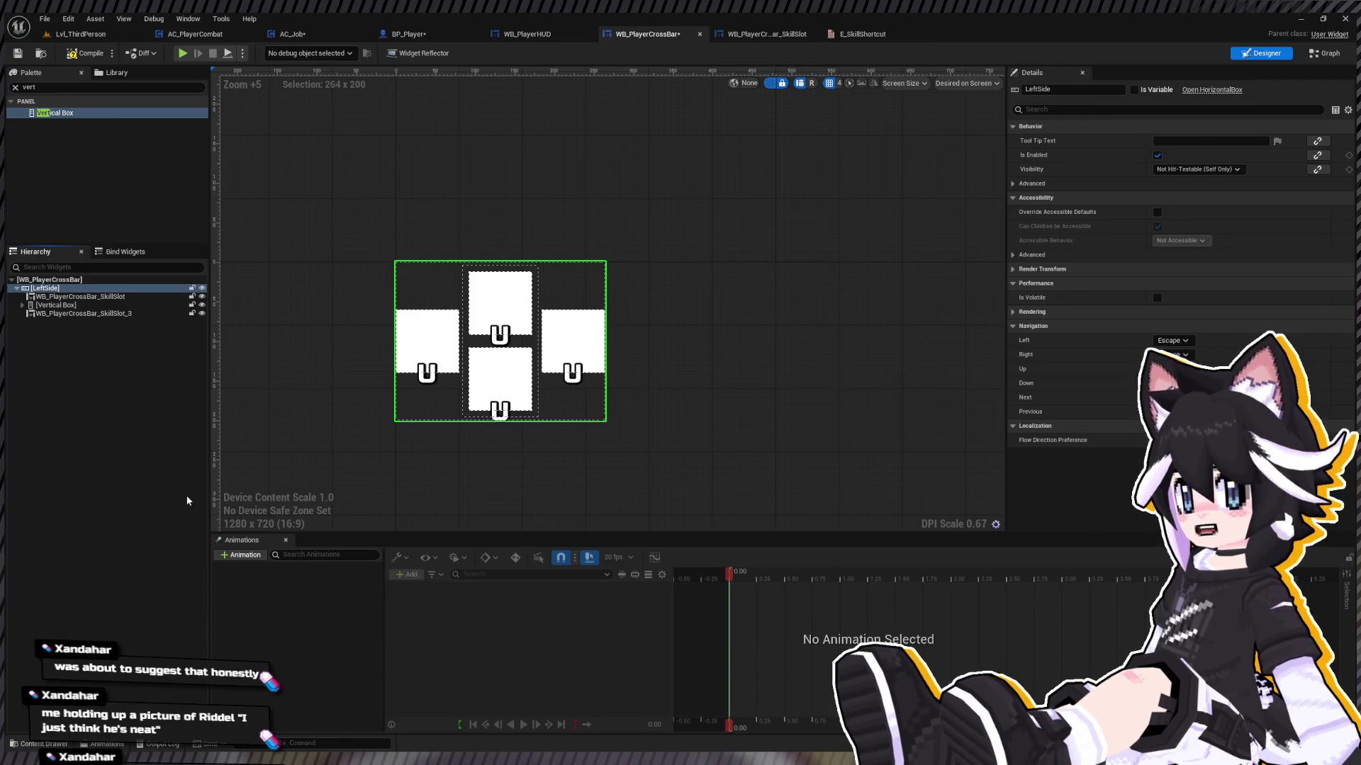
key(ctrl+y)
click(85, 288)
key(ctrl+y)
text(RightSid)
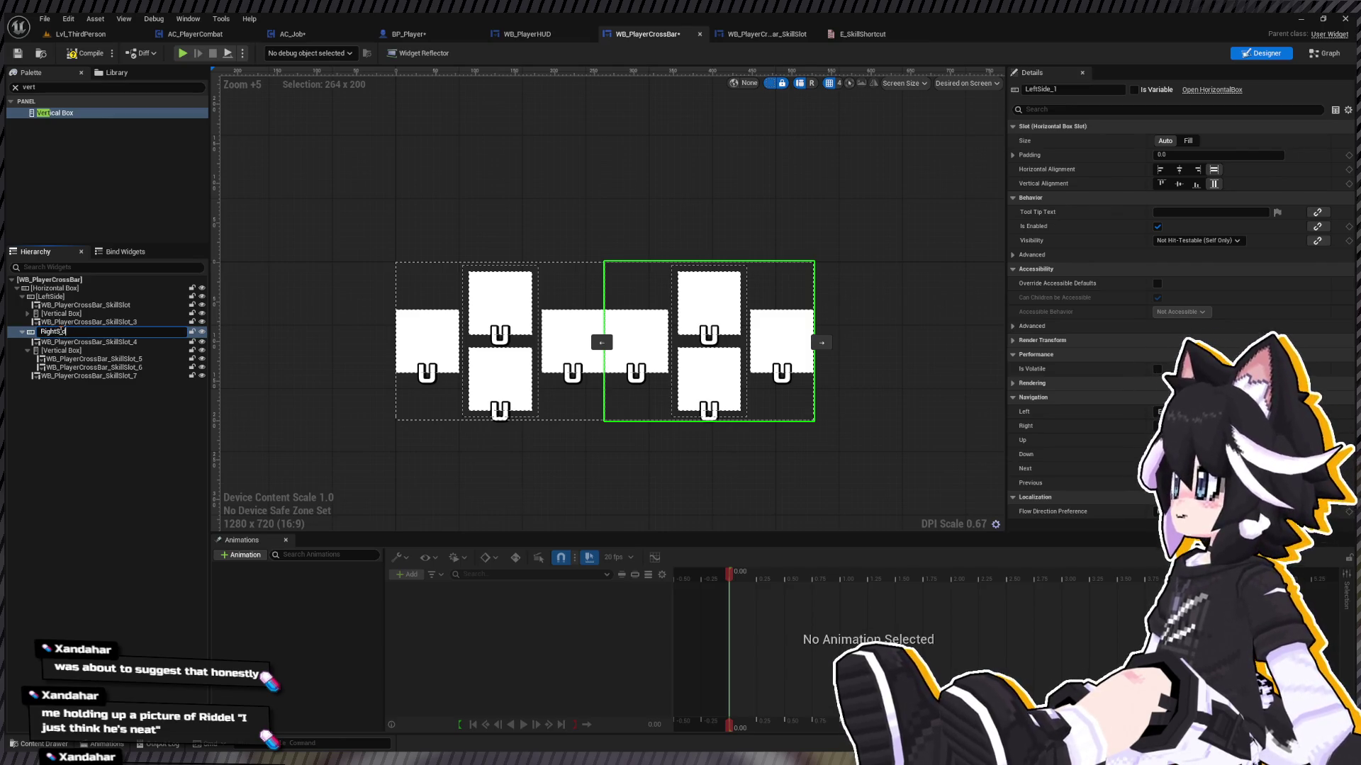
text(e)
key(Return)
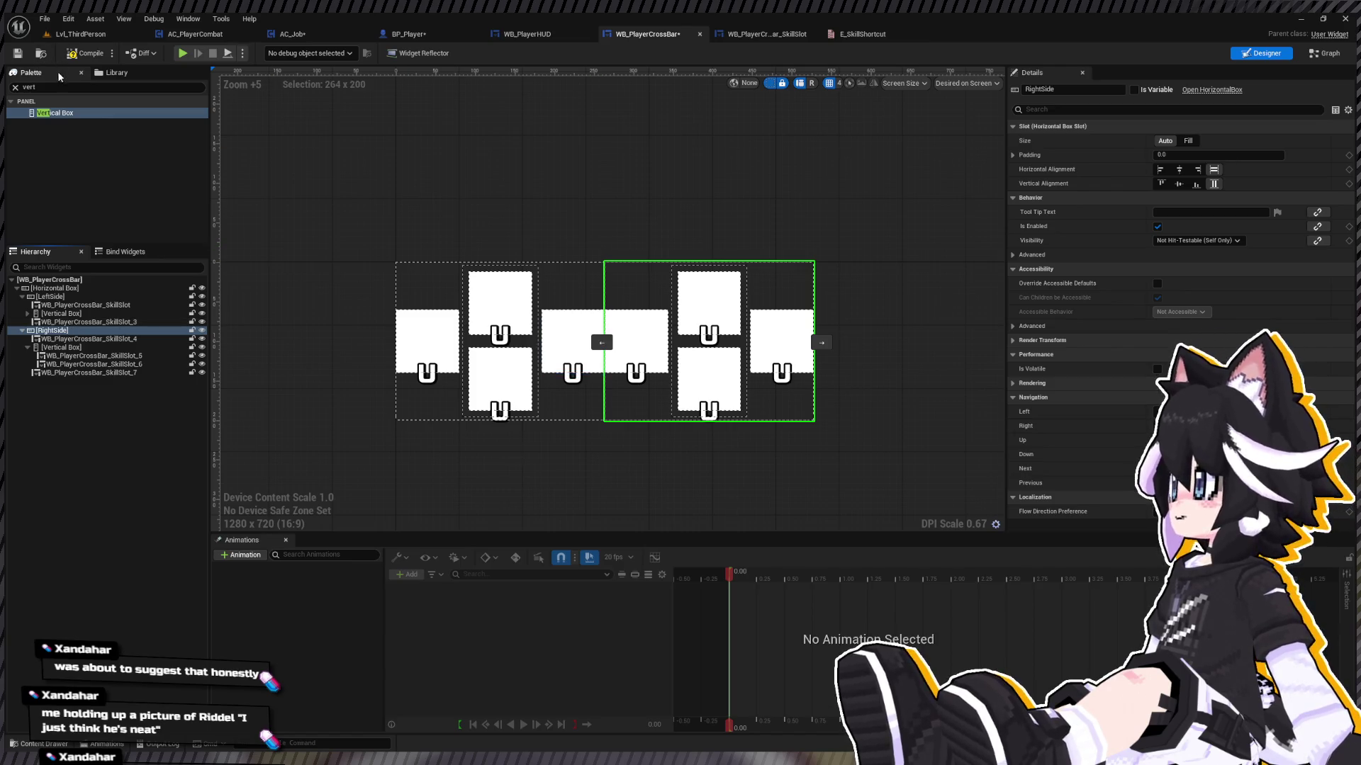
Step: Insert a Spacer between LeftSide and RightSide with Size X set to 64
text(pacer)
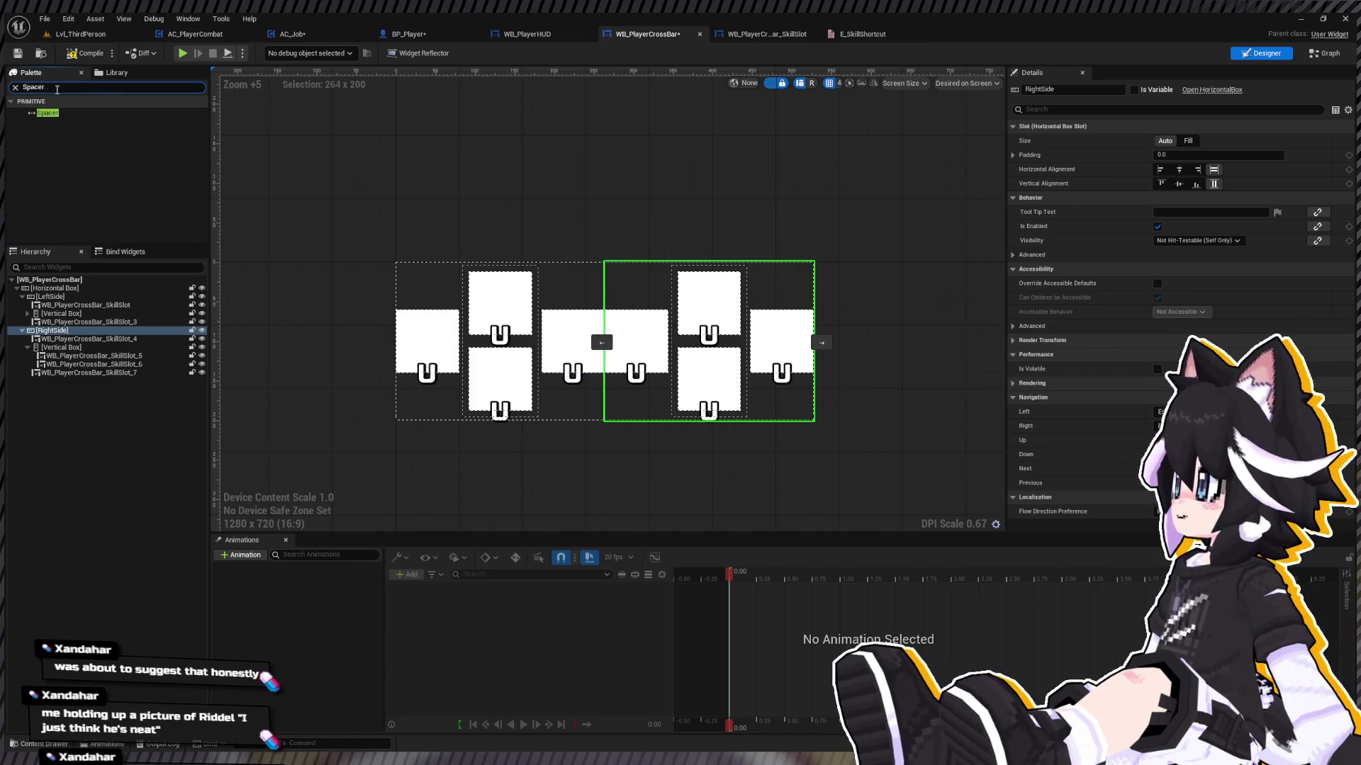
mouse_move(48, 113)
mouse_down()
mouse_move(88, 337)
mouse_move(63, 333)
mouse_up()
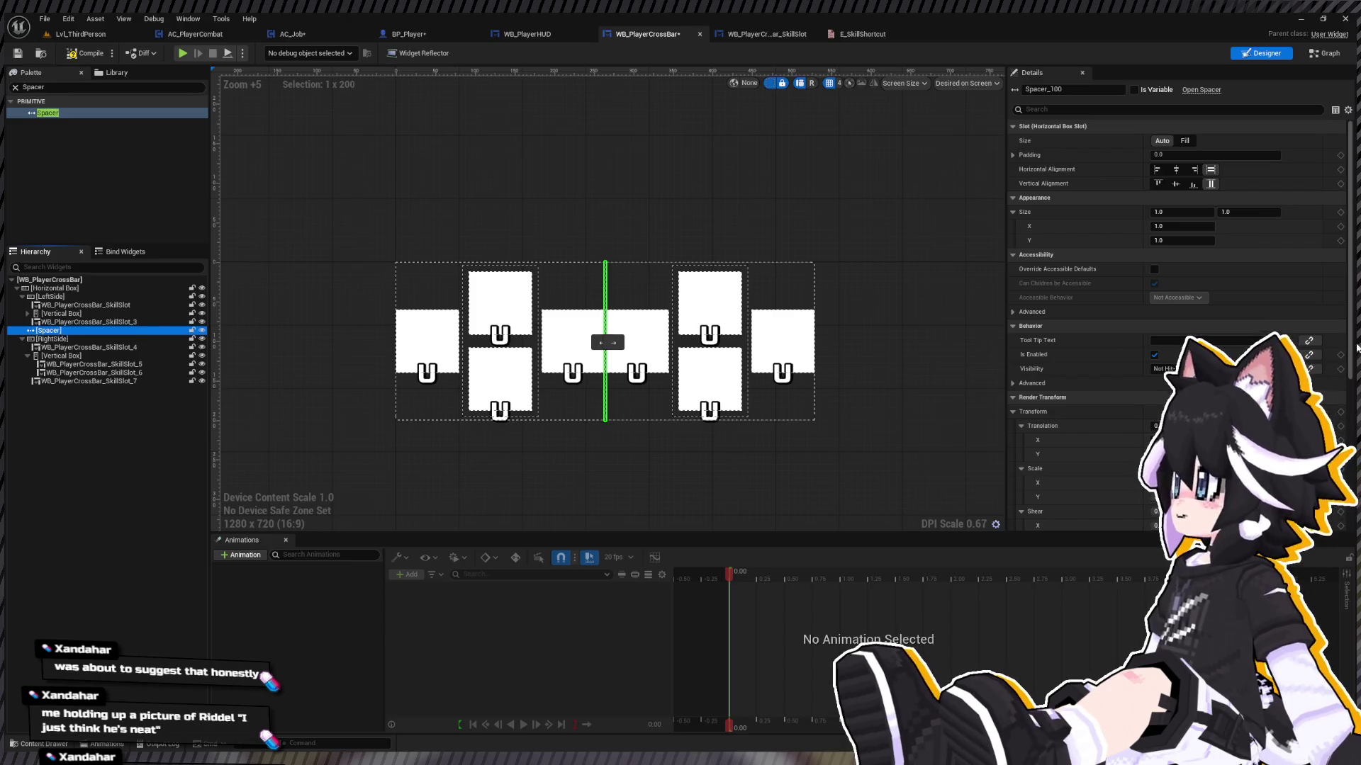
key(F2)
click(1176, 213)
text(64)
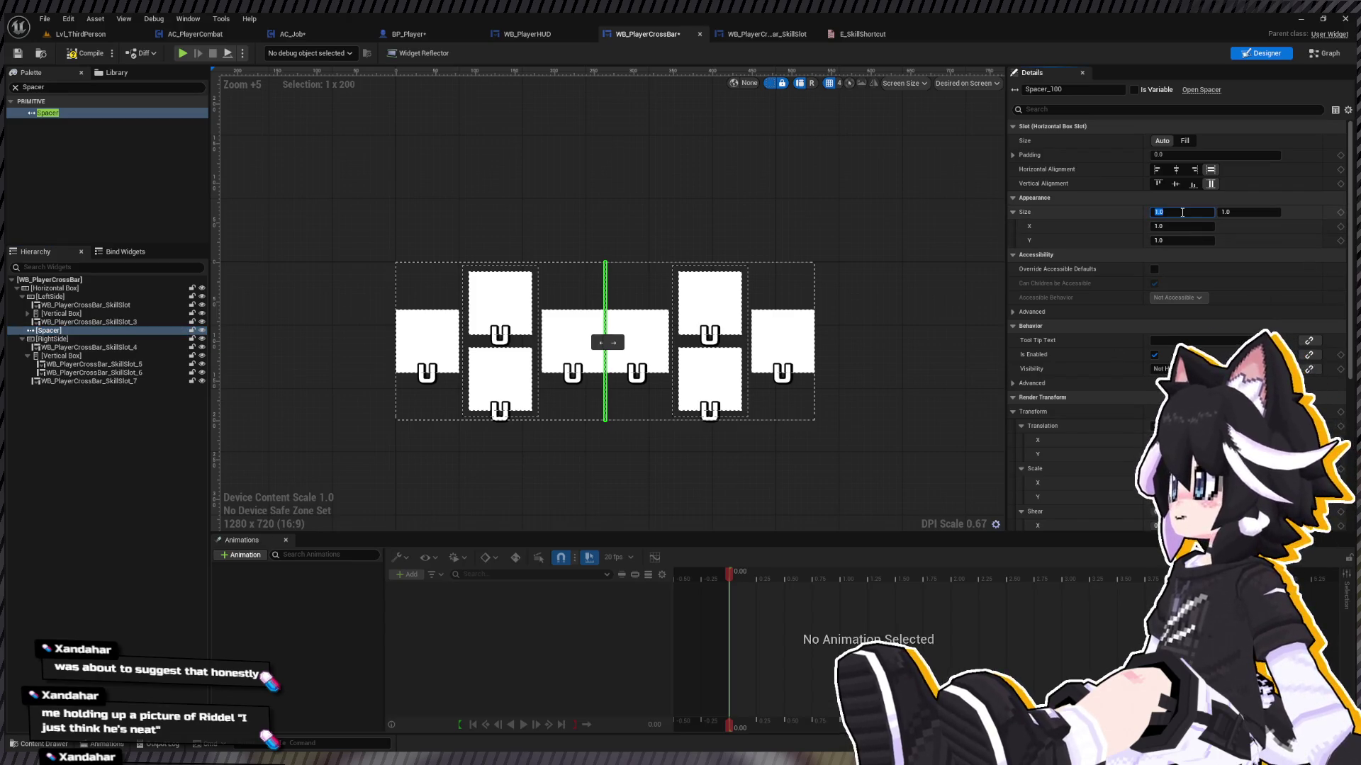
key(Return)
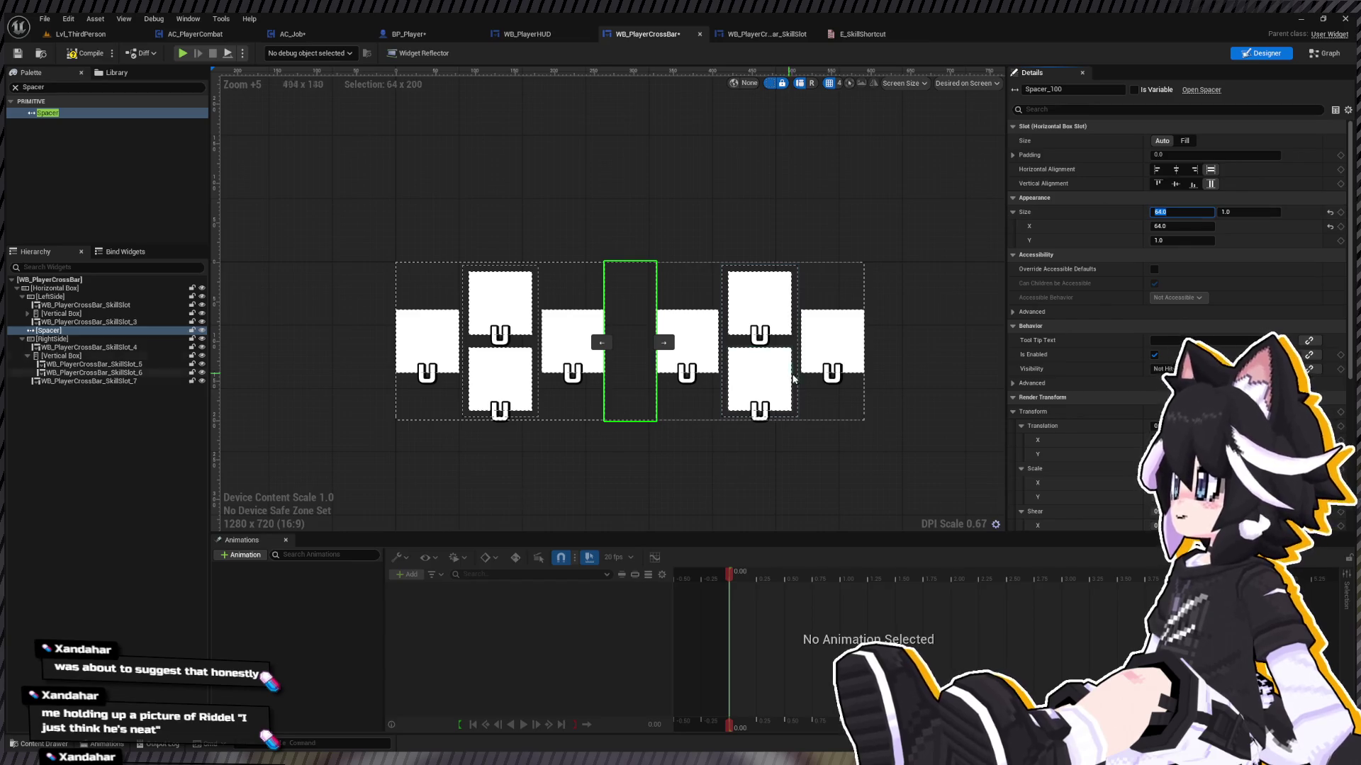
click(756, 333)
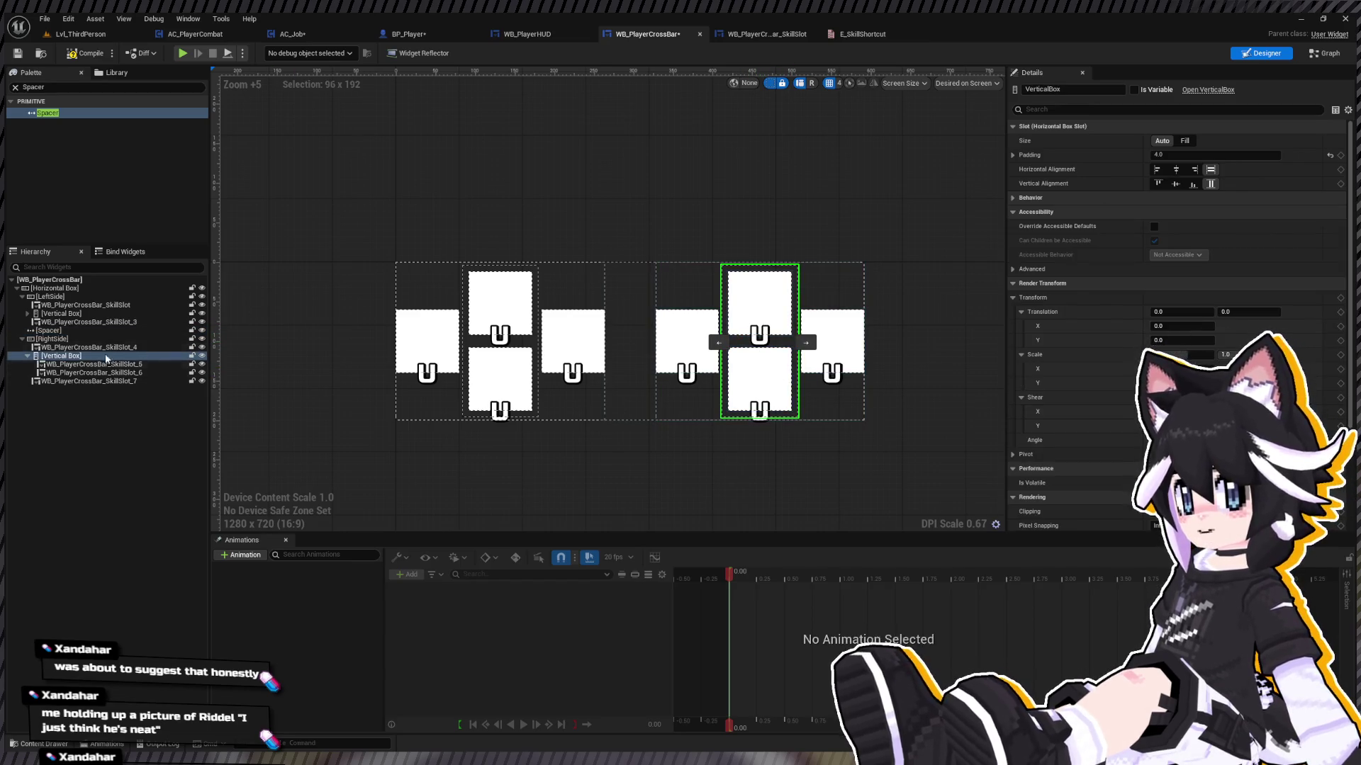
Step: Set the left cross's right and bottom slot keybinds to R and D
click(686, 340)
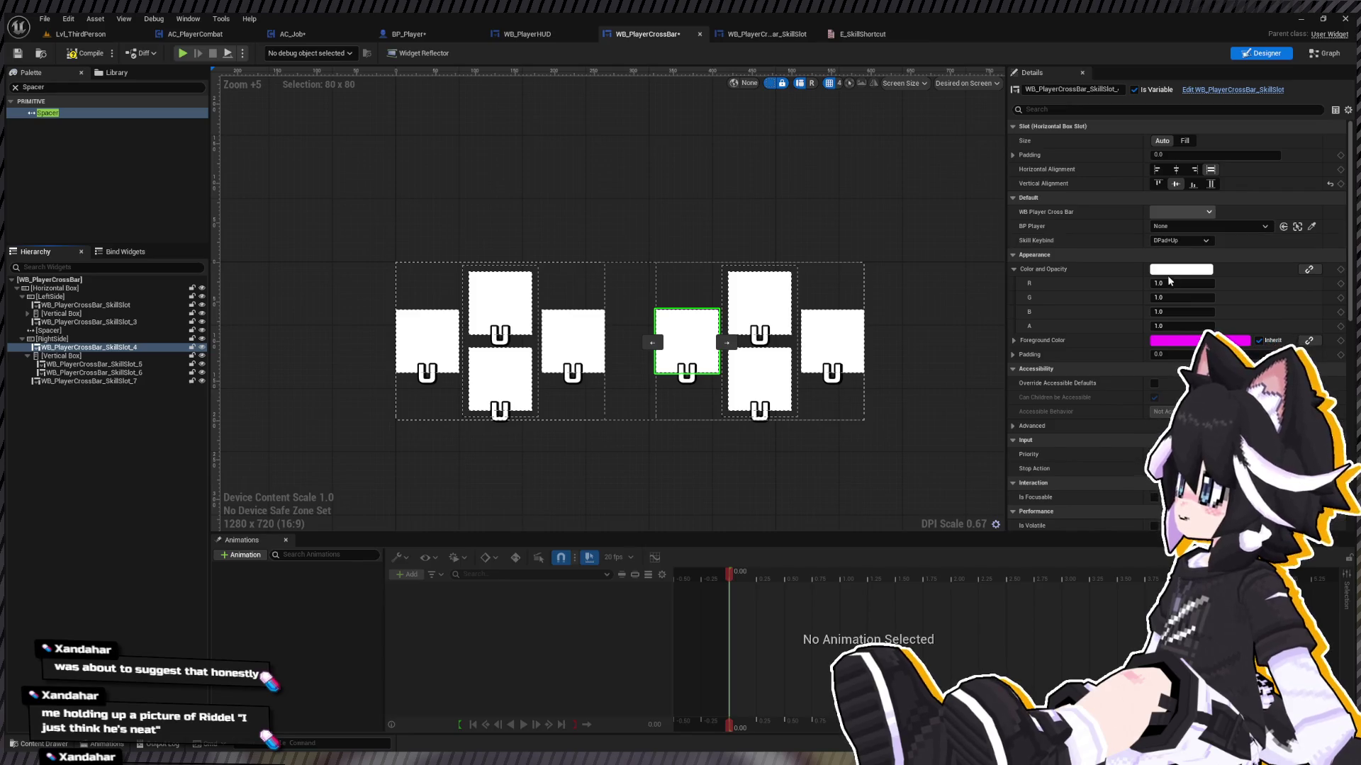
click(499, 302)
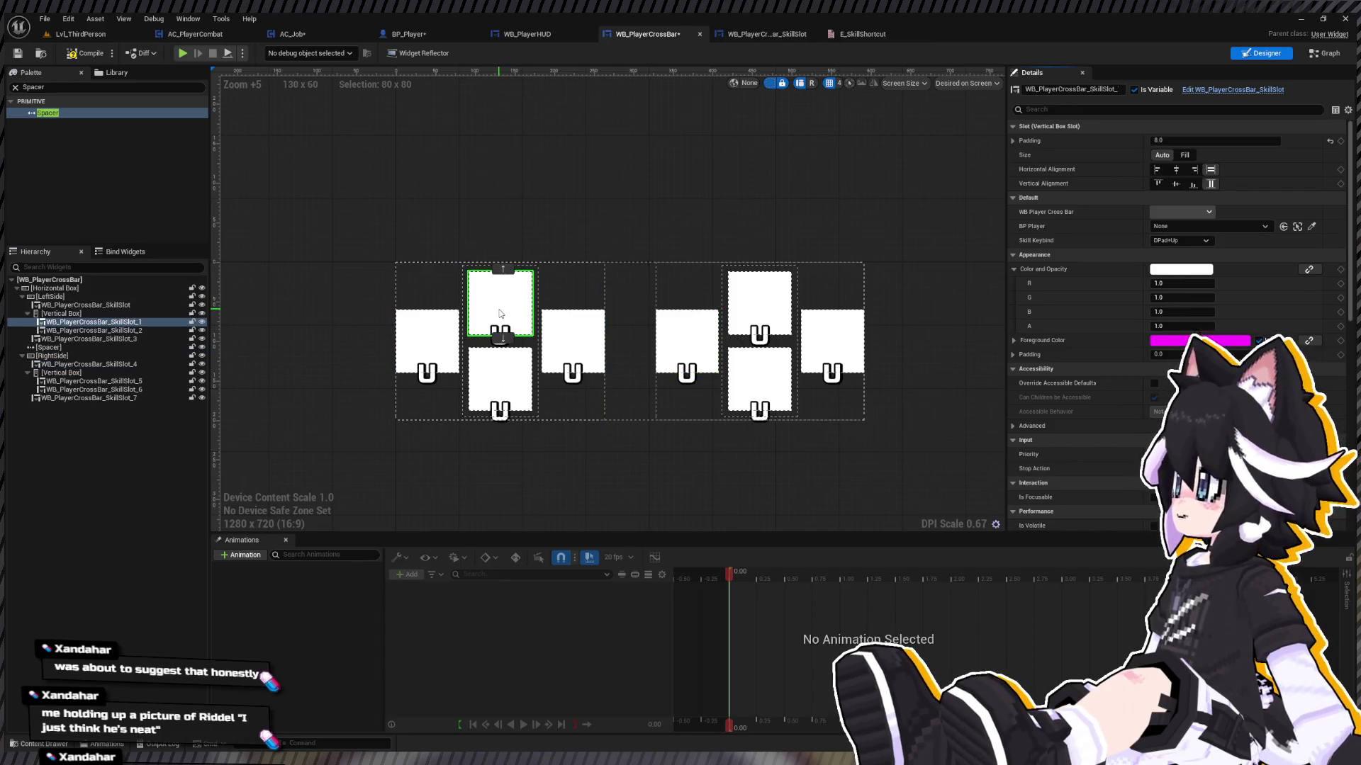
click(425, 337)
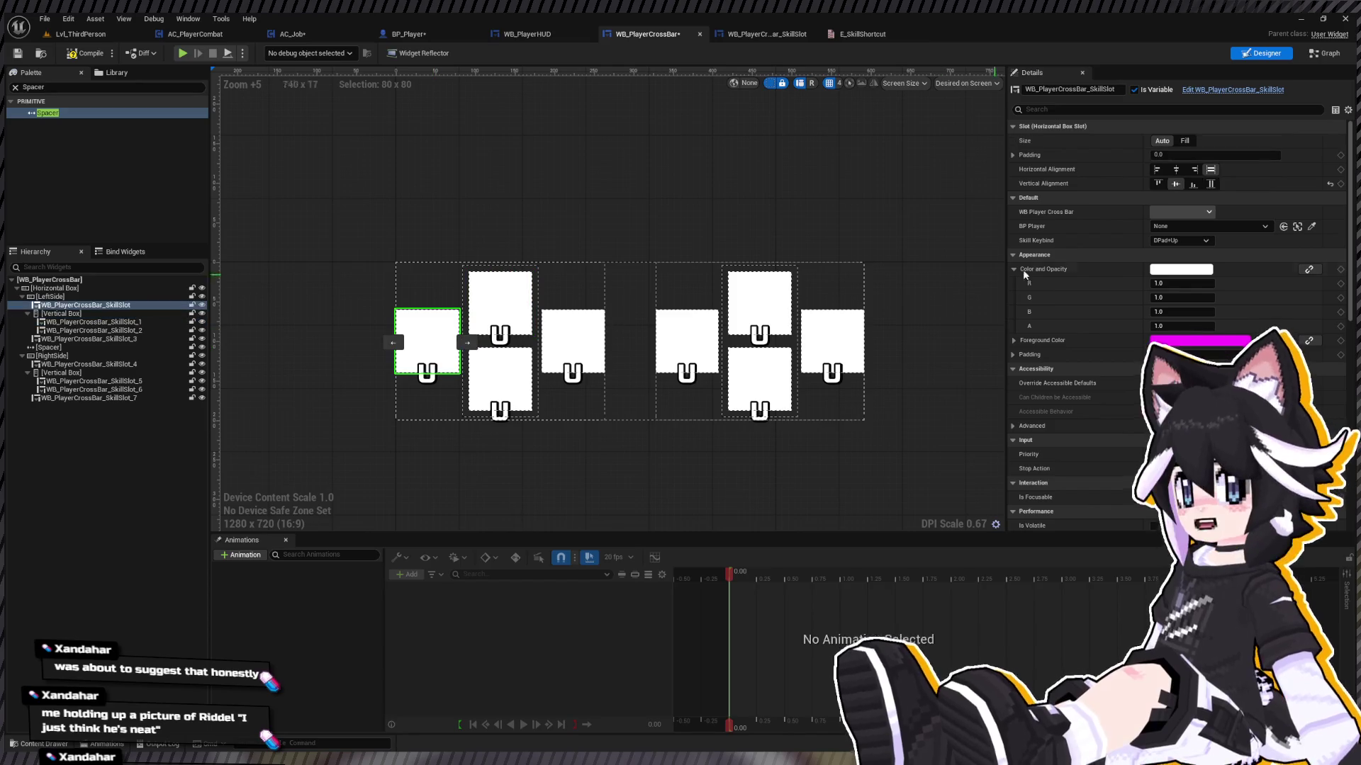
click(573, 340)
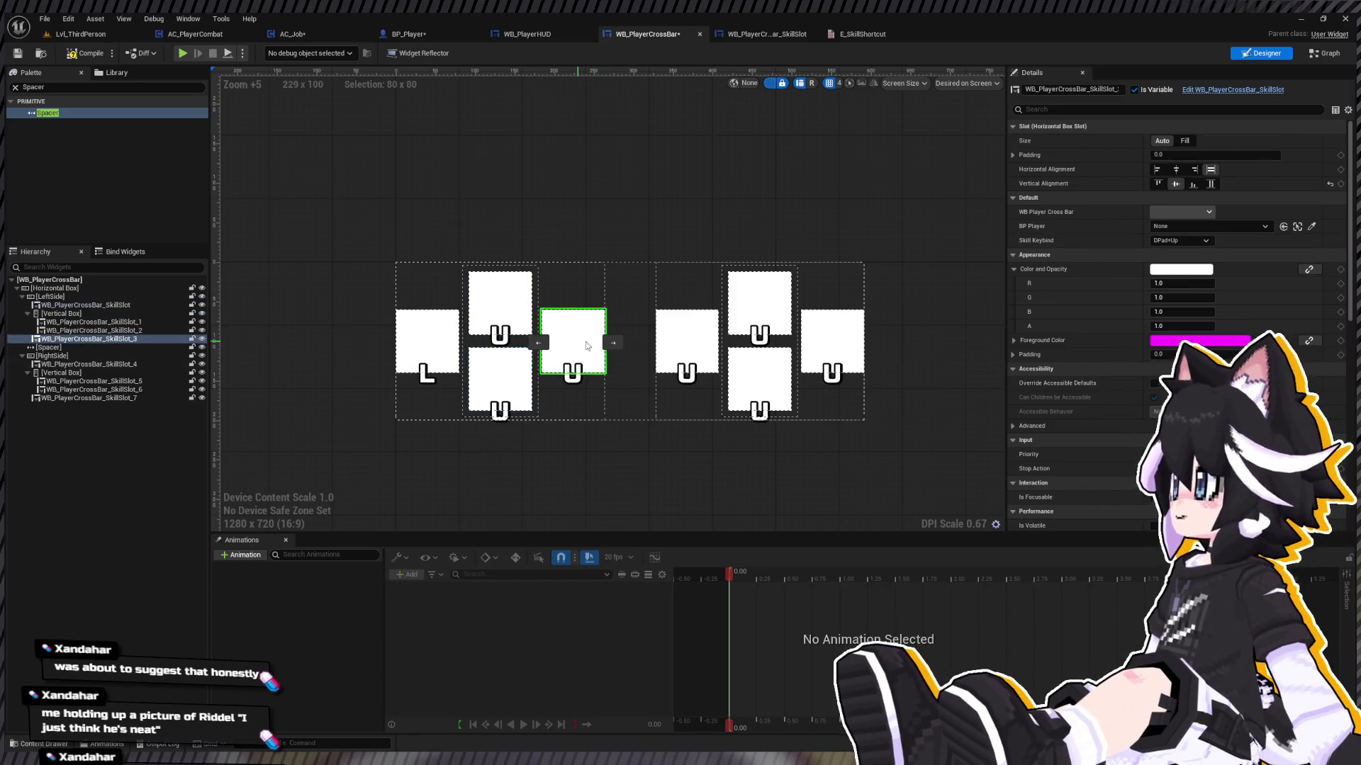
click(1191, 240)
click(1180, 298)
click(499, 379)
click(1180, 240)
click(1180, 312)
Step: Set the right cross's left slot keybind to X and top slot to Y
click(659, 346)
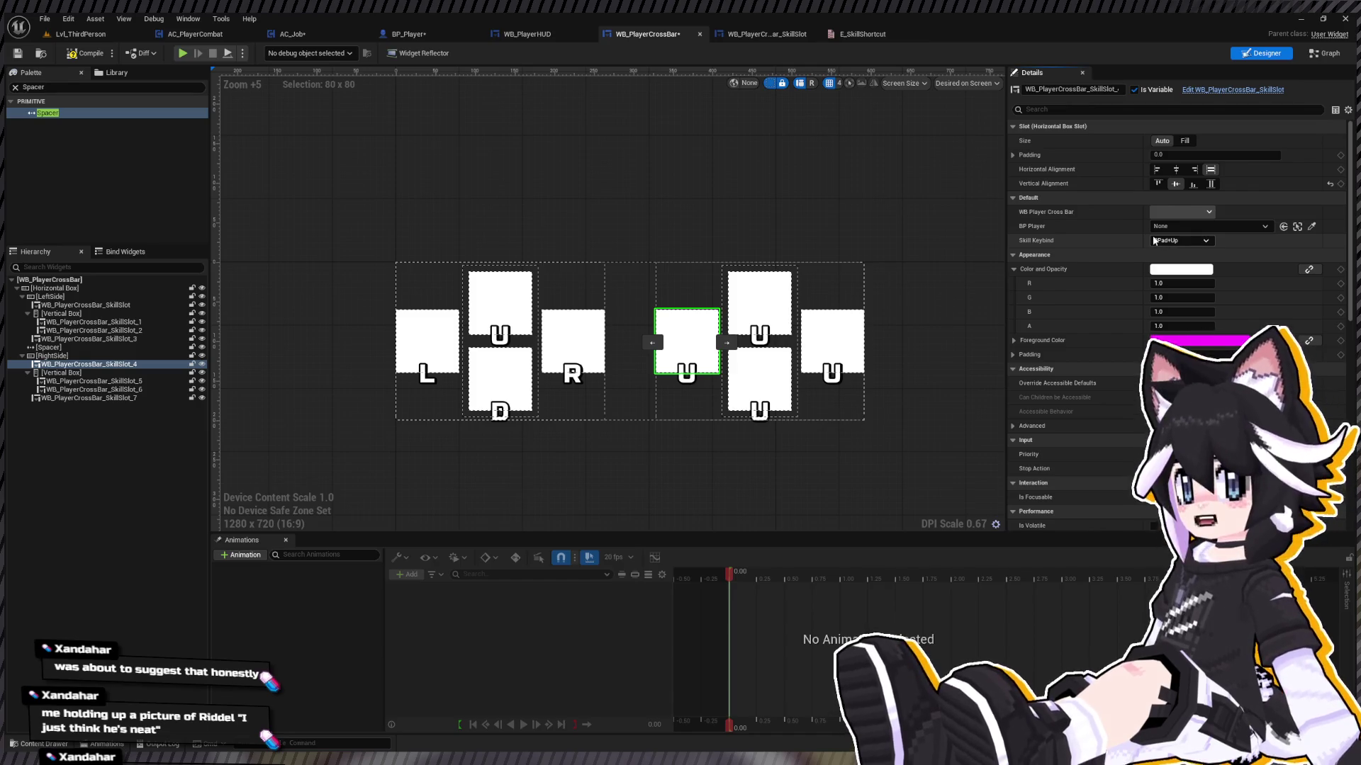
key(b)
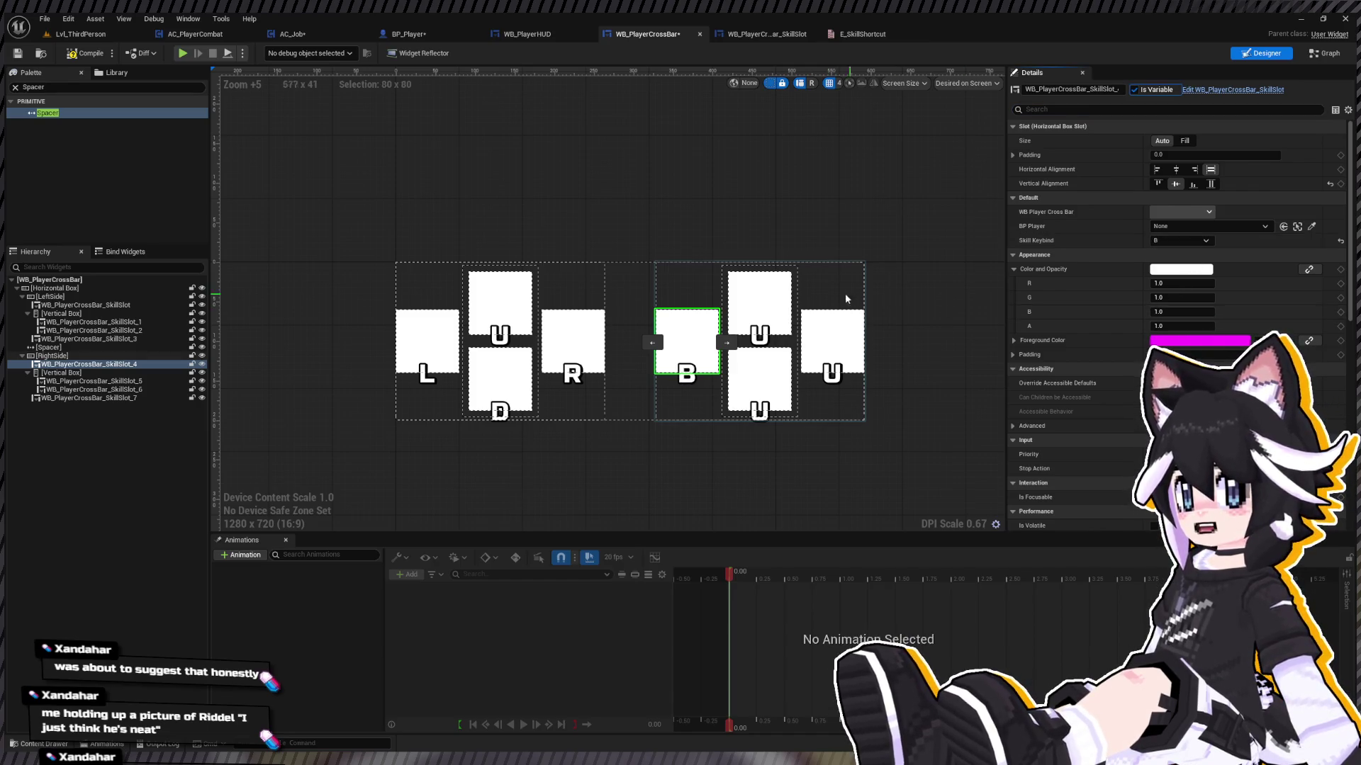
key(ctrl+z)
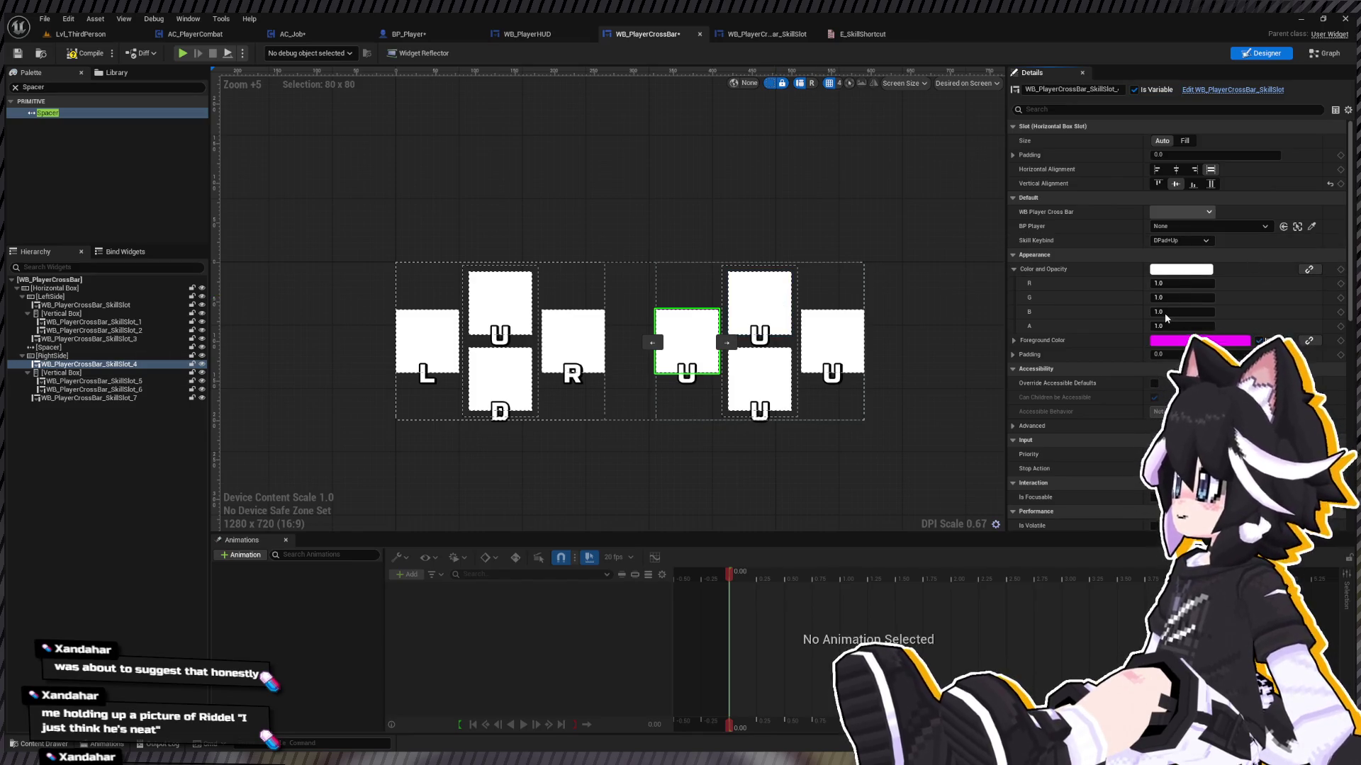
key(x)
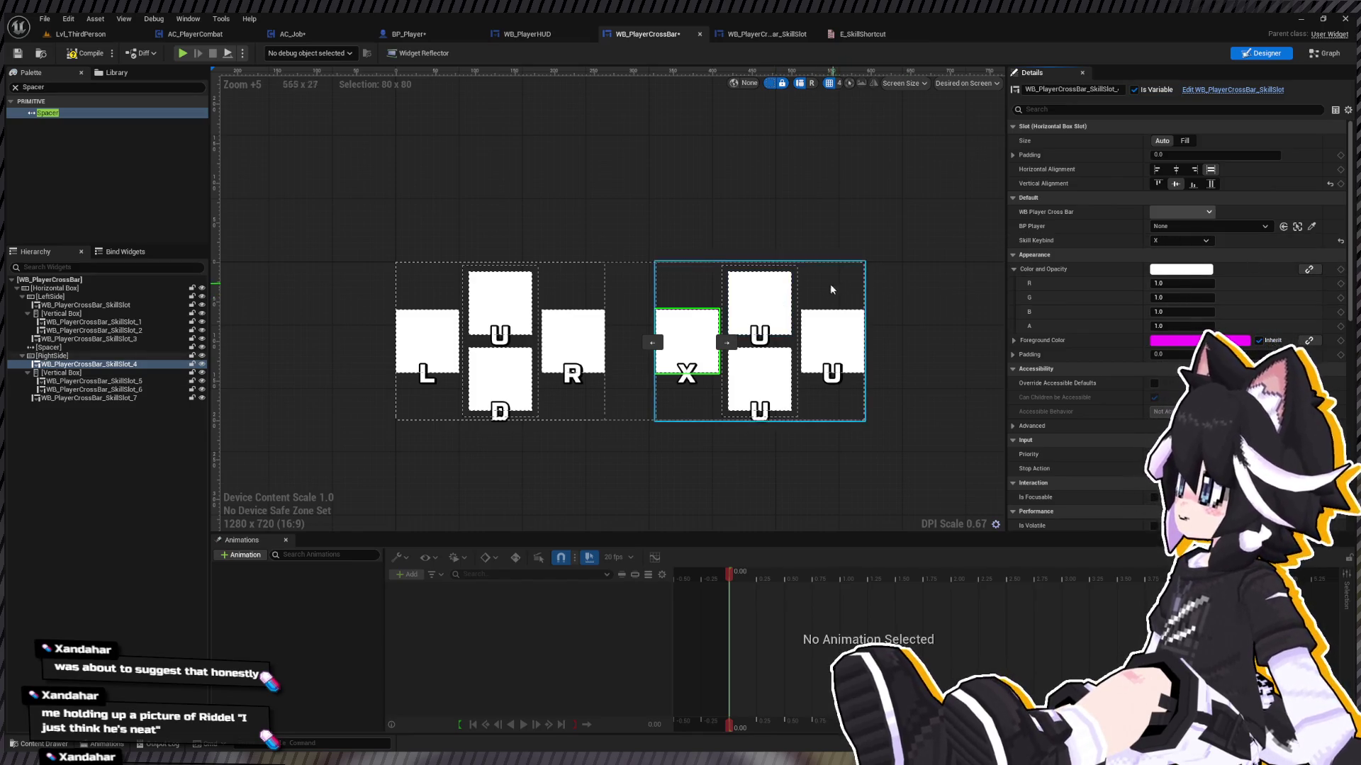
click(759, 301)
click(1180, 241)
key(y)
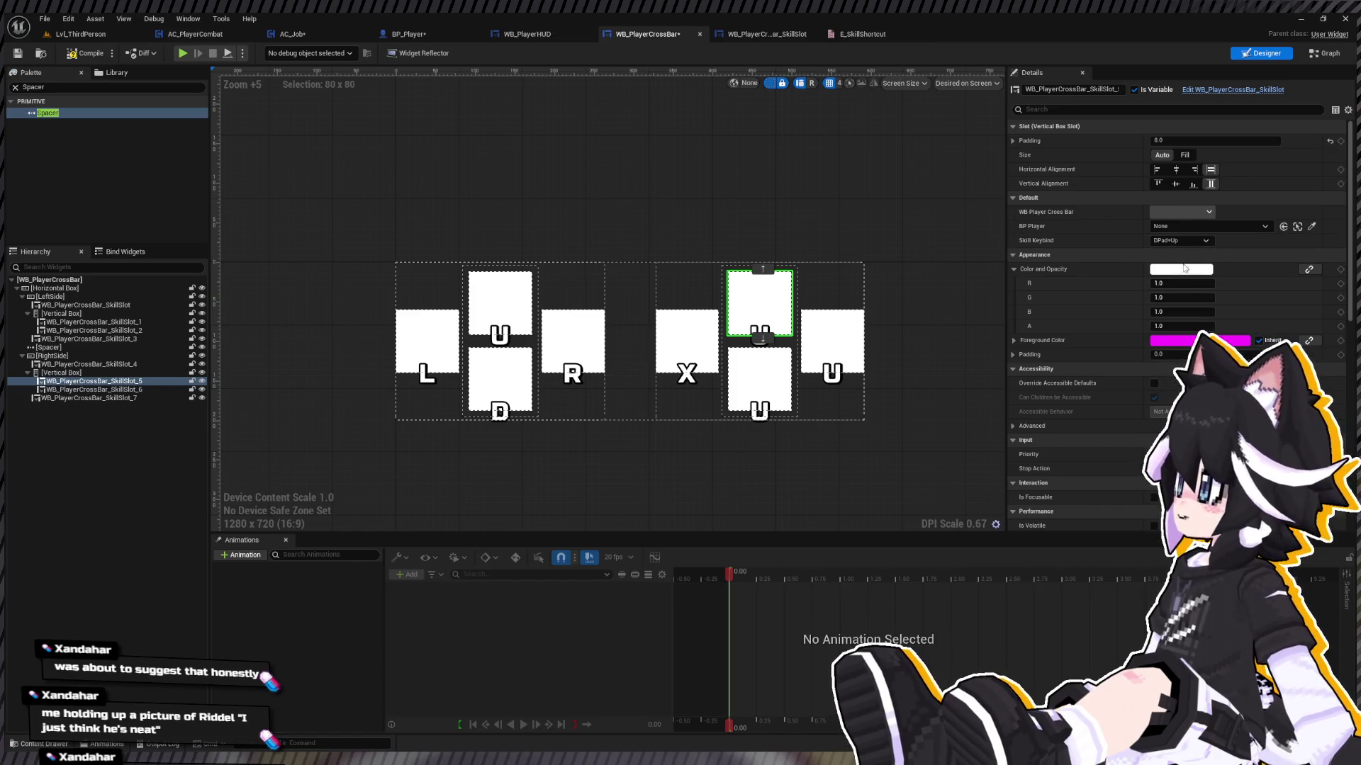
Step: Set the right cross's right slot to B and bottom slot to A, then save WB_PlayerCrossBar
click(825, 333)
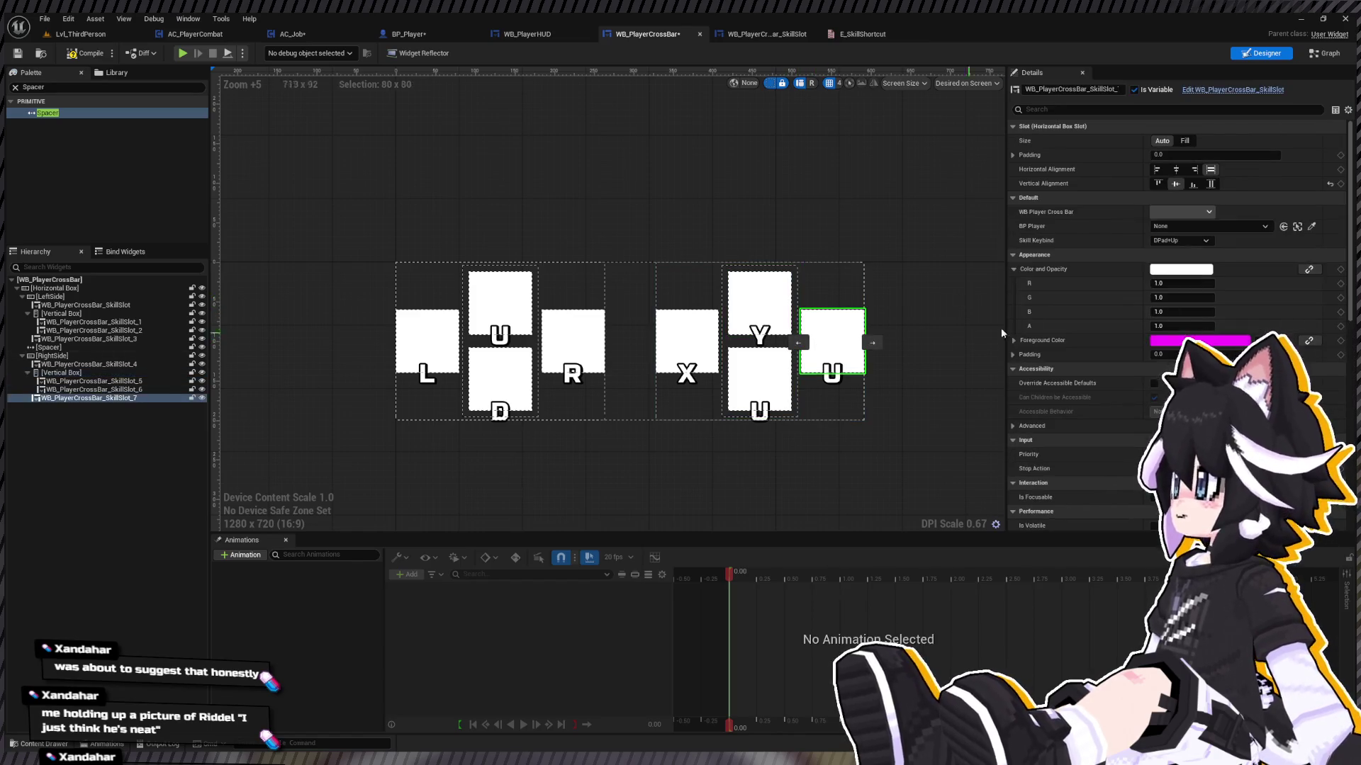
click(1180, 241)
key(b)
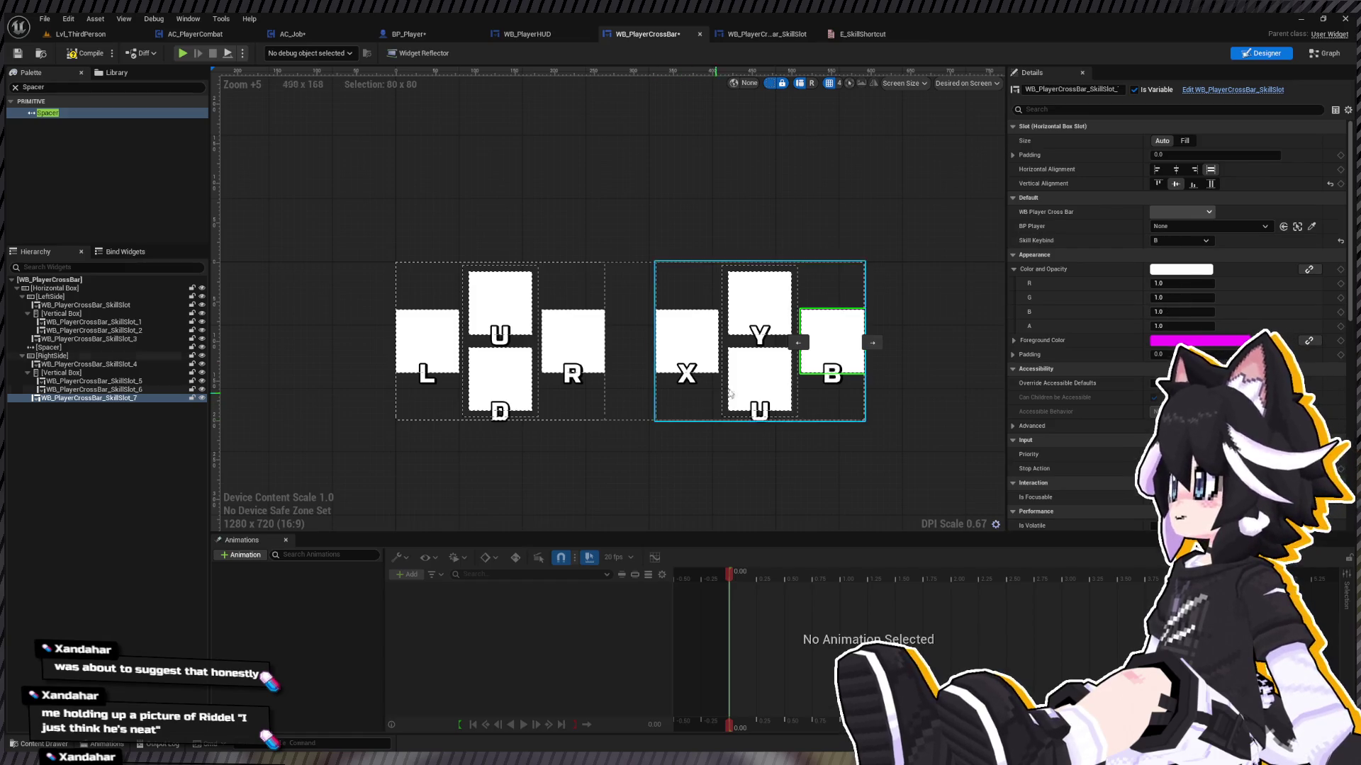
click(759, 376)
click(1196, 241)
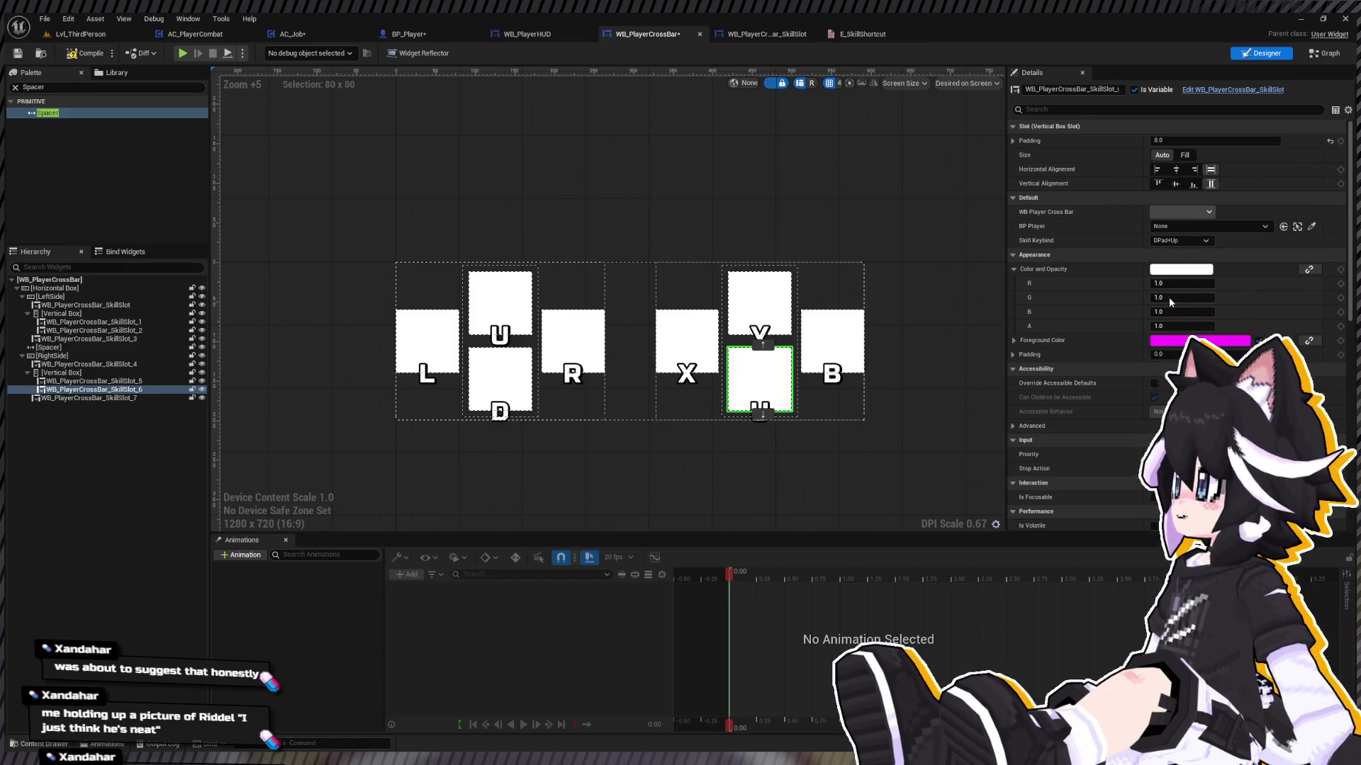
key(b)
click(1181, 241)
key(a)
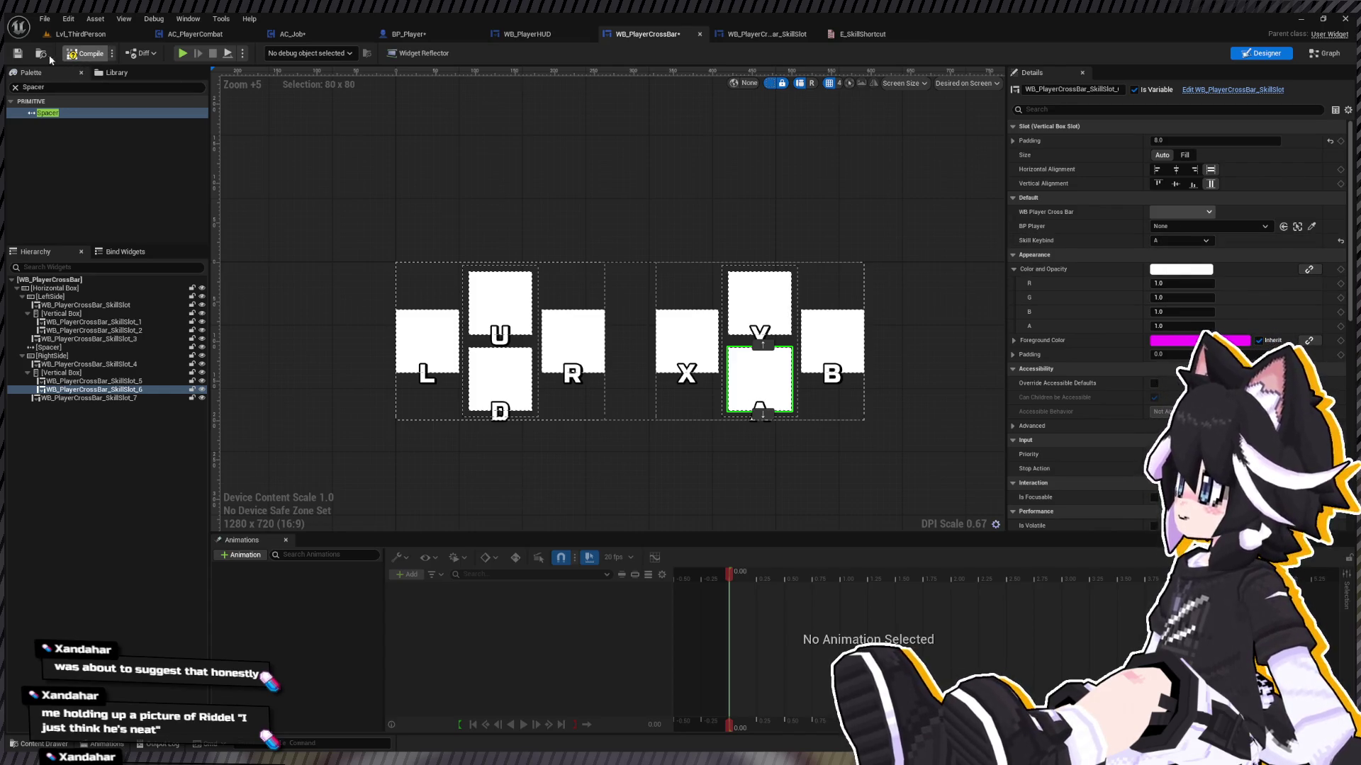
click(17, 53)
click(527, 34)
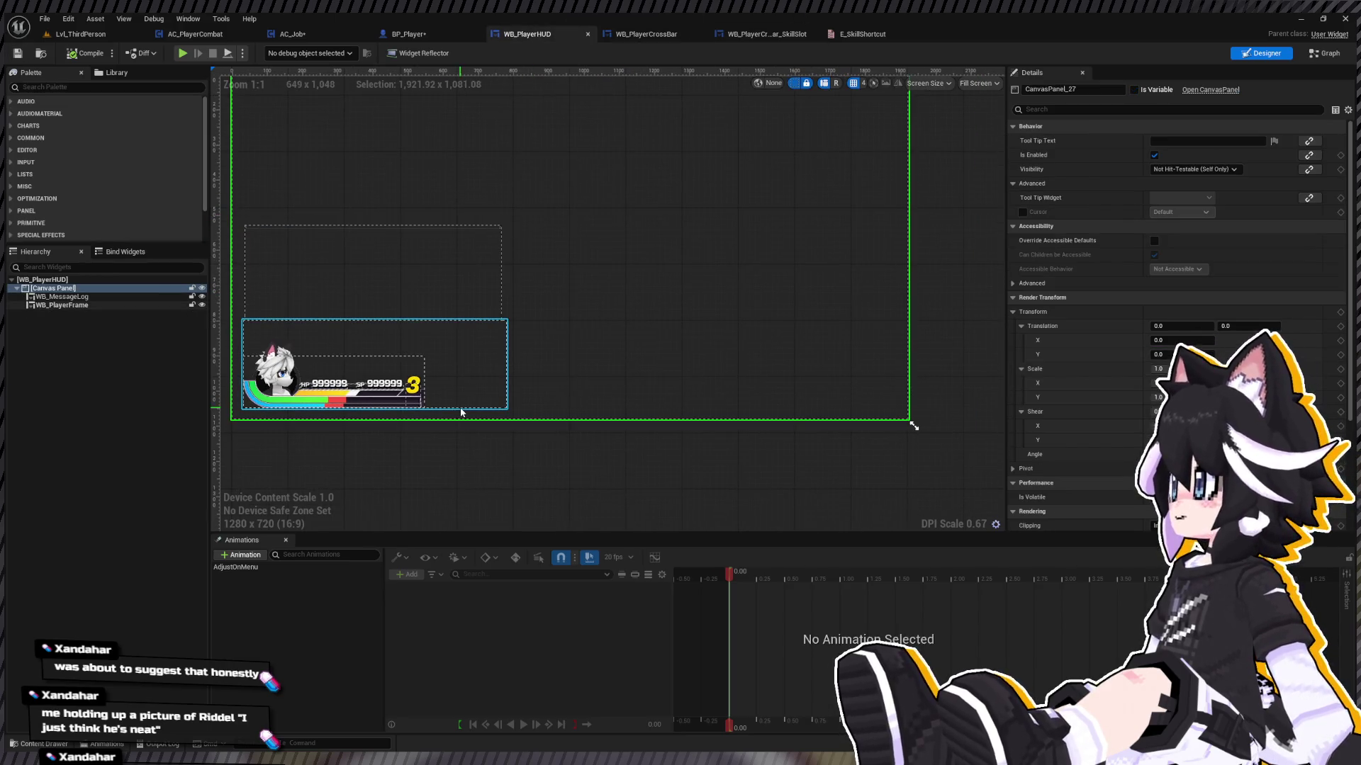
Step: Drop WB_PlayerCrossBar into WB_PlayerHUD and enable Size To Content on it
key(ctrl+space)
drag(252, 630, 327, 282)
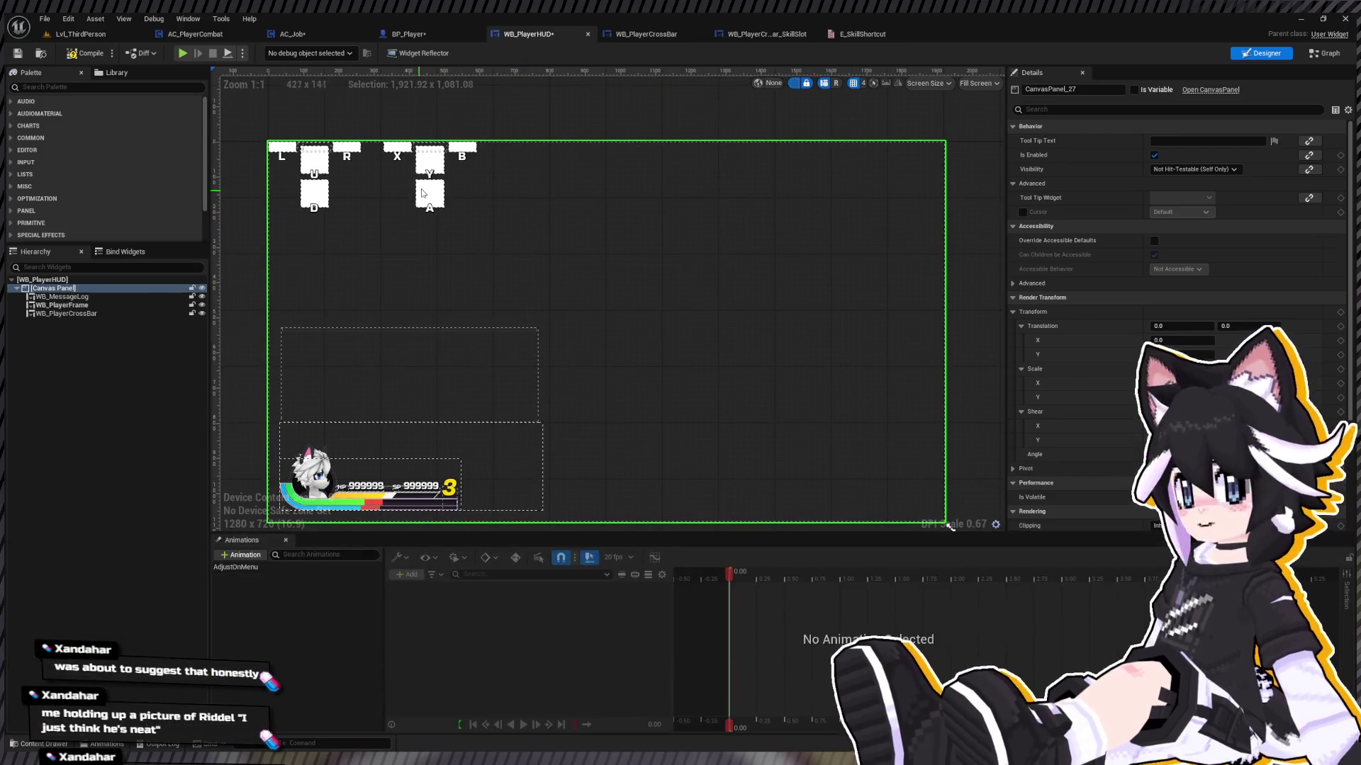
click(128, 297)
click(103, 305)
click(103, 313)
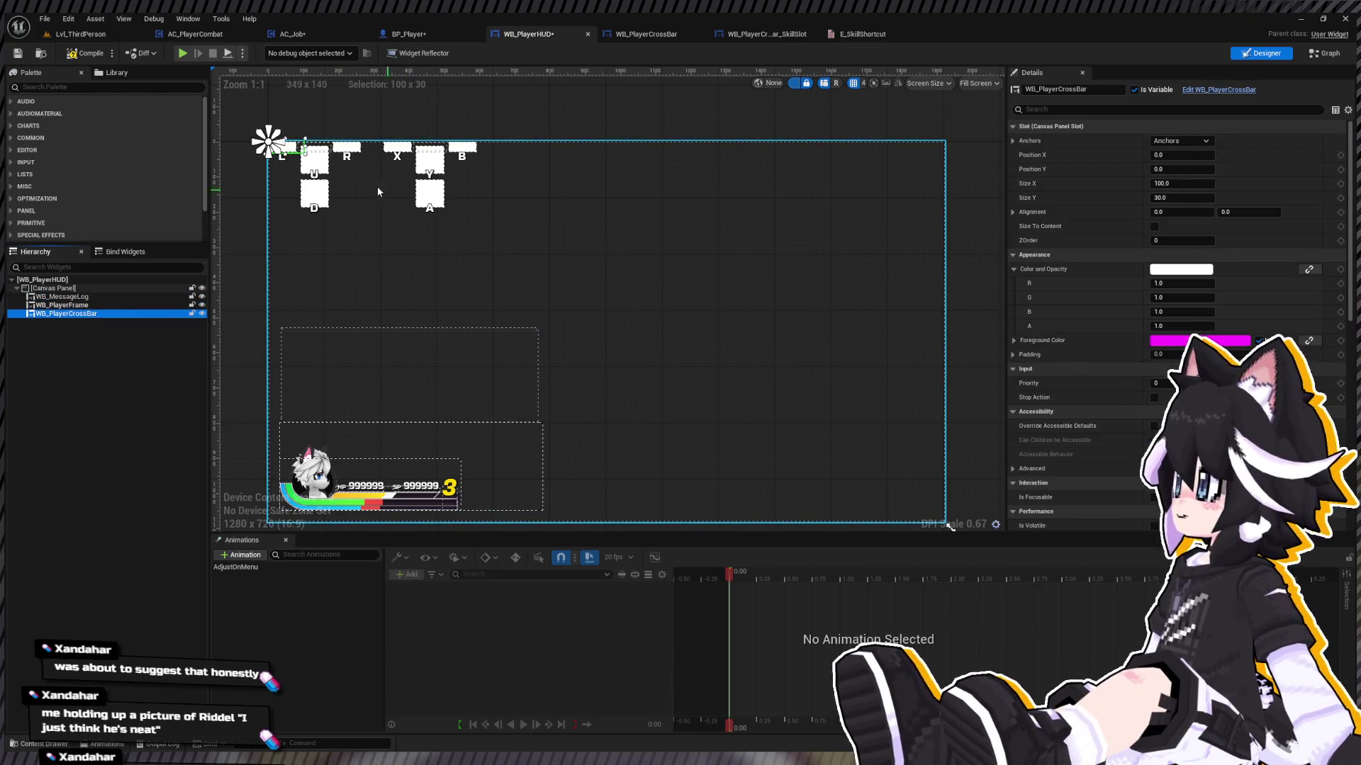
click(1153, 227)
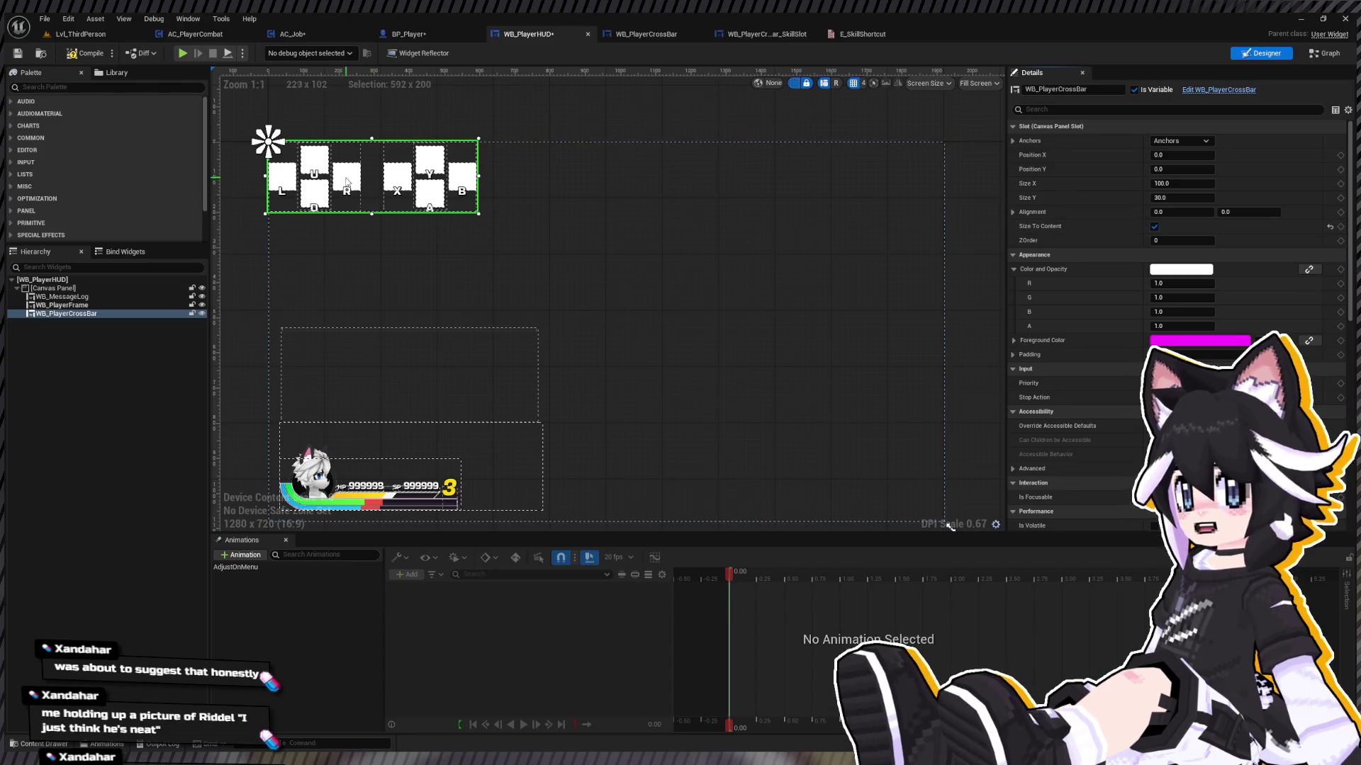
Step: Anchor the crossbar bottom-centre with Alignment 0.5 / 1.0
click(1232, 217)
text(1)
key(Return)
click(1329, 155)
click(1329, 169)
click(1197, 214)
text(0.5)
key(Return)
Step: Set the crossbar's Position Y to -32
click(1182, 171)
text(2)
key(BackSpace)
key(BackSpace)
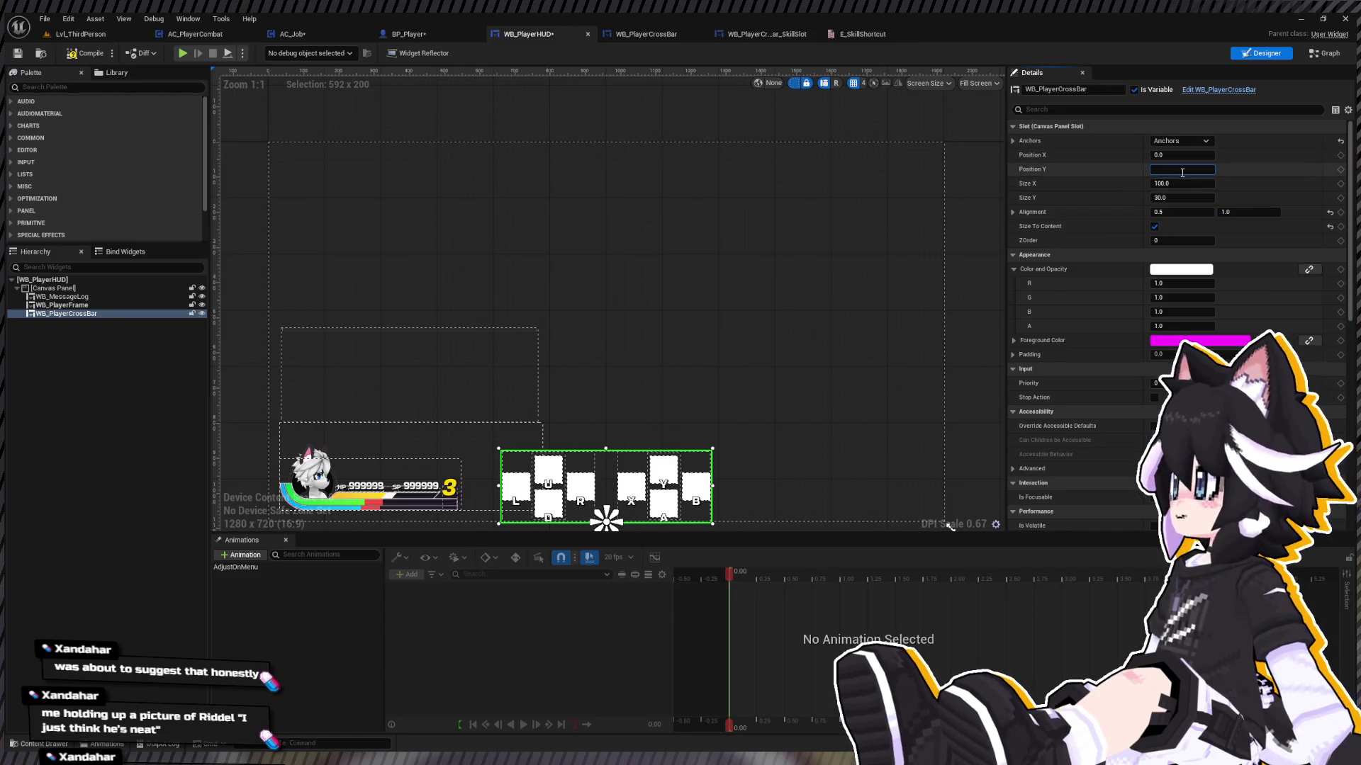
key(Return)
click(1182, 170)
text(-33)
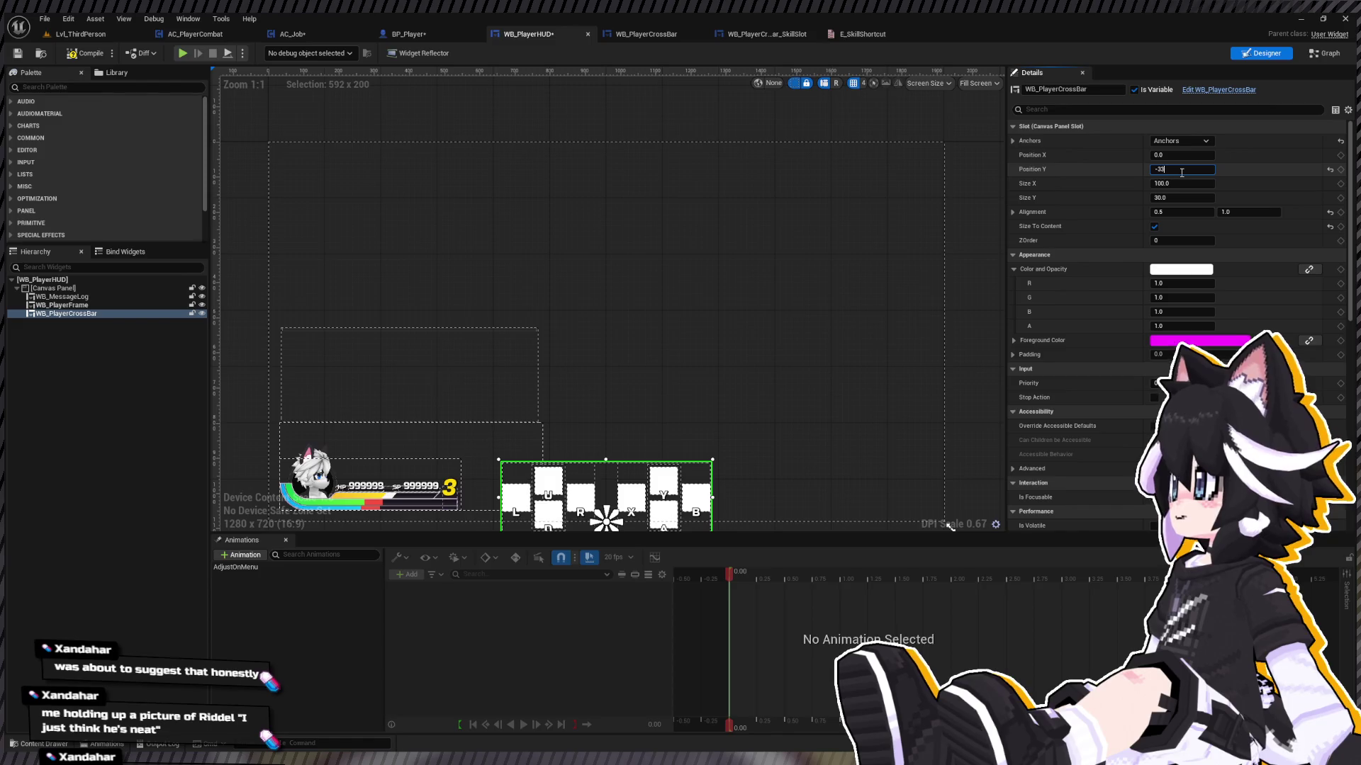
key(BackSpace)
text(2)
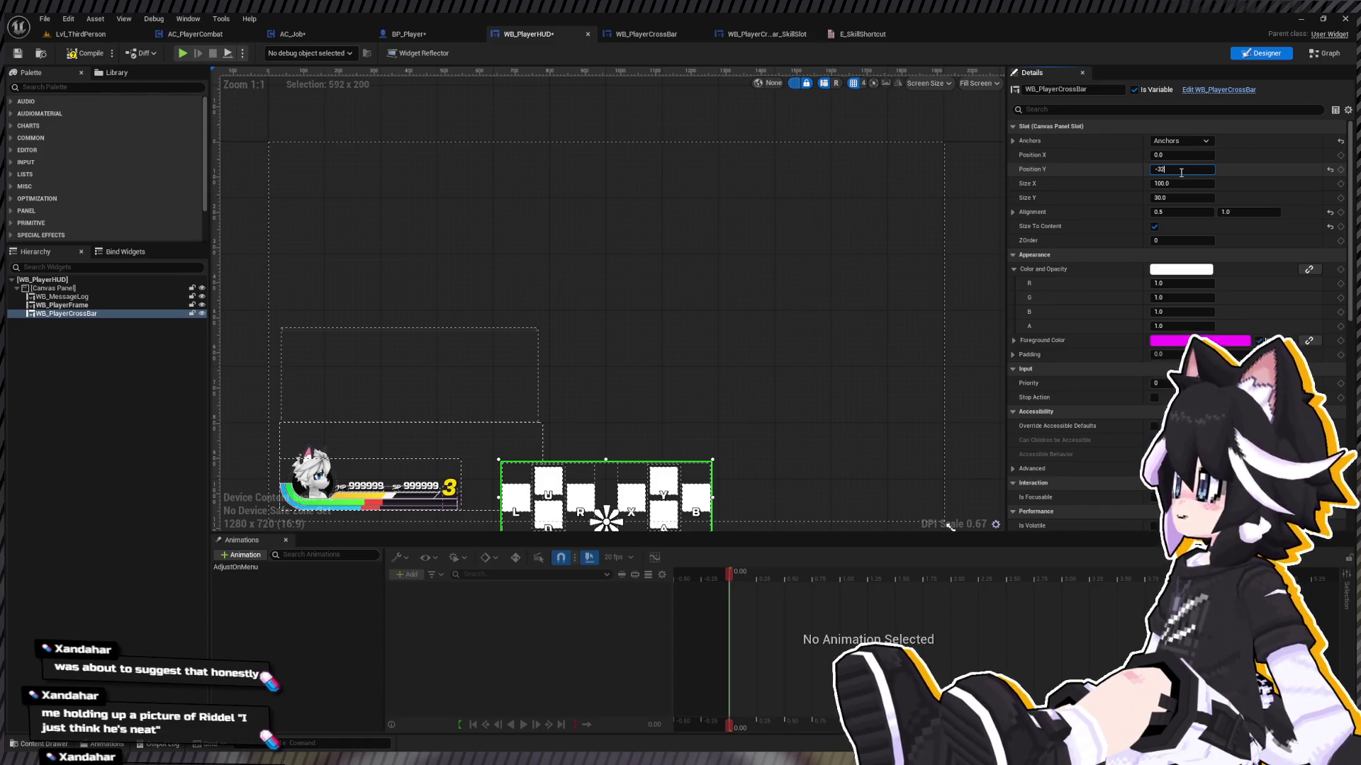
key(Return)
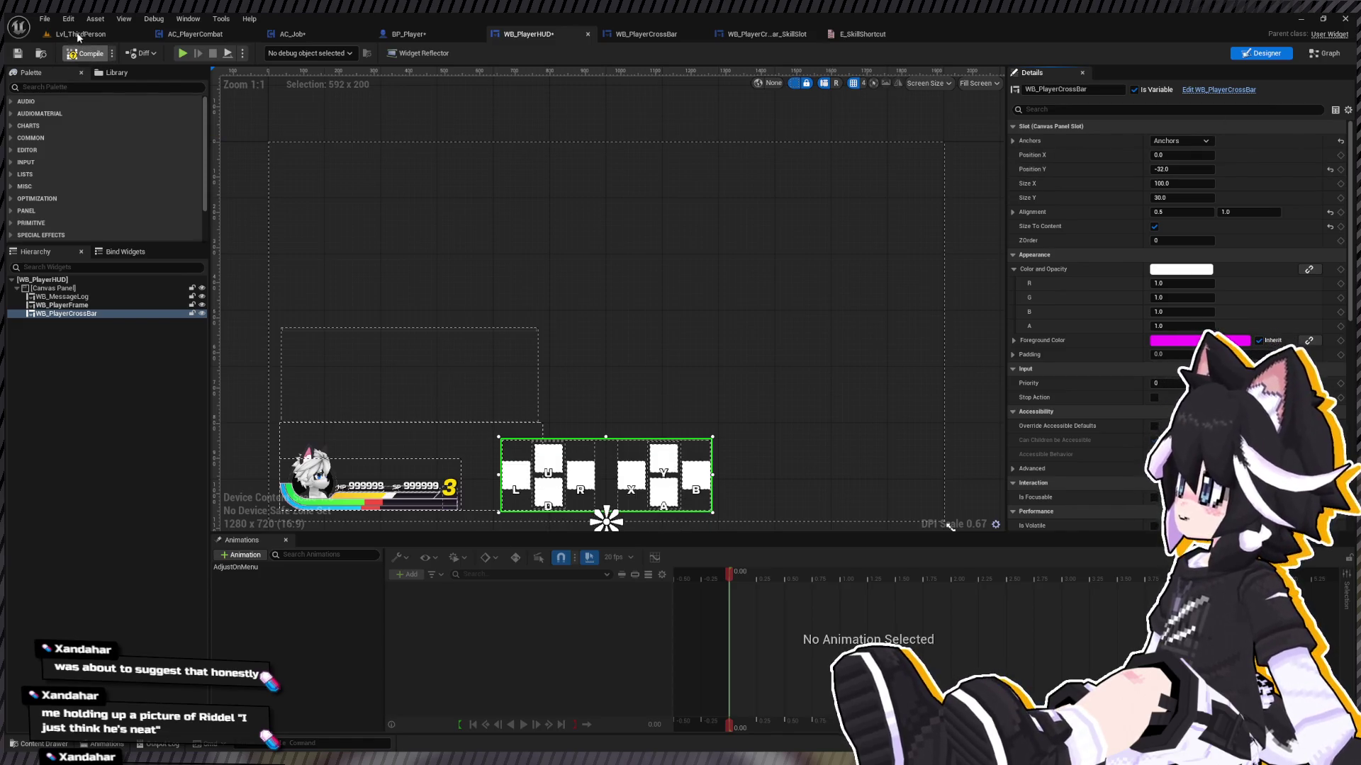
click(79, 34)
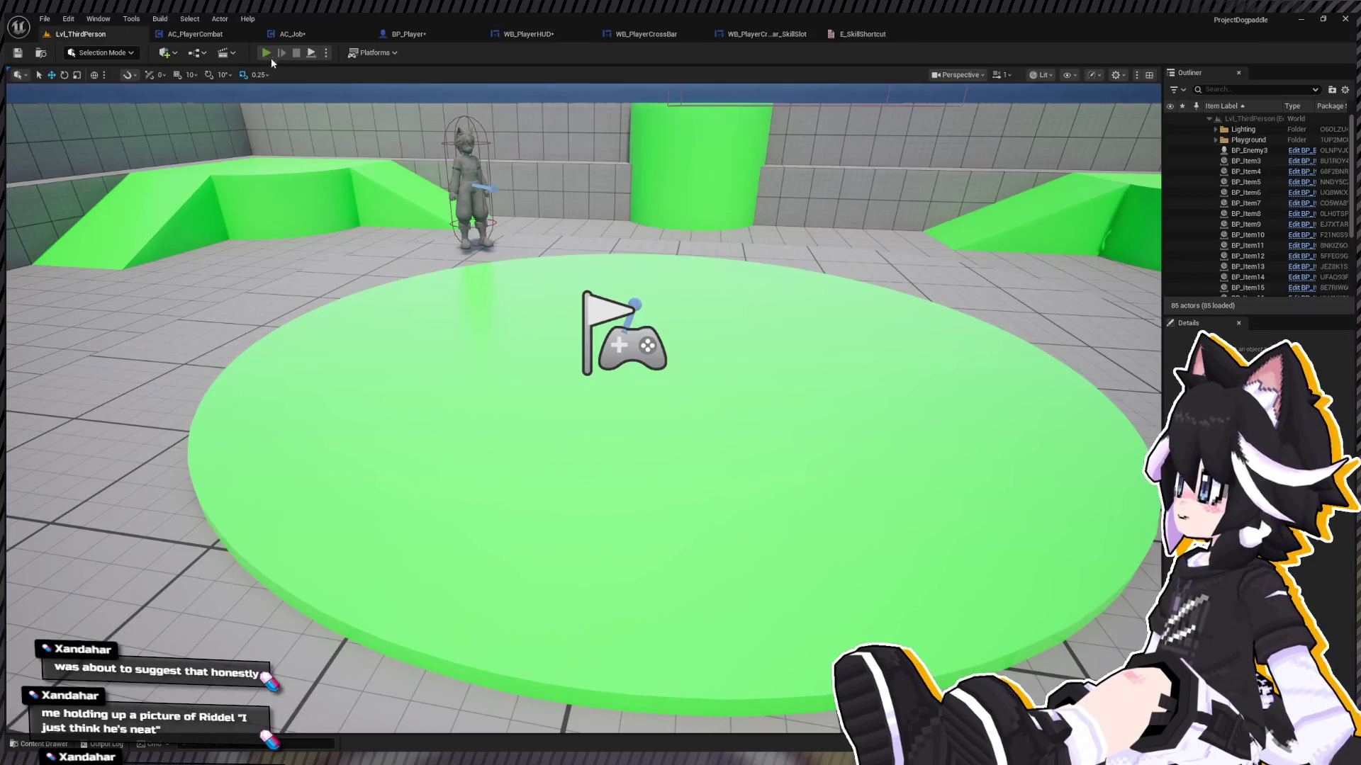
Step: Play the level to check the bottom-centre crossbar, then open WB_PlayerCrossBar_SkillSlot
key(alt+p)
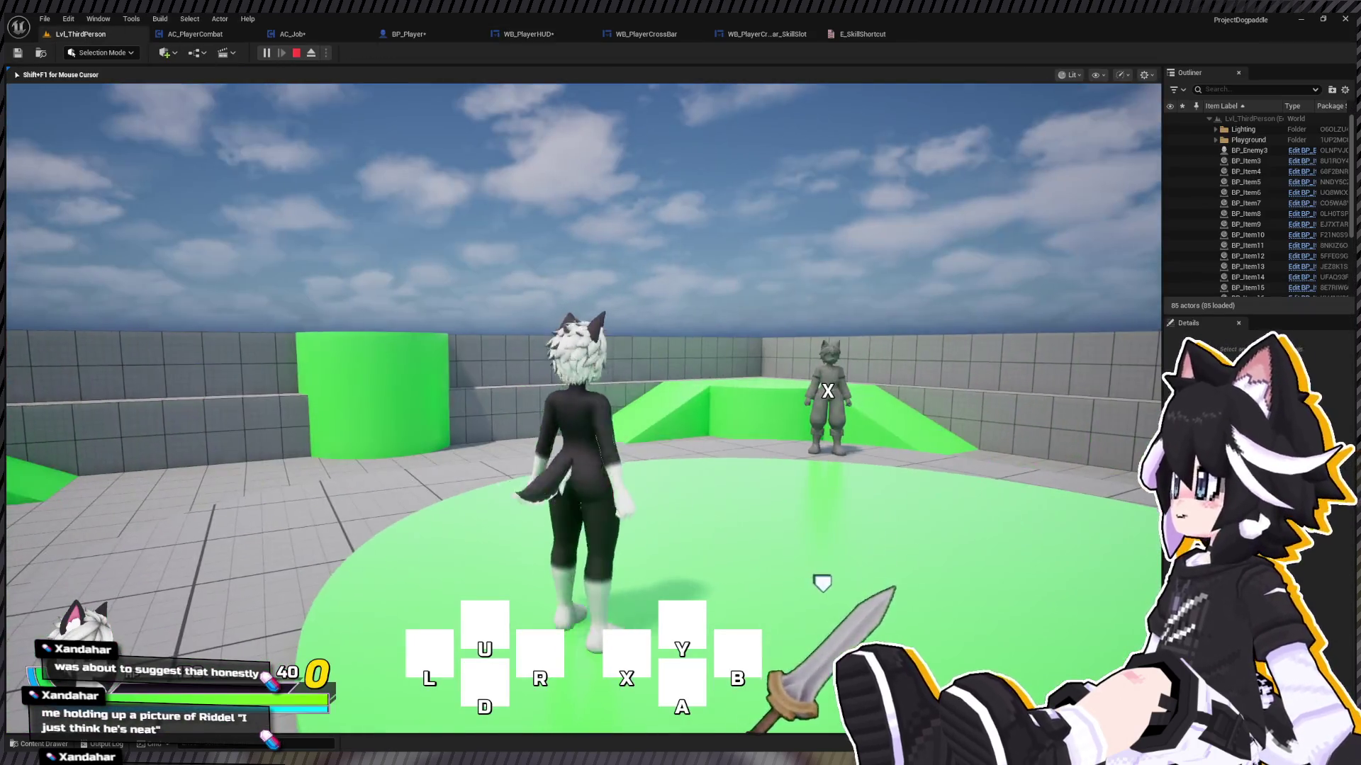
key(w)
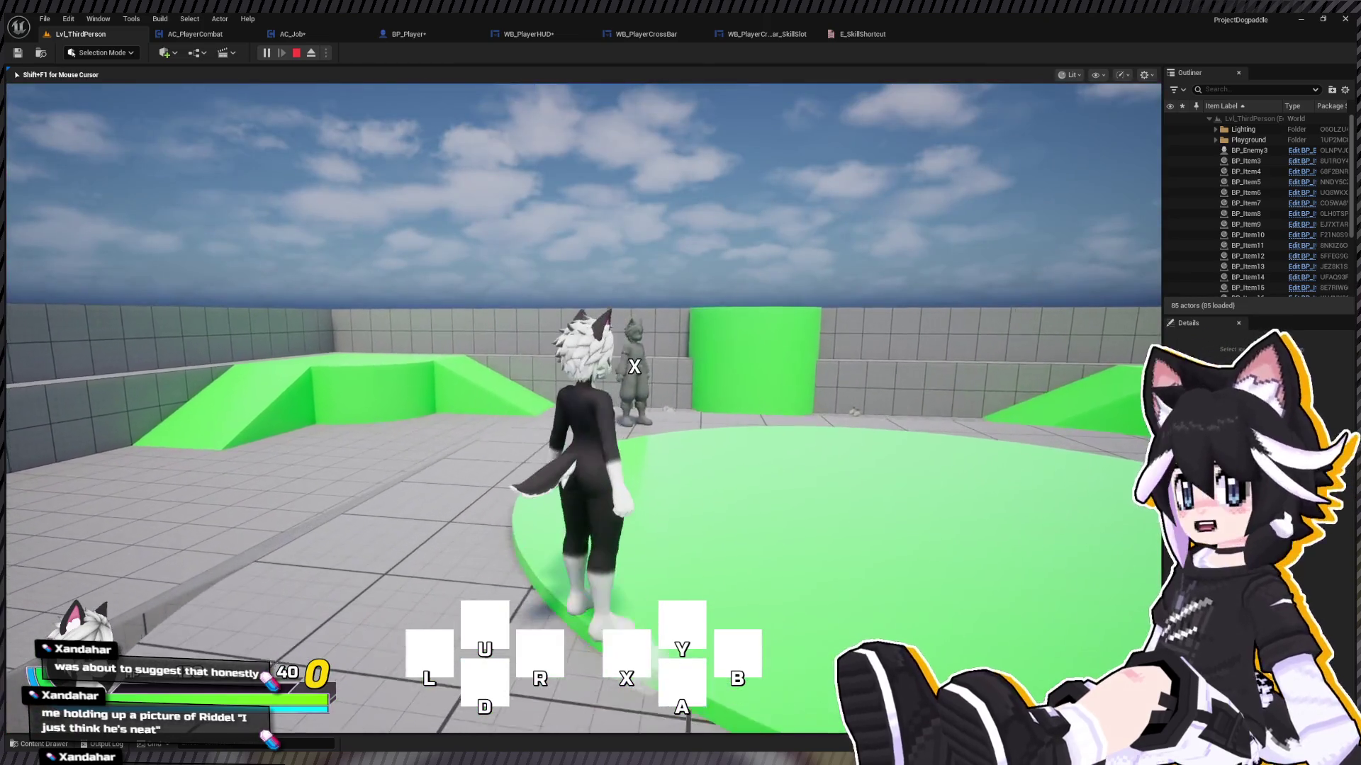
key(s)
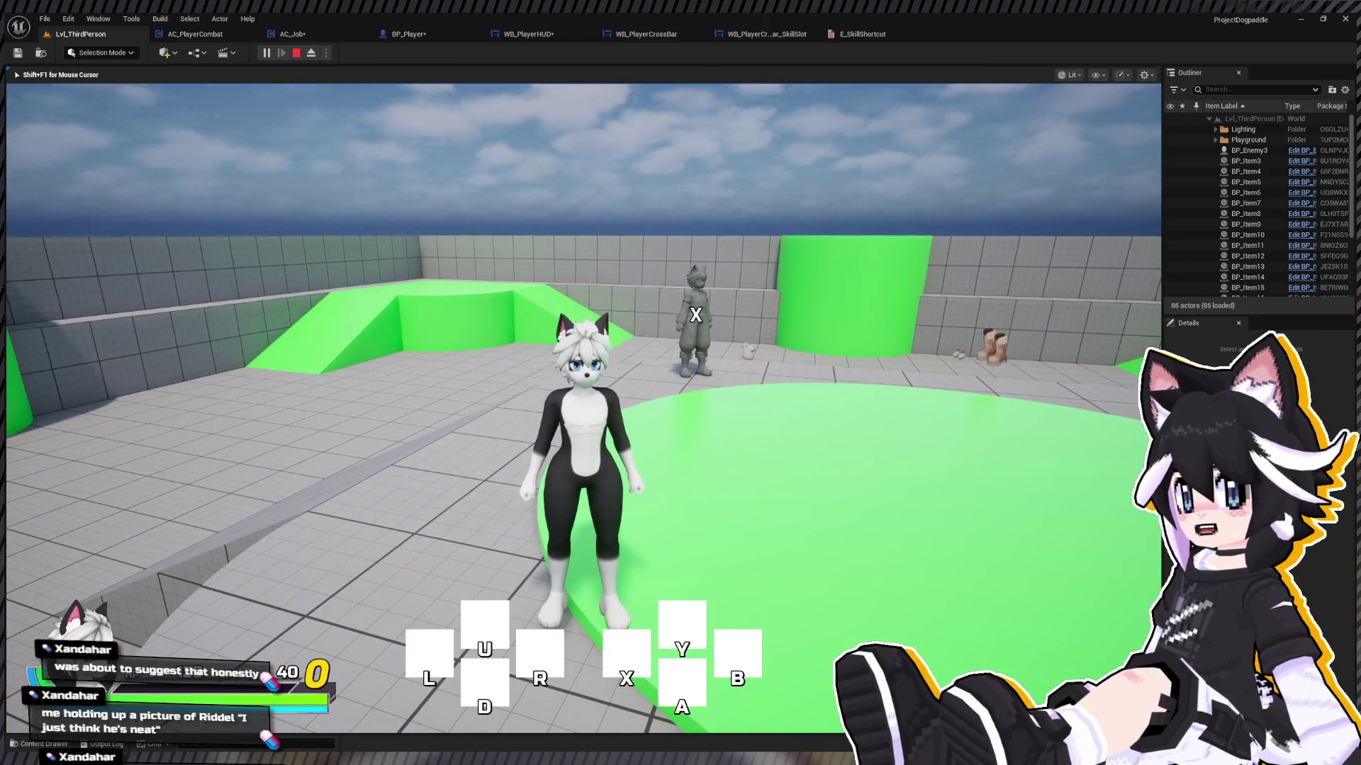
key(Escape)
click(766, 34)
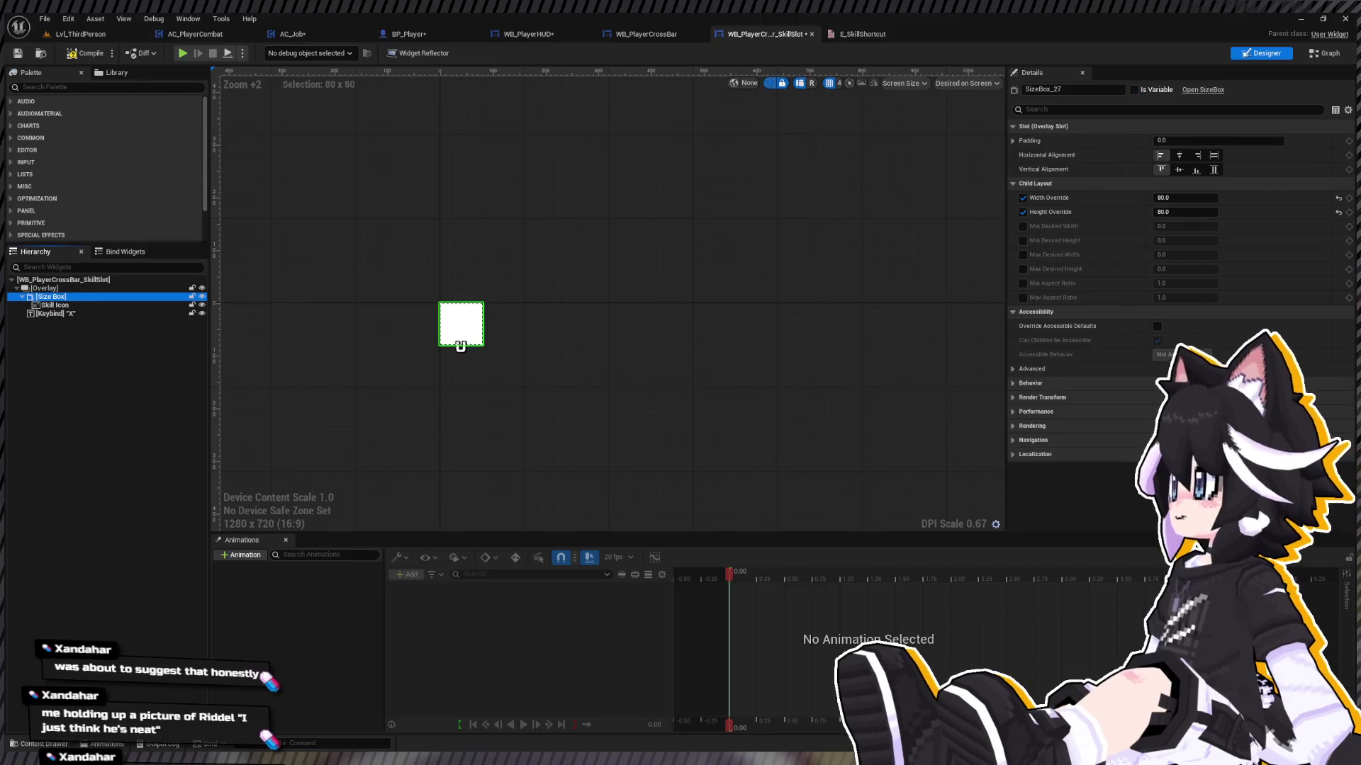
Step: Set the slot's Size Box width and height overrides to 60, then select the Keybind label
text(60)
key(Tab)
text(60)
key(Return)
click(66, 323)
click(78, 313)
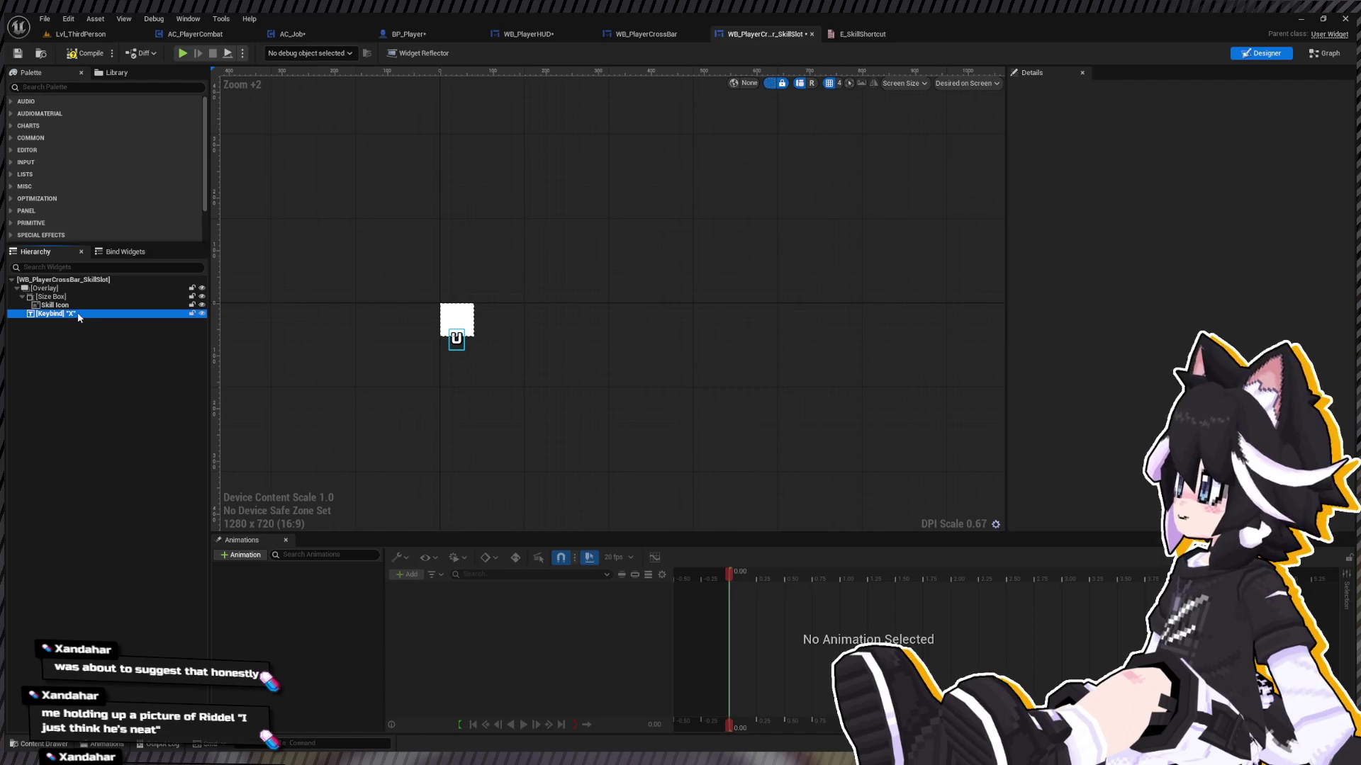
scroll(1124, 240, down, 10)
scroll(1253, 330, down, 4)
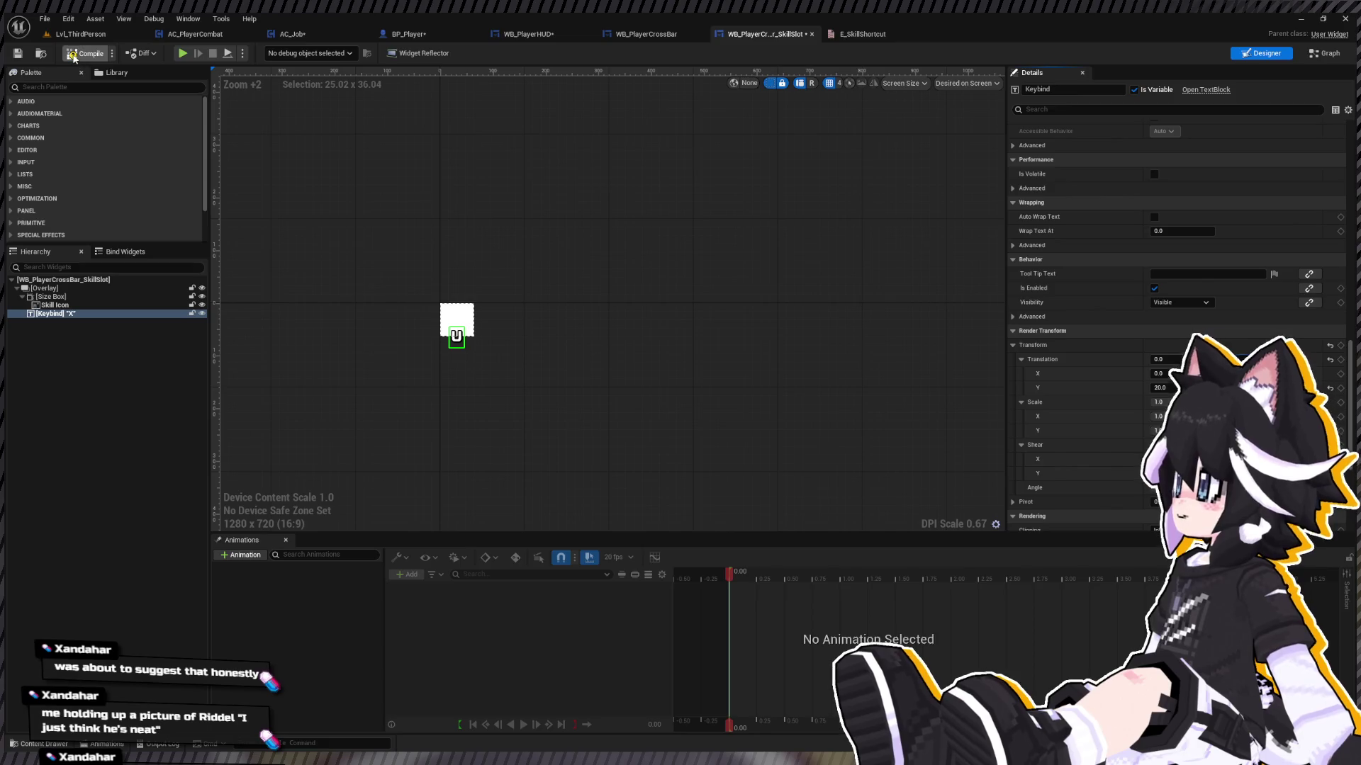
click(82, 33)
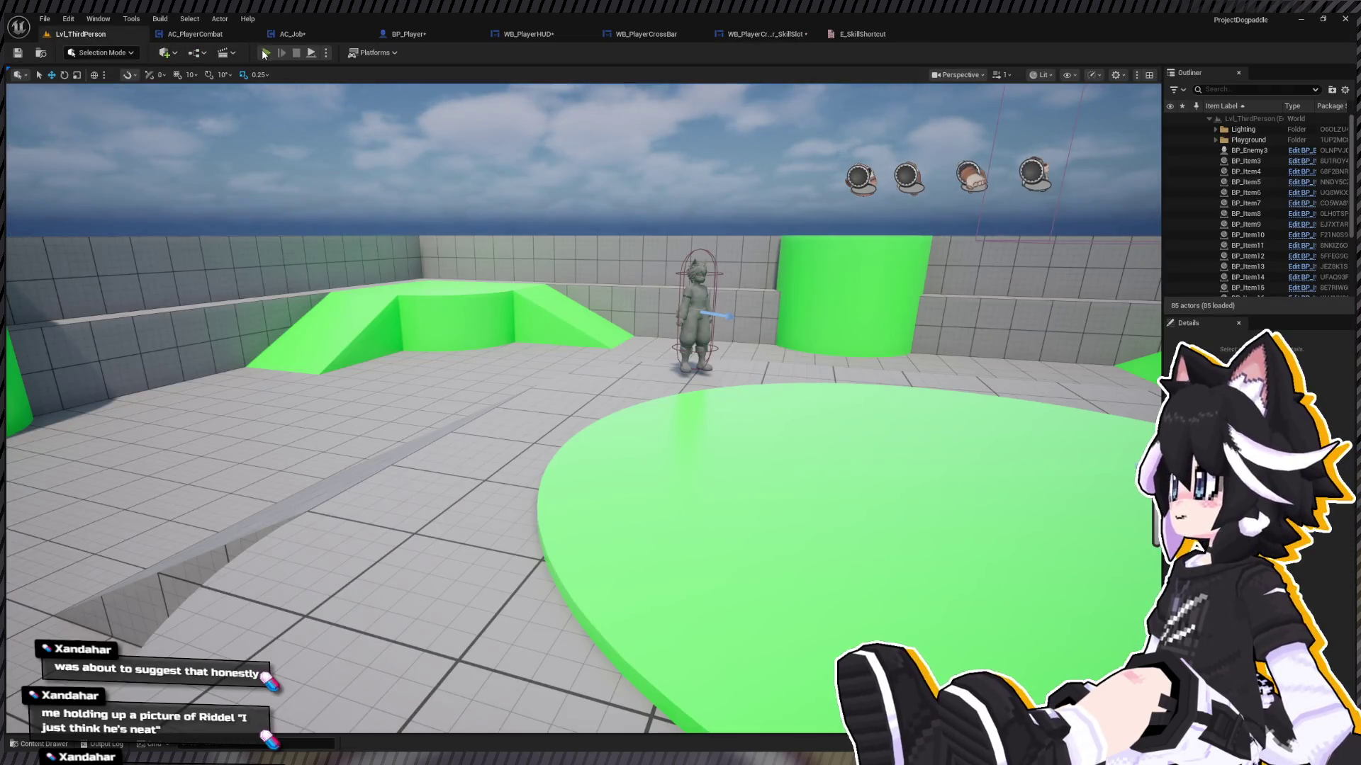
Step: Play the level, run around the arena and pick up the sword
click(264, 51)
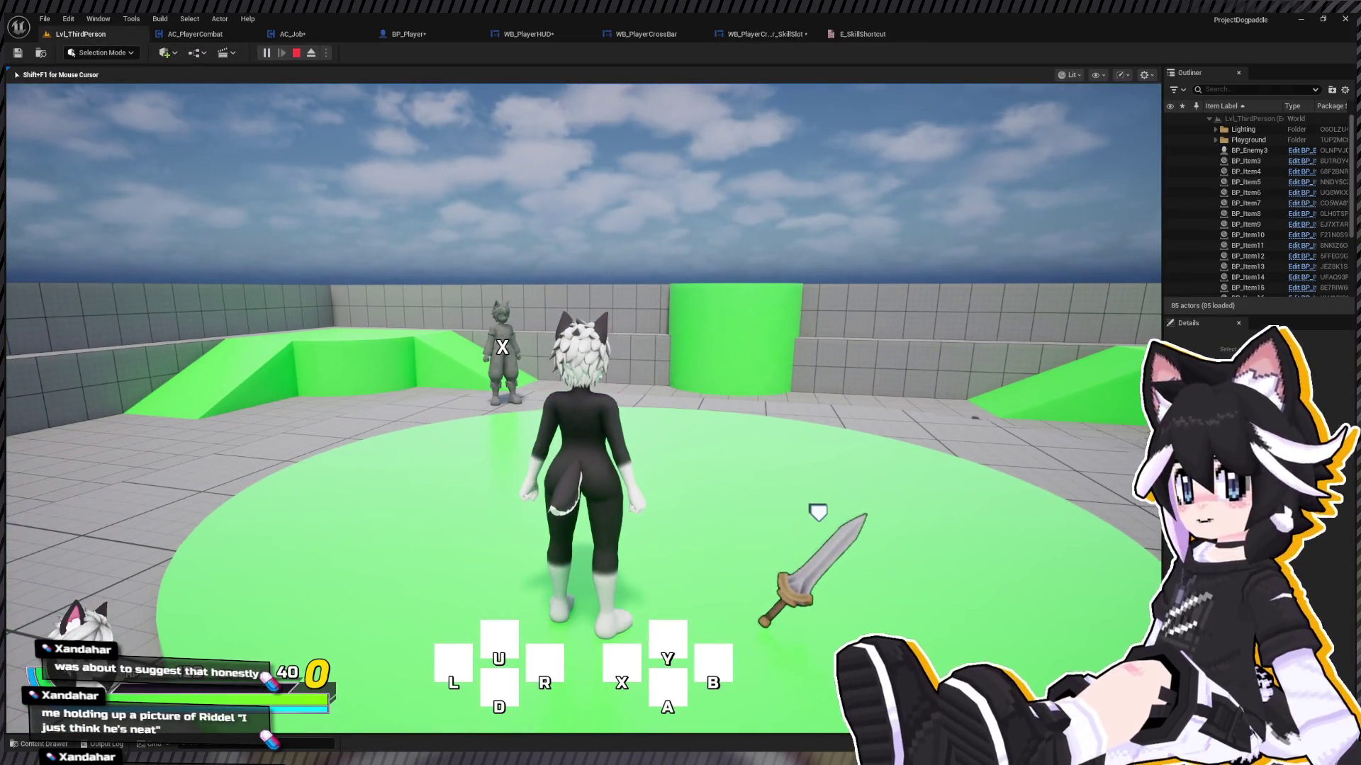
key(w)
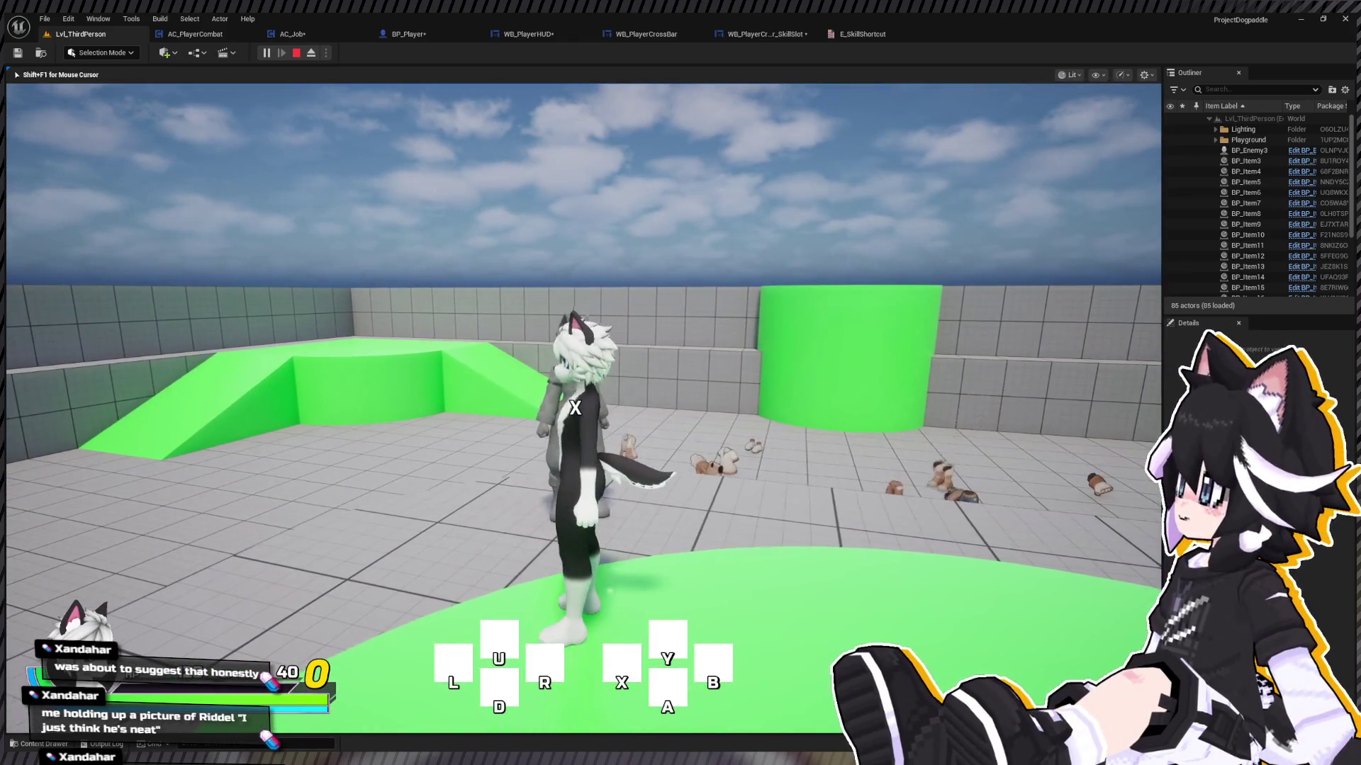
key(Tab)
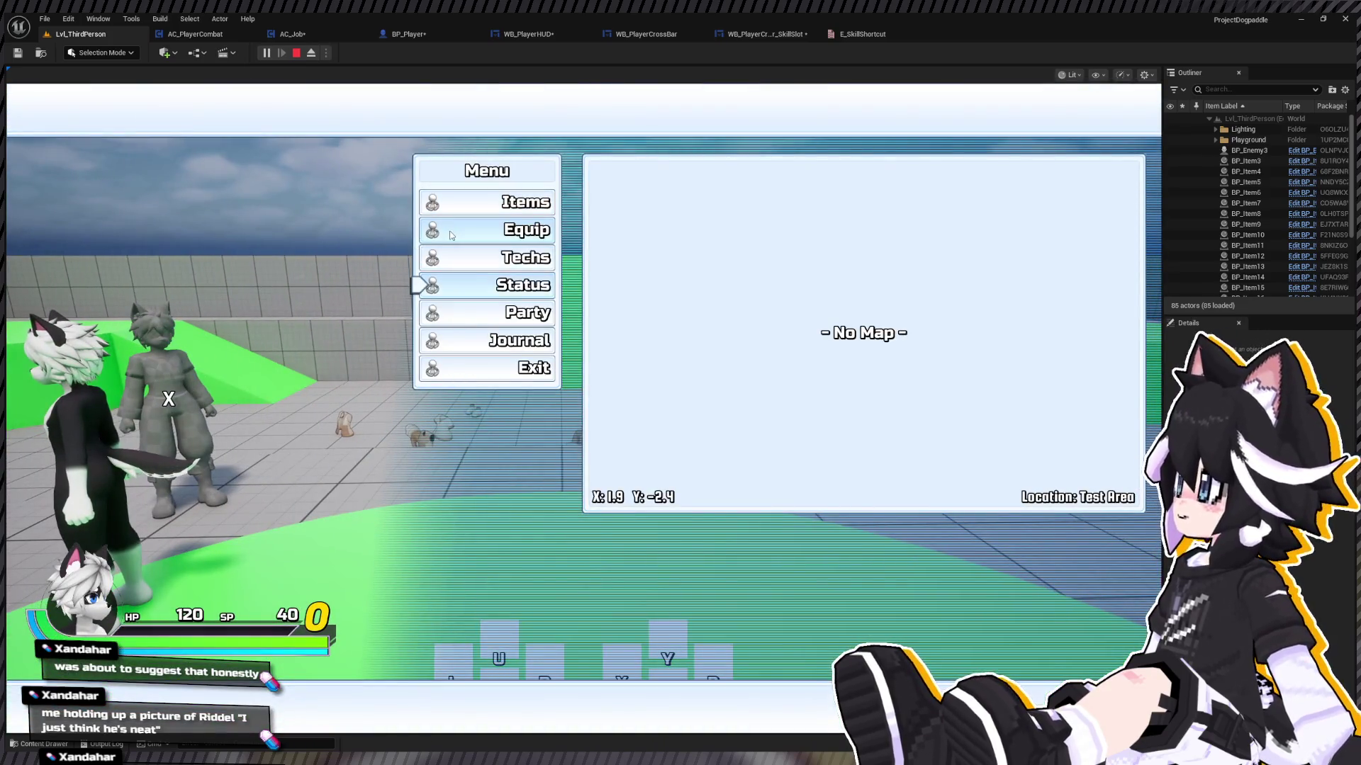
key(Tab)
key(w)
key(w)
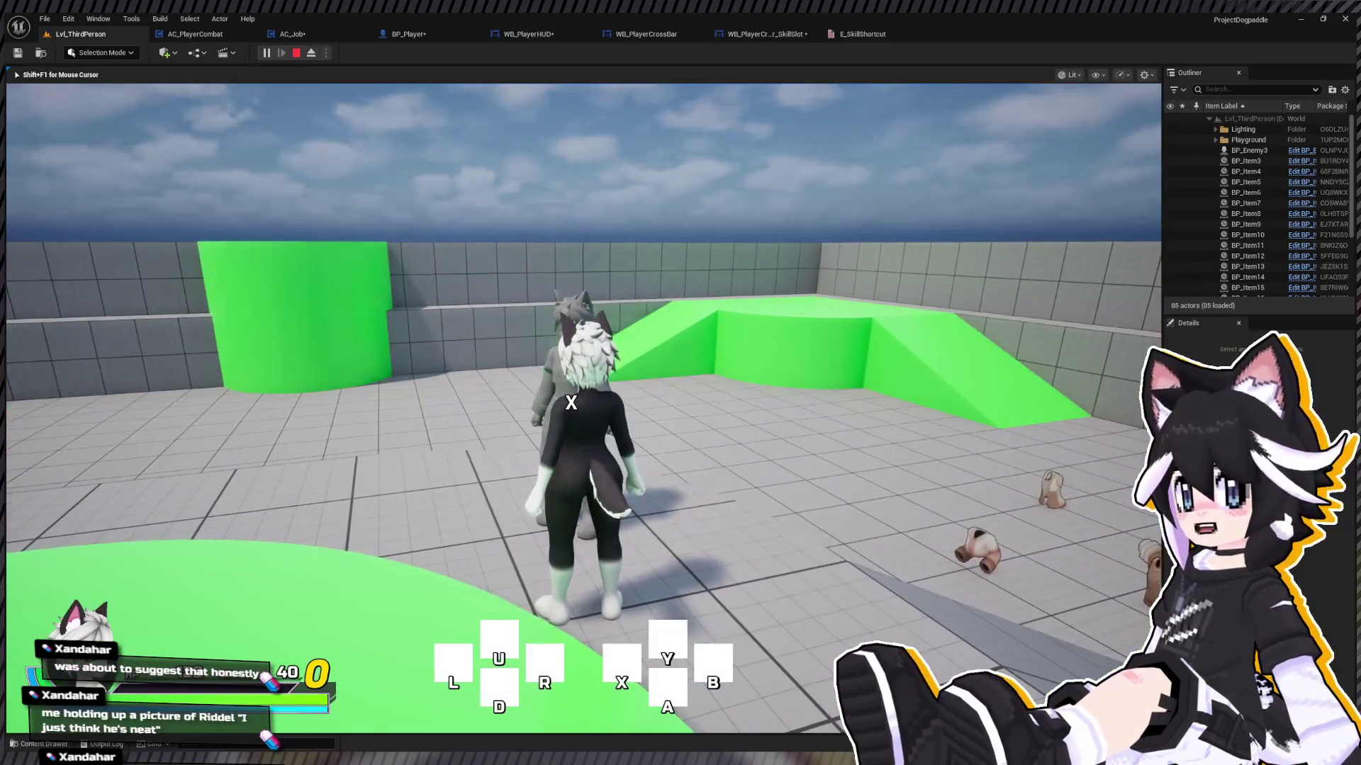
key(w)
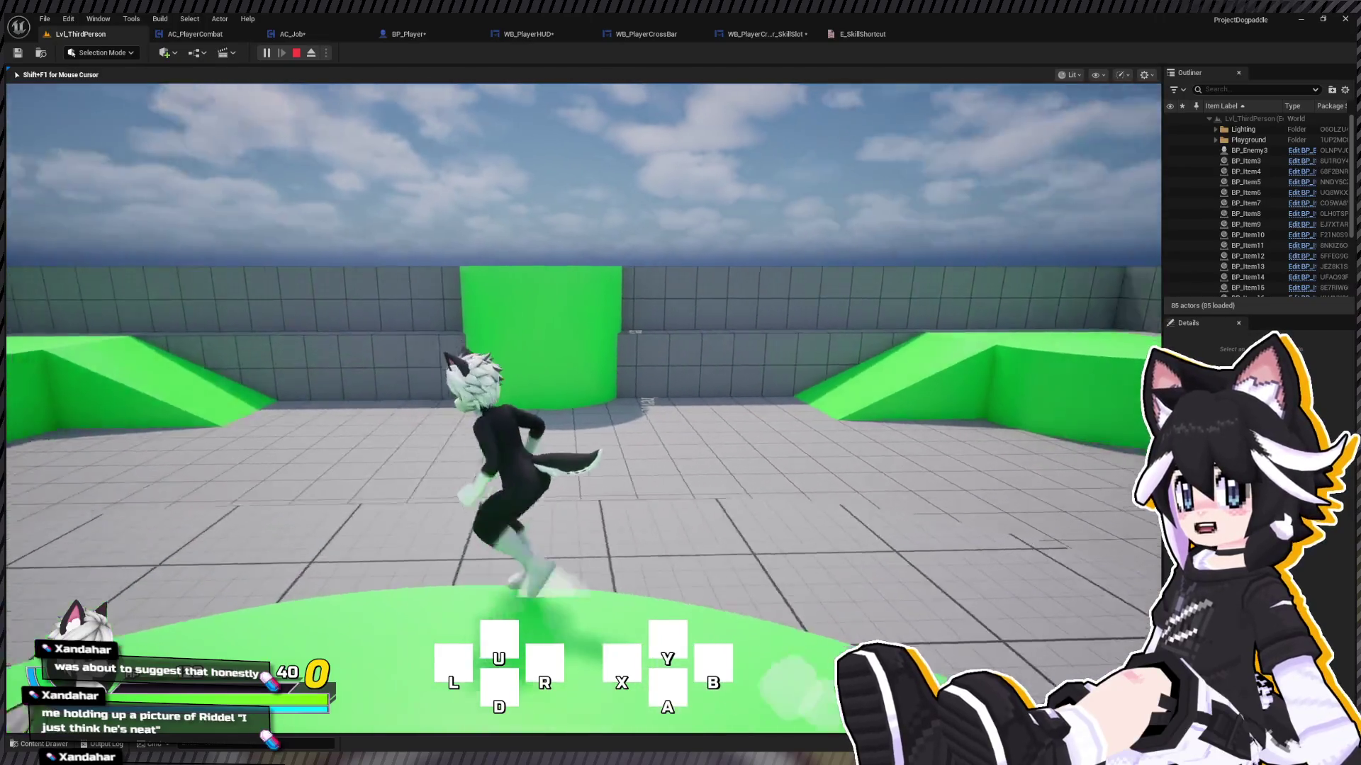
key(w)
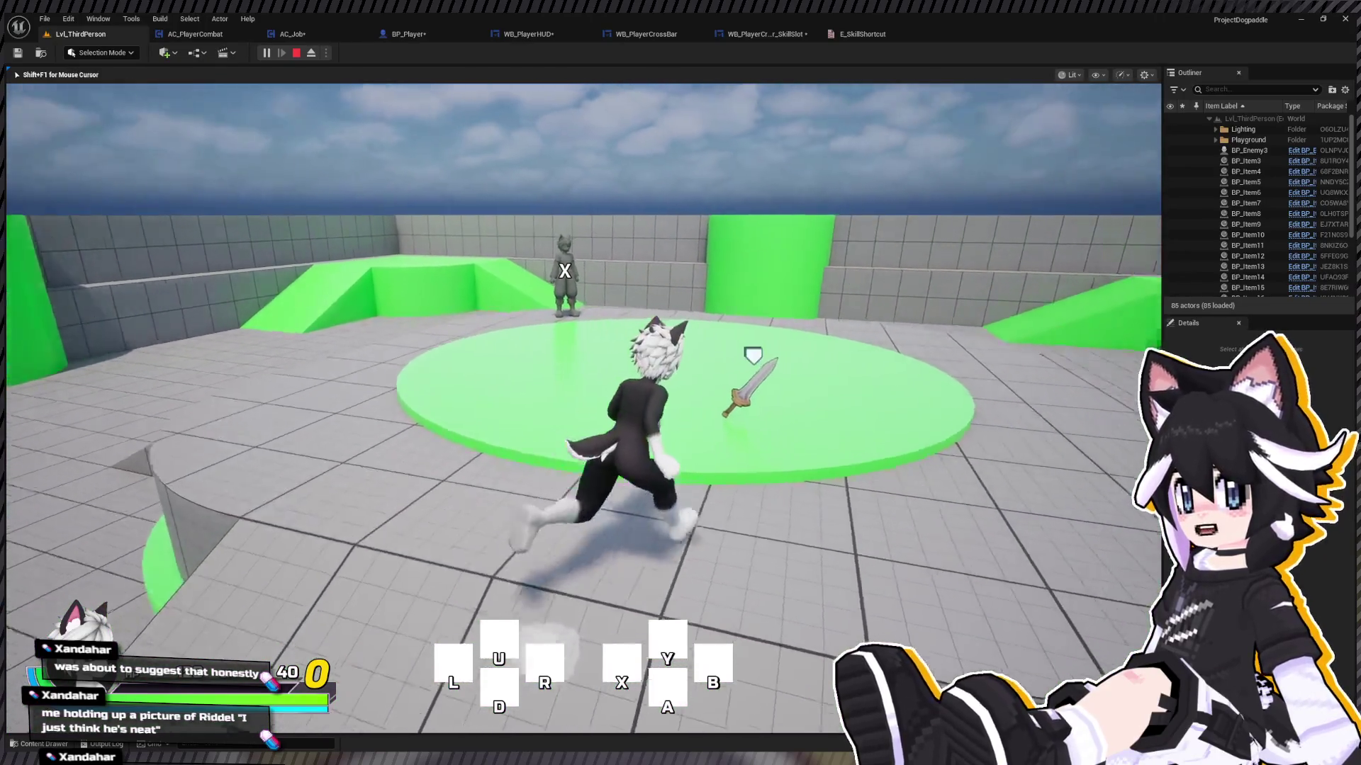
key(w)
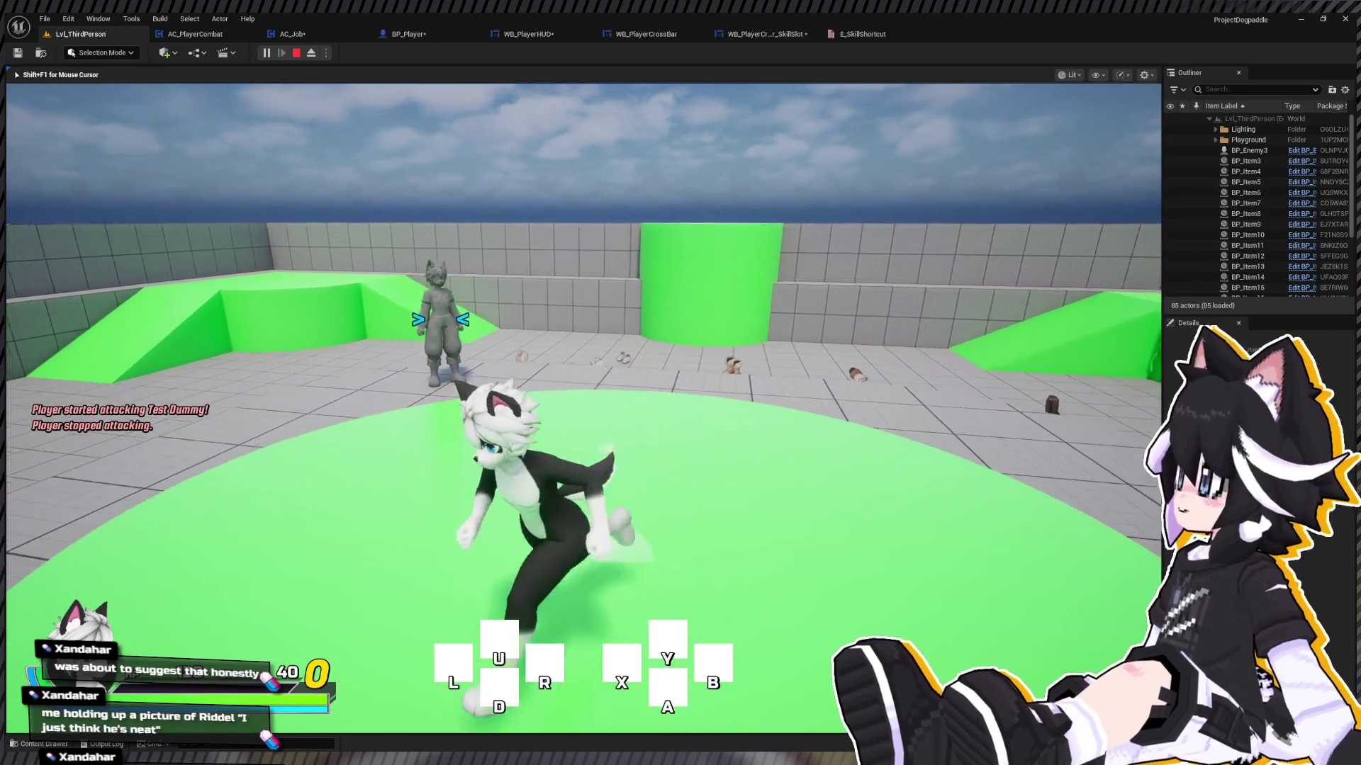
key(w)
Step: Browse the in-game menu's Status and Equip screens, then resume running
key(Tab)
key(Down)
key(Down)
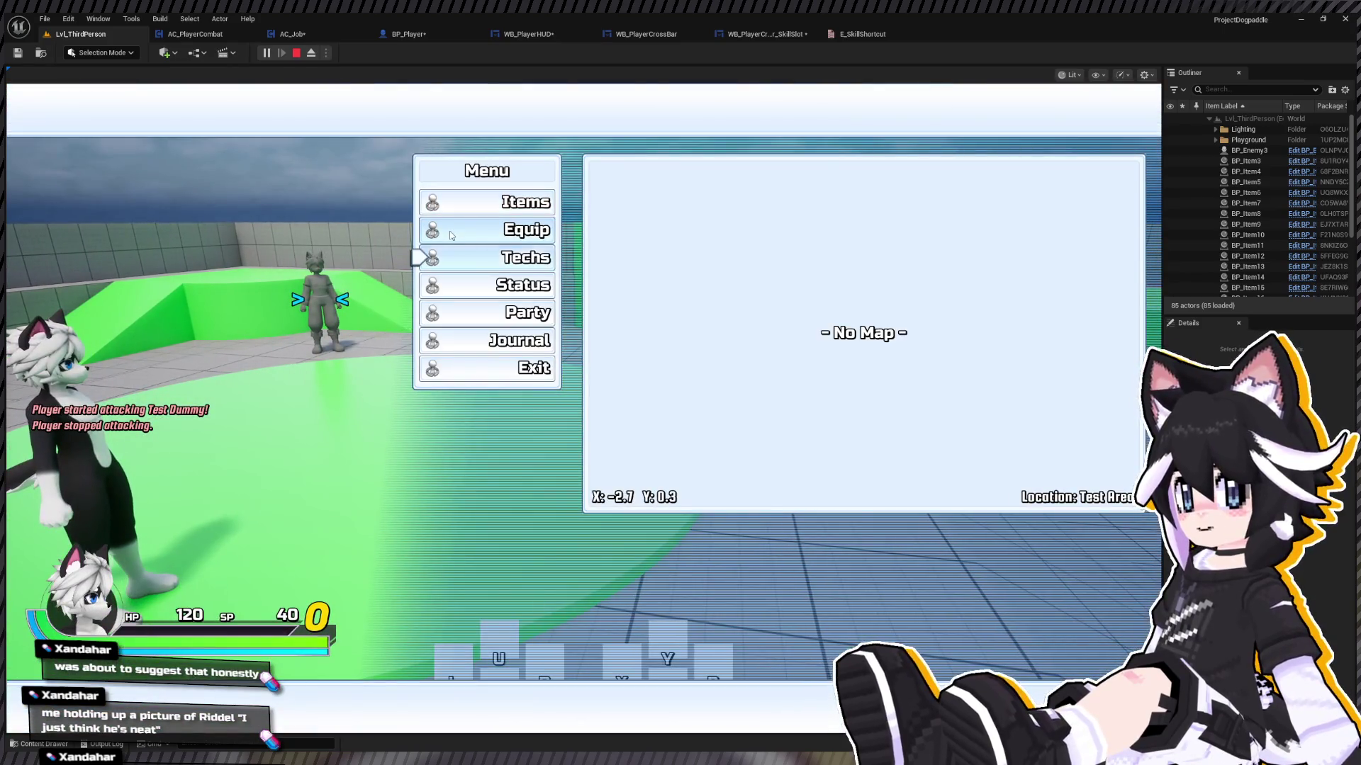
key(Down)
key(Return)
key(Escape)
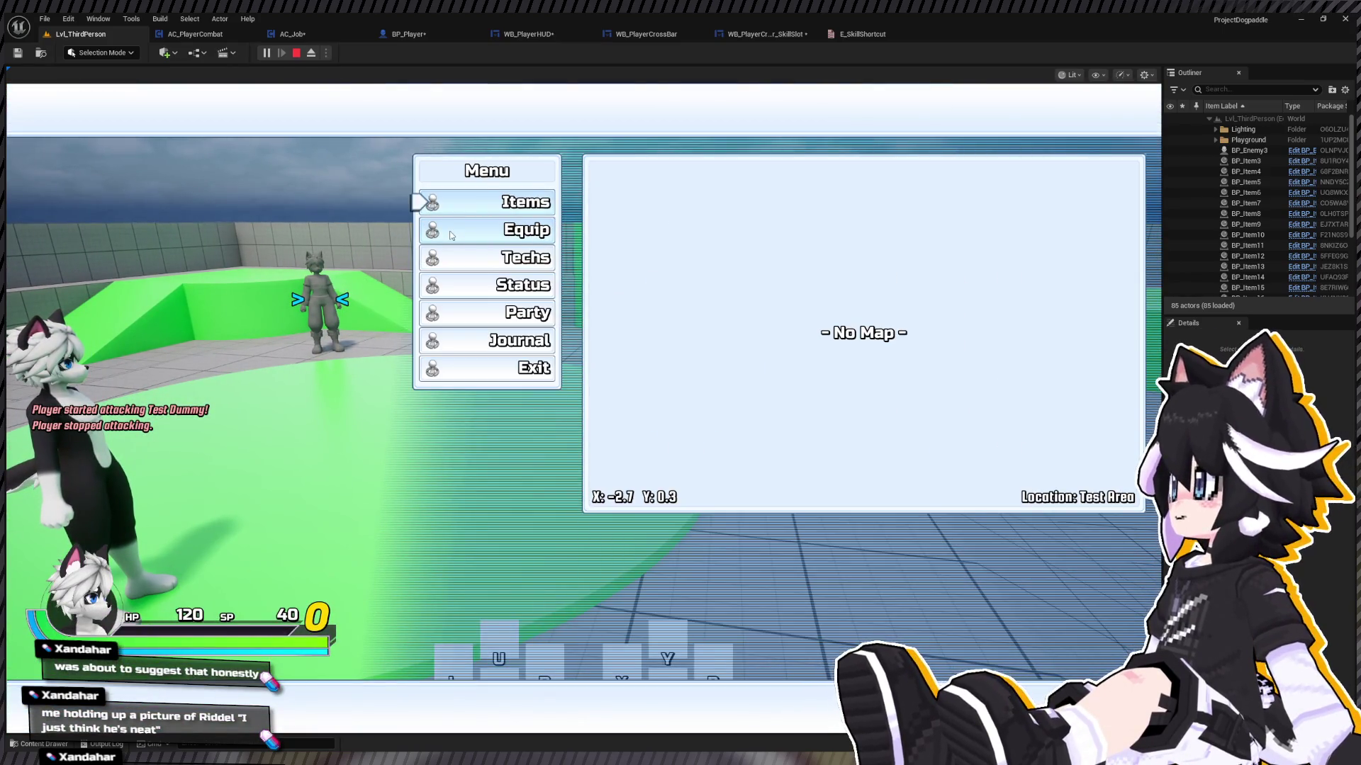
key(Down)
key(Return)
key(Tab)
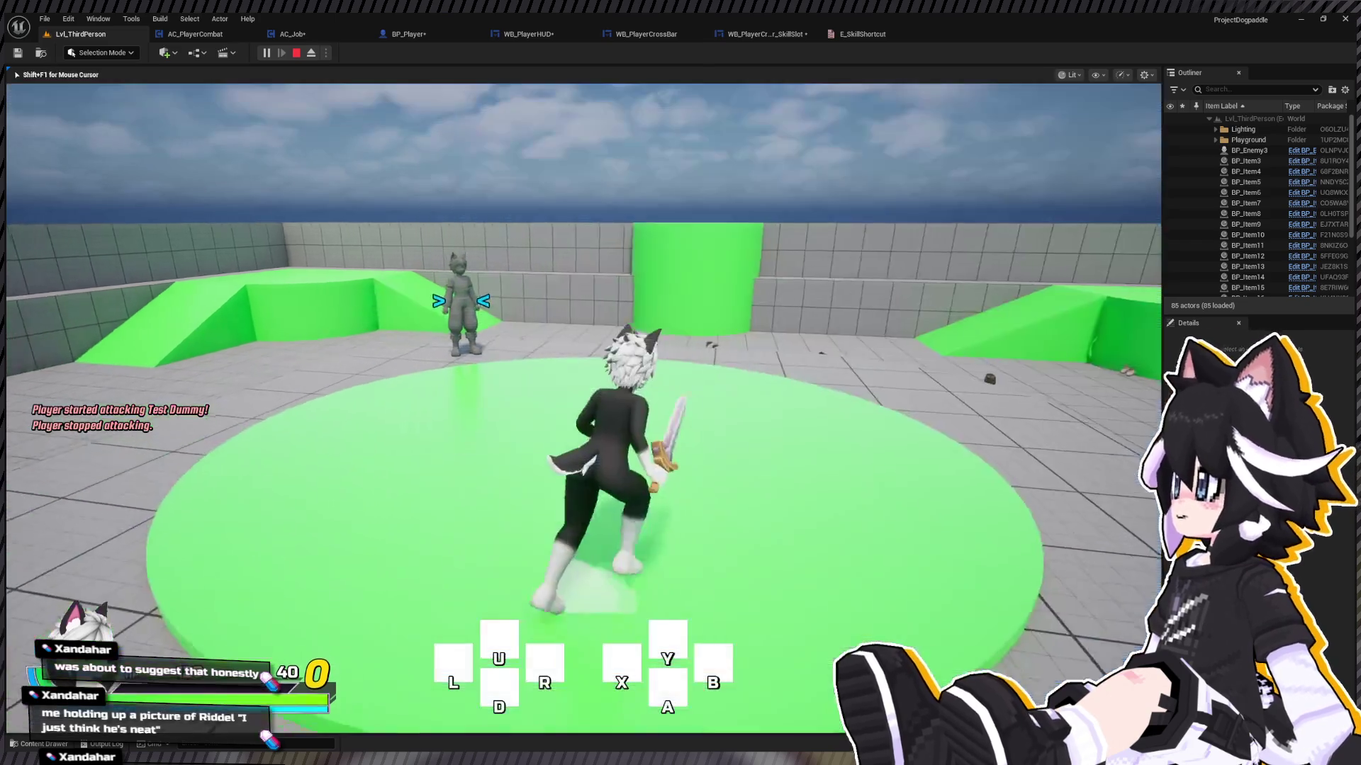
key(w)
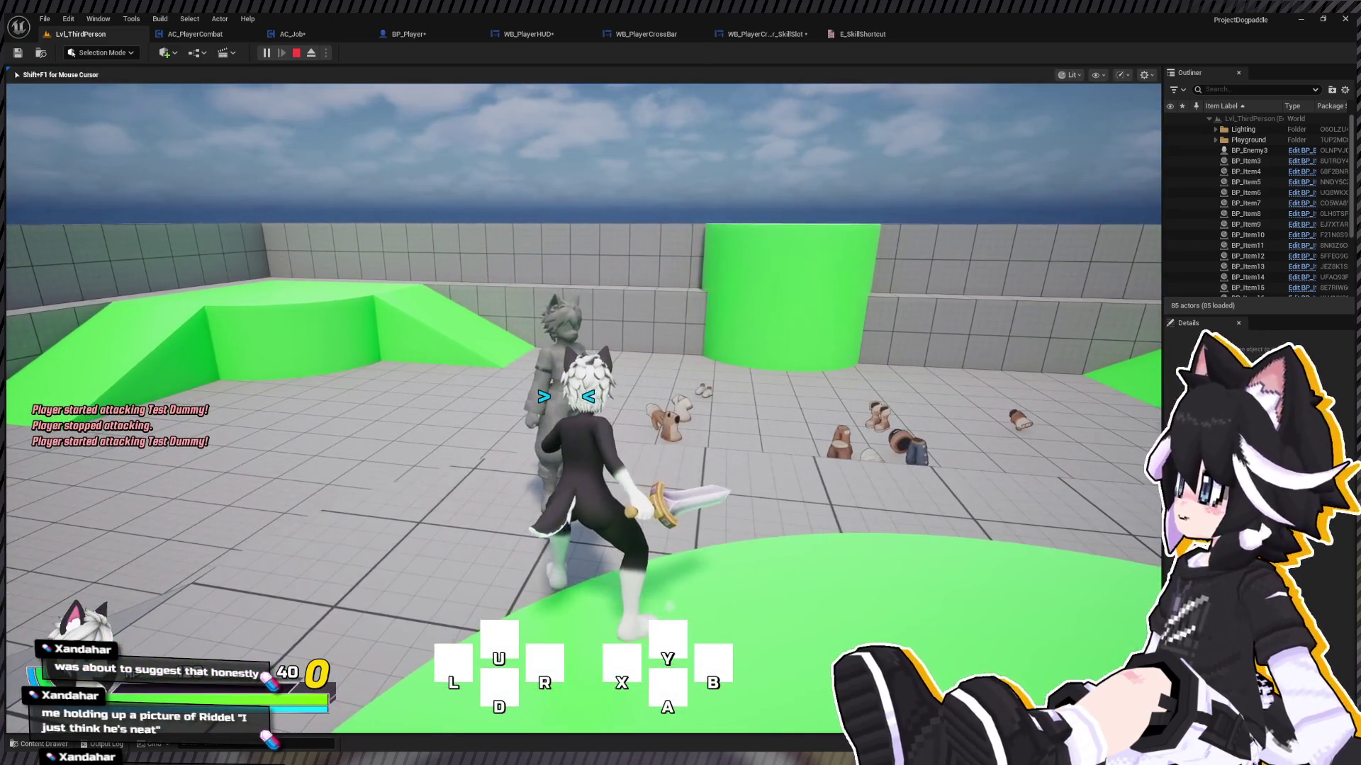